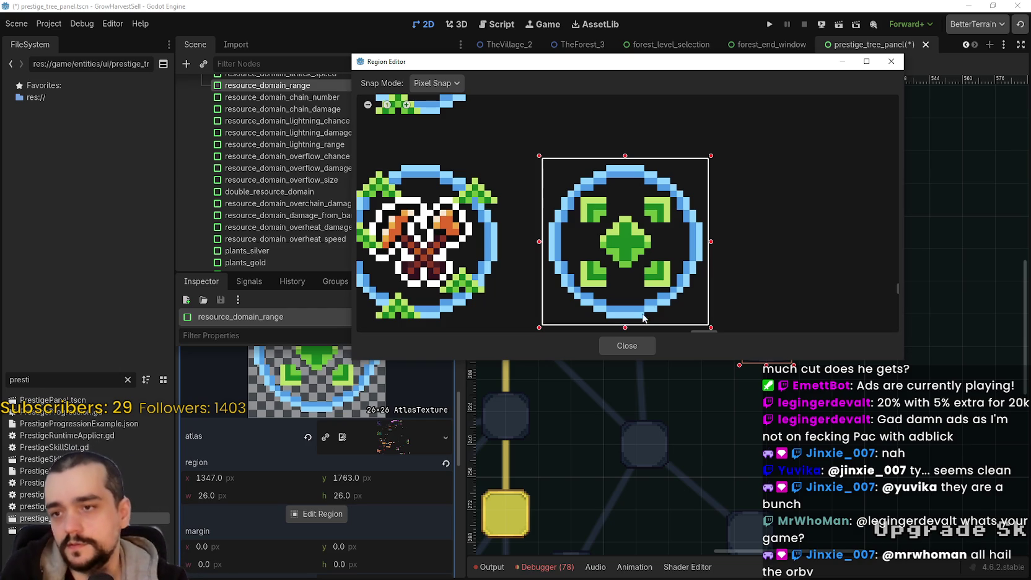
- Finish the resource_domain_range icon crop (1347, 1763, 26×26) and save prestige_tree_panel.tscn
{"action": "left_click", "coordinate": [628, 344]}
{"action": "scroll", "coordinate": [713, 323], "scroll_direction": "down", "scroll_amount": 3}
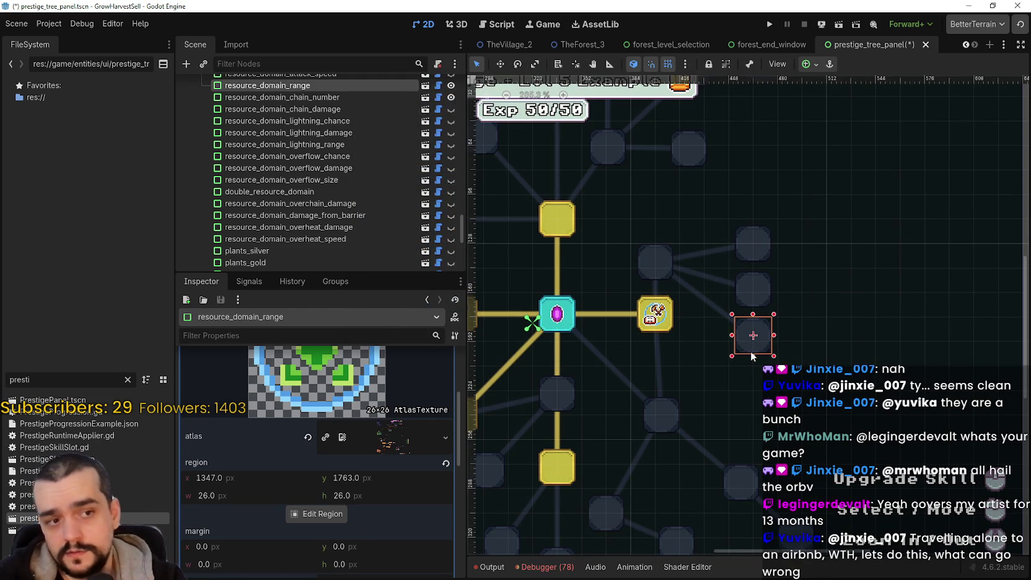
{"action": "scroll", "coordinate": [763, 375], "scroll_direction": "up", "scroll_amount": 2}
{"action": "scroll", "coordinate": [764, 376], "scroll_direction": "down", "scroll_amount": 2}
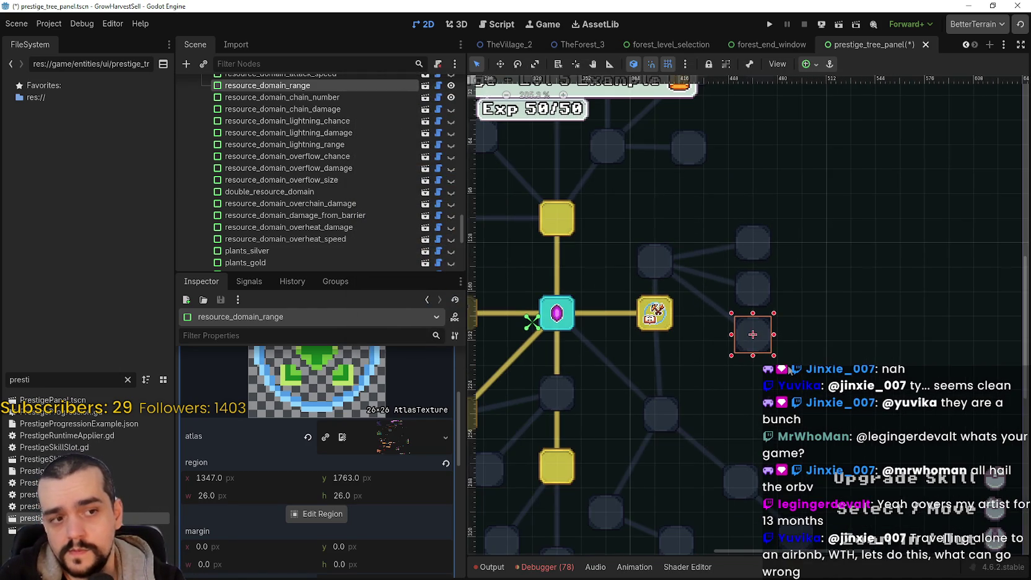
{"action": "key", "text": "ctrl+s"}
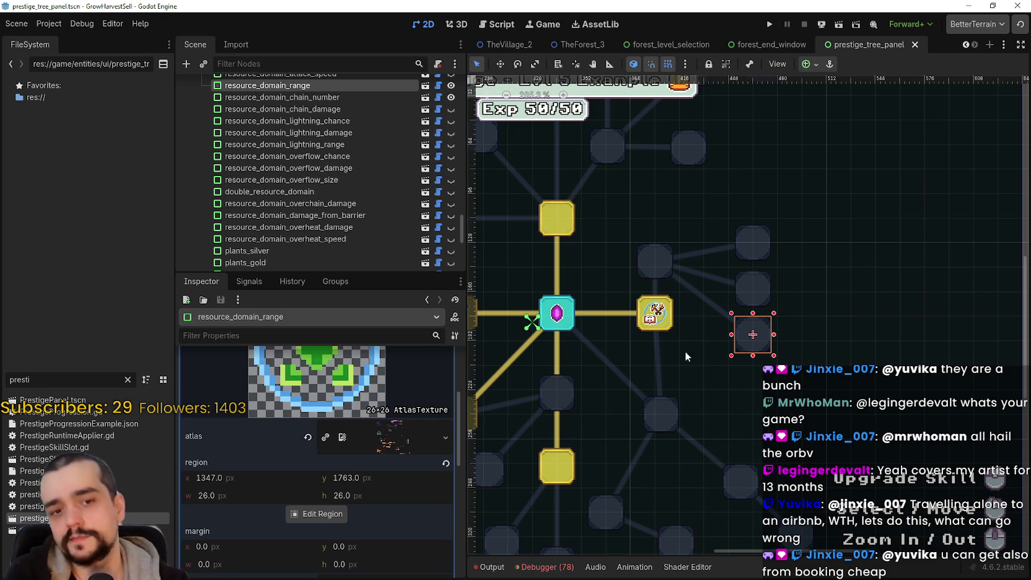
- Collapse the skill icon texture preview and select the resource_domain_chain_number slot
{"action": "scroll", "coordinate": [390, 396], "scroll_direction": "up", "scroll_amount": 3}
{"action": "left_click", "coordinate": [392, 400]}
{"action": "scroll", "coordinate": [753, 405], "scroll_direction": "up", "scroll_amount": 3}
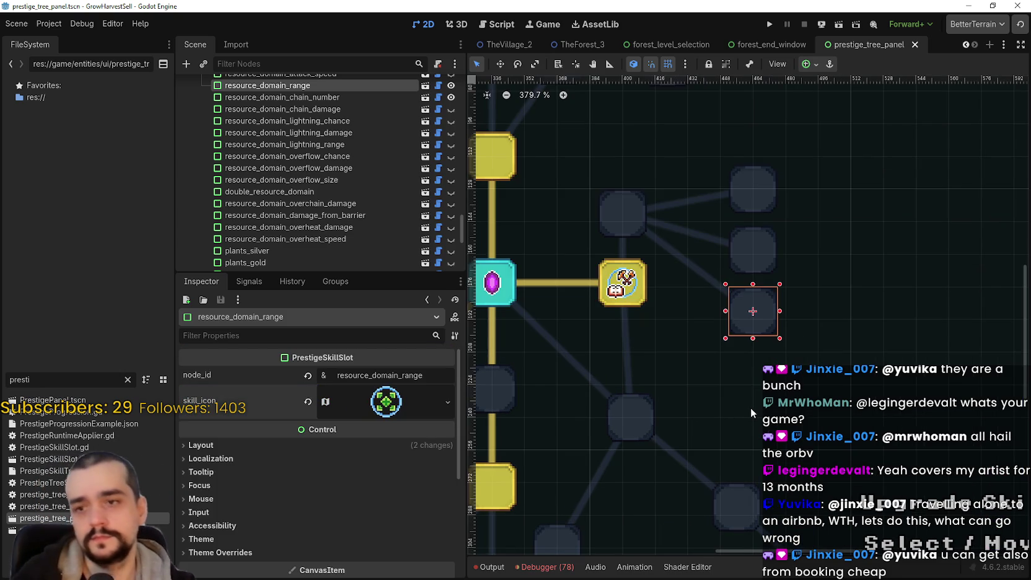
{"action": "scroll", "coordinate": [753, 326], "scroll_direction": "up", "scroll_amount": 1}
{"action": "scroll", "coordinate": [754, 325], "scroll_direction": "down", "scroll_amount": 3}
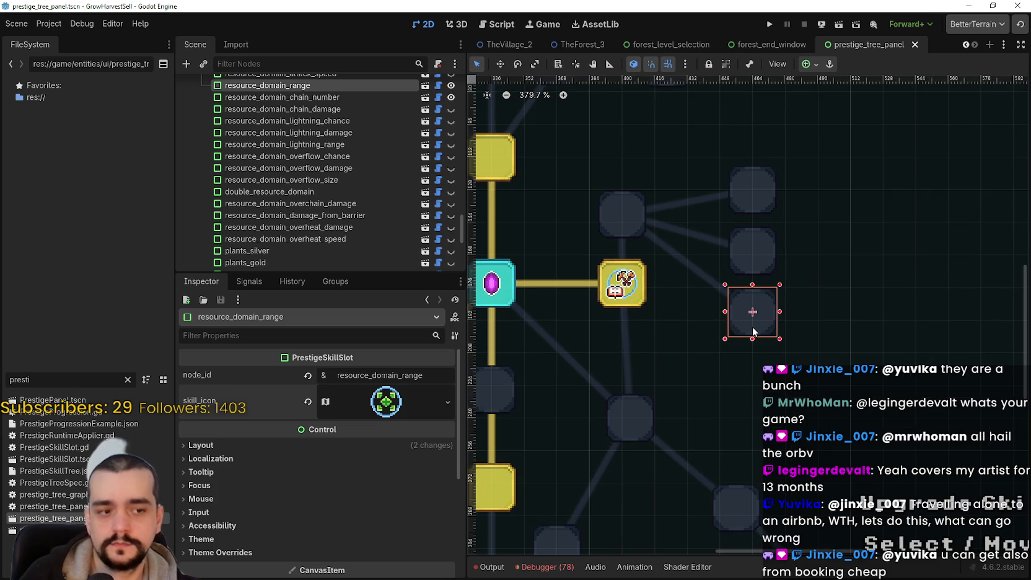
{"action": "scroll", "coordinate": [674, 310], "scroll_direction": "down", "scroll_amount": 3}
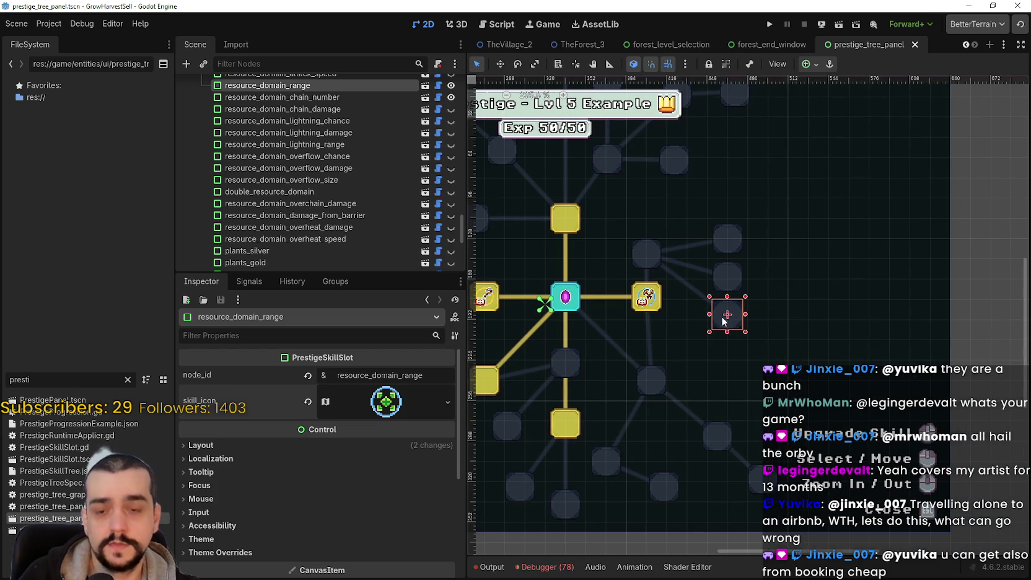
{"action": "scroll", "coordinate": [674, 310], "scroll_direction": "up", "scroll_amount": 7}
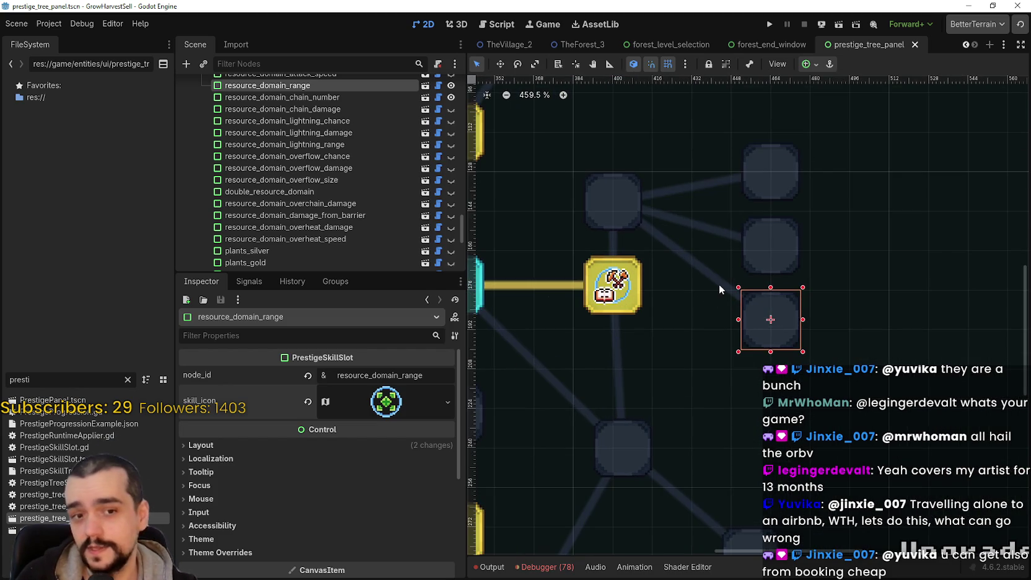
{"action": "left_click_drag", "start_coordinate": [720, 272], "coordinate": [709, 312]}
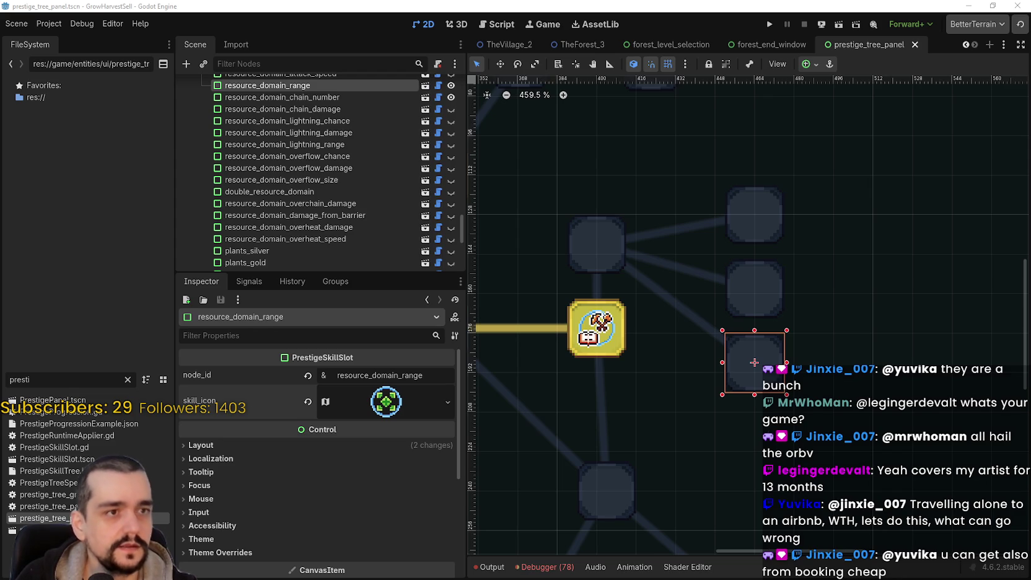
{"action": "scroll", "coordinate": [725, 326], "scroll_direction": "down", "scroll_amount": 1}
{"action": "left_click", "coordinate": [752, 300]}
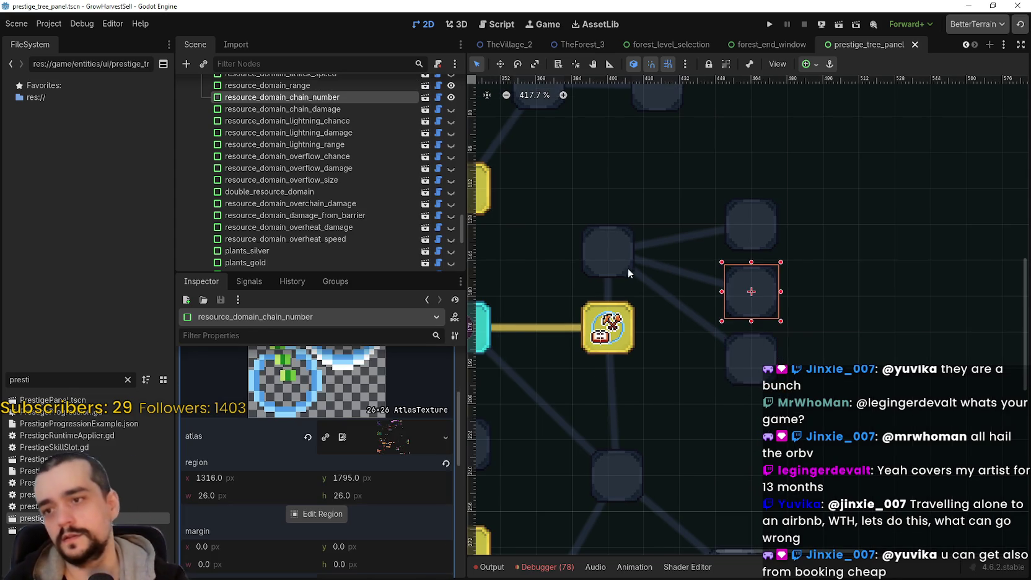
- Close the prestige_tree_panel scene, leaving forest_end_window showing
{"action": "scroll", "coordinate": [628, 271], "scroll_direction": "down", "scroll_amount": 2}
{"action": "left_click_drag", "start_coordinate": [752, 379], "coordinate": [789, 390]}
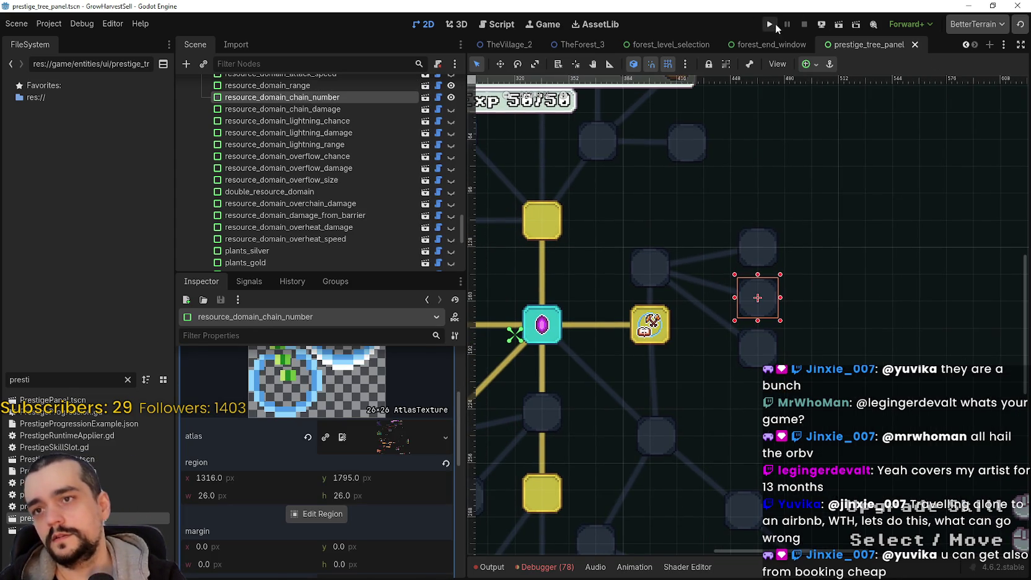
{"action": "left_click", "coordinate": [914, 45]}
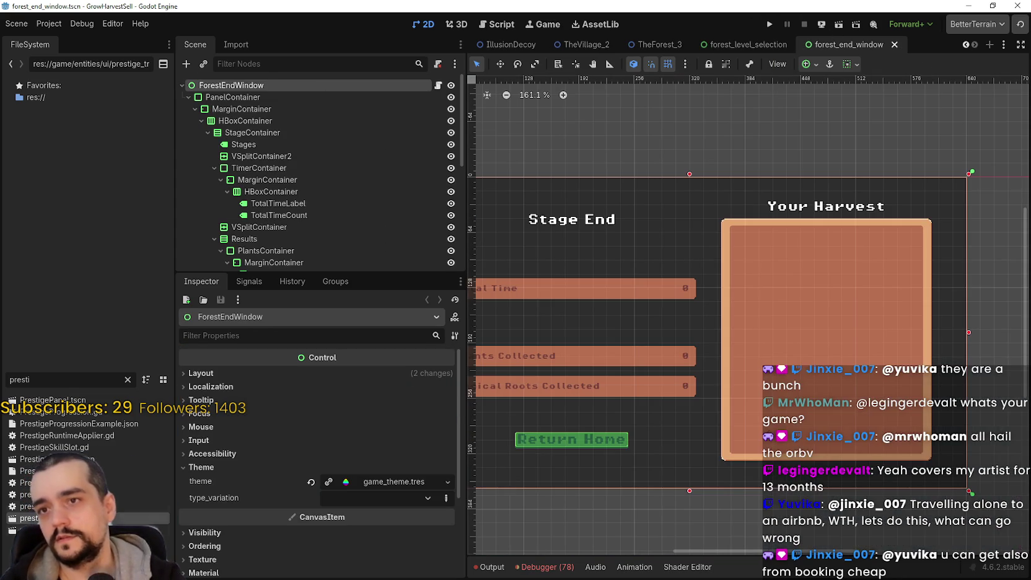
- Reopen prestige_tree_panel.tscn from the FileSystem dock and zoom around the skill slots
{"action": "double_click", "coordinate": [38, 519]}
{"action": "scroll", "coordinate": [850, 275], "scroll_direction": "down", "scroll_amount": 2}
{"action": "scroll", "coordinate": [702, 291], "scroll_direction": "up", "scroll_amount": 1}
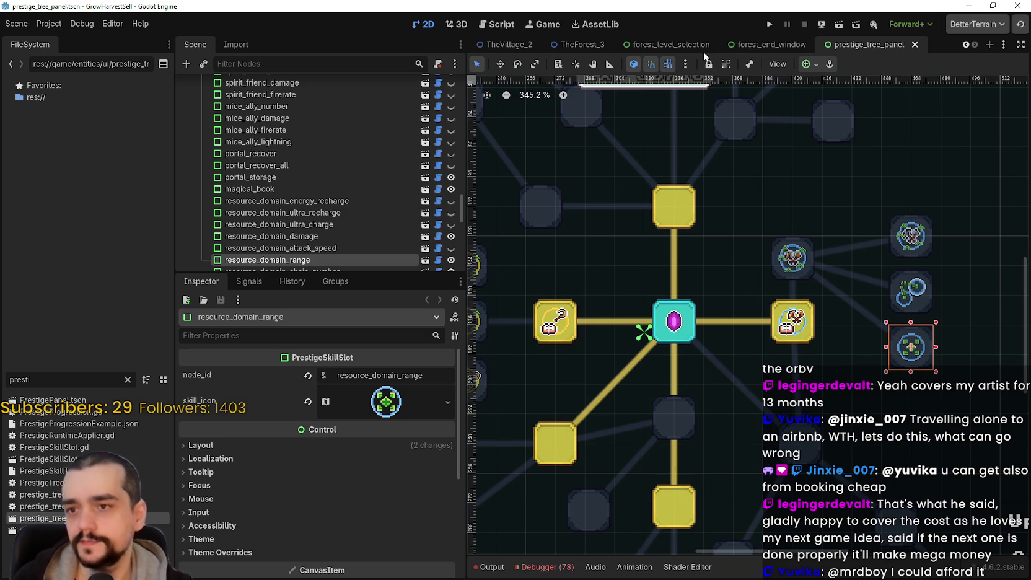
- Select the magical_bags slot and paste the copied green texture into its skill_icon
{"action": "scroll", "coordinate": [717, 280], "scroll_direction": "down", "scroll_amount": 2}
{"action": "scroll", "coordinate": [712, 264], "scroll_direction": "up", "scroll_amount": 2}
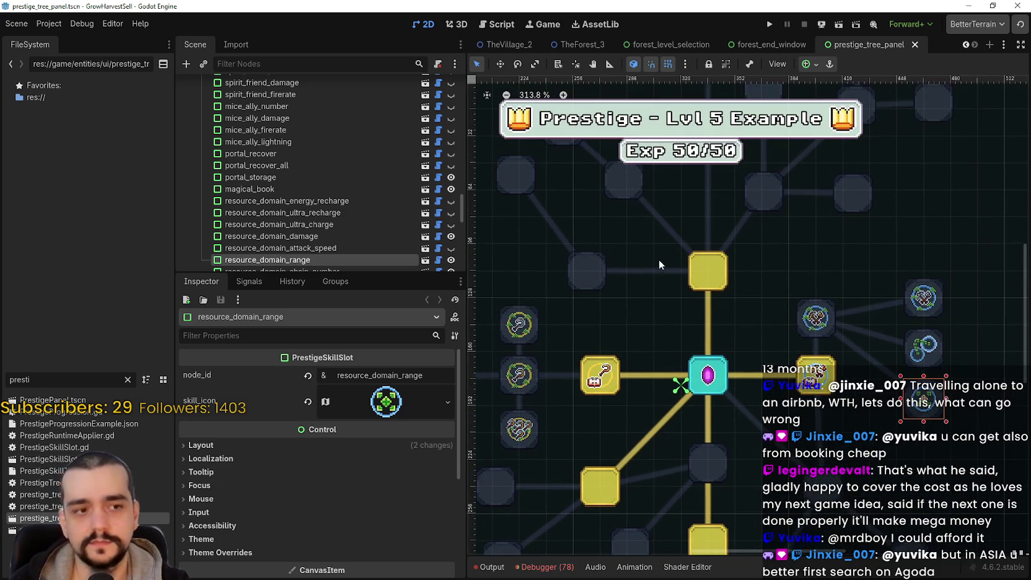
{"action": "left_click", "coordinate": [700, 276]}
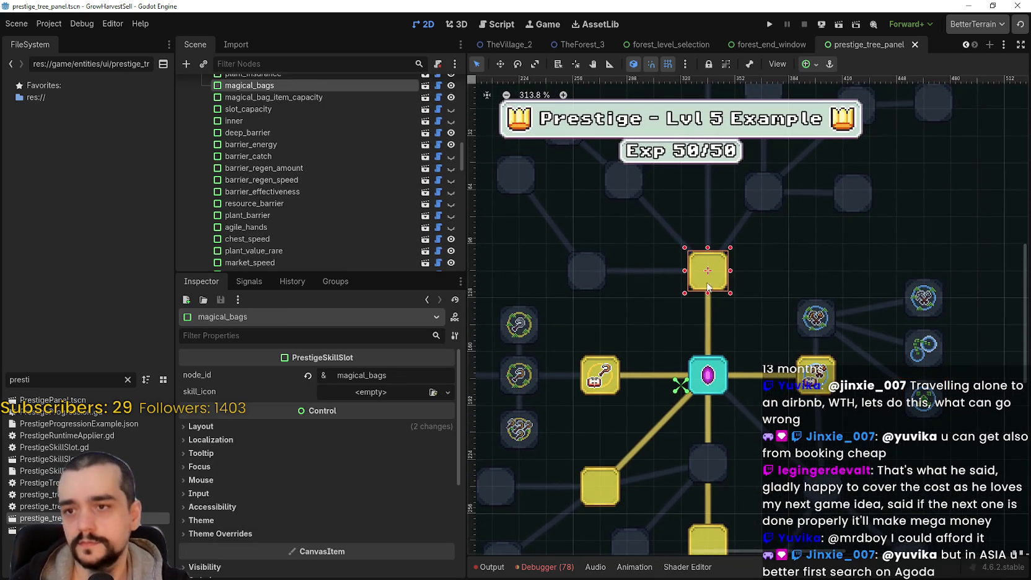
{"action": "left_click", "coordinate": [355, 392]}
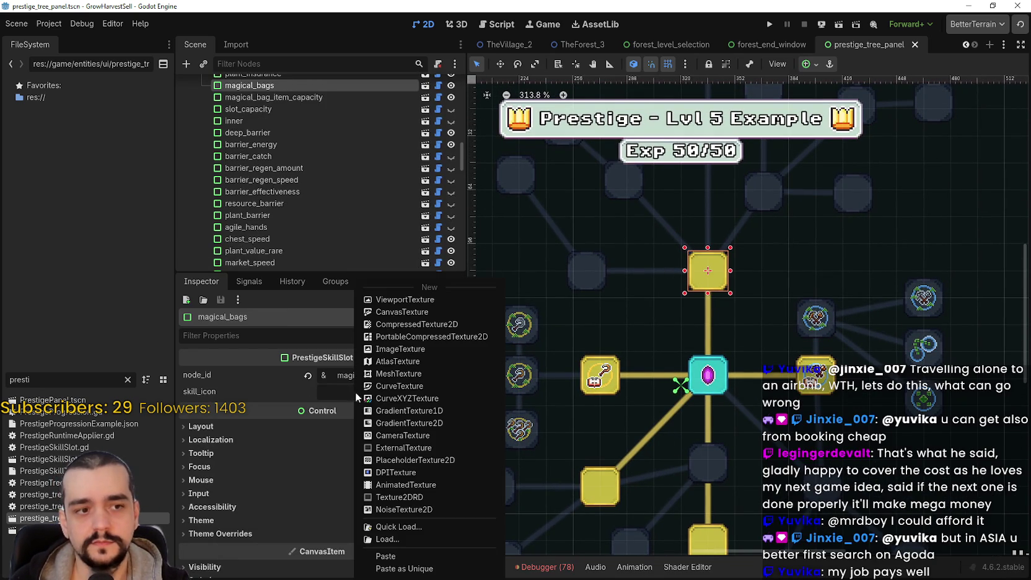
{"action": "left_click", "coordinate": [394, 553]}
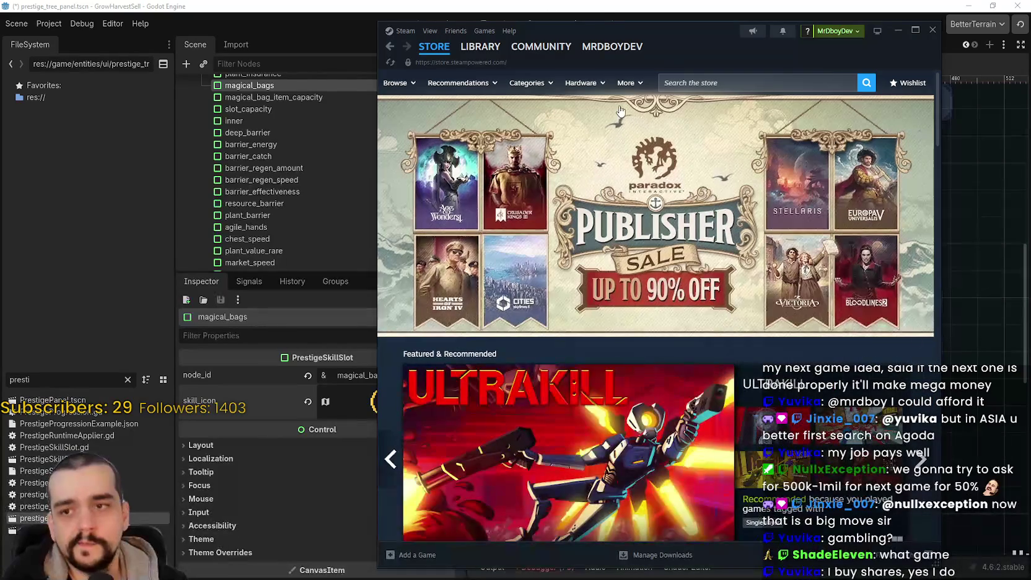
- Search the Steam store for 'Crimso' and open the Crimson Desert store page
{"action": "left_click", "coordinate": [720, 74]}
{"action": "type", "text": "Cr"}
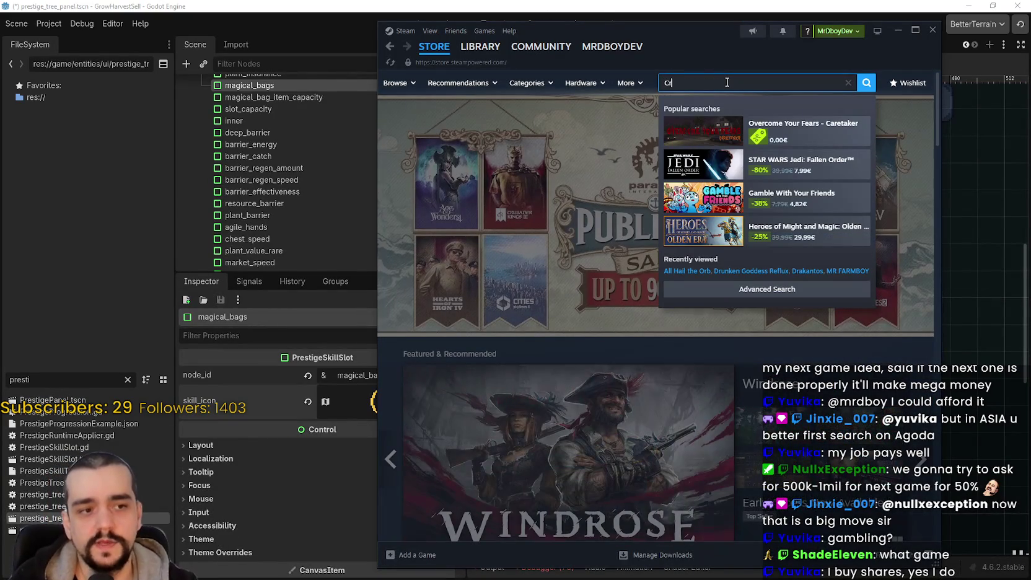
{"action": "type", "text": "imso"}
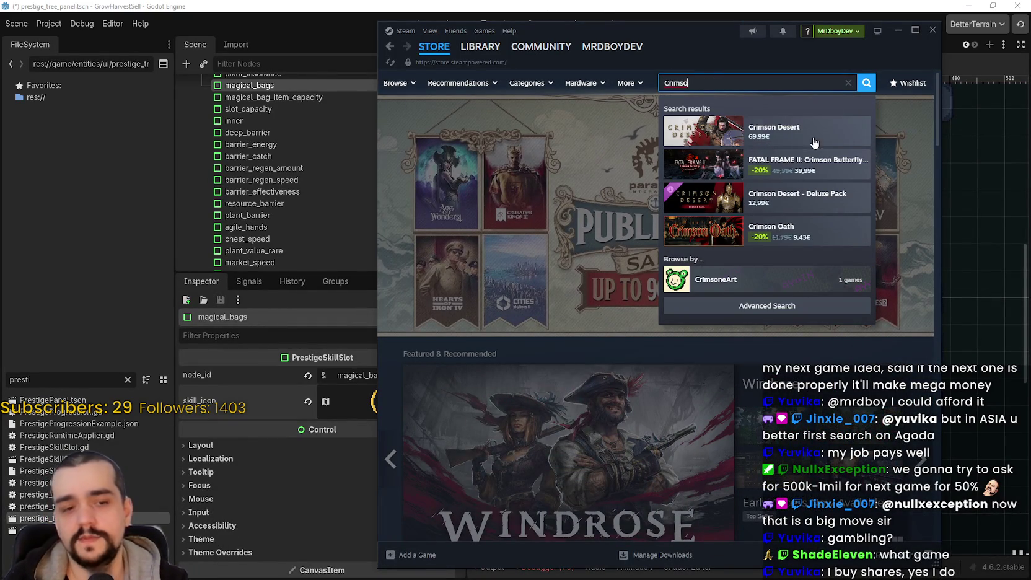
{"action": "left_click", "coordinate": [808, 131]}
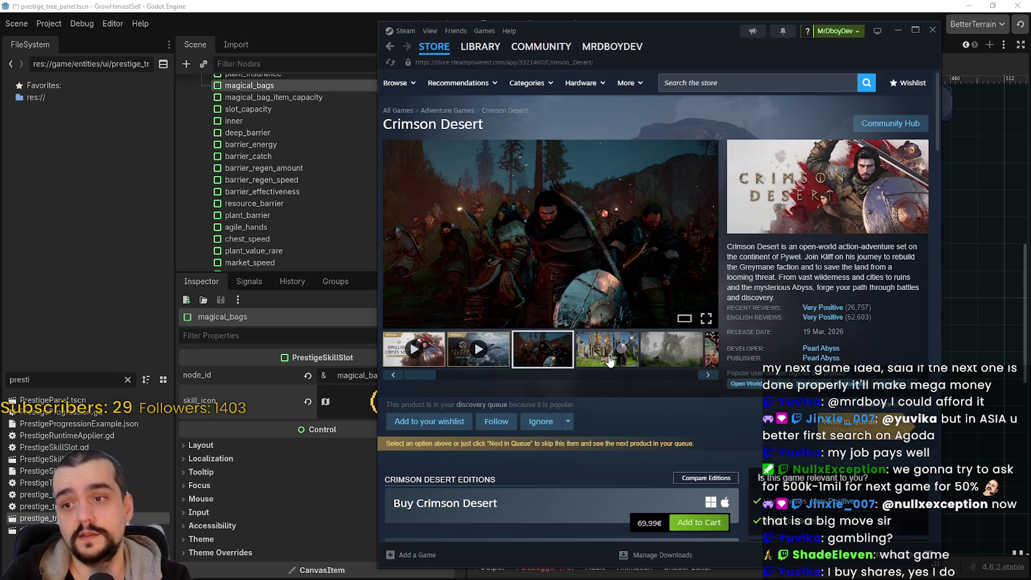
- Browse Crimson Desert screenshots: tree arch, aerial city, dark battle, ruins, foggy forest, village
{"action": "left_click", "coordinate": [610, 361]}
{"action": "left_click", "coordinate": [648, 343]}
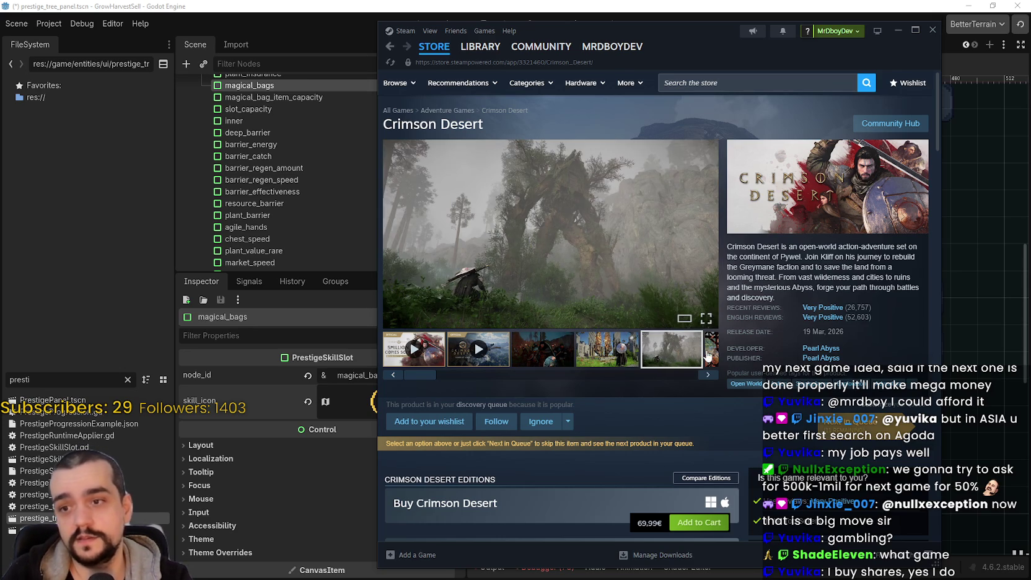
{"action": "left_click", "coordinate": [708, 355]}
{"action": "left_click", "coordinate": [607, 349]}
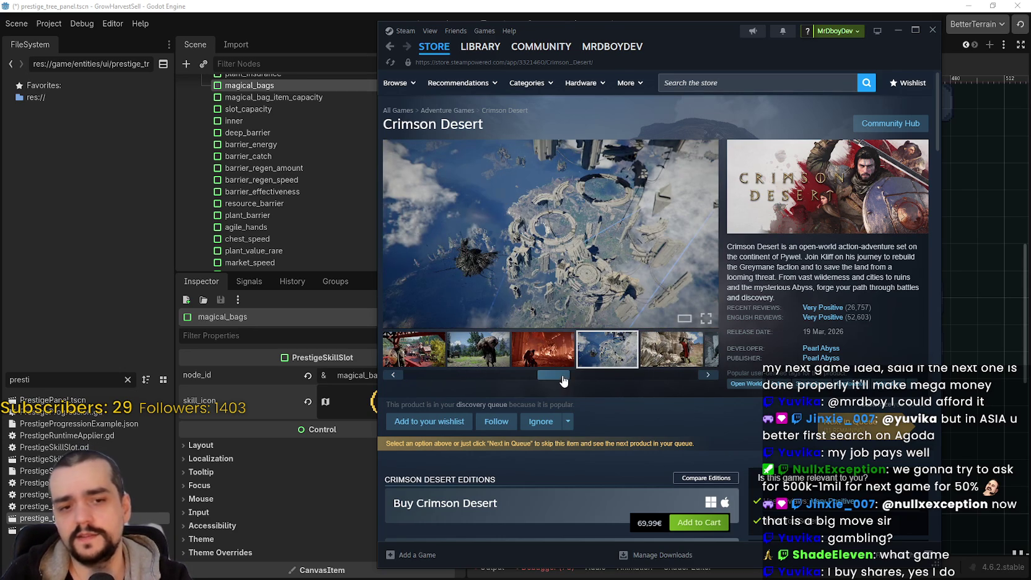
{"action": "left_click", "coordinate": [470, 373]}
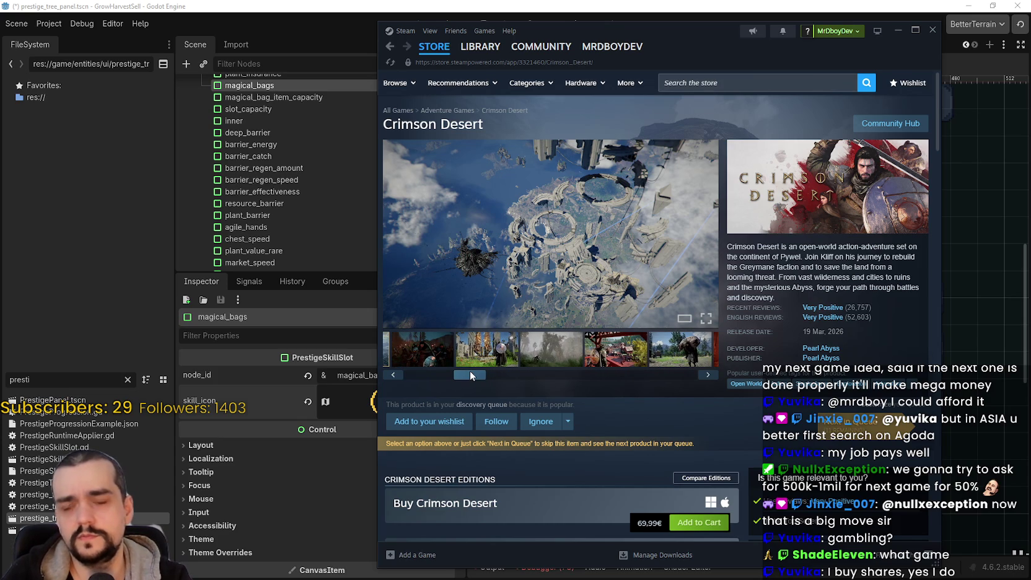
{"action": "left_click_drag", "start_coordinate": [470, 375], "coordinate": [421, 374]}
{"action": "left_click", "coordinate": [543, 356]}
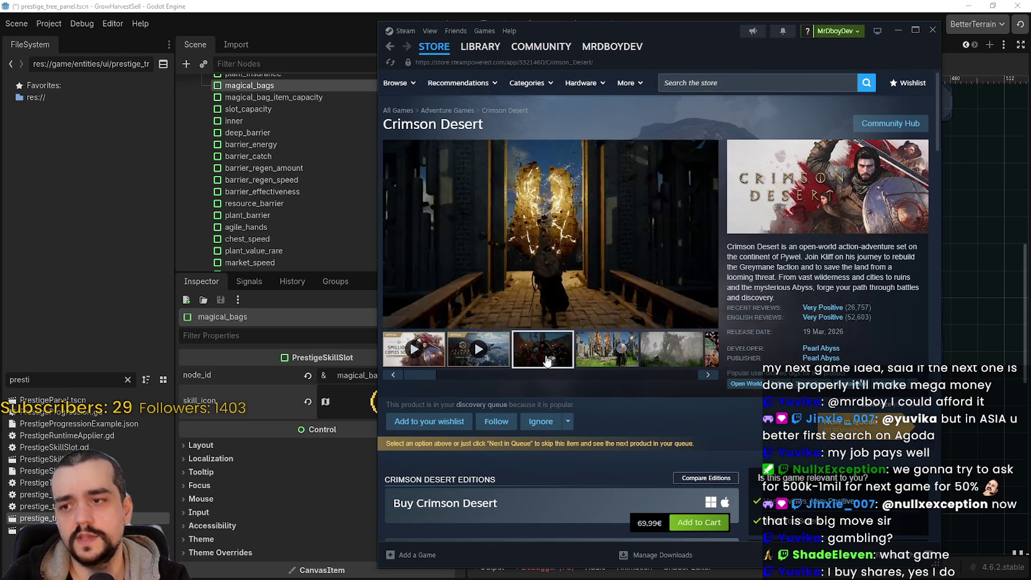
{"action": "left_click", "coordinate": [618, 357]}
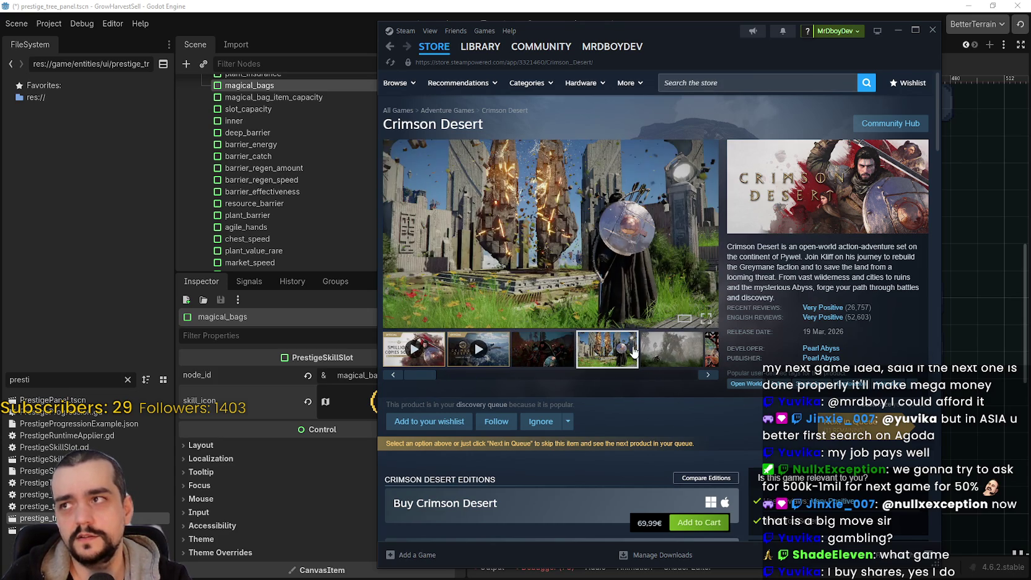
{"action": "left_click", "coordinate": [665, 353]}
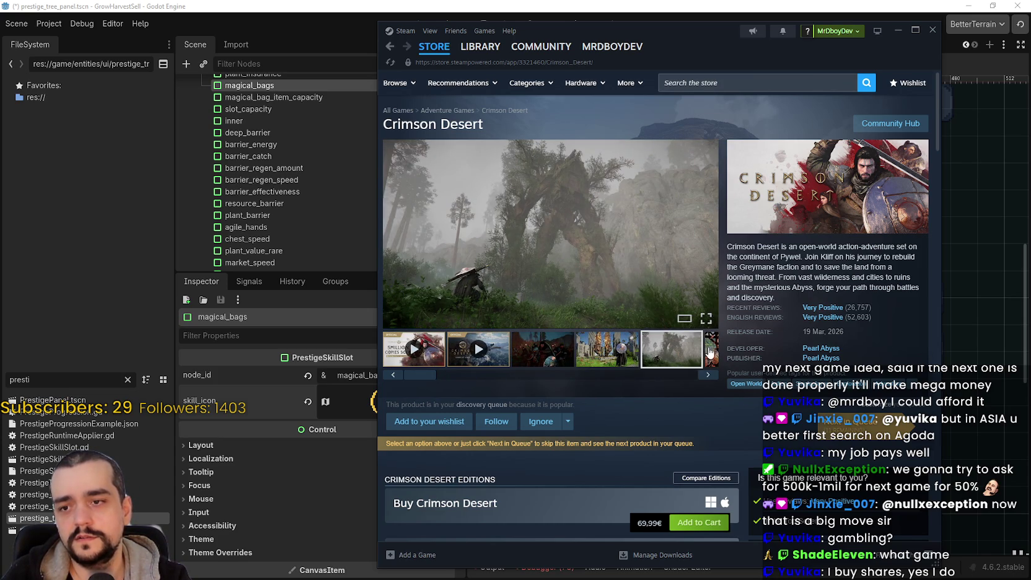
{"action": "left_click", "coordinate": [707, 352]}
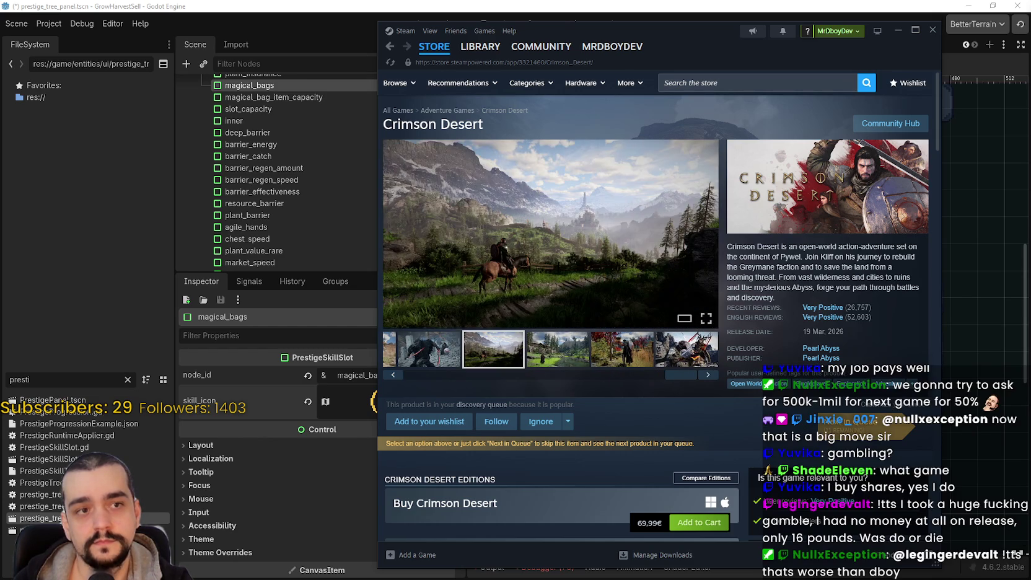
- Look over the Pearl Abyss share price in Chrome, then minimize Chrome to reveal Steam
{"action": "mouse_move", "coordinate": [1030, 123]}
{"action": "left_mouse_down"}
{"action": "mouse_move", "coordinate": [695, 55]}
{"action": "mouse_move", "coordinate": [755, 54]}
{"action": "left_mouse_up"}
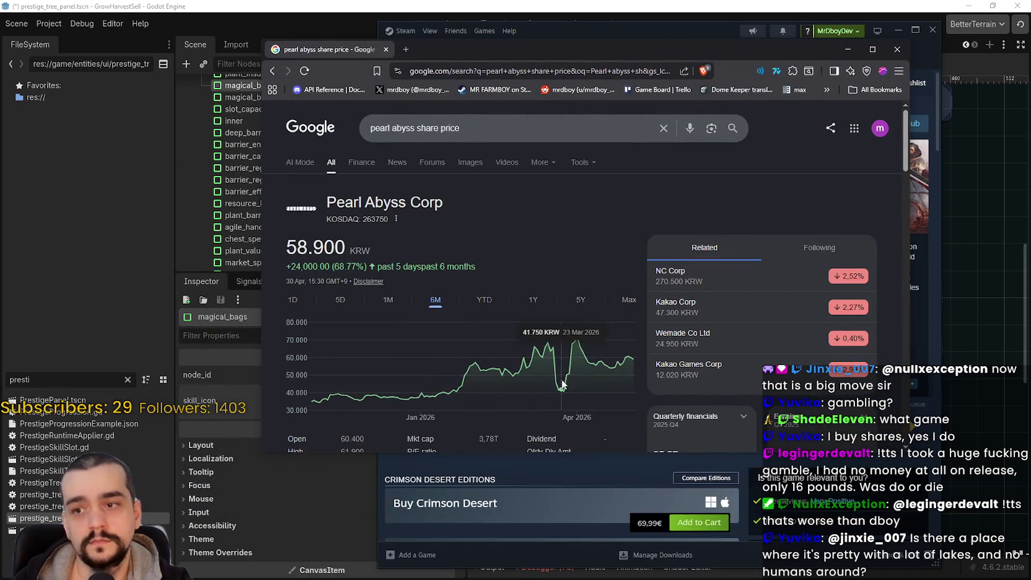
{"action": "left_click_drag", "start_coordinate": [638, 43], "coordinate": [596, 10]}
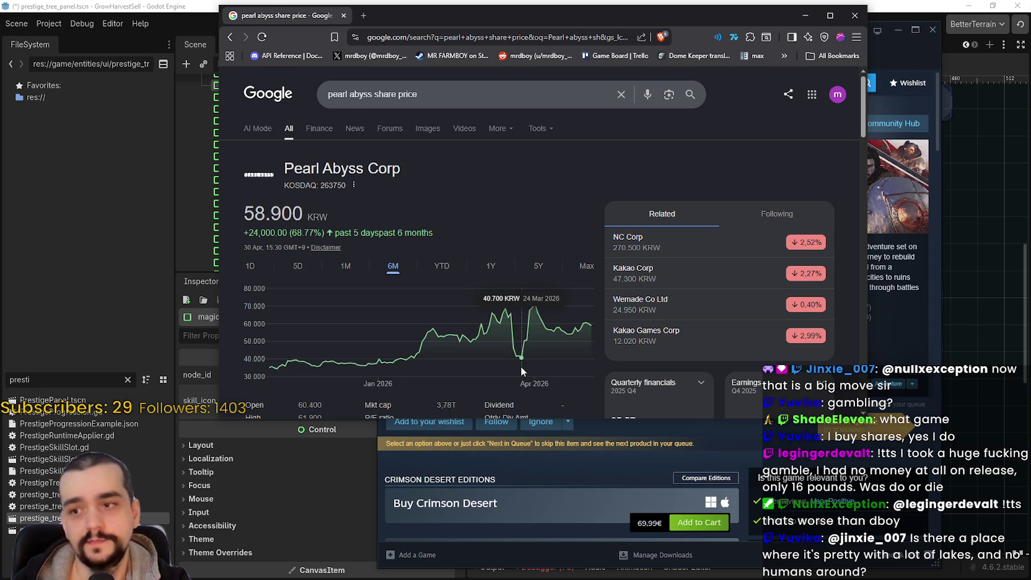
{"action": "left_click", "coordinate": [916, 336]}
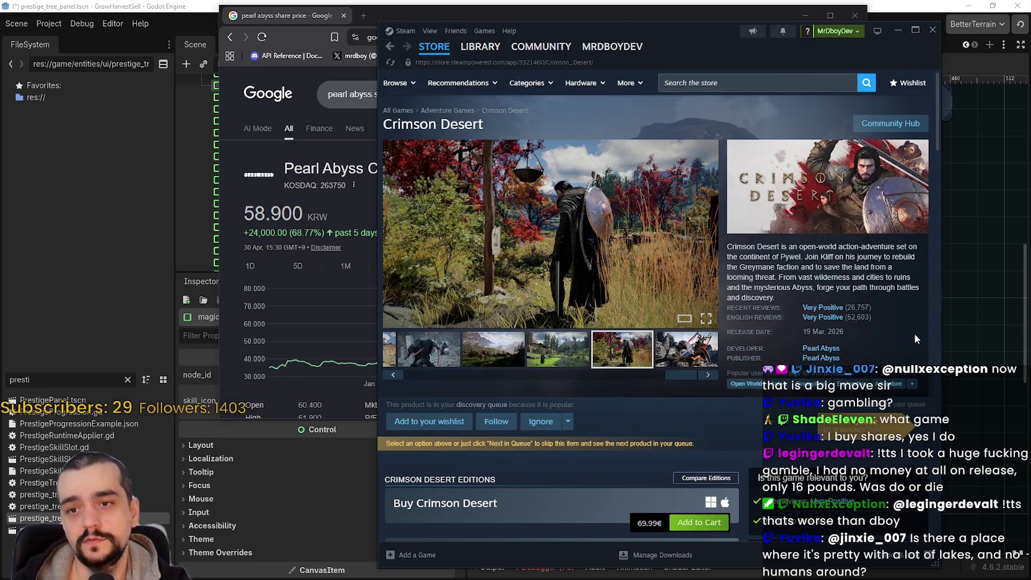
{"action": "left_click", "coordinate": [266, 27]}
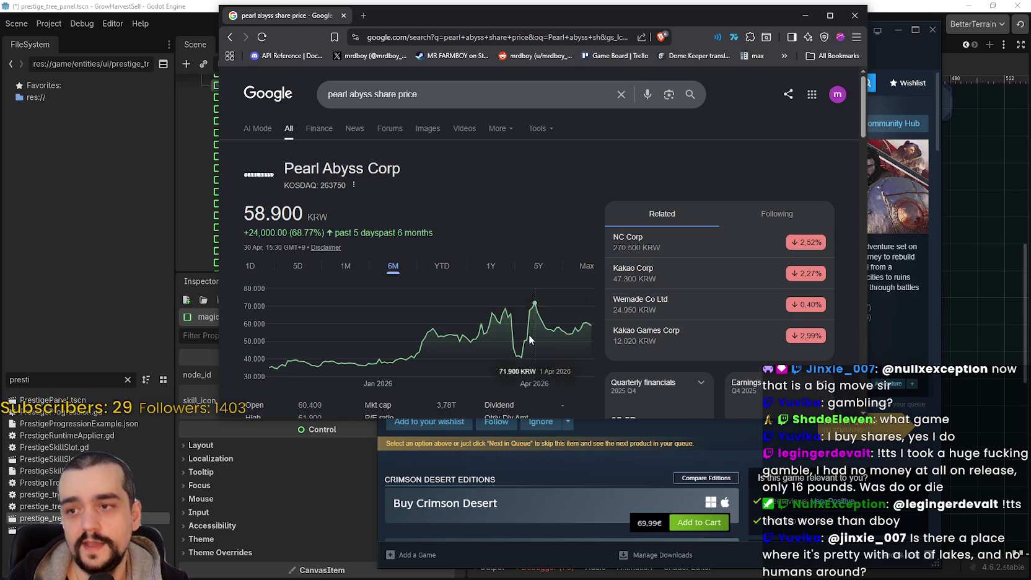
{"action": "left_click_drag", "start_coordinate": [545, 12], "coordinate": [568, 28]}
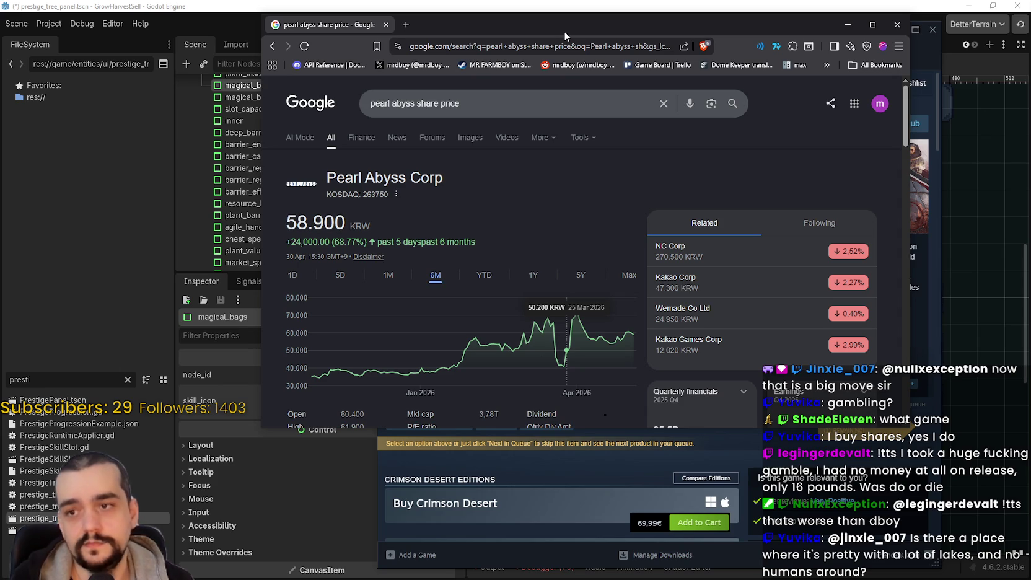
{"action": "key", "text": "super+Down"}
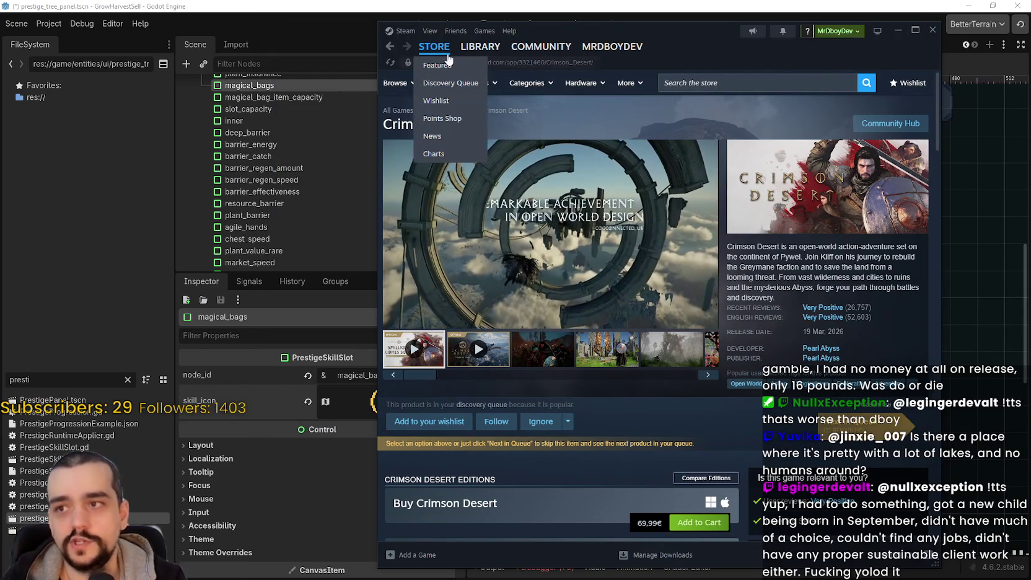
- Return to the Steam store front page with the Paradox Publisher Sale and start a search
{"action": "left_click", "coordinate": [441, 50]}
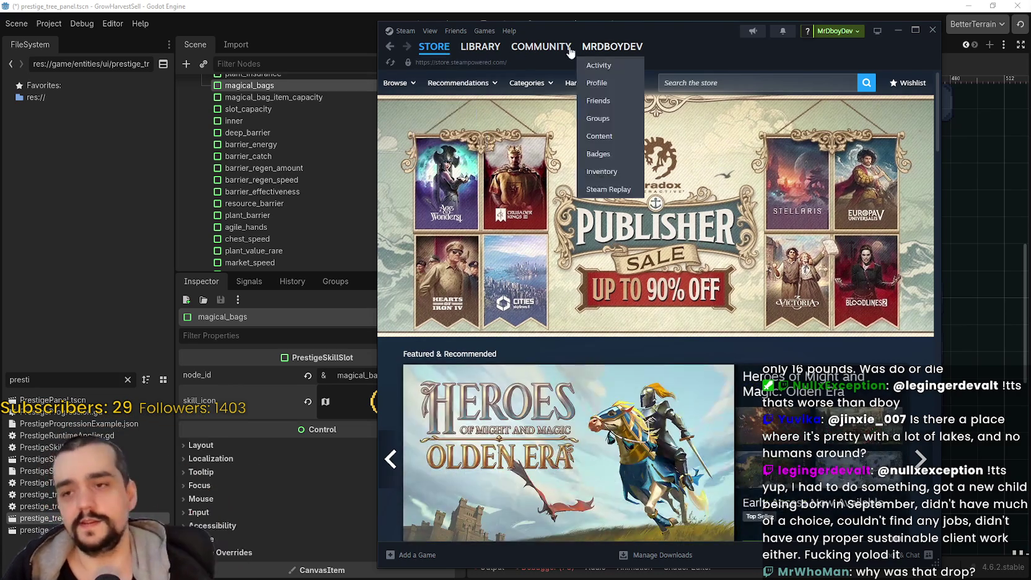
{"action": "left_click", "coordinate": [724, 74]}
{"action": "type", "text": "M"}
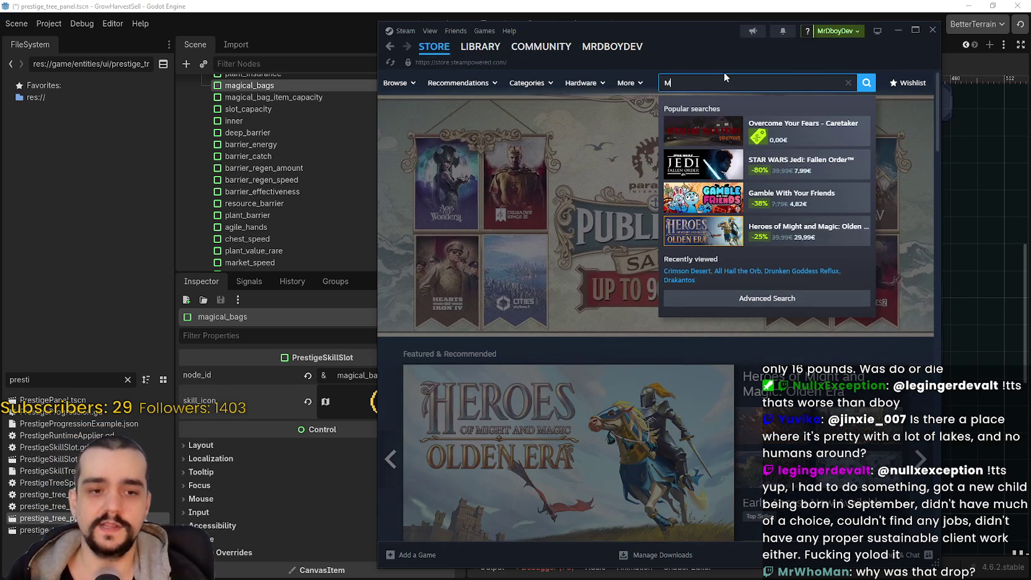
{"action": "key", "text": "BackSpace"}
{"action": "type", "text": "Crimson D"}
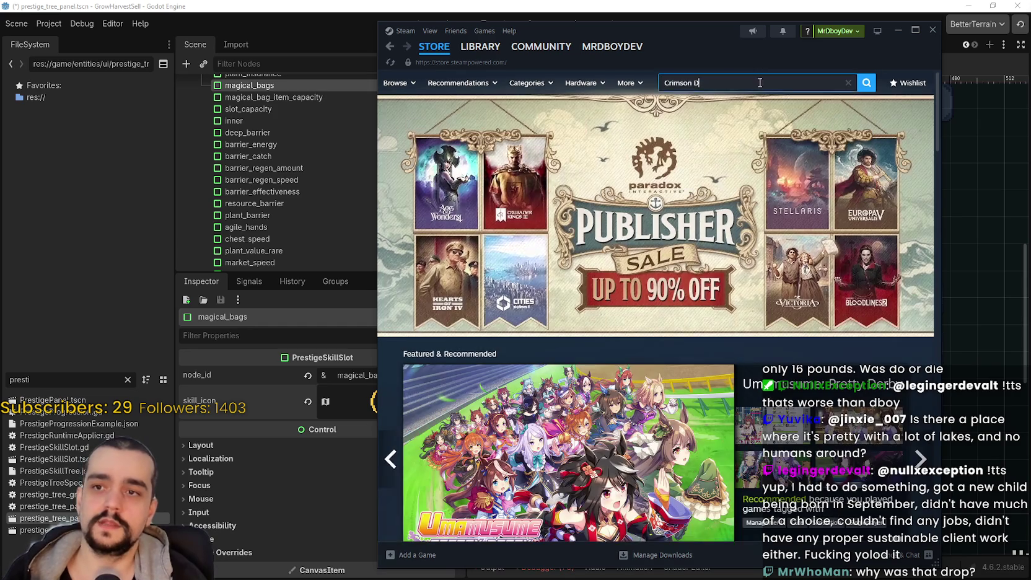
{"action": "left_click", "coordinate": [780, 128]}
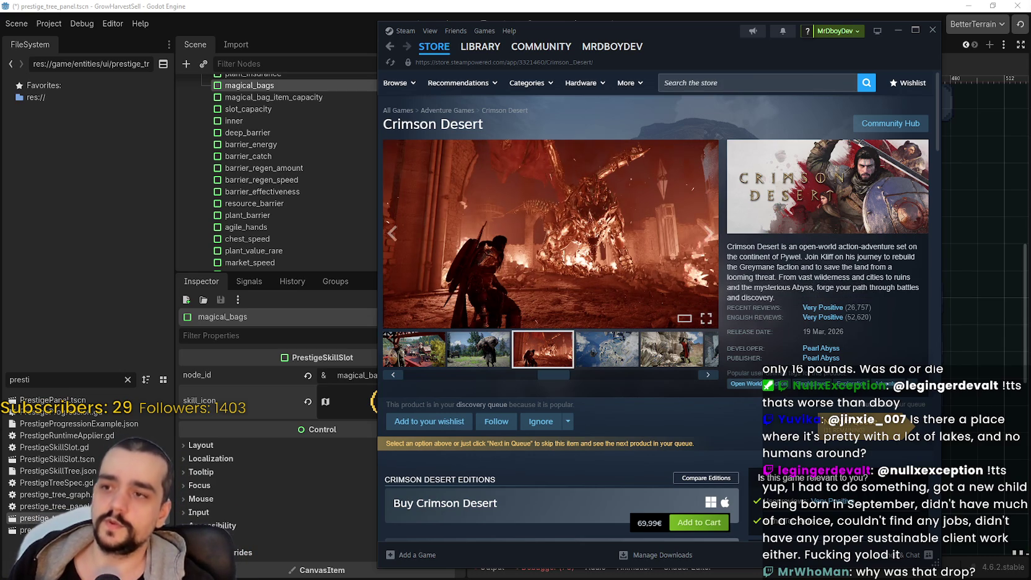
{"action": "scroll", "coordinate": [651, 397], "scroll_direction": "down", "scroll_amount": 6}
{"action": "scroll", "coordinate": [528, 399], "scroll_direction": "down", "scroll_amount": 2}
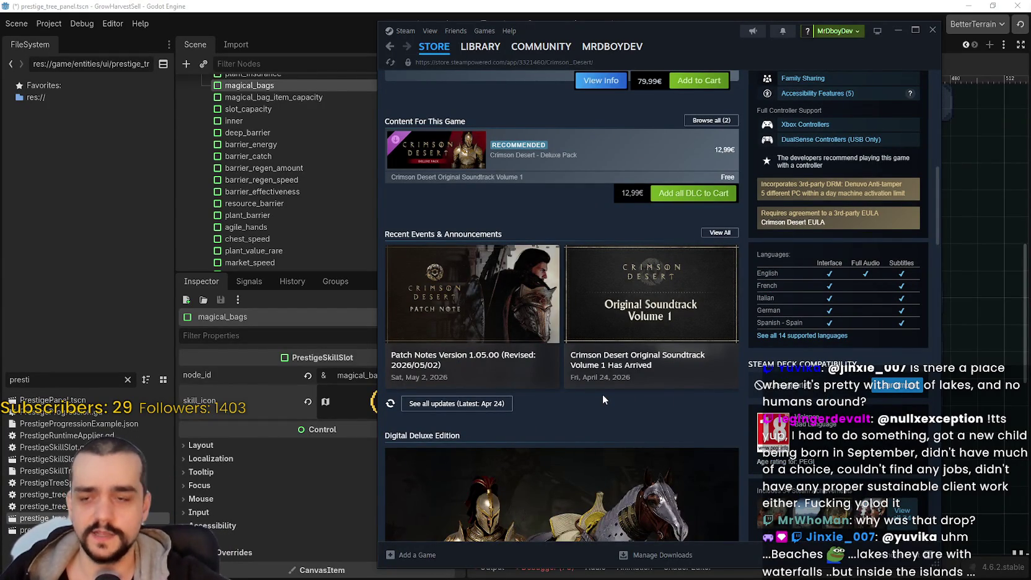
{"action": "scroll", "coordinate": [503, 301], "scroll_direction": "up", "scroll_amount": 8}
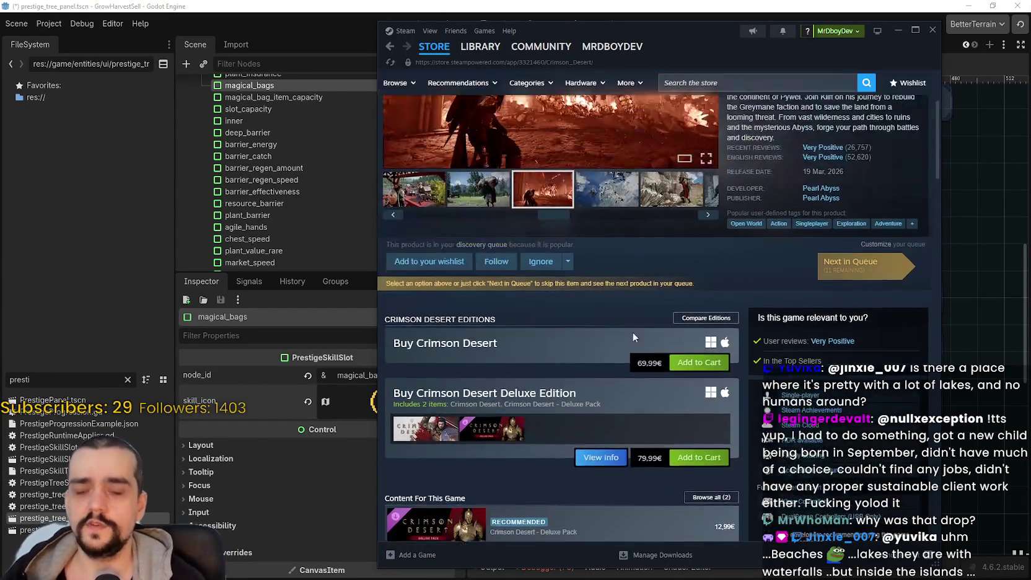
{"action": "mouse_move", "coordinate": [830, 318]}
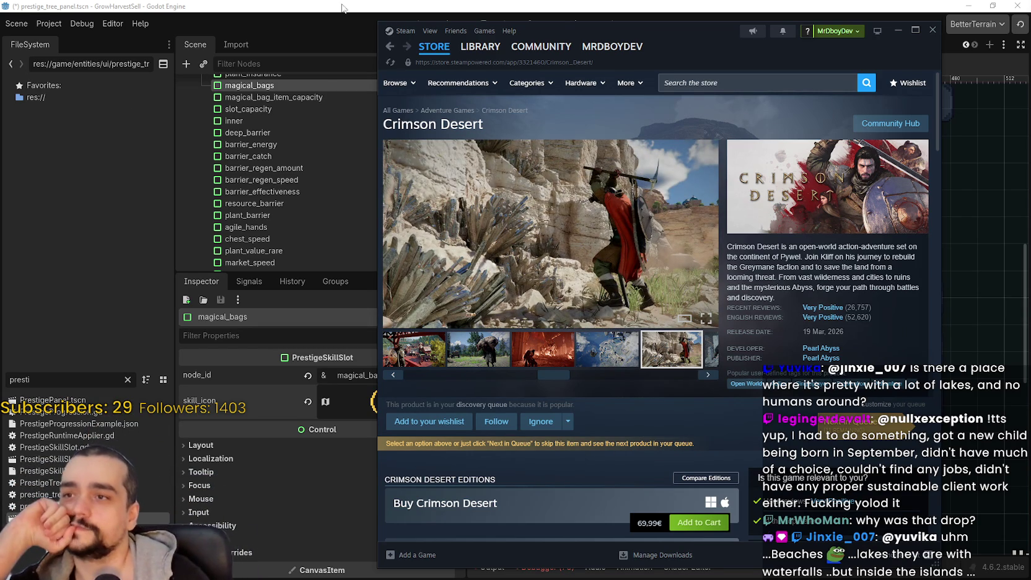
{"action": "left_click", "coordinate": [434, 46]}
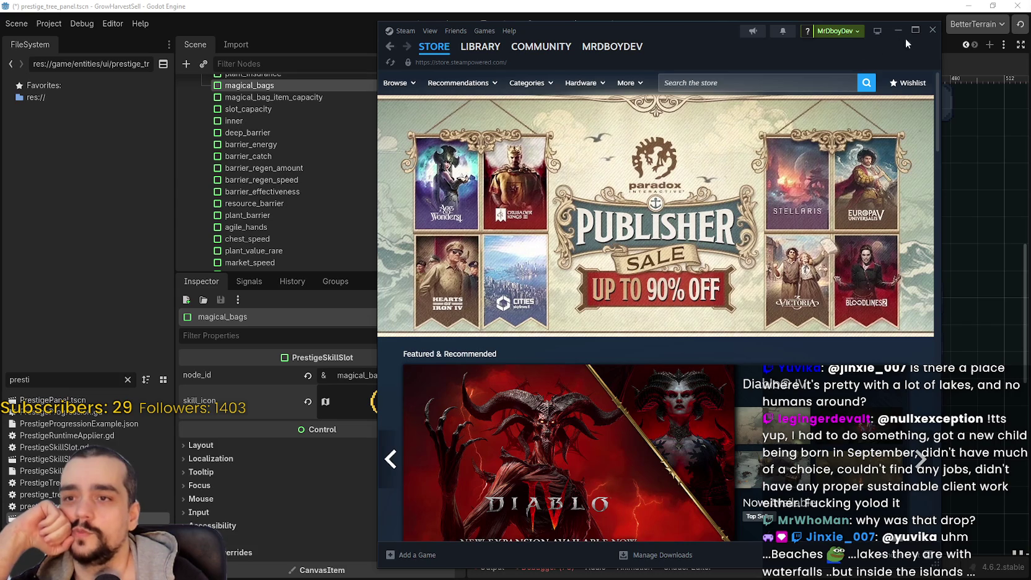
{"action": "key", "text": "alt+Tab"}
{"action": "scroll", "coordinate": [634, 340], "scroll_direction": "right", "scroll_amount": 1}
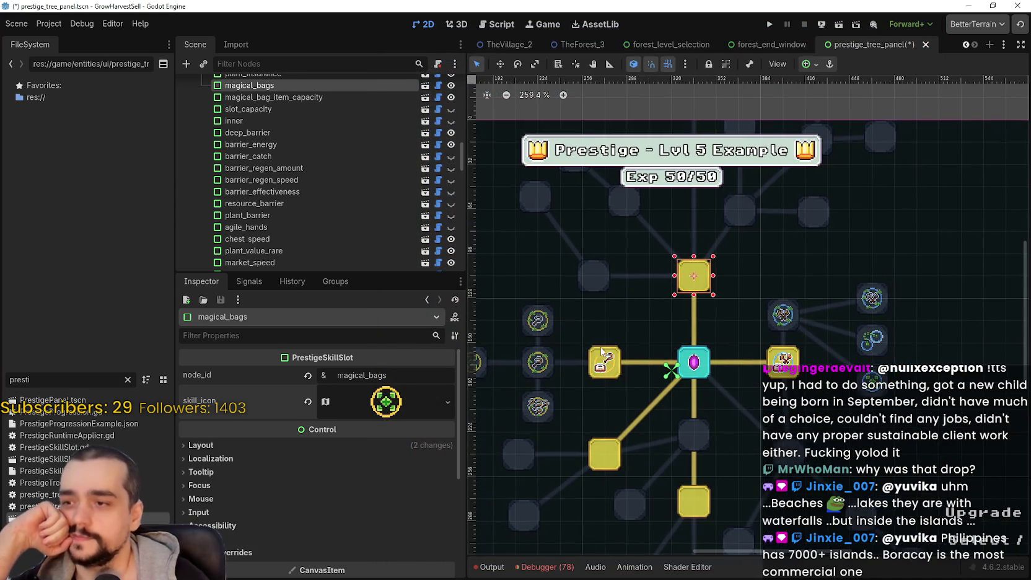
{"action": "scroll", "coordinate": [689, 321], "scroll_direction": "up", "scroll_amount": 2}
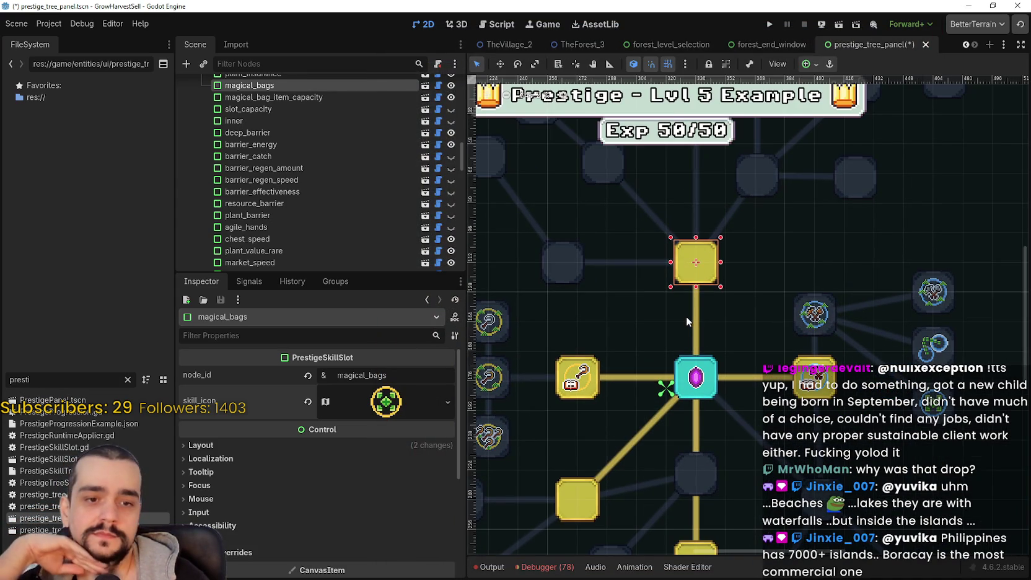
{"action": "scroll", "coordinate": [686, 314], "scroll_direction": "up", "scroll_amount": 1}
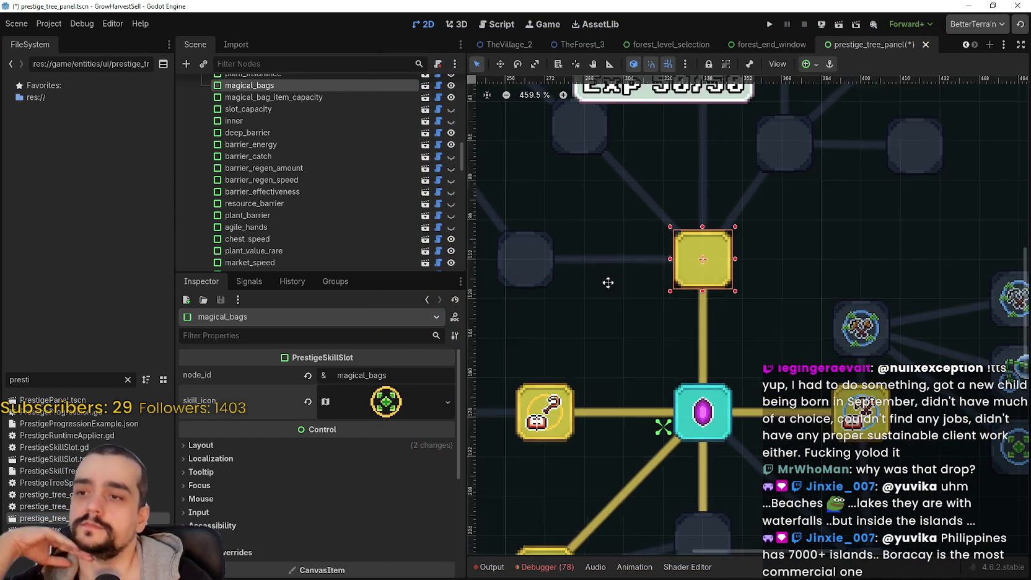
{"action": "scroll", "coordinate": [609, 288], "scroll_direction": "down", "scroll_amount": 1}
{"action": "left_click", "coordinate": [612, 294]}
{"action": "scroll", "coordinate": [651, 304], "scroll_direction": "left", "scroll_amount": 1}
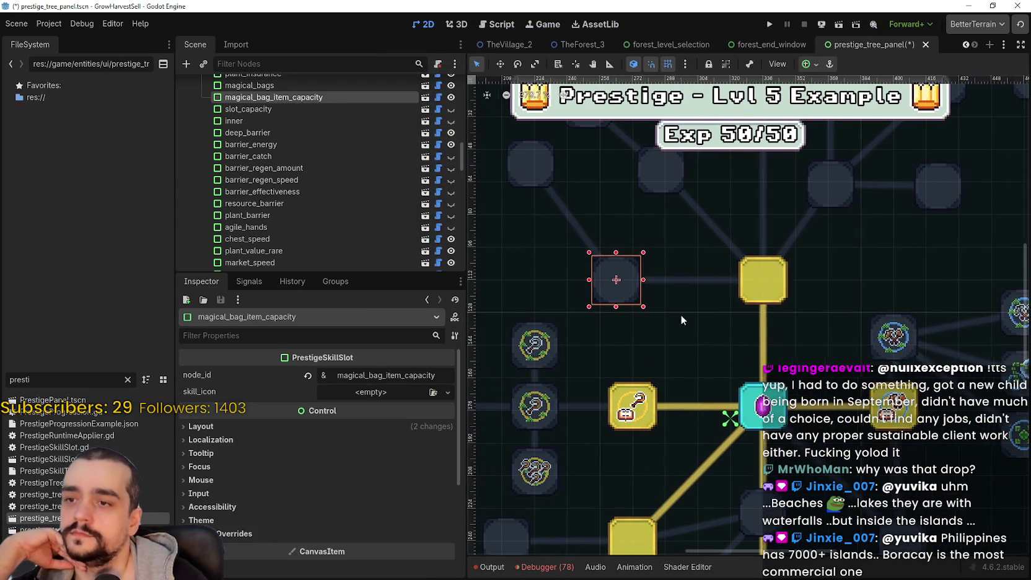
{"action": "left_click", "coordinate": [390, 395]}
{"action": "scroll", "coordinate": [799, 317], "scroll_direction": "down", "scroll_amount": 2}
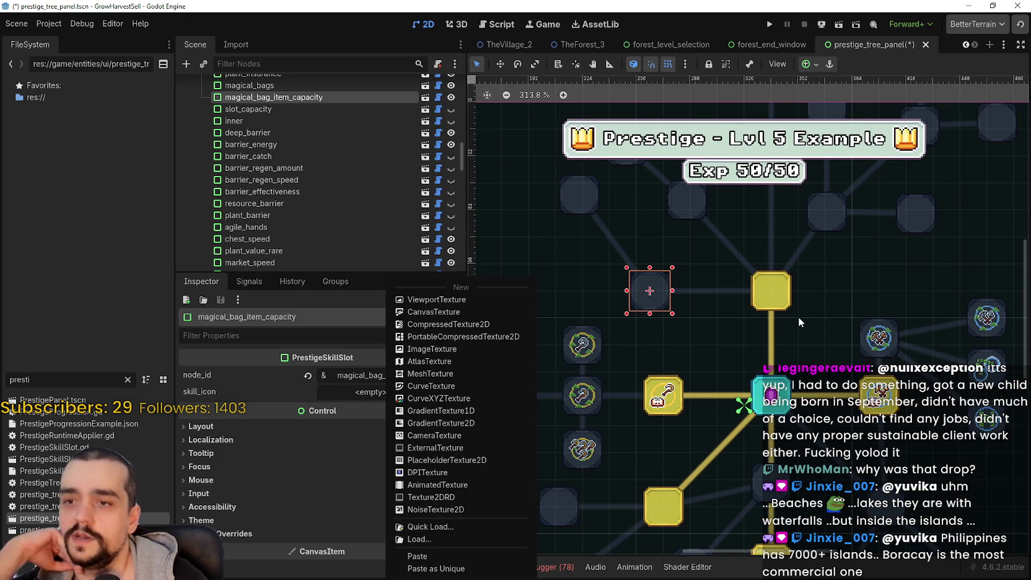
{"action": "left_click", "coordinate": [784, 298]}
{"action": "left_click", "coordinate": [775, 304]}
{"action": "scroll", "coordinate": [678, 319], "scroll_direction": "down", "scroll_amount": 1}
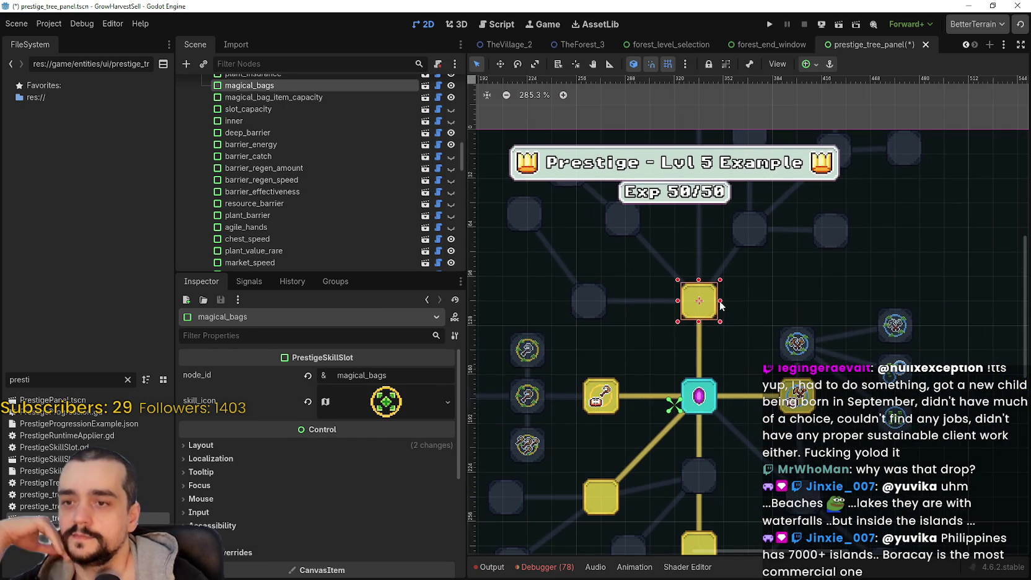
{"action": "key", "text": "ctrl+s"}
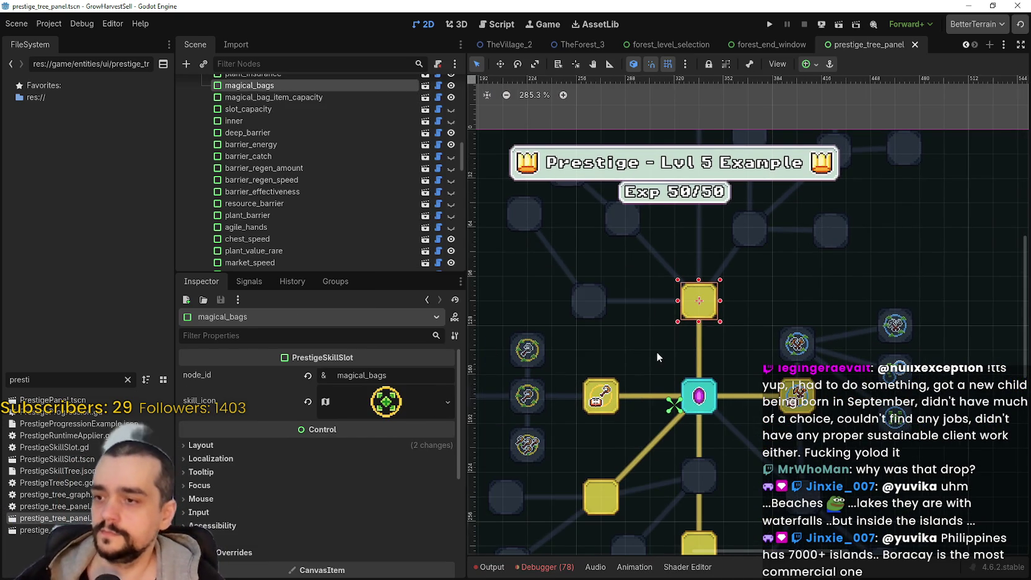
{"action": "scroll", "coordinate": [724, 329], "scroll_direction": "up", "scroll_amount": 3}
{"action": "scroll", "coordinate": [762, 278], "scroll_direction": "down", "scroll_amount": 1}
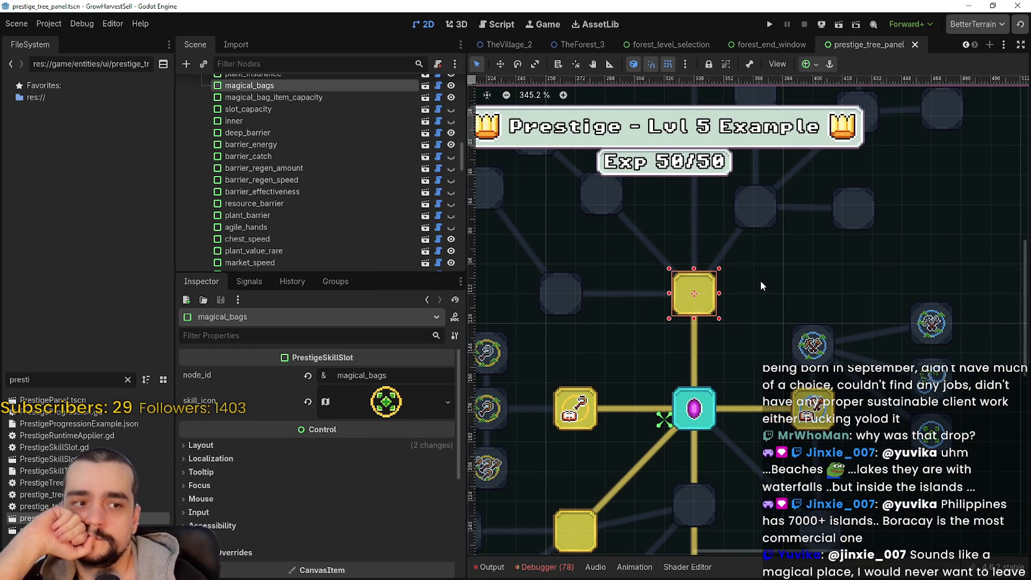
{"action": "scroll", "coordinate": [752, 319], "scroll_direction": "up", "scroll_amount": 3}
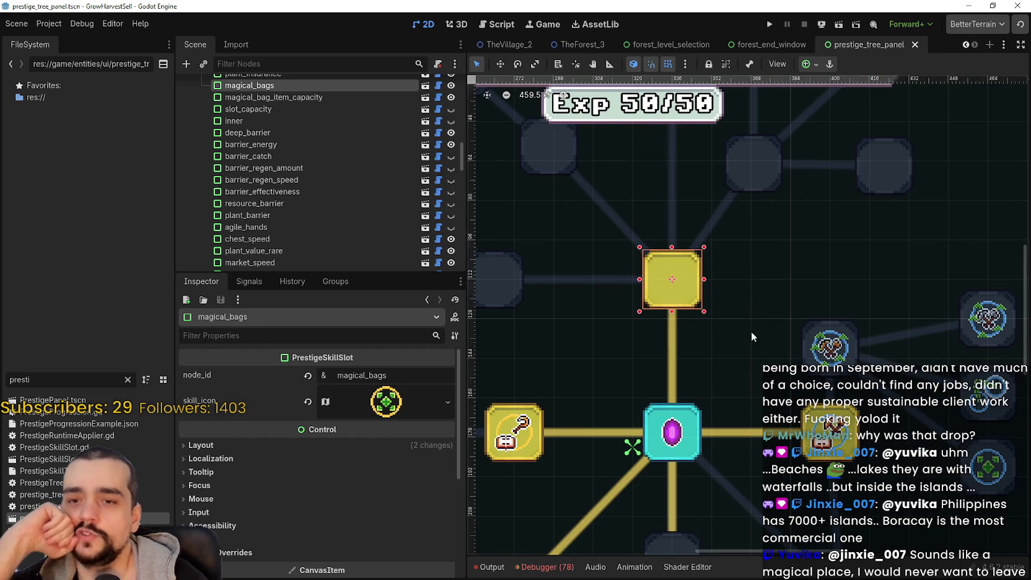
{"action": "scroll", "coordinate": [752, 331], "scroll_direction": "down", "scroll_amount": 4}
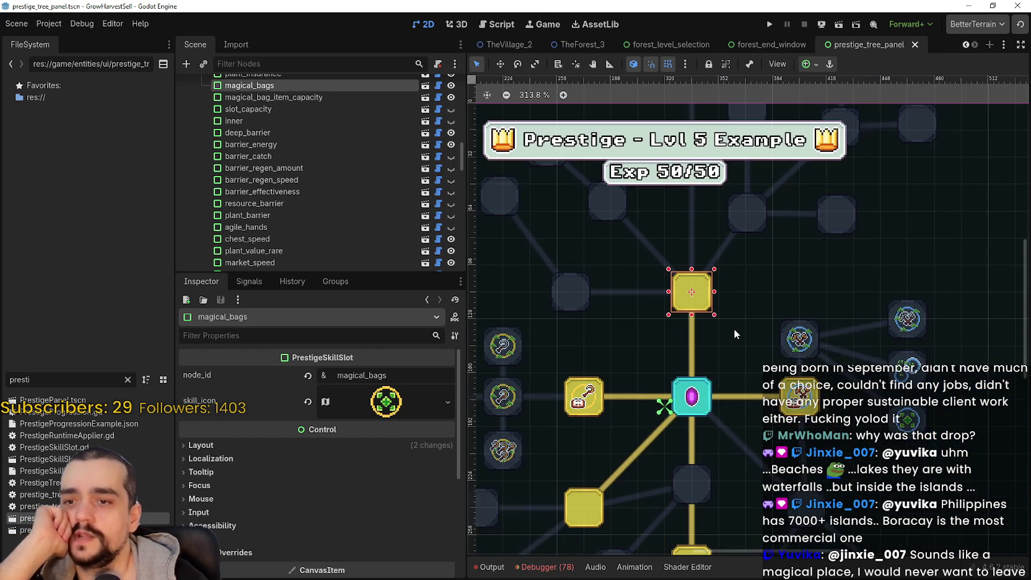
{"action": "left_click", "coordinate": [798, 399]}
{"action": "scroll", "coordinate": [716, 316], "scroll_direction": "up", "scroll_amount": 4}
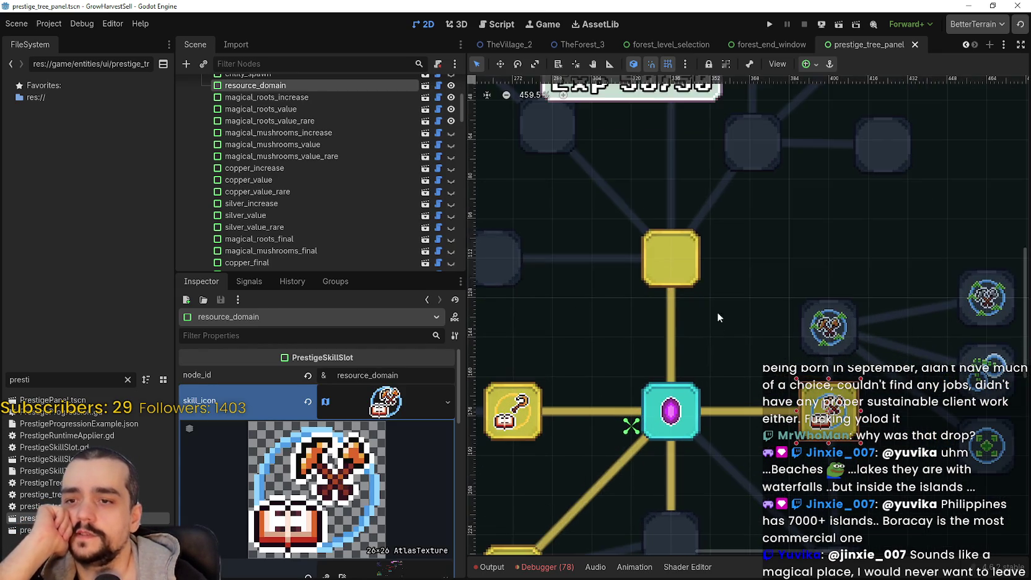
{"action": "scroll", "coordinate": [777, 324], "scroll_direction": "down", "scroll_amount": 3}
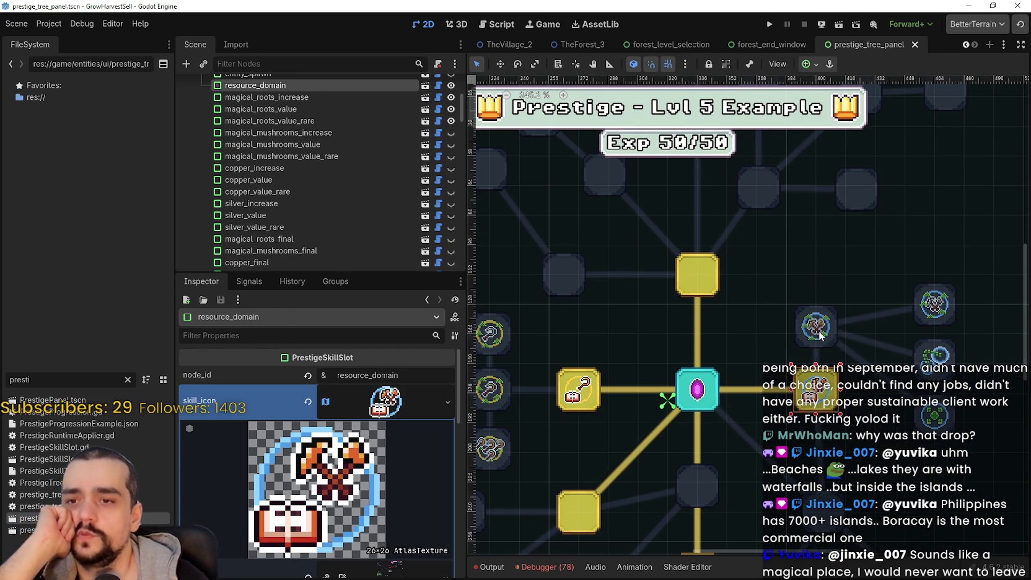
{"action": "left_click", "coordinate": [818, 332]}
{"action": "scroll", "coordinate": [713, 312], "scroll_direction": "up", "scroll_amount": 2}
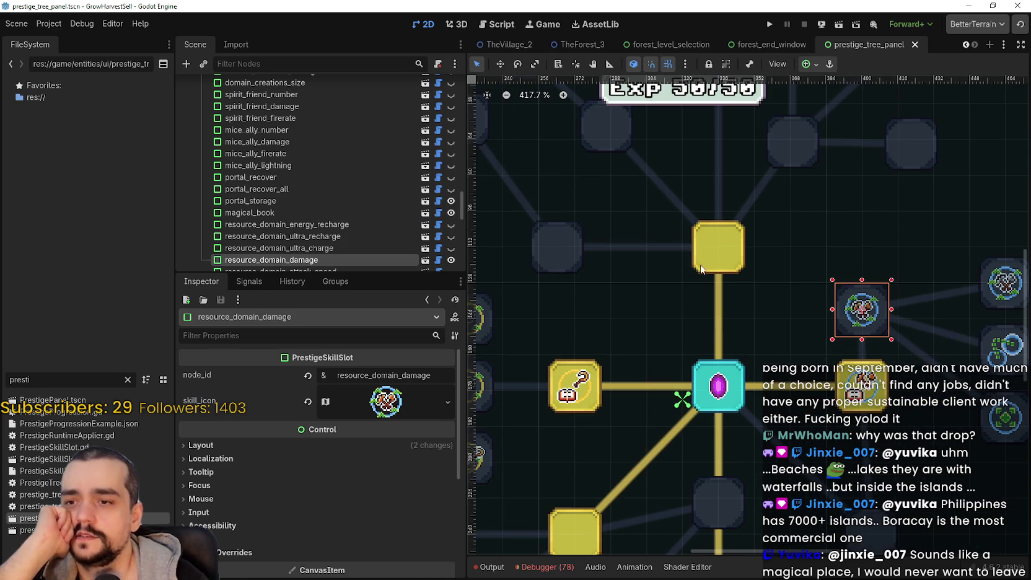
{"action": "left_click", "coordinate": [718, 248]}
{"action": "scroll", "coordinate": [761, 330], "scroll_direction": "down", "scroll_amount": 2}
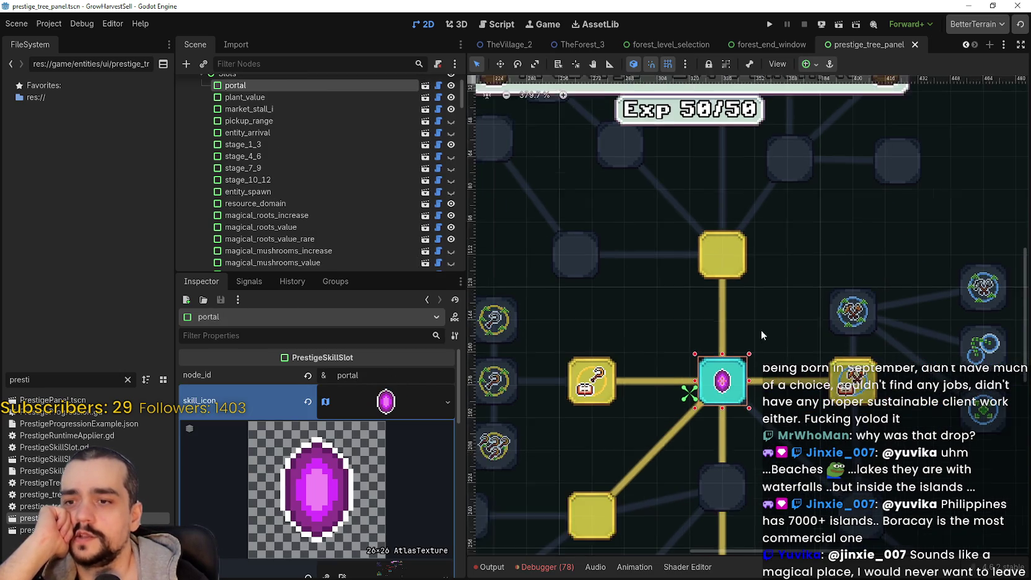
{"action": "left_click", "coordinate": [740, 272]}
{"action": "scroll", "coordinate": [756, 335], "scroll_direction": "up", "scroll_amount": 3}
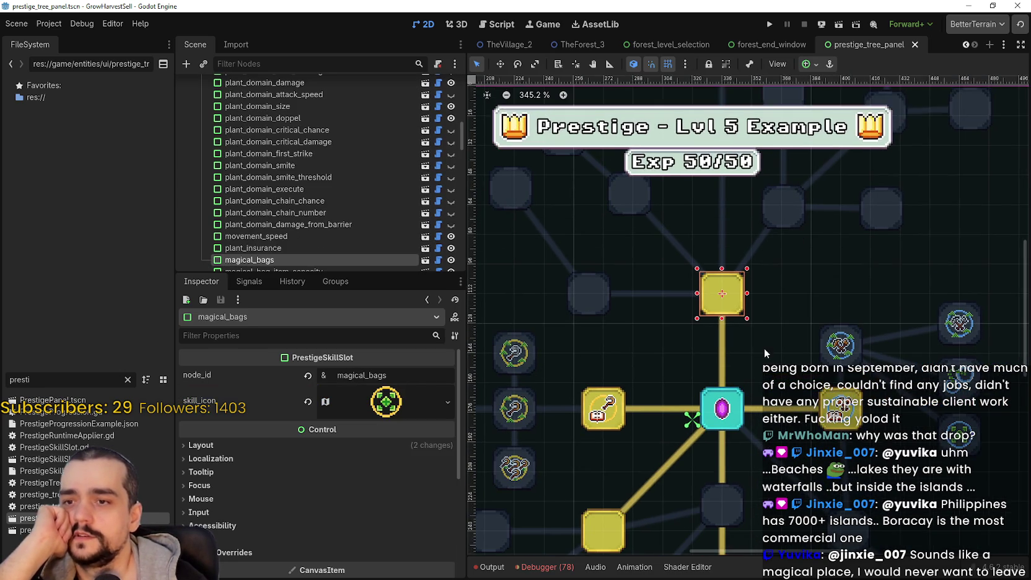
{"action": "scroll", "coordinate": [747, 335], "scroll_direction": "down", "scroll_amount": 2}
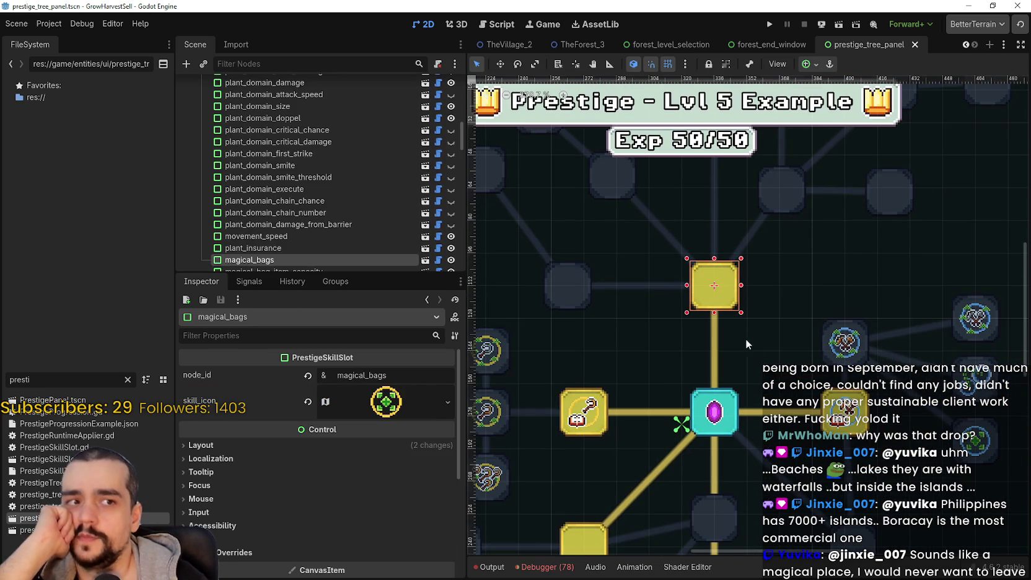
{"action": "scroll", "coordinate": [791, 267], "scroll_direction": "down", "scroll_amount": 3}
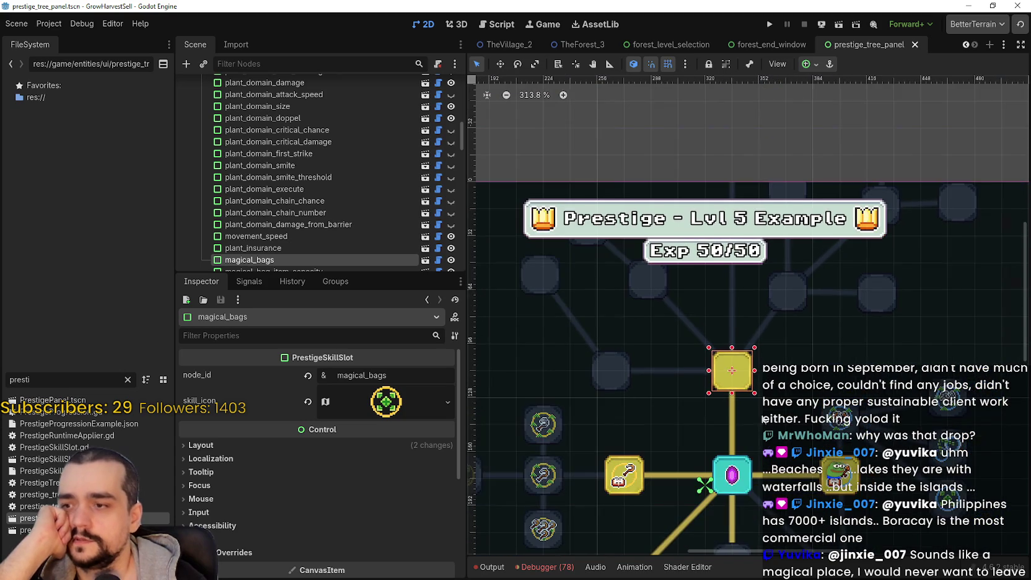
{"action": "left_click", "coordinate": [792, 286]}
{"action": "left_click", "coordinate": [741, 362]}
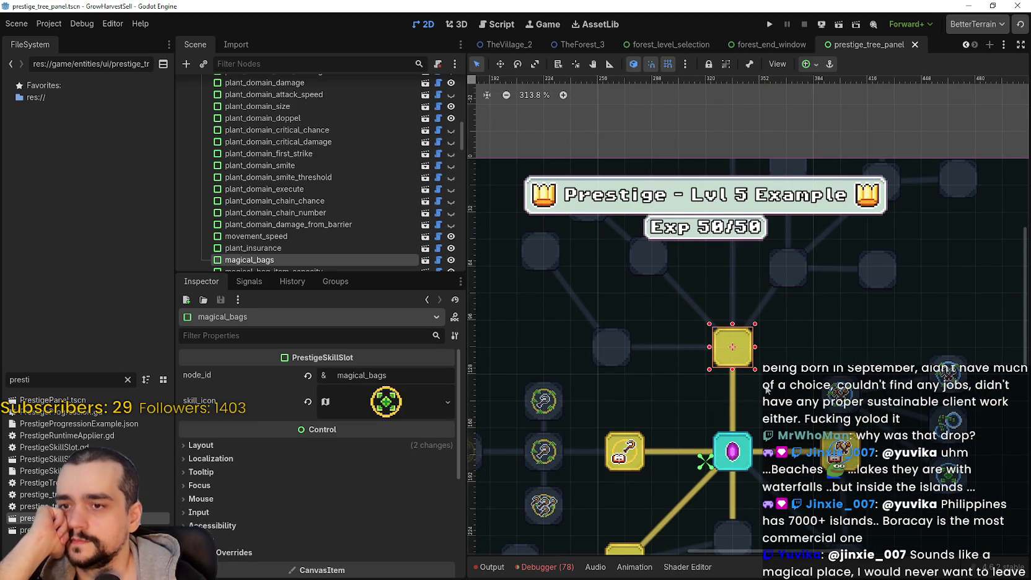
{"action": "left_click", "coordinate": [805, 262]}
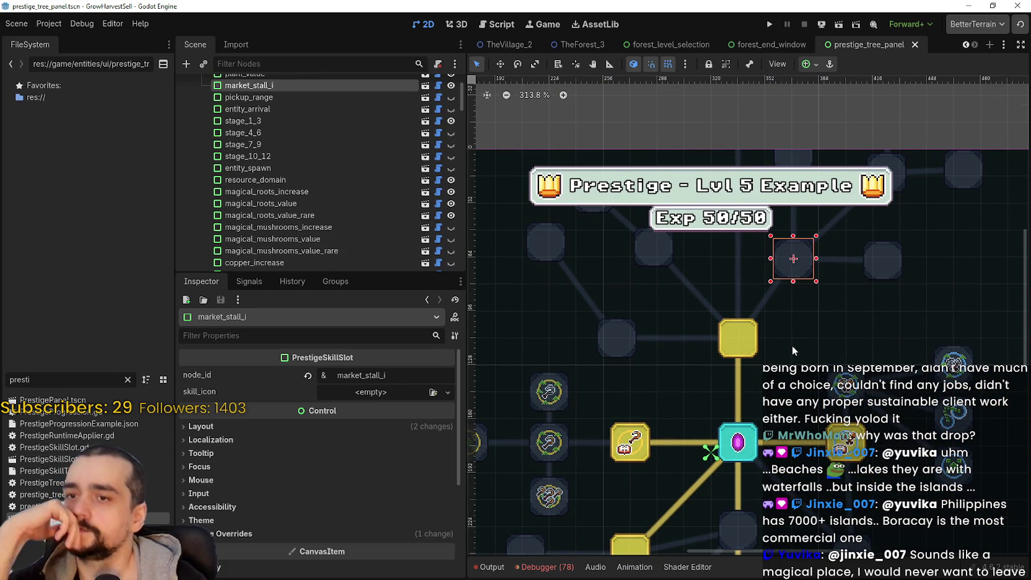
{"action": "scroll", "coordinate": [785, 350], "scroll_direction": "down", "scroll_amount": 2}
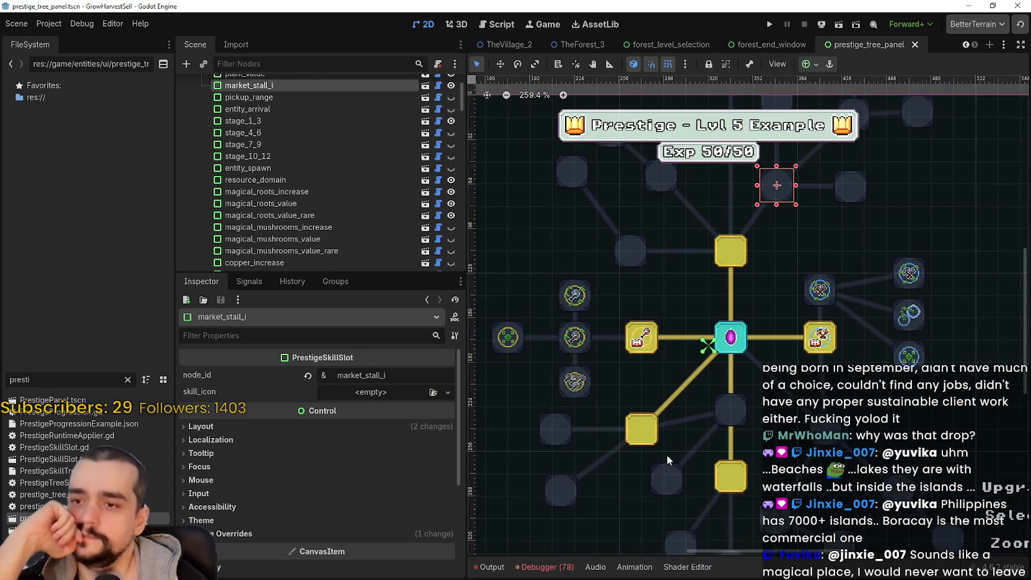
{"action": "scroll", "coordinate": [676, 434], "scroll_direction": "up", "scroll_amount": 2}
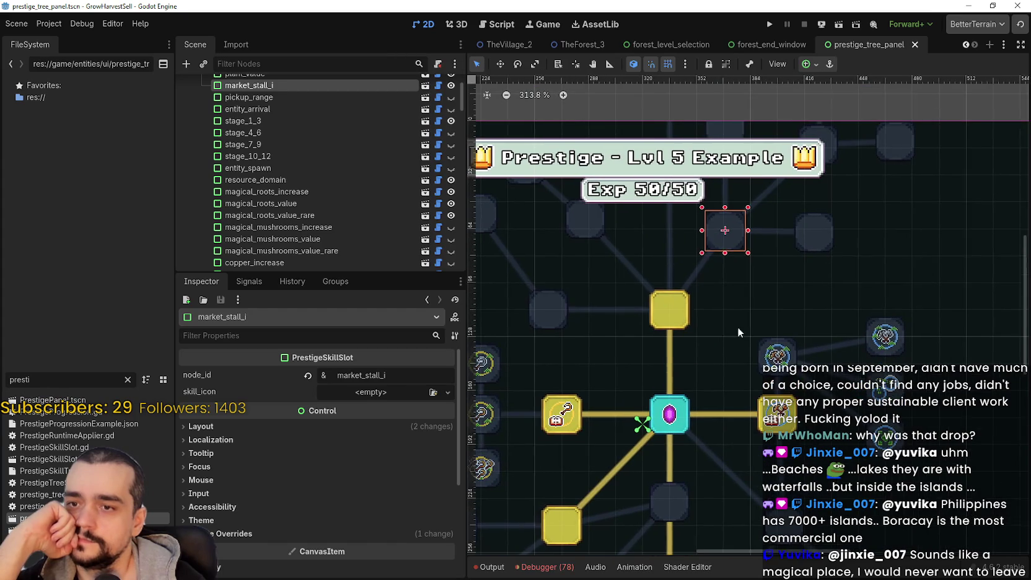
{"action": "left_click", "coordinate": [779, 356]}
{"action": "left_click", "coordinate": [883, 337]}
{"action": "left_click", "coordinate": [883, 383]}
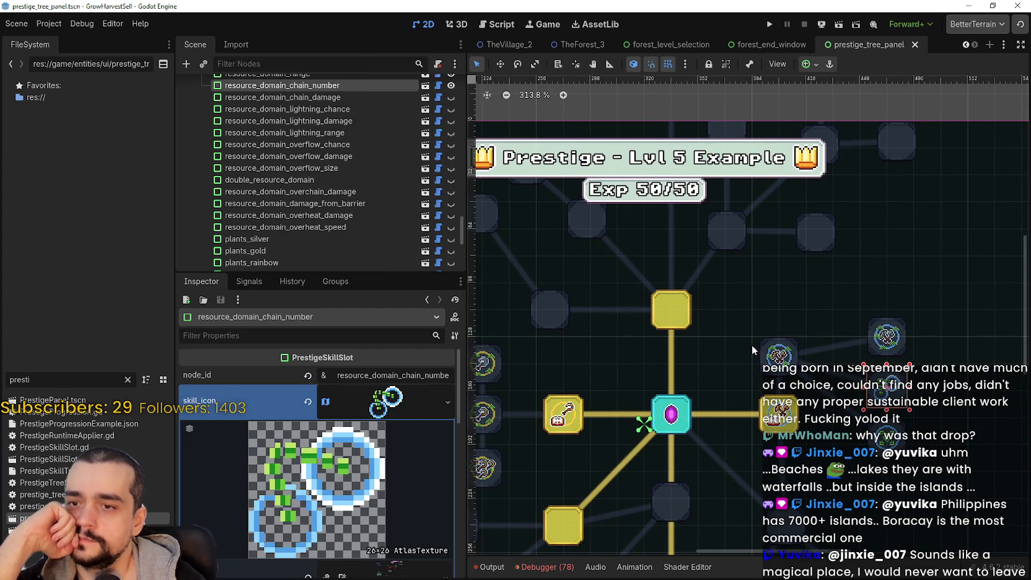
{"action": "left_click", "coordinate": [768, 350]}
{"action": "left_click", "coordinate": [699, 348]}
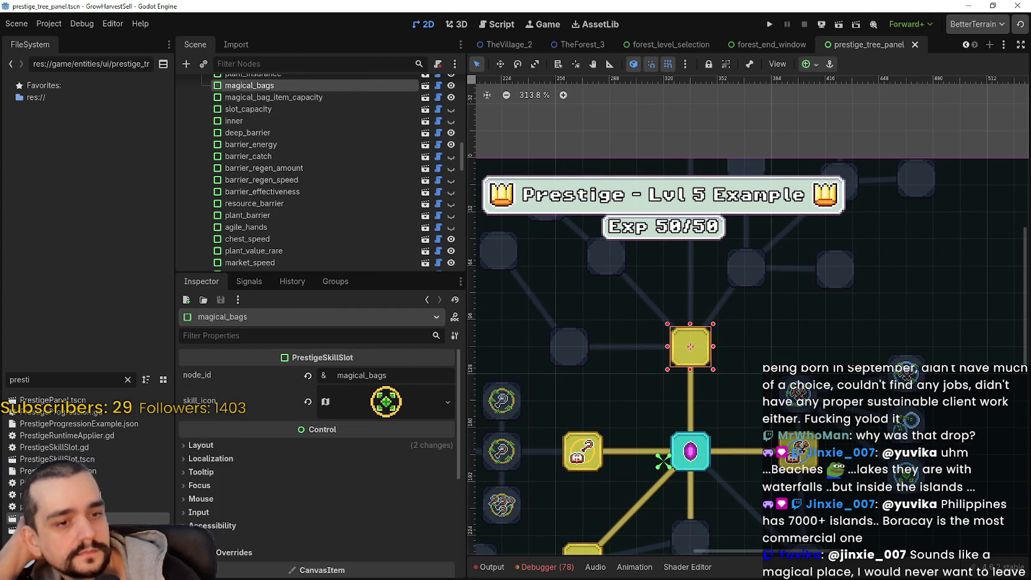
{"action": "key", "text": "alt+Tab"}
{"action": "scroll", "coordinate": [719, 295], "scroll_direction": "down", "scroll_amount": 2}
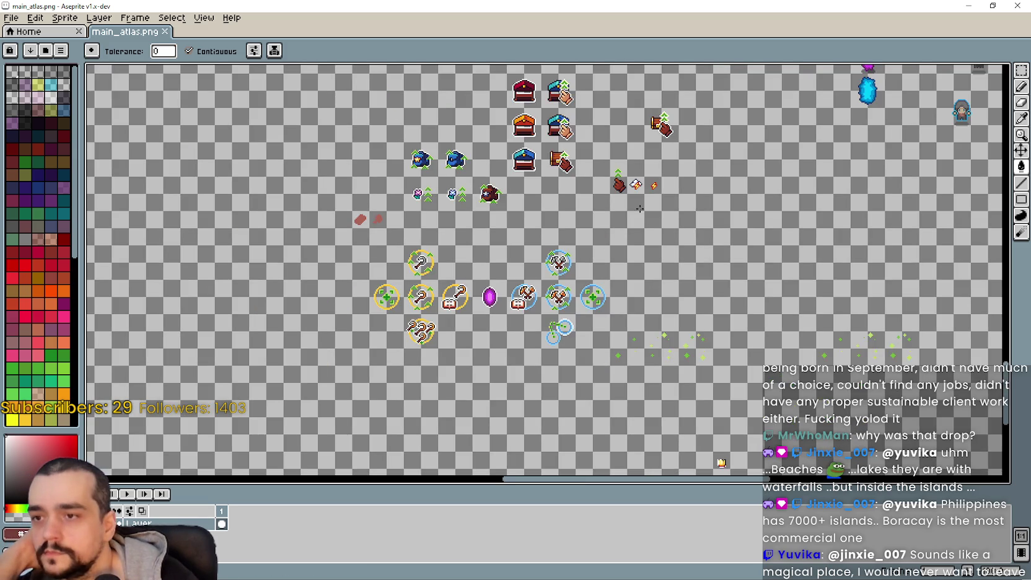
{"action": "scroll", "coordinate": [719, 295], "scroll_direction": "up", "scroll_amount": 2}
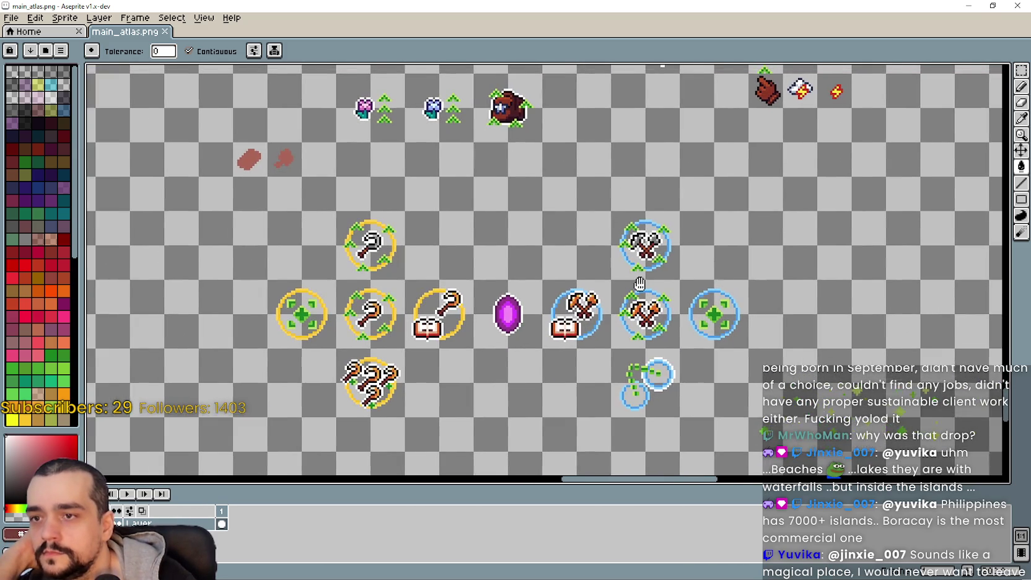
{"action": "scroll", "coordinate": [576, 273], "scroll_direction": "up", "scroll_amount": 5}
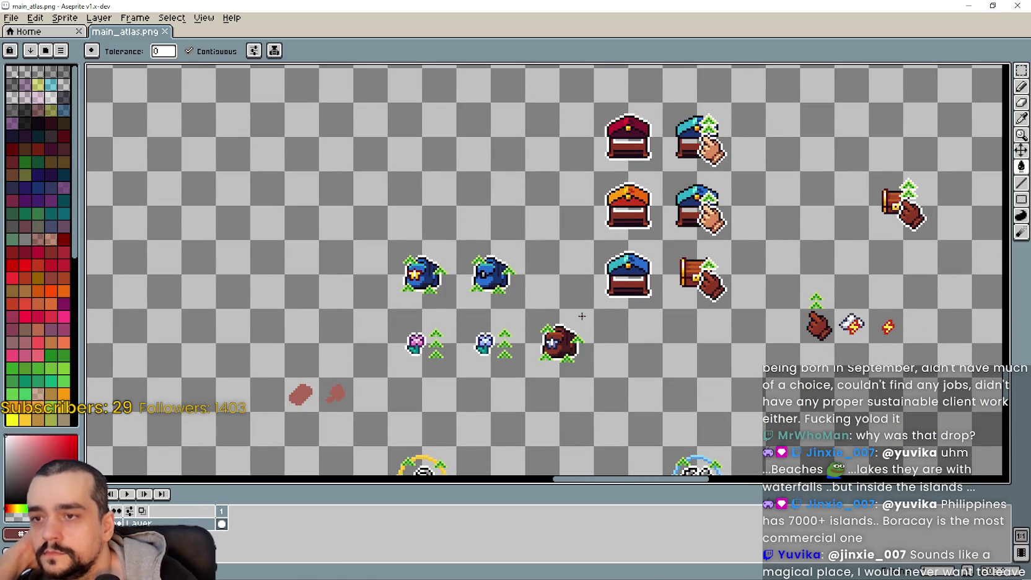
{"action": "left_click", "coordinate": [968, 6]}
{"action": "scroll", "coordinate": [684, 334], "scroll_direction": "down", "scroll_amount": 2}
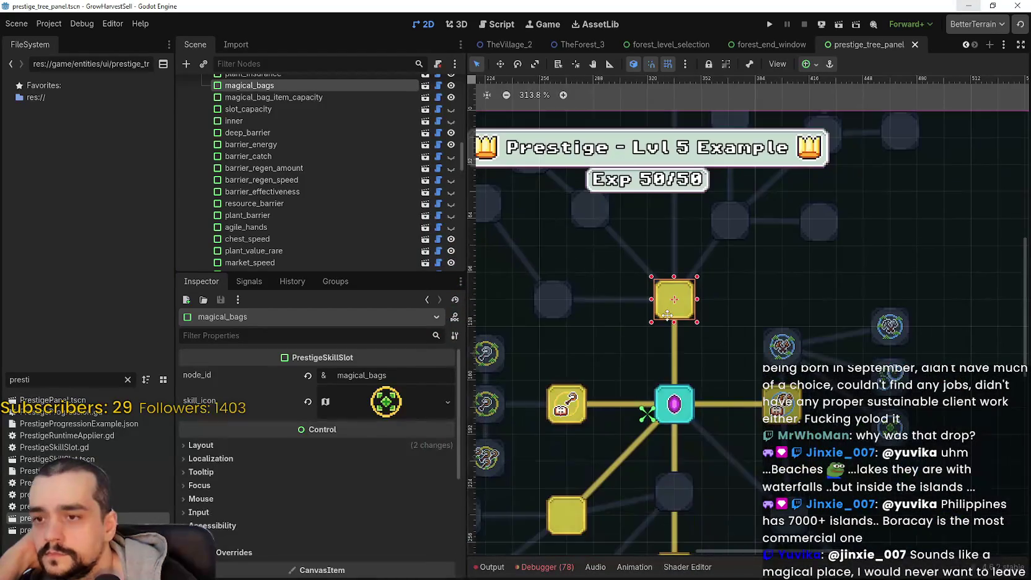
- Expand the magical_bags skill_icon texture and open its atlas region in the Region Editor
{"action": "left_click", "coordinate": [373, 405]}
{"action": "scroll", "coordinate": [347, 471], "scroll_direction": "down", "scroll_amount": 3}
{"action": "left_click", "coordinate": [326, 512]}
{"action": "scroll", "coordinate": [566, 279], "scroll_direction": "down", "scroll_amount": 6}
{"action": "scroll", "coordinate": [502, 281], "scroll_direction": "down", "scroll_amount": 5}
{"action": "scroll", "coordinate": [496, 285], "scroll_direction": "up", "scroll_amount": 8}
{"action": "scroll", "coordinate": [521, 349], "scroll_direction": "up", "scroll_amount": 5}
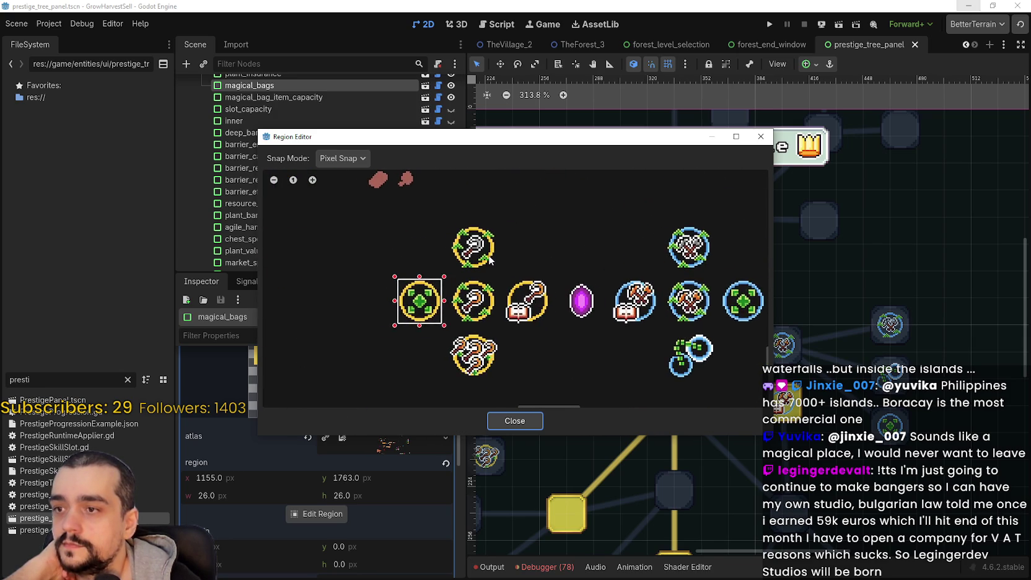
{"action": "scroll", "coordinate": [547, 267], "scroll_direction": "up", "scroll_amount": 5}
- Using 8 px Grid Snap, outline the brown bag as region 1248, 1664, 32×32, then choose Pixel Snap
{"action": "left_click", "coordinate": [340, 156]}
{"action": "left_click", "coordinate": [356, 203]}
{"action": "scroll", "coordinate": [539, 288], "scroll_direction": "up", "scroll_amount": 2}
{"action": "left_click_drag", "start_coordinate": [519, 246], "coordinate": [610, 347]}
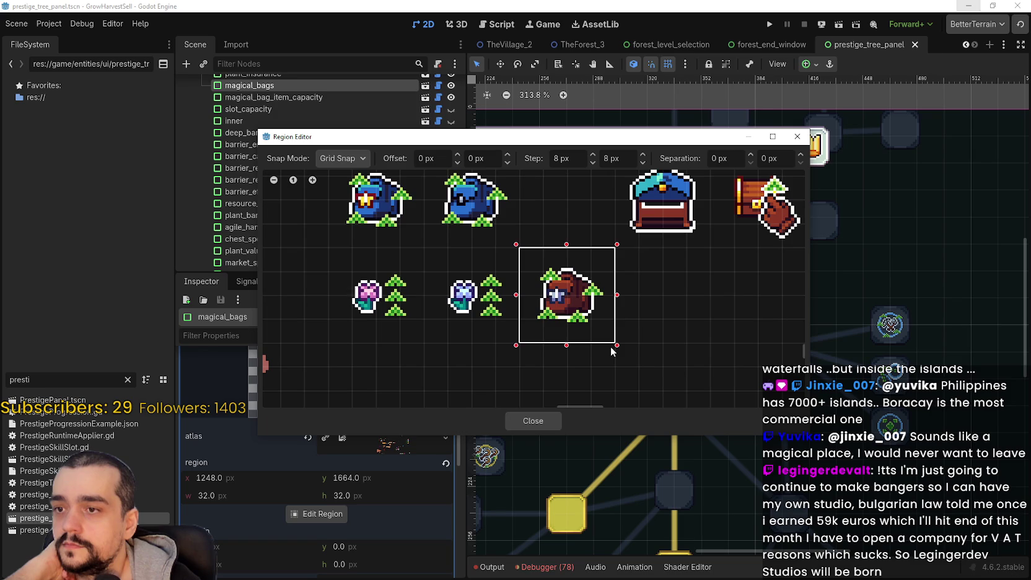
{"action": "left_click", "coordinate": [335, 160]}
{"action": "left_click", "coordinate": [351, 188]}
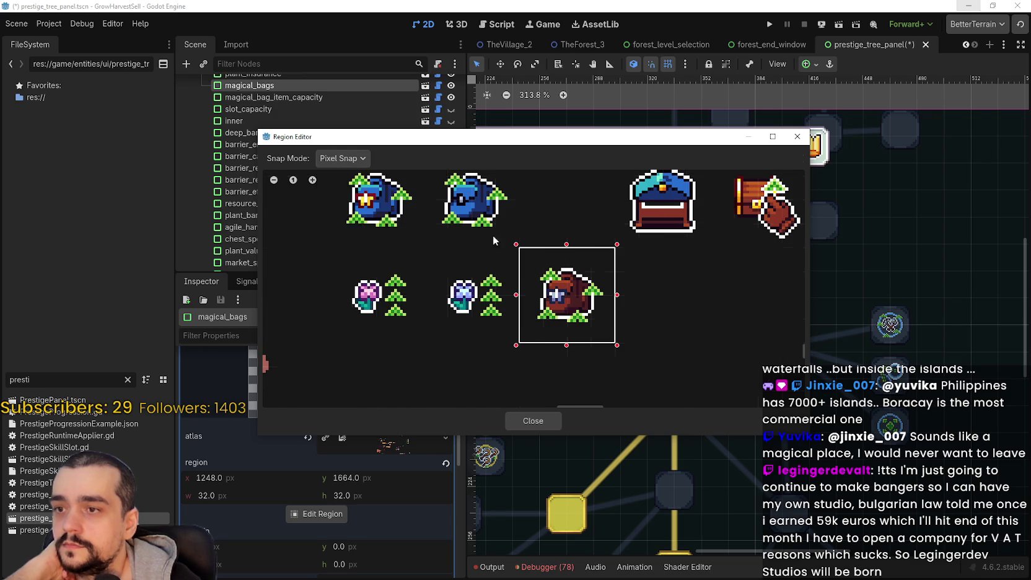
{"action": "scroll", "coordinate": [614, 293], "scroll_direction": "up", "scroll_amount": 3}
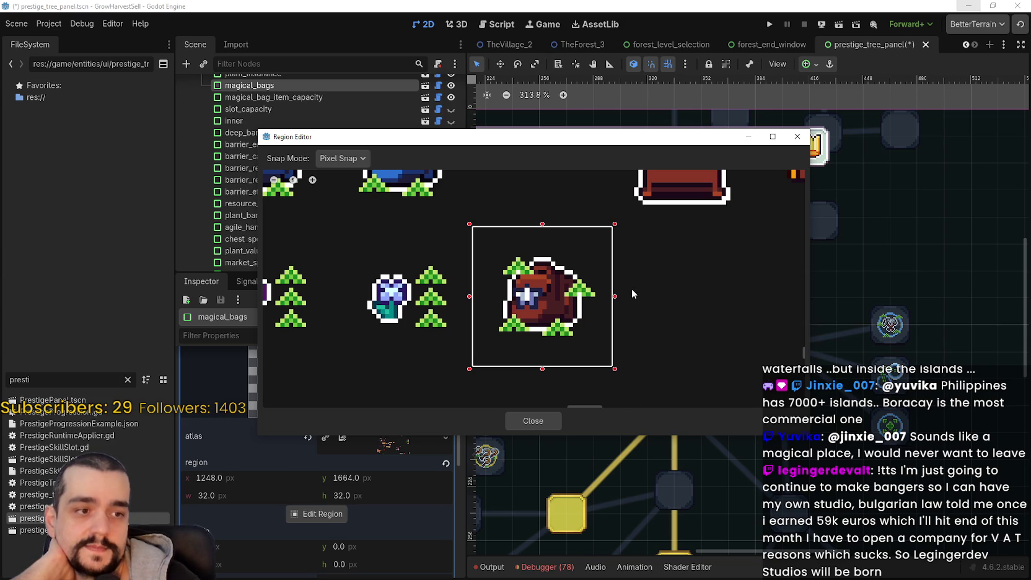
{"action": "scroll", "coordinate": [632, 291], "scroll_direction": "down", "scroll_amount": 1}
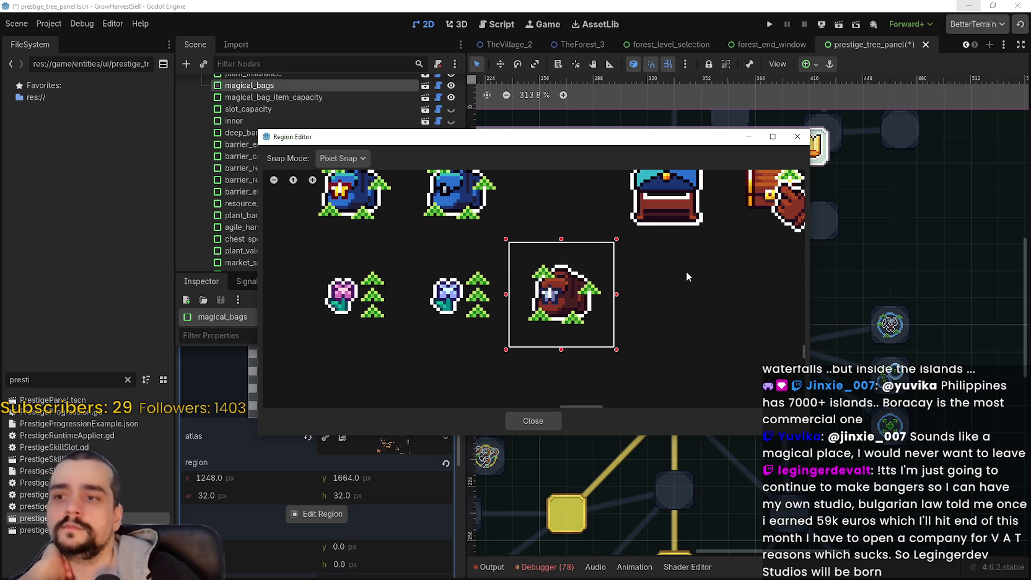
{"action": "left_click_drag", "start_coordinate": [365, 139], "coordinate": [517, 52]}
- Switch the Region Editor snapping to Grid Snap and back to Pixel Snap
{"action": "left_click", "coordinate": [495, 70]}
{"action": "left_click", "coordinate": [495, 70]}
{"action": "left_click", "coordinate": [495, 70]}
{"action": "left_click", "coordinate": [499, 115]}
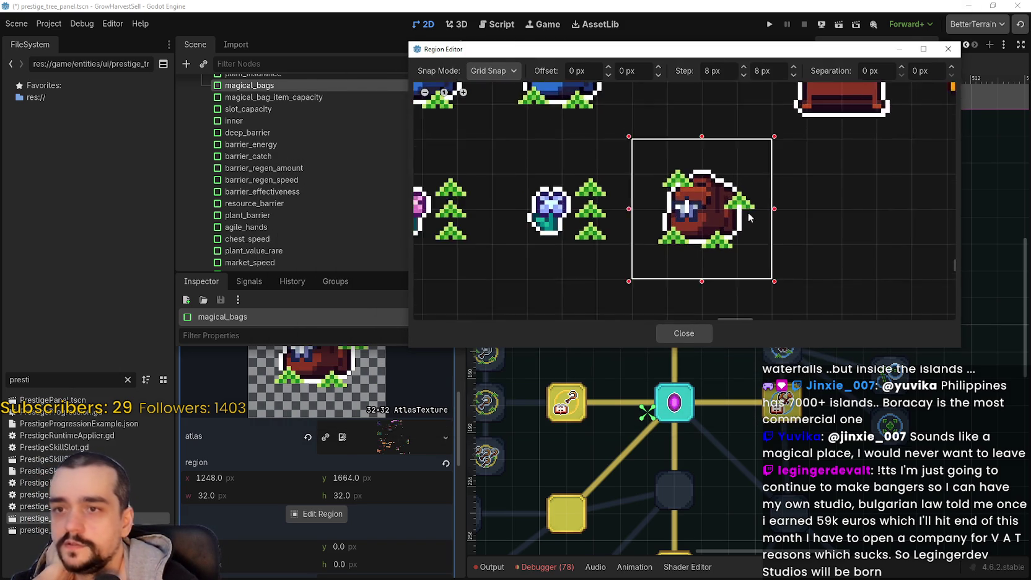
{"action": "left_click", "coordinate": [478, 74]}
{"action": "left_click", "coordinate": [503, 103]}
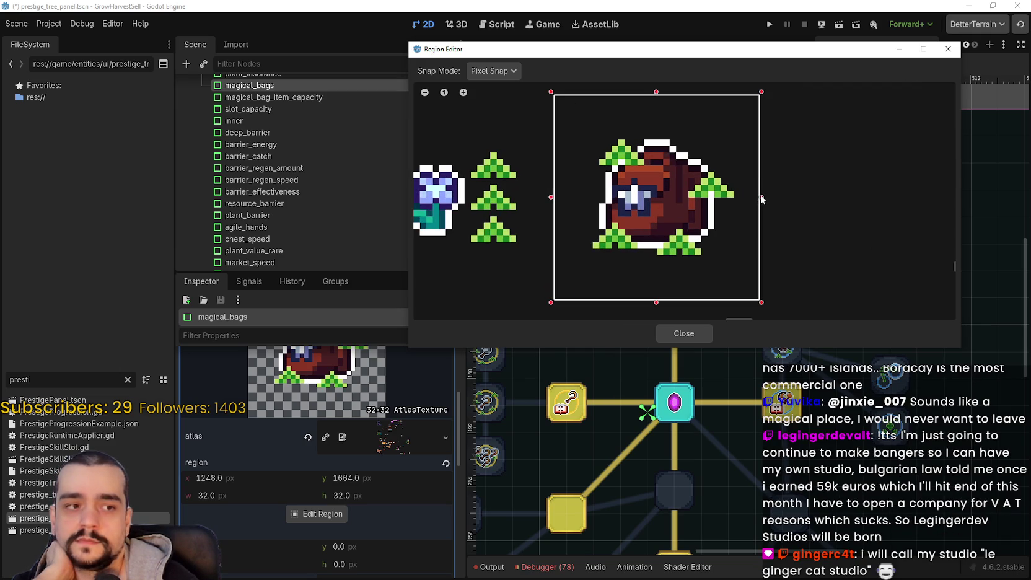
- Pull in the crop edges to region 1251, 1667 at 26×26 around the bag sprite
{"action": "left_click_drag", "start_coordinate": [762, 198], "coordinate": [741, 201]}
{"action": "left_click_drag", "start_coordinate": [556, 200], "coordinate": [575, 204]}
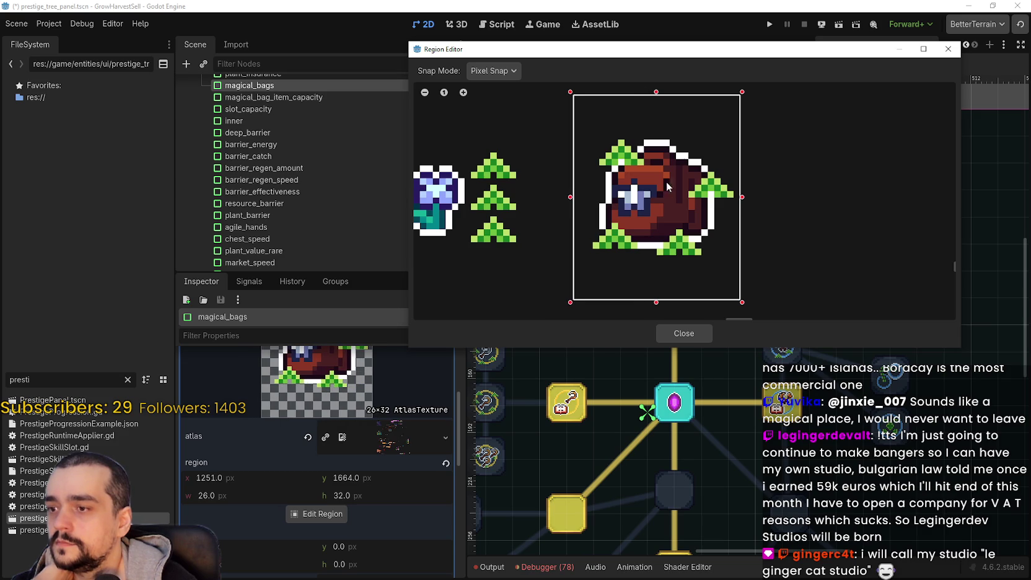
{"action": "left_click_drag", "start_coordinate": [657, 98], "coordinate": [661, 117]}
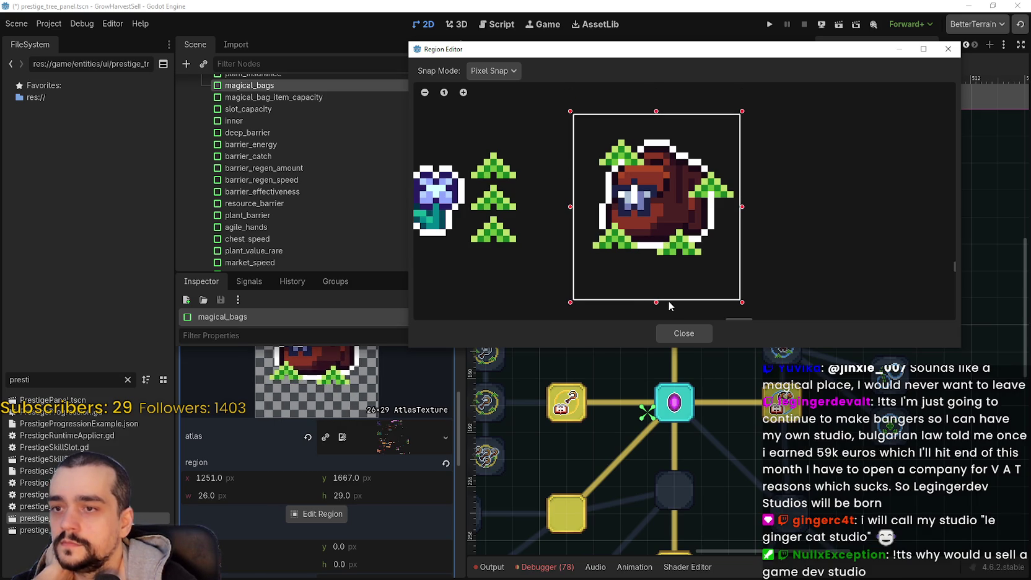
{"action": "left_click_drag", "start_coordinate": [657, 303], "coordinate": [661, 273]}
{"action": "scroll", "coordinate": [672, 236], "scroll_direction": "down", "scroll_amount": 1}
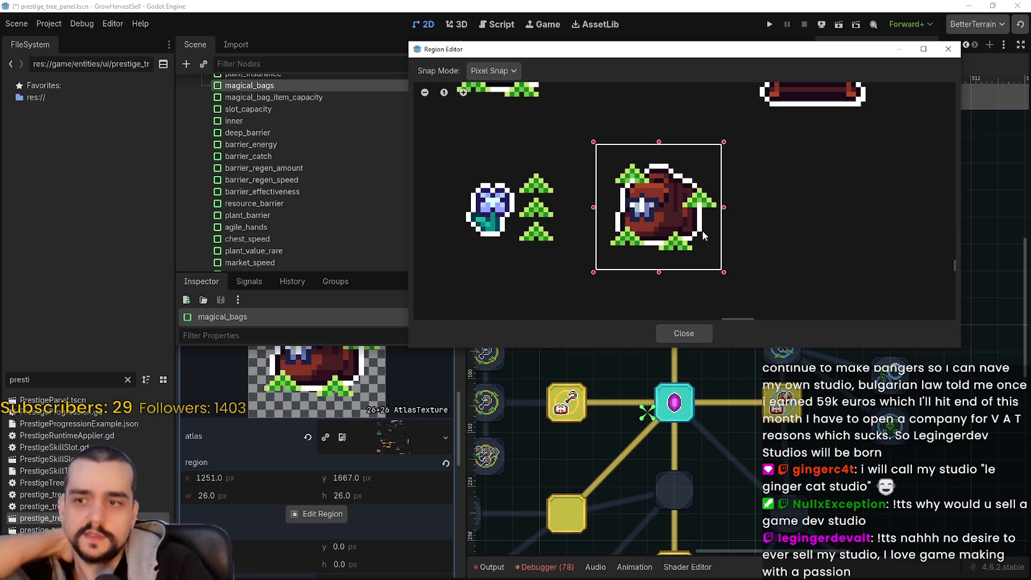
{"action": "scroll", "coordinate": [675, 192], "scroll_direction": "down", "scroll_amount": 3}
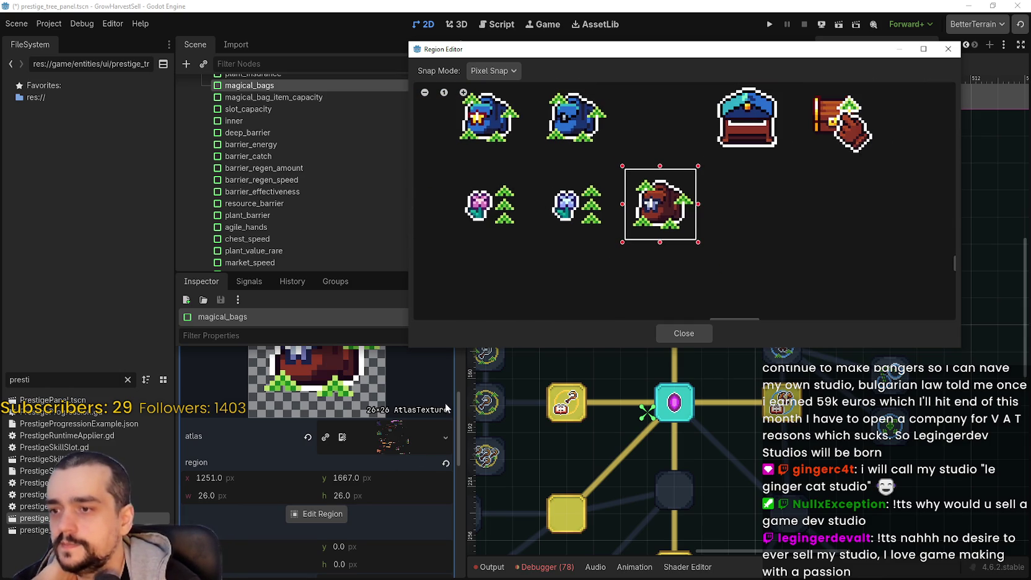
{"action": "scroll", "coordinate": [660, 229], "scroll_direction": "down", "scroll_amount": 3}
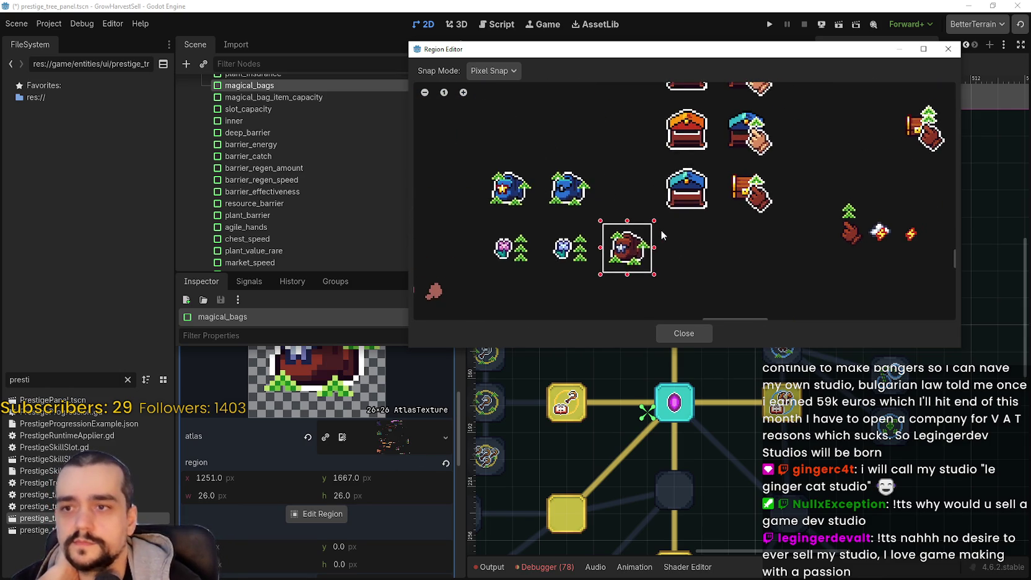
- Finish the previous region edit and save the prestige tree scene
{"action": "left_click", "coordinate": [709, 333]}
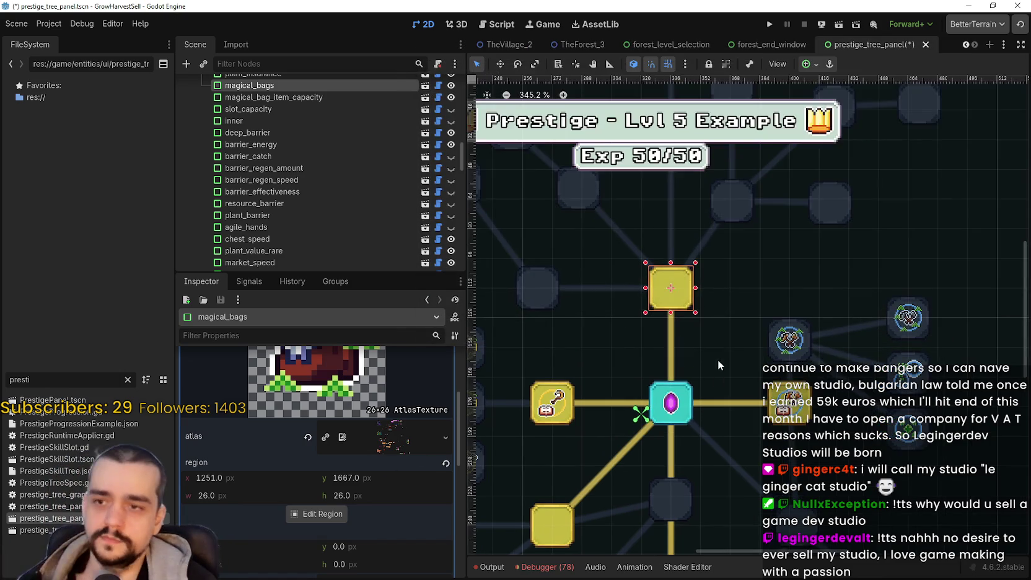
{"action": "scroll", "coordinate": [722, 350], "scroll_direction": "up", "scroll_amount": 1}
{"action": "key", "text": "ctrl+s"}
{"action": "scroll", "coordinate": [728, 294], "scroll_direction": "down", "scroll_amount": 3}
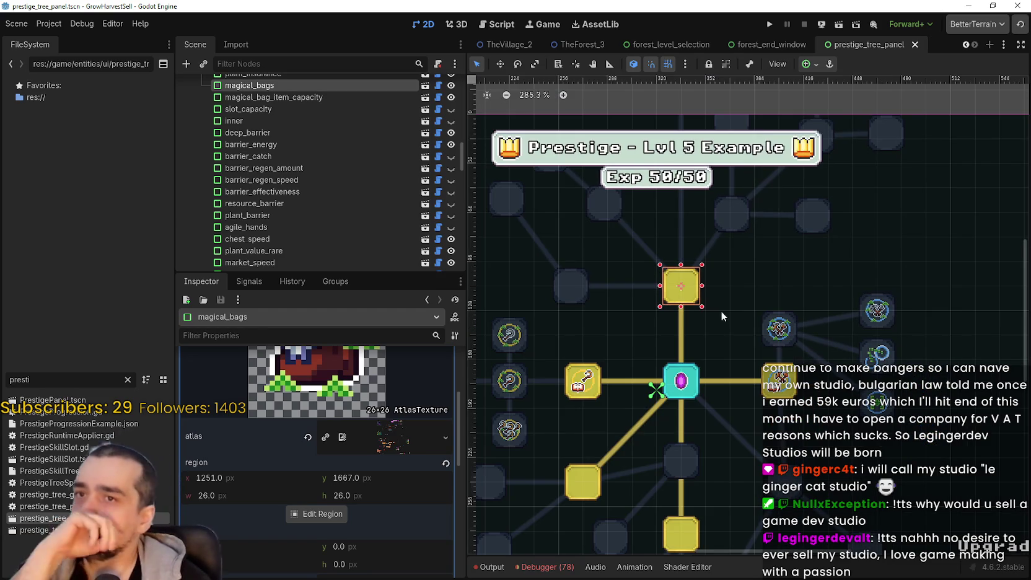
{"action": "scroll", "coordinate": [693, 322], "scroll_direction": "up", "scroll_amount": 2}
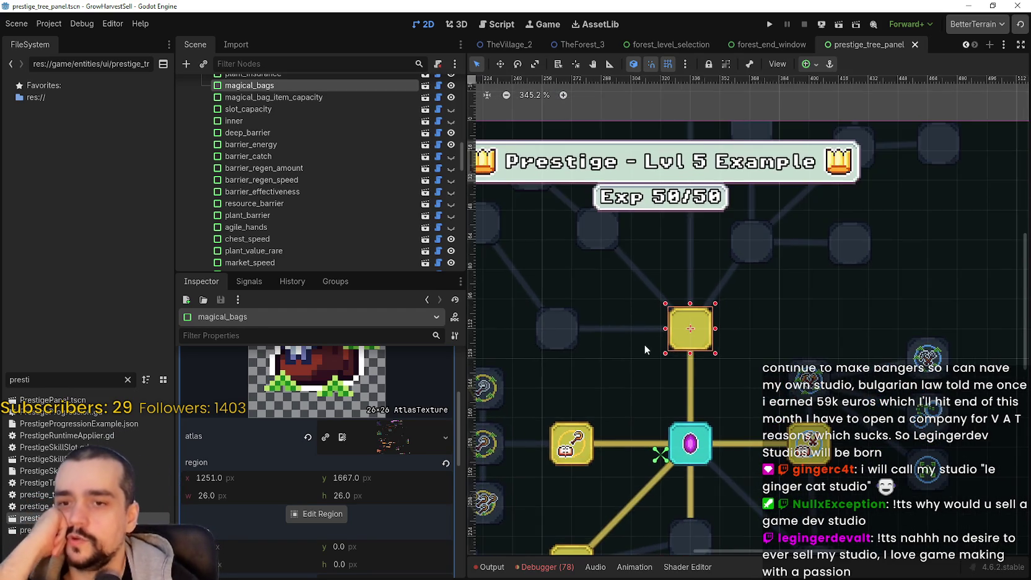
{"action": "scroll", "coordinate": [657, 325], "scroll_direction": "down", "scroll_amount": 1}
- Paste the copied atlas icon into the empty magical_bag_item_capacity slot and open its region editor
{"action": "left_click", "coordinate": [603, 275]}
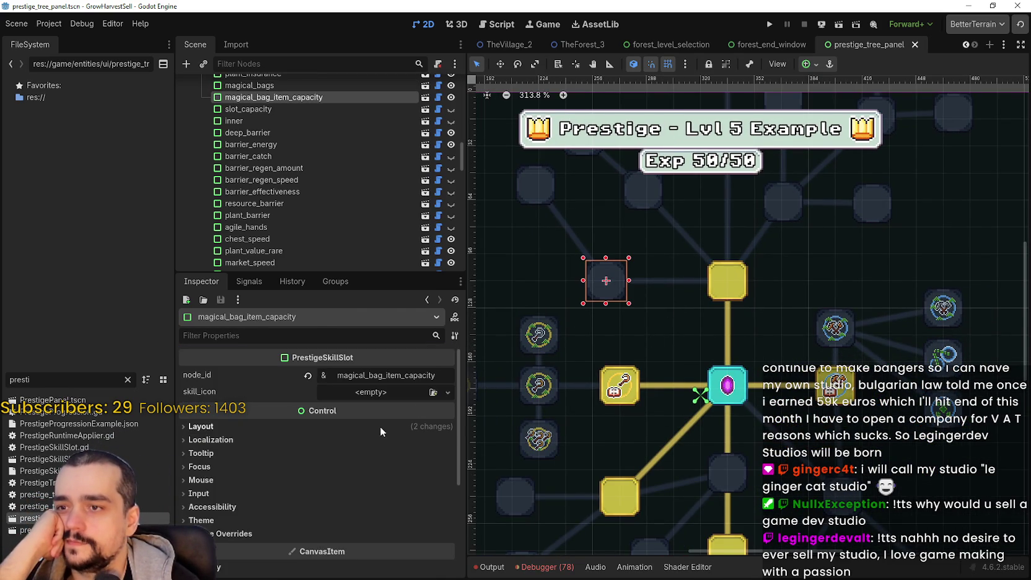
{"action": "left_click", "coordinate": [370, 393]}
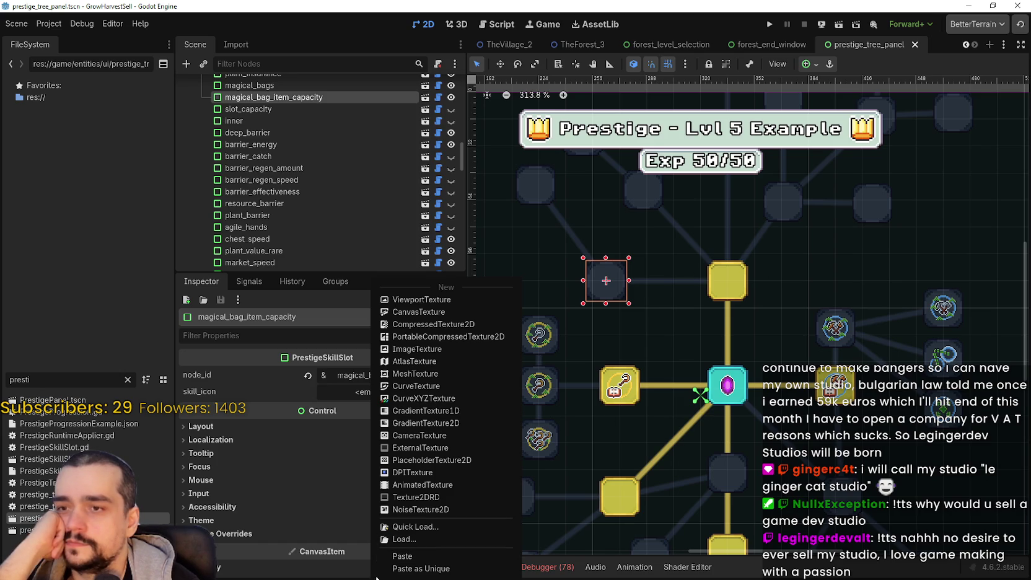
{"action": "left_click", "coordinate": [399, 556]}
{"action": "left_click", "coordinate": [331, 402]}
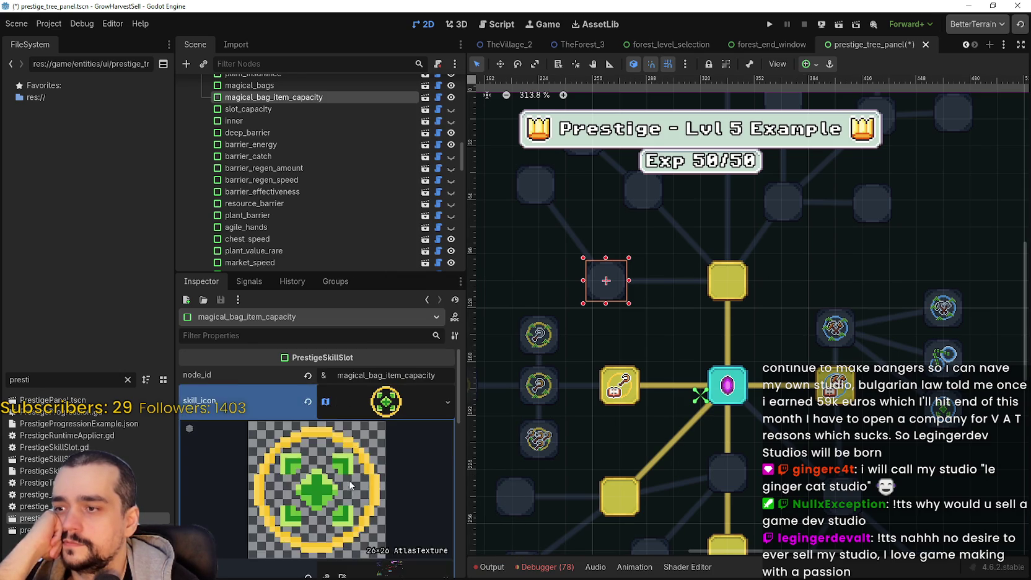
{"action": "scroll", "coordinate": [349, 480], "scroll_direction": "down", "scroll_amount": 5}
{"action": "left_click", "coordinate": [334, 511]}
- Outline the blue flower sprite as the region, using grid snapping
{"action": "scroll", "coordinate": [548, 262], "scroll_direction": "down", "scroll_amount": 6}
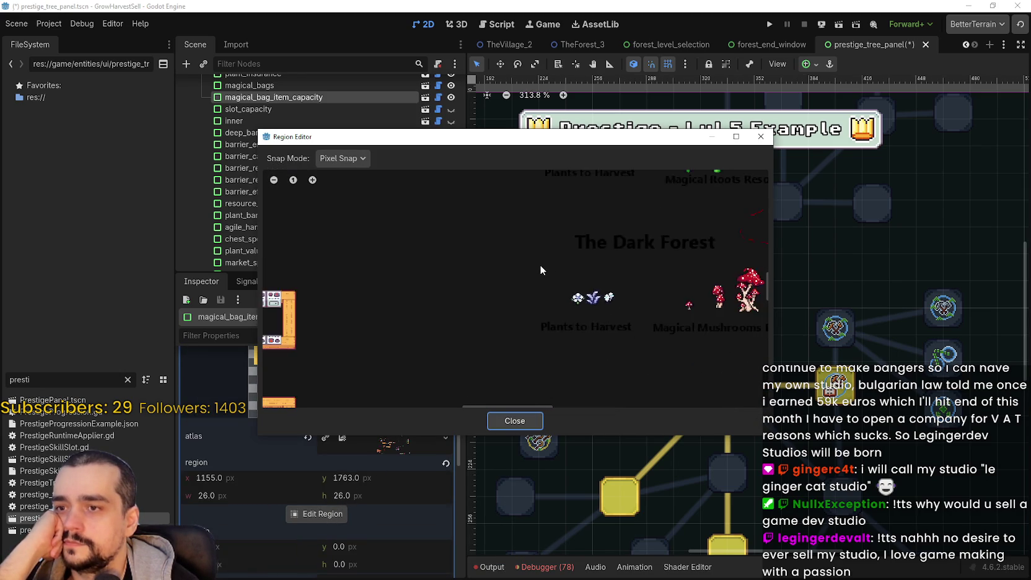
{"action": "scroll", "coordinate": [531, 261], "scroll_direction": "down", "scroll_amount": 5}
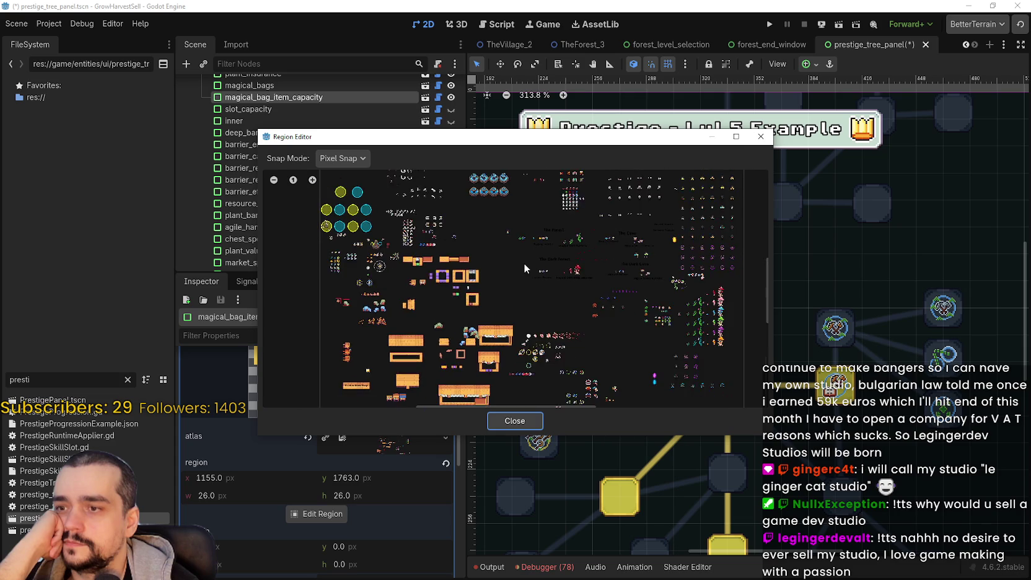
{"action": "scroll", "coordinate": [620, 241], "scroll_direction": "up", "scroll_amount": 5}
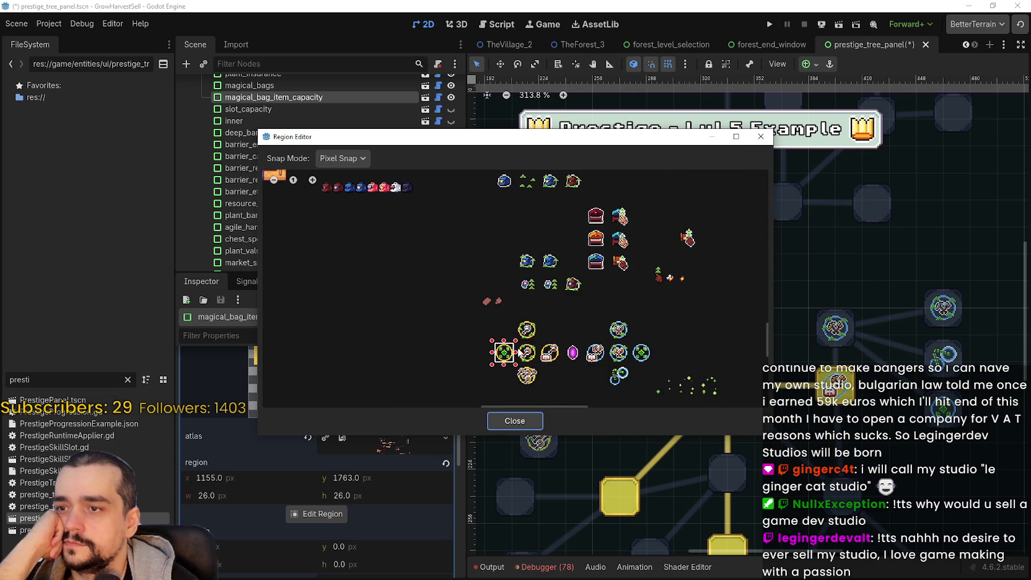
{"action": "scroll", "coordinate": [515, 338], "scroll_direction": "up", "scroll_amount": 4}
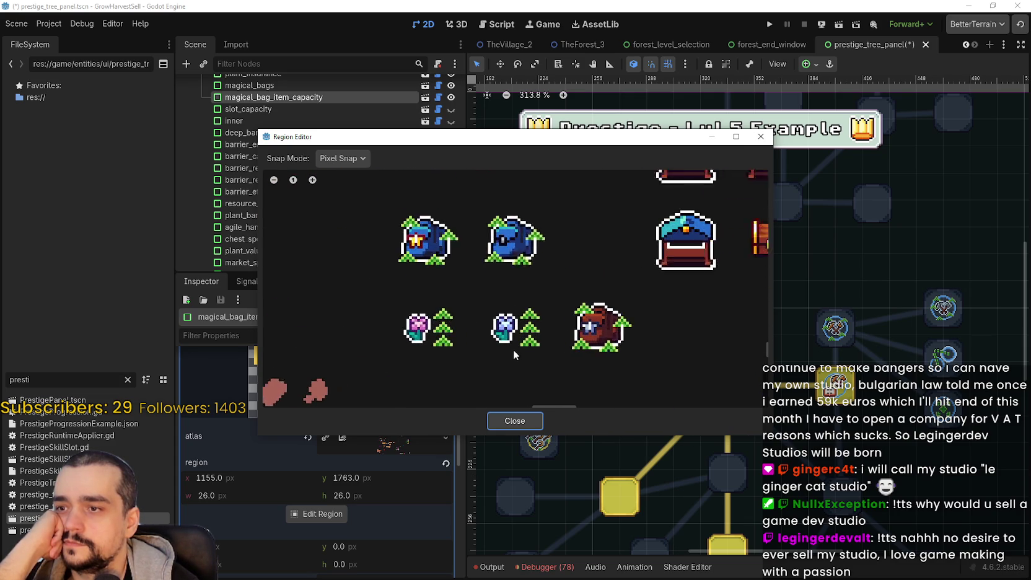
{"action": "scroll", "coordinate": [551, 236], "scroll_direction": "down", "scroll_amount": 2}
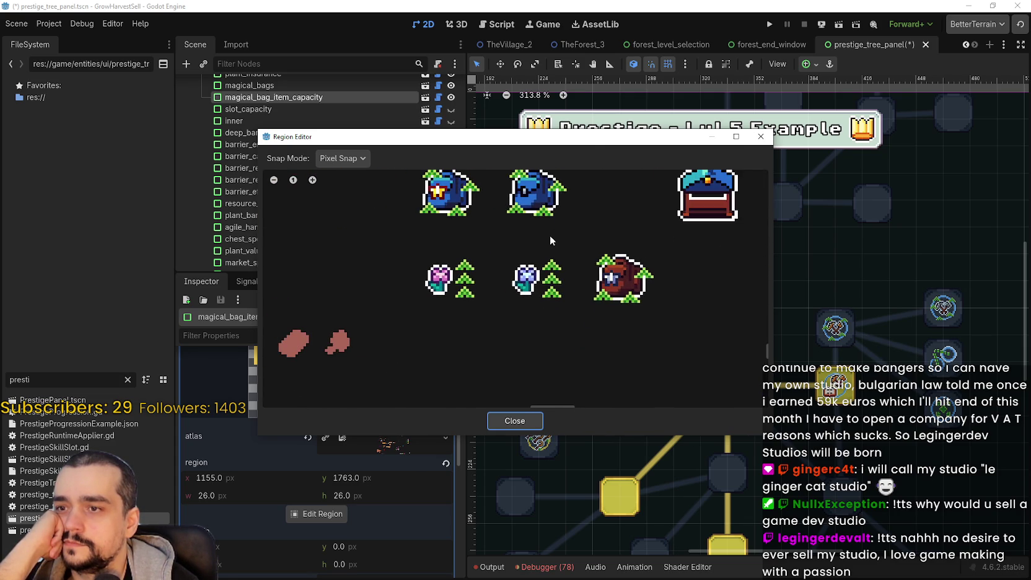
{"action": "mouse_move", "coordinate": [591, 142]}
{"action": "left_mouse_down"}
{"action": "mouse_move", "coordinate": [611, 349]}
{"action": "mouse_move", "coordinate": [623, 345]}
{"action": "mouse_move", "coordinate": [618, 220]}
{"action": "left_mouse_up"}
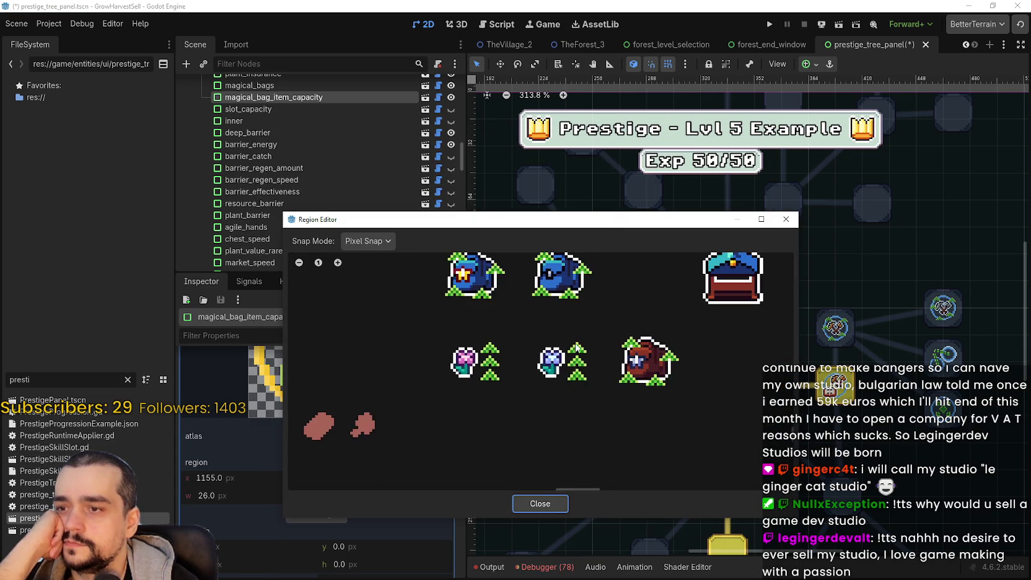
{"action": "scroll", "coordinate": [596, 329], "scroll_direction": "up", "scroll_amount": 2}
{"action": "mouse_move", "coordinate": [599, 319]}
{"action": "left_mouse_down"}
{"action": "mouse_move", "coordinate": [545, 418]}
{"action": "mouse_move", "coordinate": [518, 415]}
{"action": "left_mouse_up"}
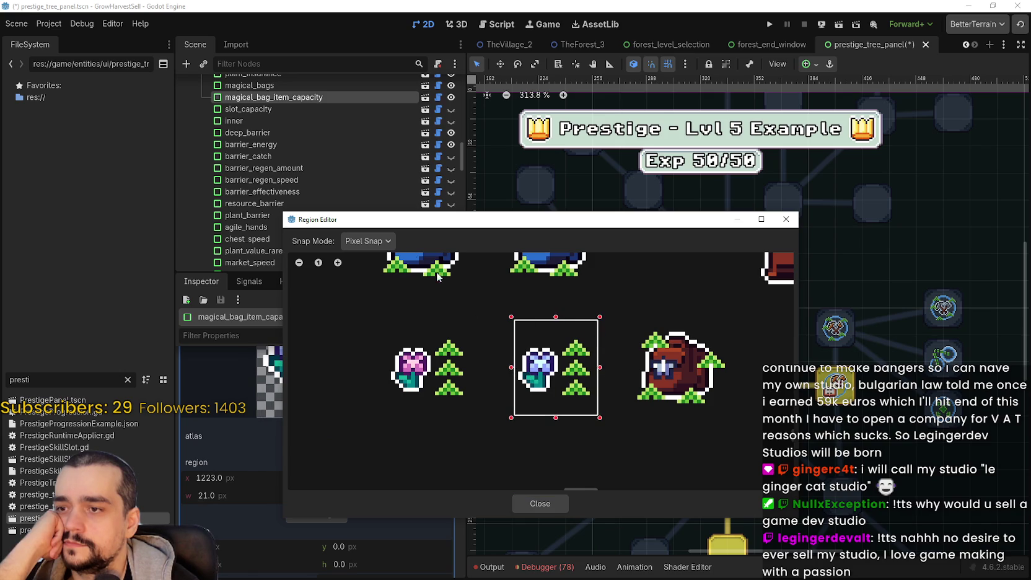
{"action": "left_click", "coordinate": [367, 241]}
{"action": "left_click", "coordinate": [371, 286]}
{"action": "mouse_move", "coordinate": [610, 315]}
{"action": "left_mouse_down"}
{"action": "mouse_move", "coordinate": [536, 337]}
{"action": "mouse_move", "coordinate": [514, 421]}
{"action": "mouse_move", "coordinate": [496, 433]}
{"action": "left_mouse_up"}
- With pixel snapping, trim the region to 26×26 at x 1219, y 1667 and close
{"action": "scroll", "coordinate": [472, 343], "scroll_direction": "up", "scroll_amount": 1}
{"action": "left_click", "coordinate": [367, 241]}
{"action": "left_click", "coordinate": [371, 274]}
{"action": "scroll", "coordinate": [487, 361], "scroll_direction": "up", "scroll_amount": 1}
{"action": "left_click_drag", "start_coordinate": [486, 374], "coordinate": [494, 374]}
{"action": "mouse_move", "coordinate": [492, 219]}
{"action": "left_mouse_down"}
{"action": "mouse_move", "coordinate": [565, 135]}
{"action": "mouse_move", "coordinate": [634, 113]}
{"action": "mouse_move", "coordinate": [614, 122]}
{"action": "left_mouse_up"}
{"action": "left_click_drag", "start_coordinate": [616, 282], "coordinate": [628, 280]}
{"action": "left_click_drag", "start_coordinate": [783, 277], "coordinate": [767, 281]}
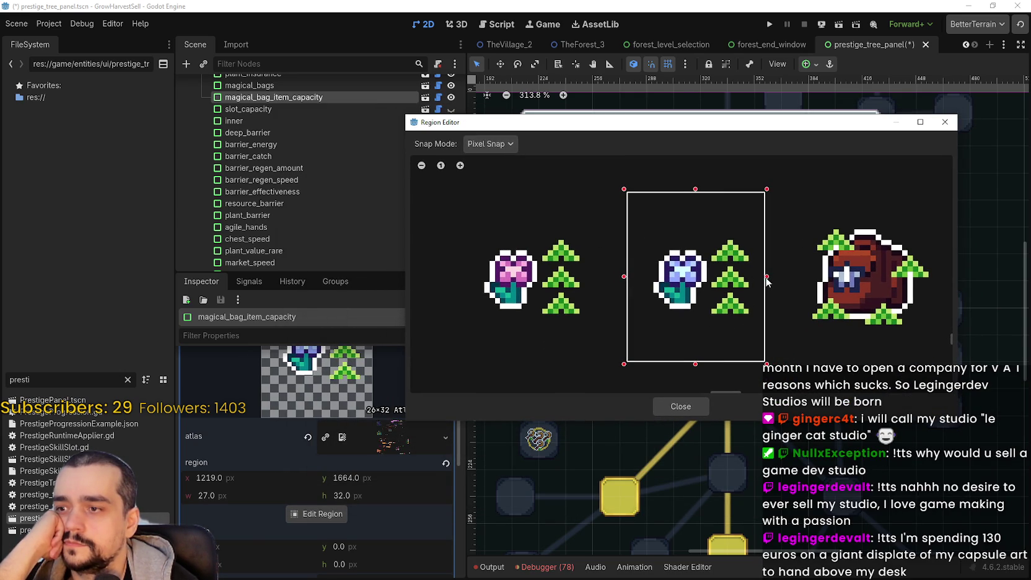
{"action": "left_click_drag", "start_coordinate": [697, 198], "coordinate": [698, 209]}
{"action": "left_click_drag", "start_coordinate": [696, 364], "coordinate": [697, 350]}
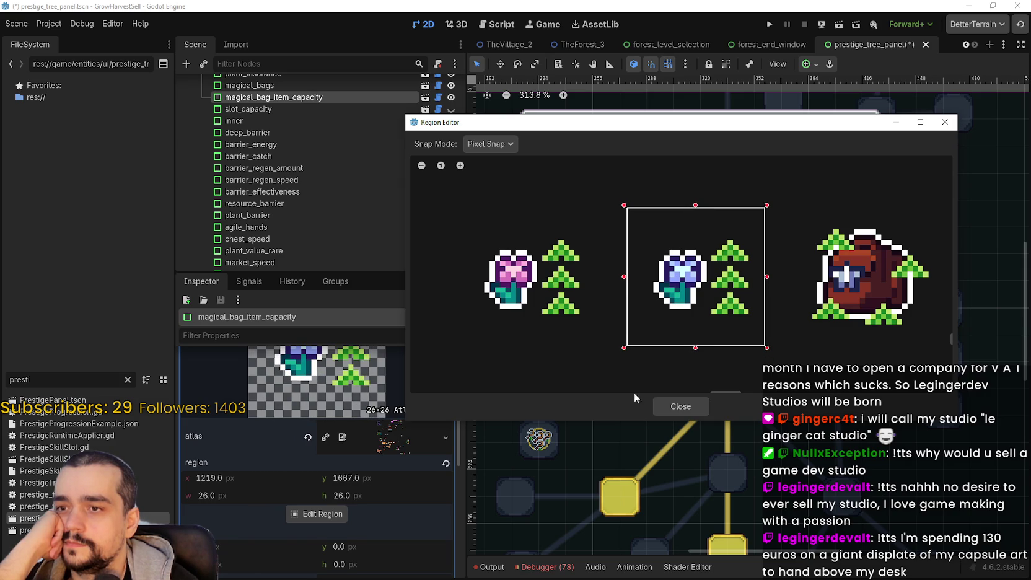
{"action": "left_click", "coordinate": [680, 406]}
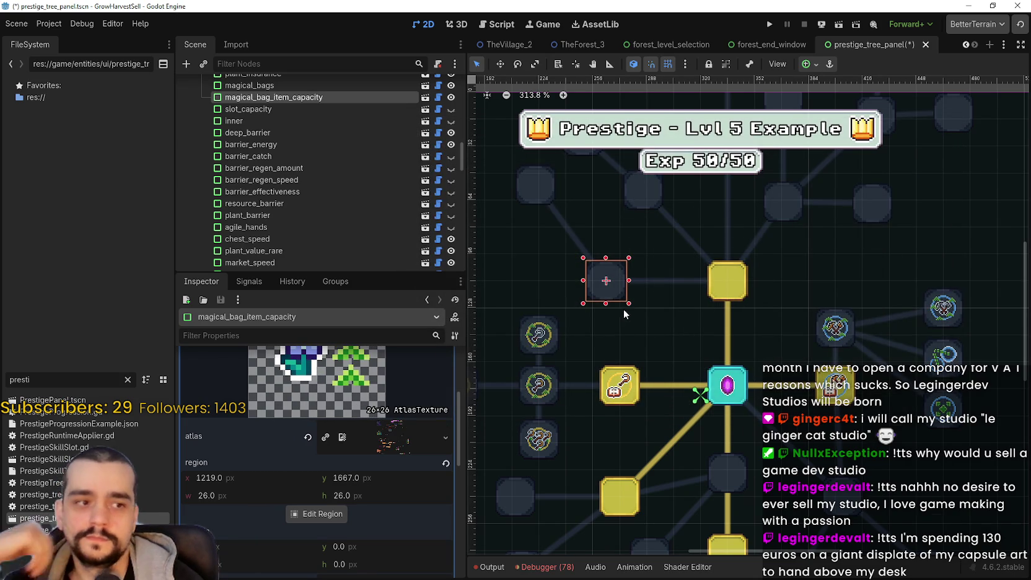
- Save the scene and copy the blue flower skill_icon texture
{"action": "scroll", "coordinate": [617, 295], "scroll_direction": "down", "scroll_amount": 3}
{"action": "key", "text": "ctrl+s"}
{"action": "scroll", "coordinate": [616, 290], "scroll_direction": "up", "scroll_amount": 1}
{"action": "scroll", "coordinate": [344, 408], "scroll_direction": "up", "scroll_amount": 3}
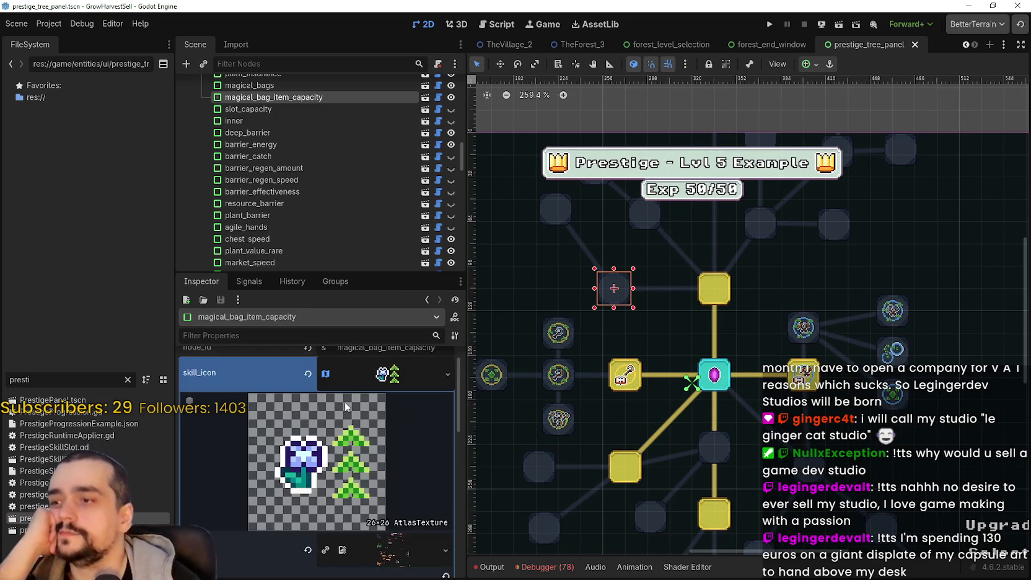
{"action": "left_click", "coordinate": [376, 389]}
{"action": "scroll", "coordinate": [617, 303], "scroll_direction": "up", "scroll_amount": 3}
{"action": "right_click", "coordinate": [401, 373]}
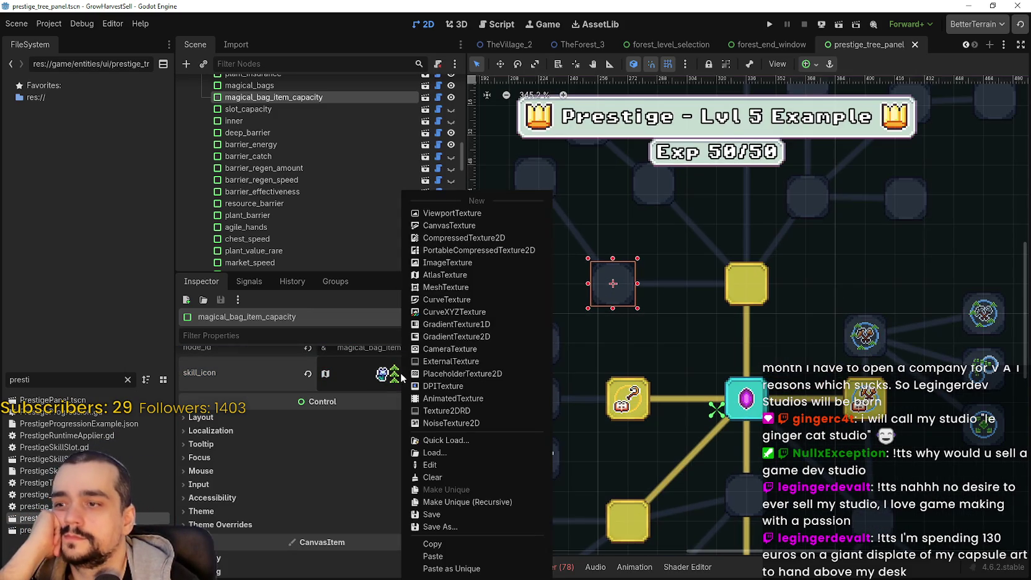
{"action": "left_click", "coordinate": [442, 545]}
- Paste the icon into magical_bag_item_capacity_ii's skill_icon and open its region editor
{"action": "left_click", "coordinate": [542, 177]}
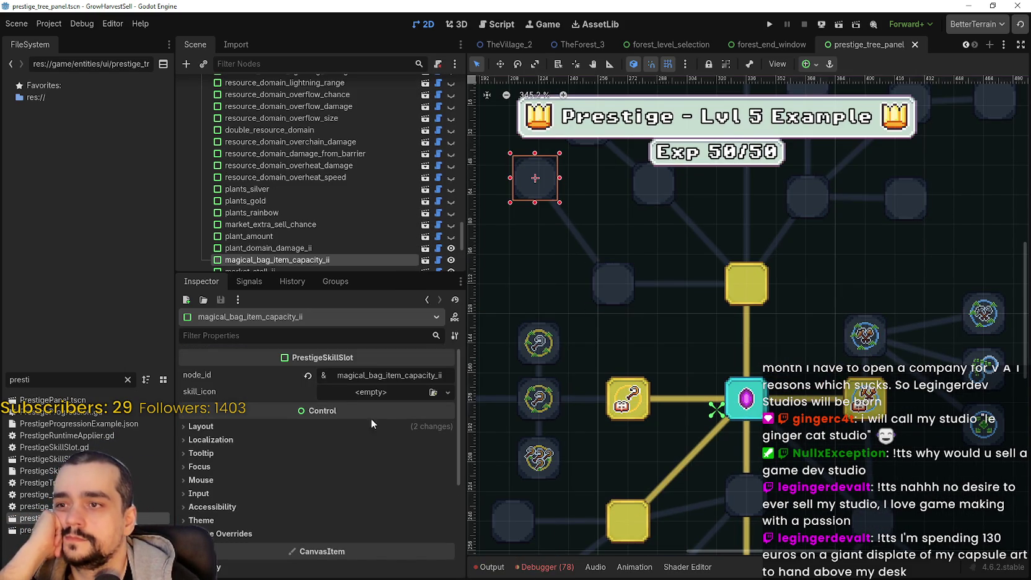
{"action": "right_click", "coordinate": [367, 393]}
{"action": "left_click", "coordinate": [430, 512]}
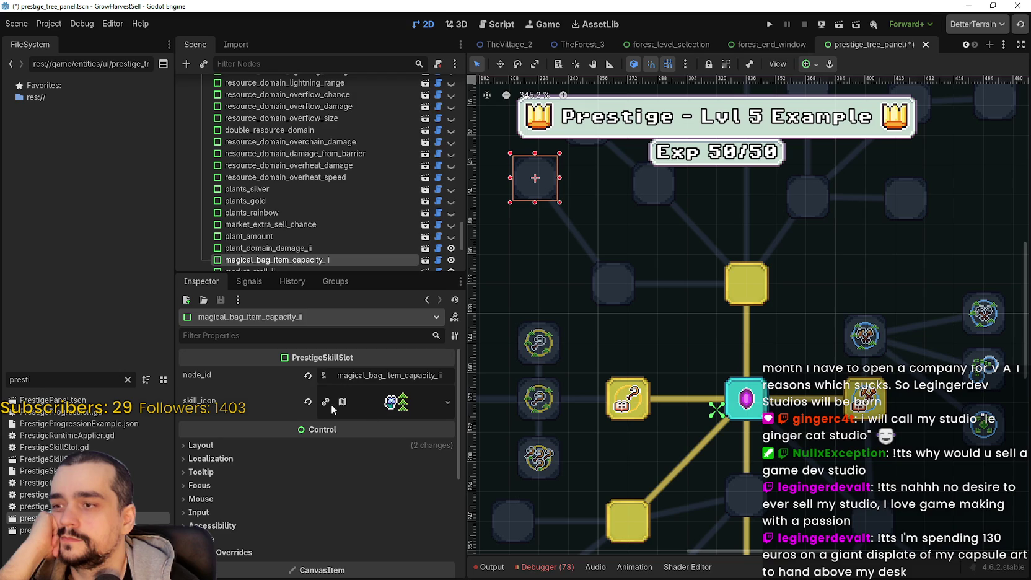
{"action": "left_click", "coordinate": [364, 407]}
{"action": "scroll", "coordinate": [316, 434], "scroll_direction": "down", "scroll_amount": 3}
{"action": "left_click", "coordinate": [317, 541]}
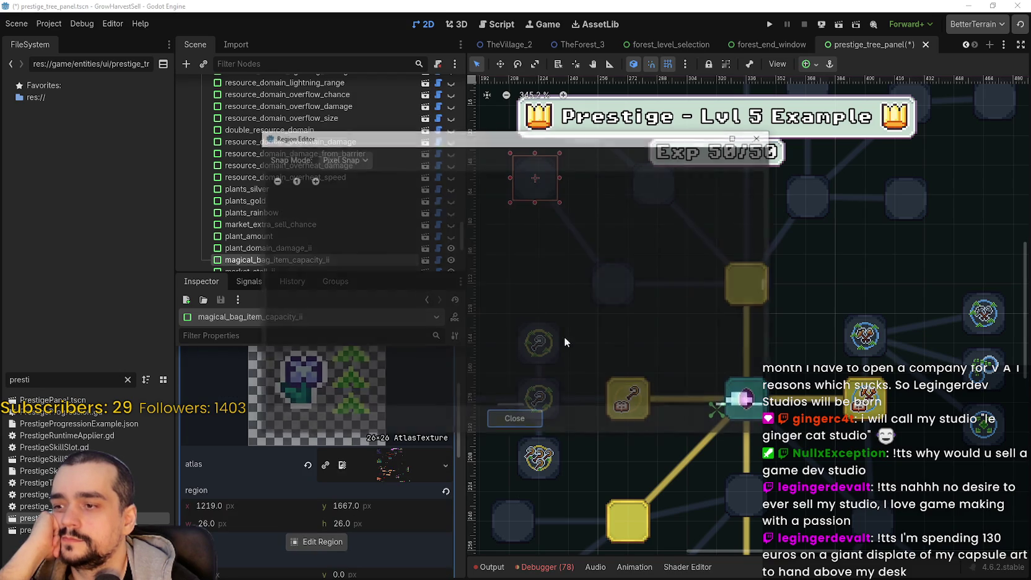
- Outline the pink flower sprite as a 32×32 grid-snapped region
{"action": "scroll", "coordinate": [558, 274], "scroll_direction": "down", "scroll_amount": 6}
{"action": "scroll", "coordinate": [529, 301], "scroll_direction": "down", "scroll_amount": 2}
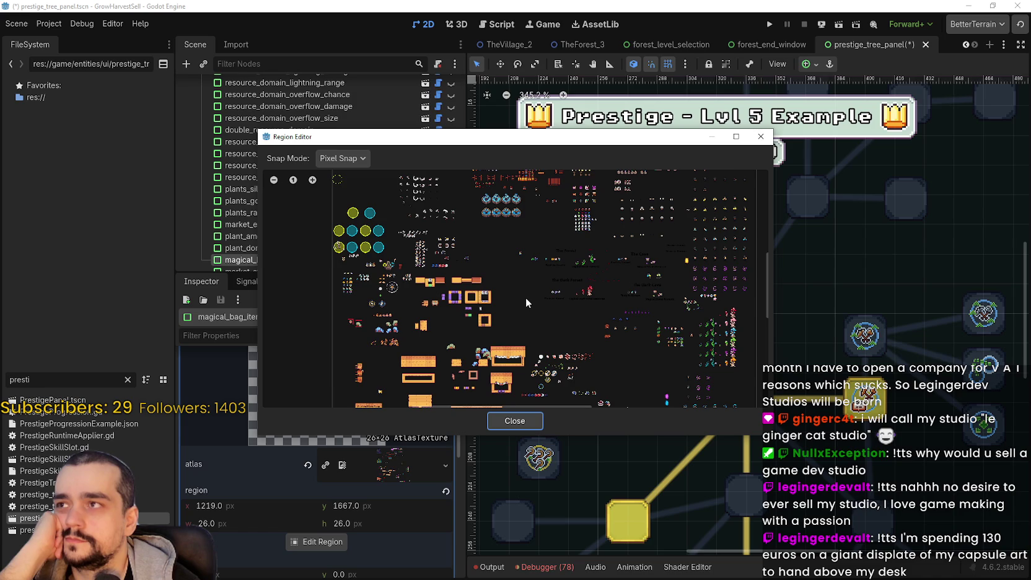
{"action": "scroll", "coordinate": [525, 297], "scroll_direction": "up", "scroll_amount": 3}
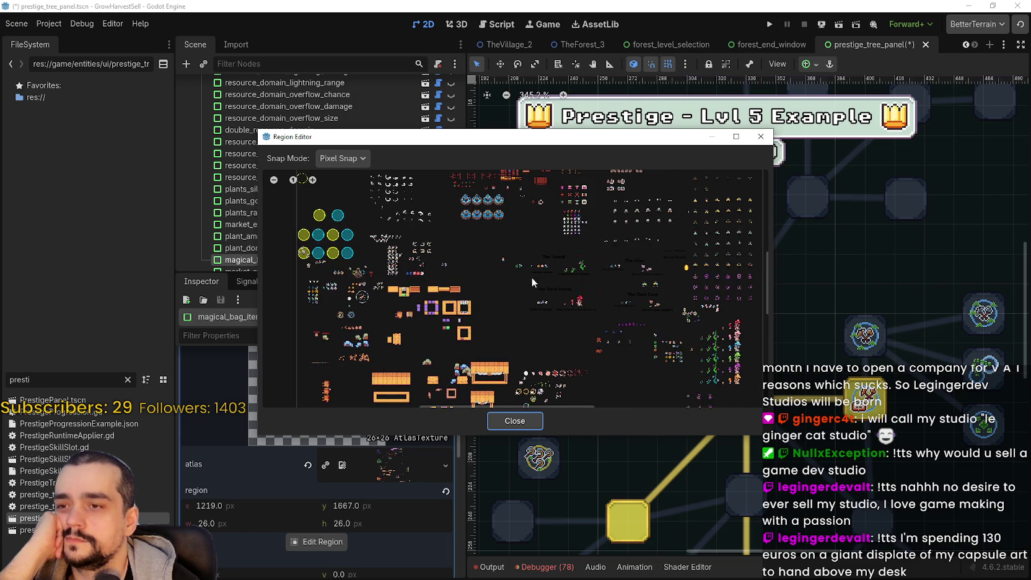
{"action": "scroll", "coordinate": [531, 293], "scroll_direction": "up", "scroll_amount": 1}
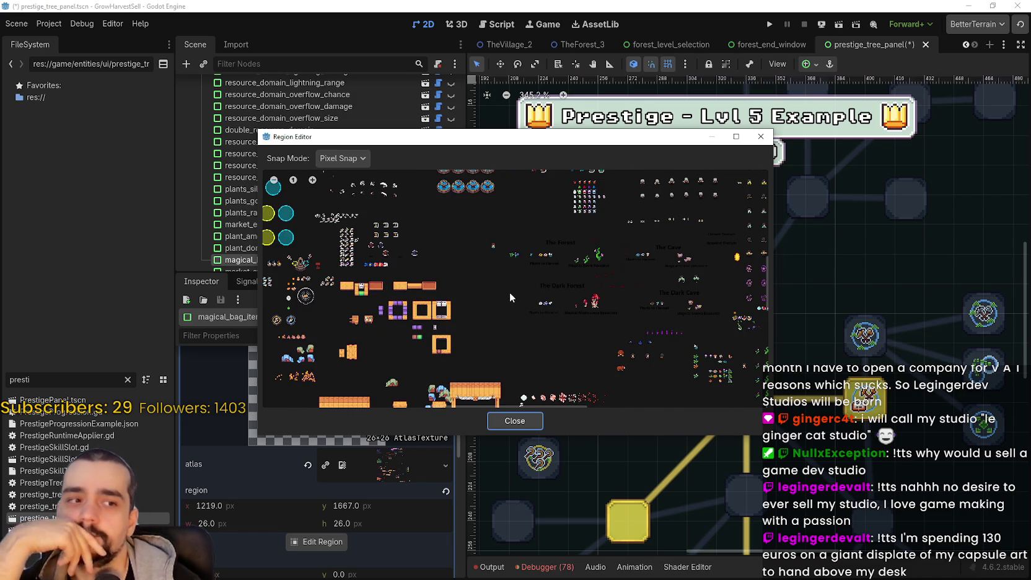
{"action": "scroll", "coordinate": [510, 295], "scroll_direction": "down", "scroll_amount": 3}
{"action": "scroll", "coordinate": [588, 334], "scroll_direction": "down", "scroll_amount": 3}
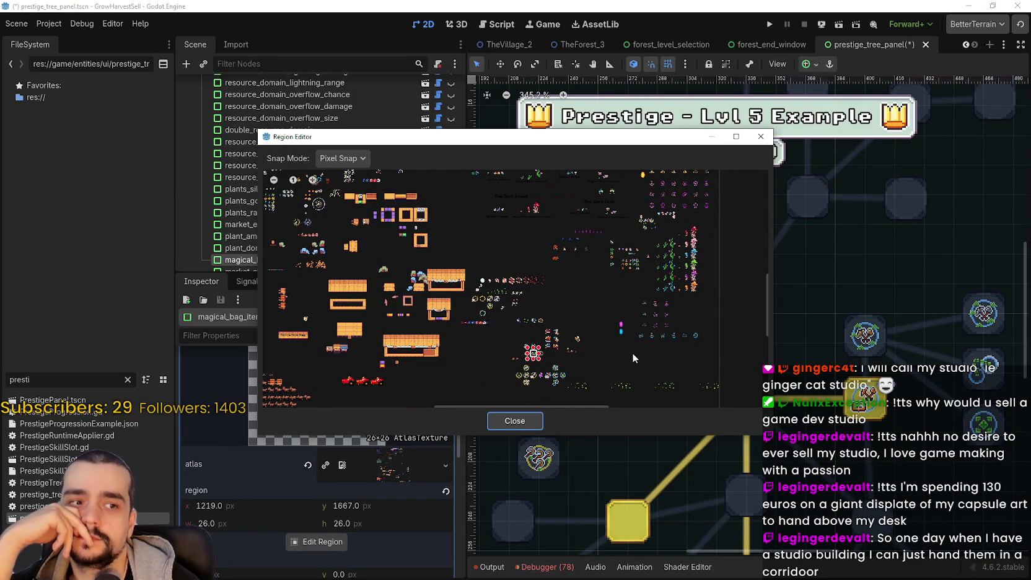
{"action": "left_click_drag", "start_coordinate": [631, 344], "coordinate": [620, 314]}
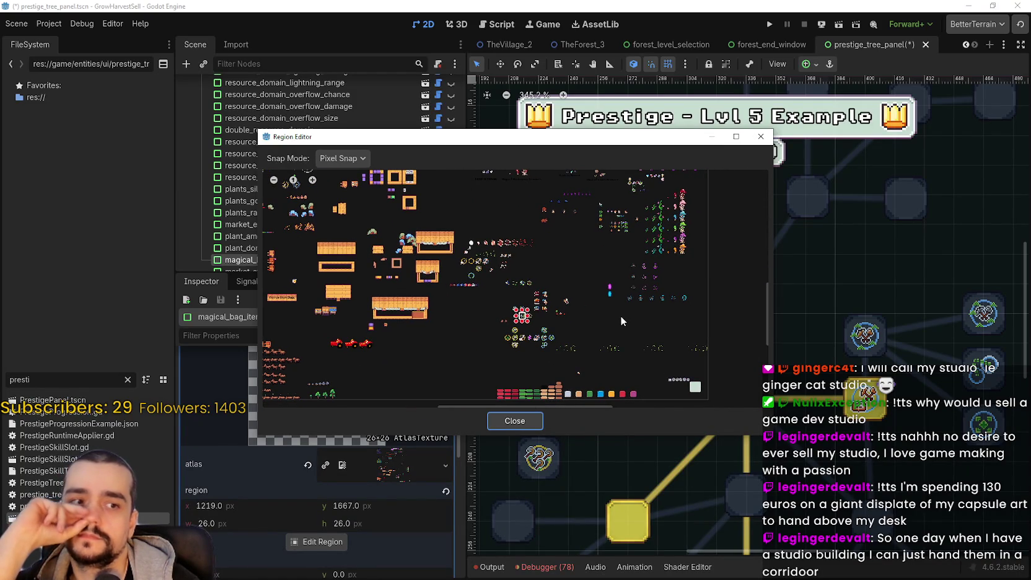
{"action": "left_click_drag", "start_coordinate": [621, 316], "coordinate": [653, 320]}
{"action": "scroll", "coordinate": [546, 307], "scroll_direction": "up", "scroll_amount": 5}
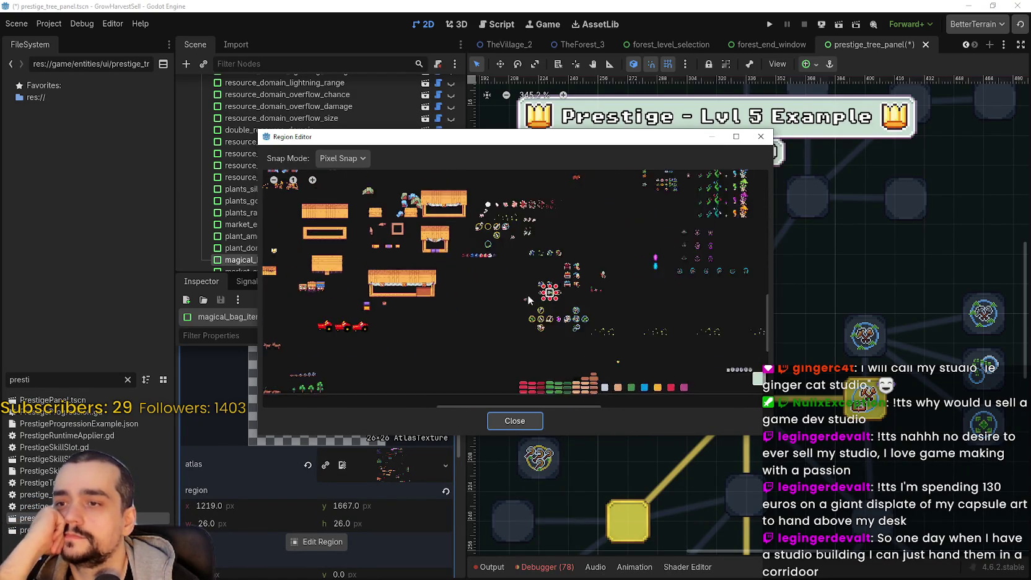
{"action": "scroll", "coordinate": [529, 301], "scroll_direction": "up", "scroll_amount": 3}
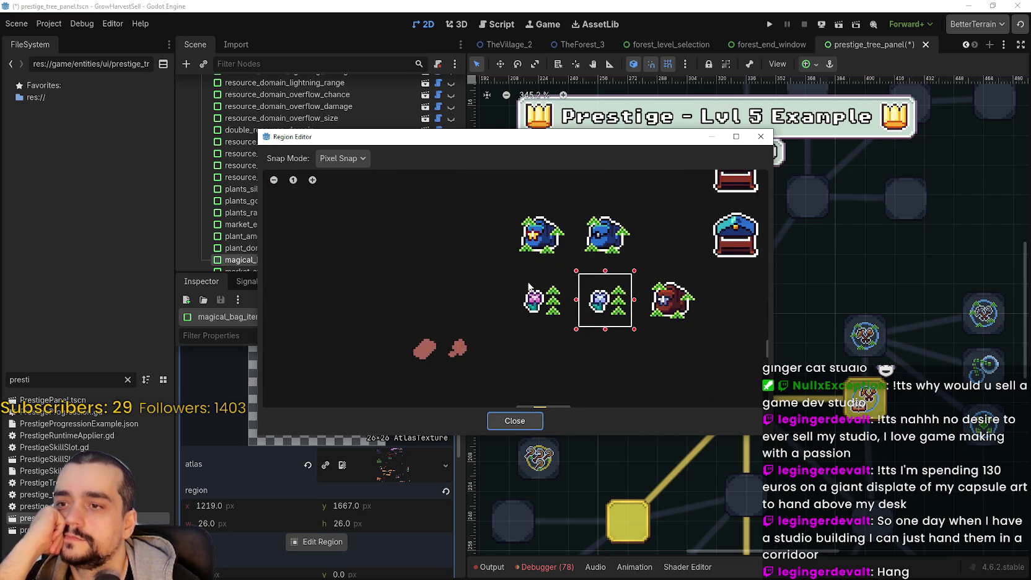
{"action": "left_click_drag", "start_coordinate": [499, 265], "coordinate": [576, 330]}
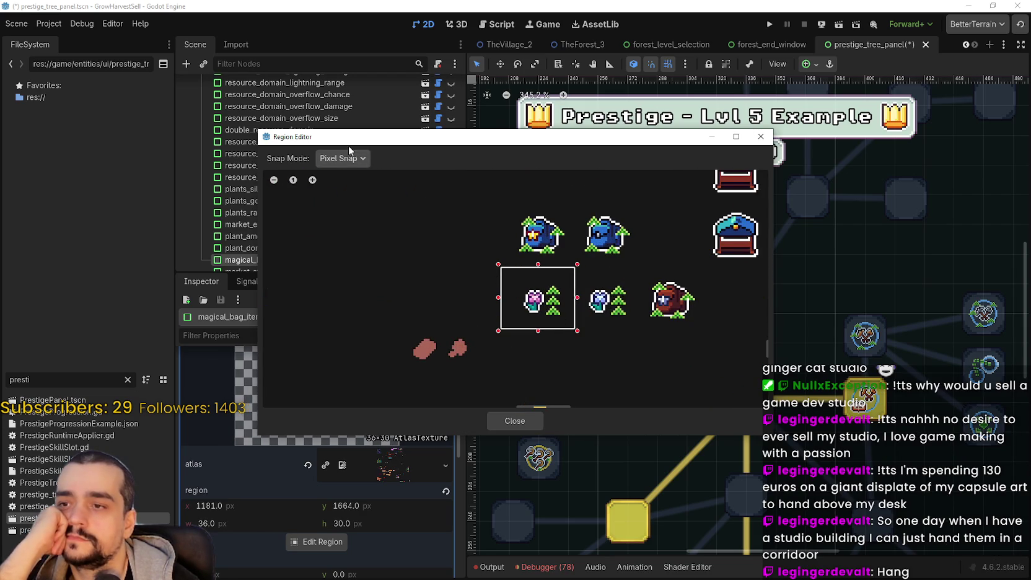
{"action": "left_click", "coordinate": [343, 158]}
{"action": "left_click", "coordinate": [355, 203]}
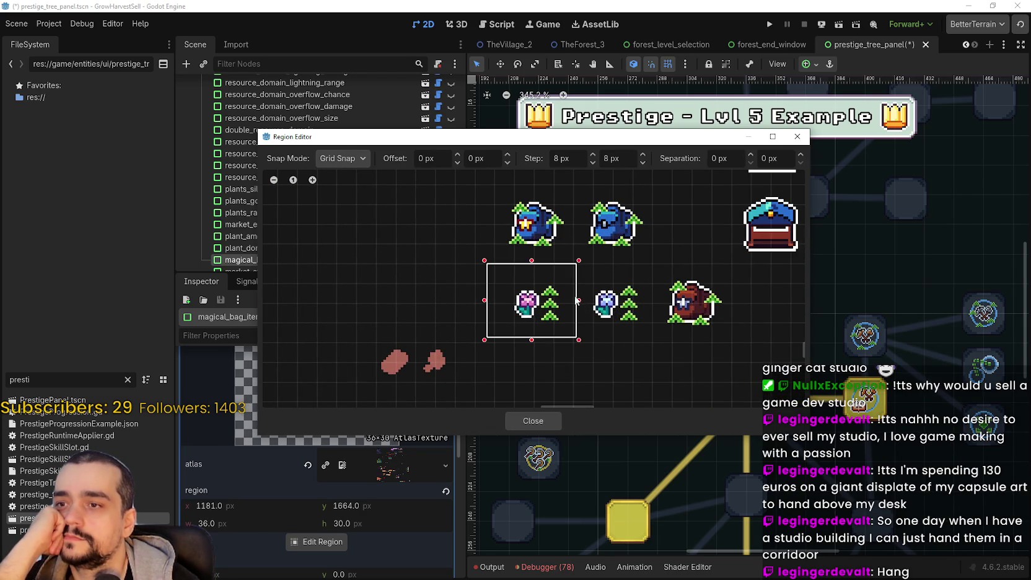
{"action": "left_click_drag", "start_coordinate": [577, 301], "coordinate": [575, 301]}
{"action": "left_click_drag", "start_coordinate": [489, 340], "coordinate": [504, 346]}
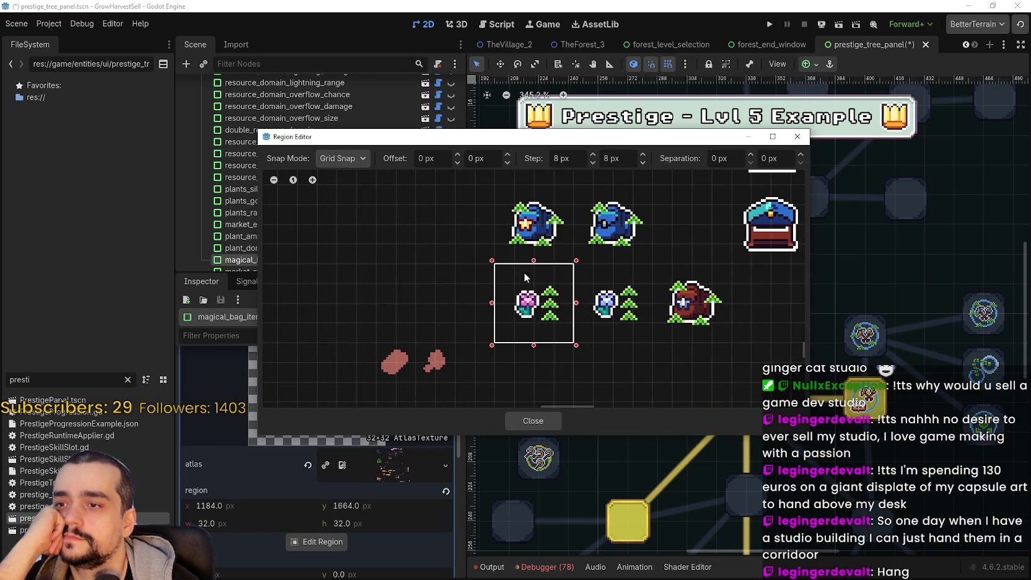
- With pixel snapping, trim the region to 26×26 at x 1187, y 1667 and close
{"action": "scroll", "coordinate": [521, 292], "scroll_direction": "up", "scroll_amount": 2}
{"action": "left_click", "coordinate": [342, 158]}
{"action": "left_click", "coordinate": [360, 192]}
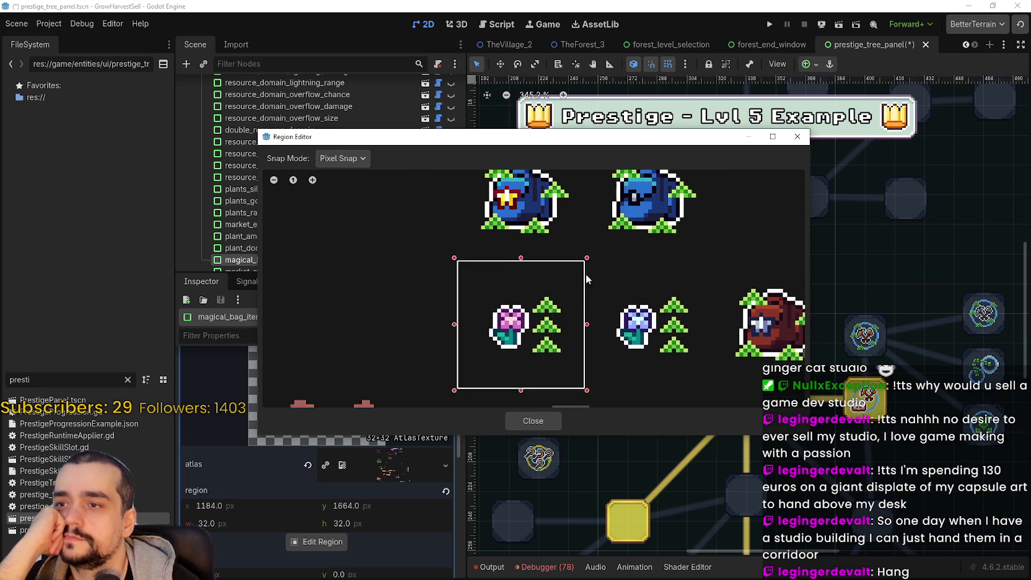
{"action": "scroll", "coordinate": [594, 284], "scroll_direction": "up", "scroll_amount": 1}
{"action": "left_click_drag", "start_coordinate": [511, 258], "coordinate": [518, 267]}
{"action": "mouse_move", "coordinate": [477, 133]}
{"action": "left_mouse_down"}
{"action": "mouse_move", "coordinate": [602, 51]}
{"action": "mouse_move", "coordinate": [575, 67]}
{"action": "left_mouse_up"}
{"action": "left_click_drag", "start_coordinate": [609, 198], "coordinate": [611, 207]}
{"action": "left_click_drag", "start_coordinate": [609, 334], "coordinate": [612, 319]}
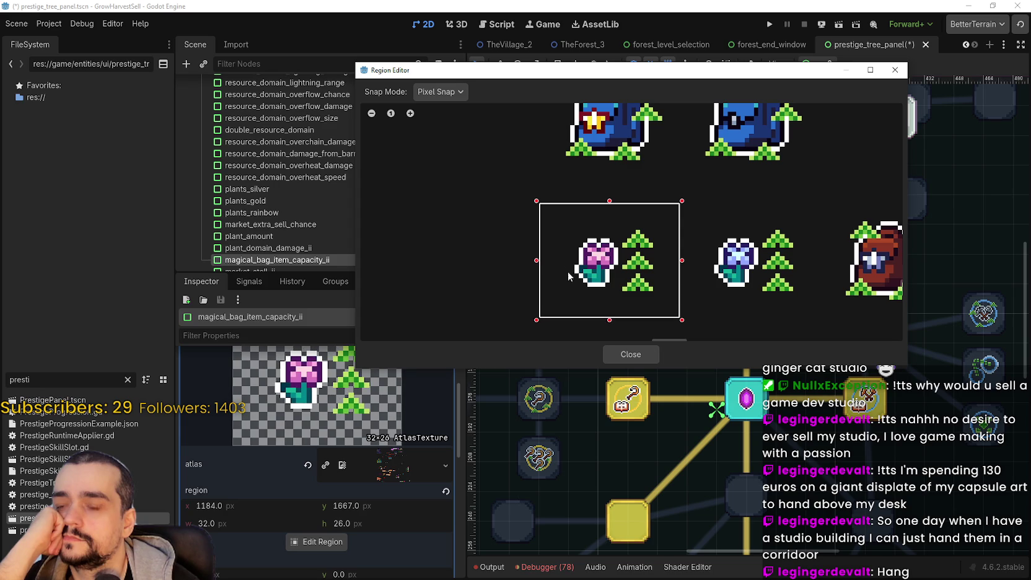
{"action": "left_click_drag", "start_coordinate": [540, 264], "coordinate": [547, 266]}
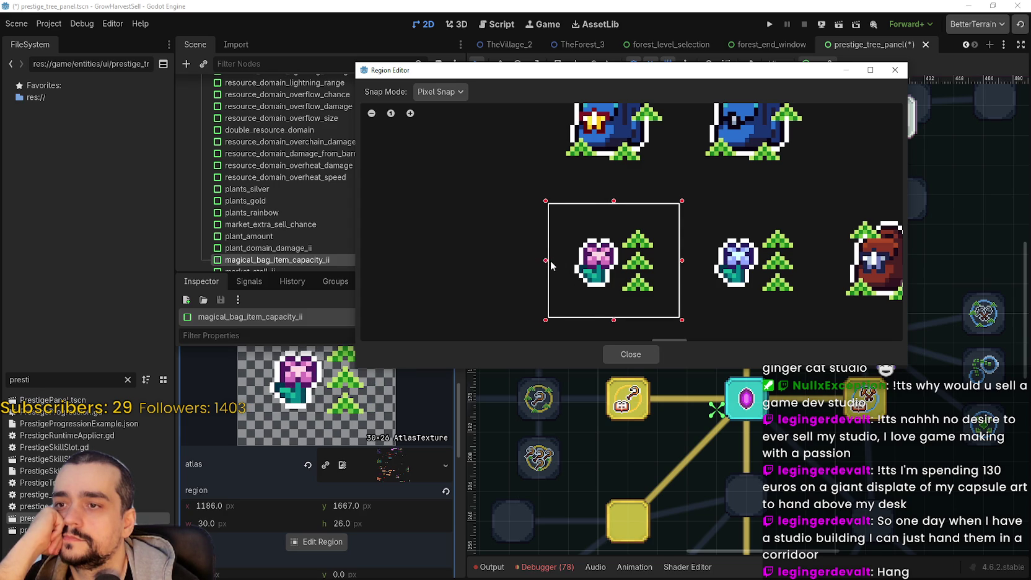
{"action": "left_click_drag", "start_coordinate": [550, 265], "coordinate": [555, 265]}
{"action": "left_click_drag", "start_coordinate": [679, 264], "coordinate": [668, 267]}
{"action": "left_click", "coordinate": [636, 356]}
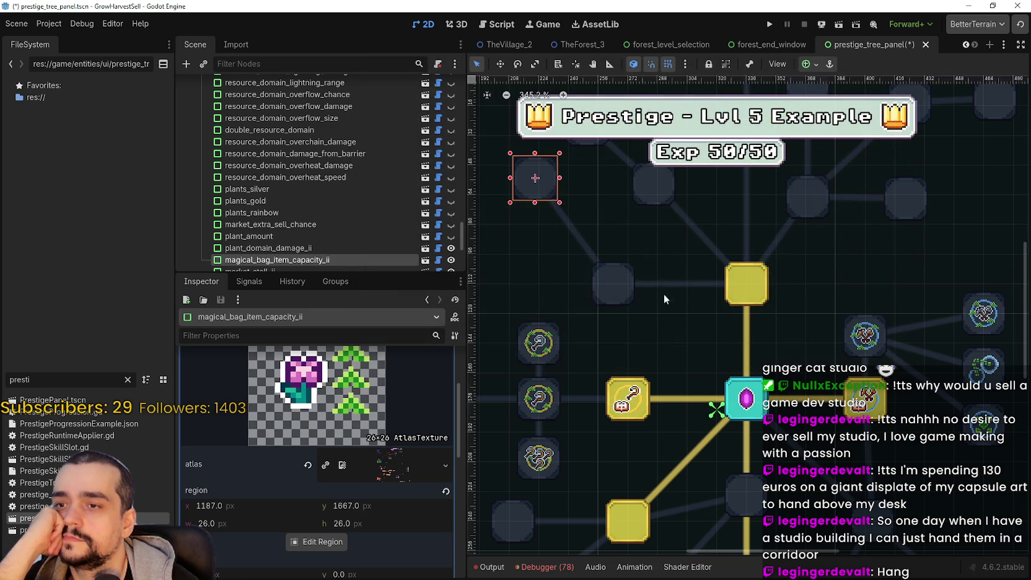
- Save the prestige tree panel scene
{"action": "key", "text": "ctrl+s"}
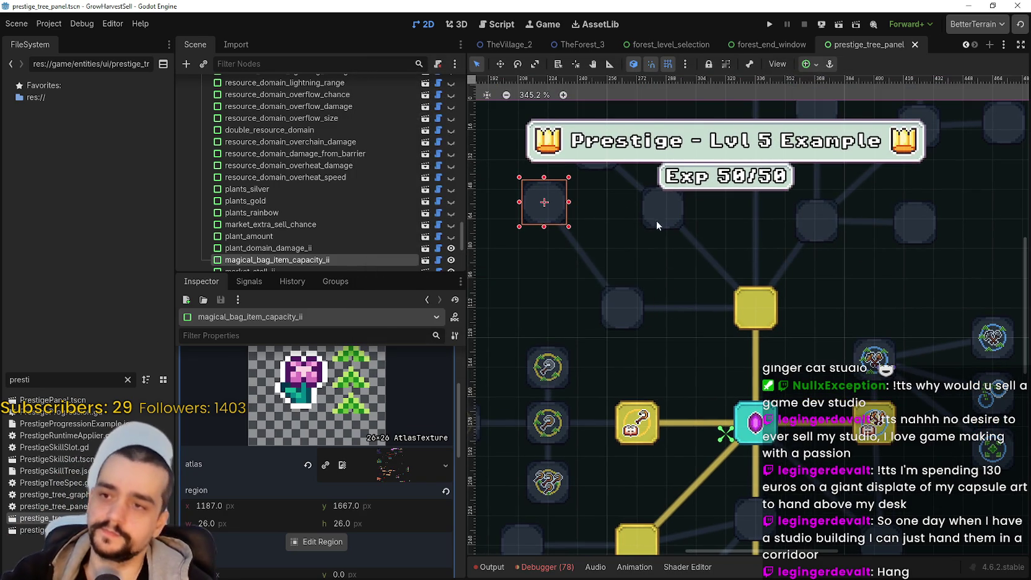
{"action": "scroll", "coordinate": [649, 250], "scroll_direction": "down", "scroll_amount": 3}
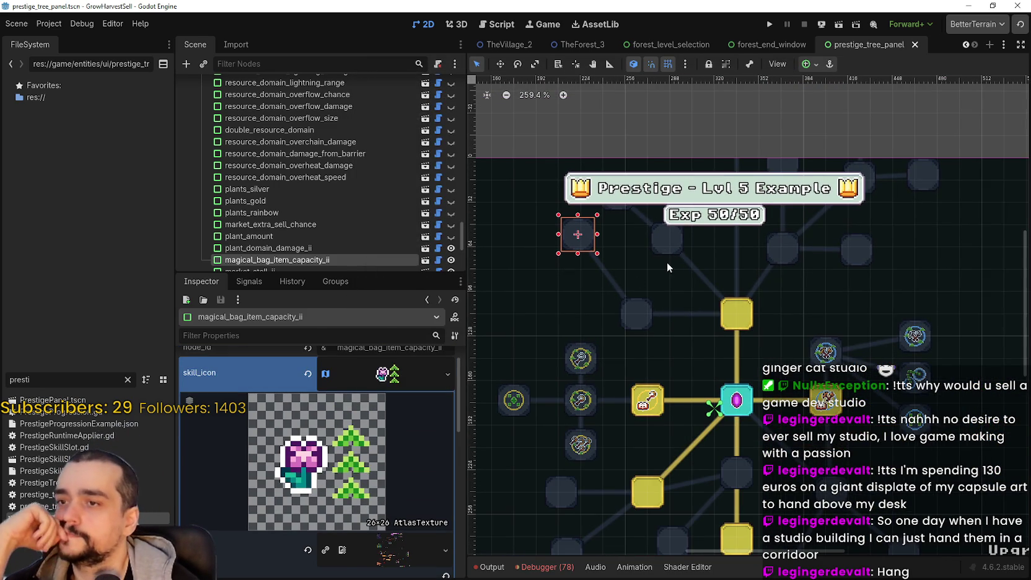
{"action": "scroll", "coordinate": [667, 250], "scroll_direction": "up", "scroll_amount": 2}
- Paste the copied atlas icon into magical_bags_ii's skill_icon and open Edit Region
{"action": "left_click", "coordinate": [668, 251]}
{"action": "left_click", "coordinate": [376, 391]}
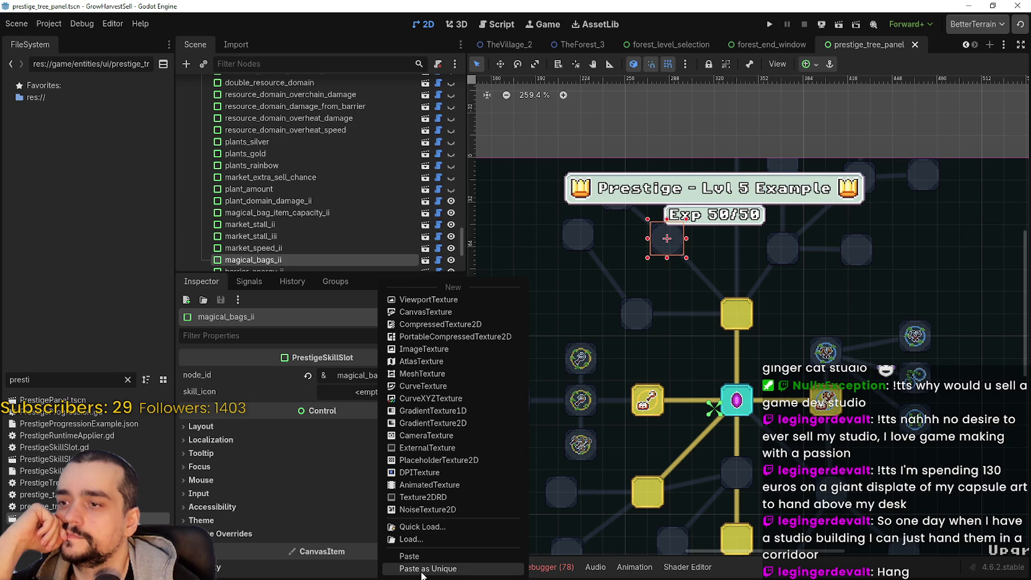
{"action": "left_click", "coordinate": [421, 555]}
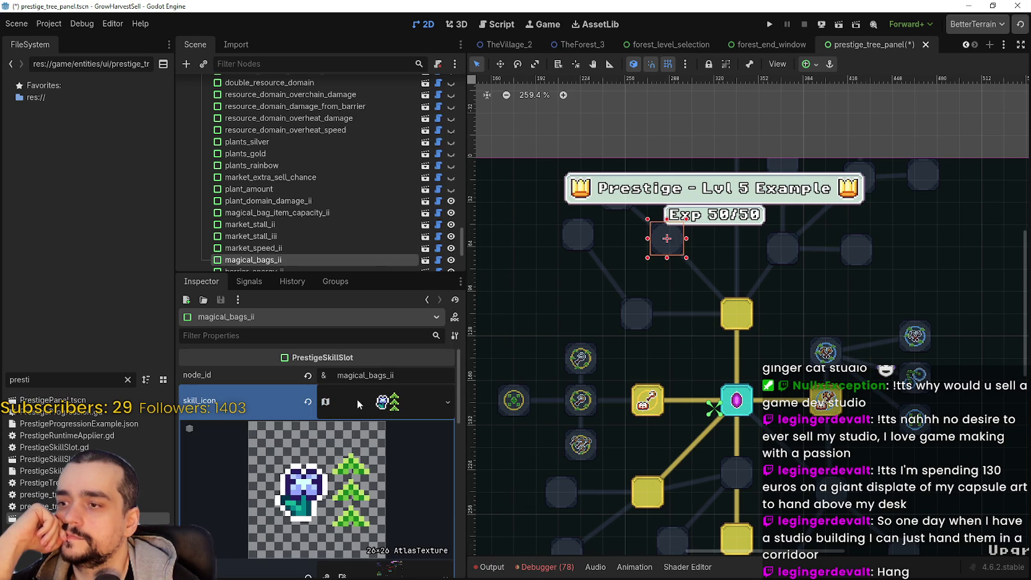
{"action": "left_click", "coordinate": [362, 404]}
{"action": "scroll", "coordinate": [346, 470], "scroll_direction": "down", "scroll_amount": 3}
{"action": "left_click", "coordinate": [335, 459]}
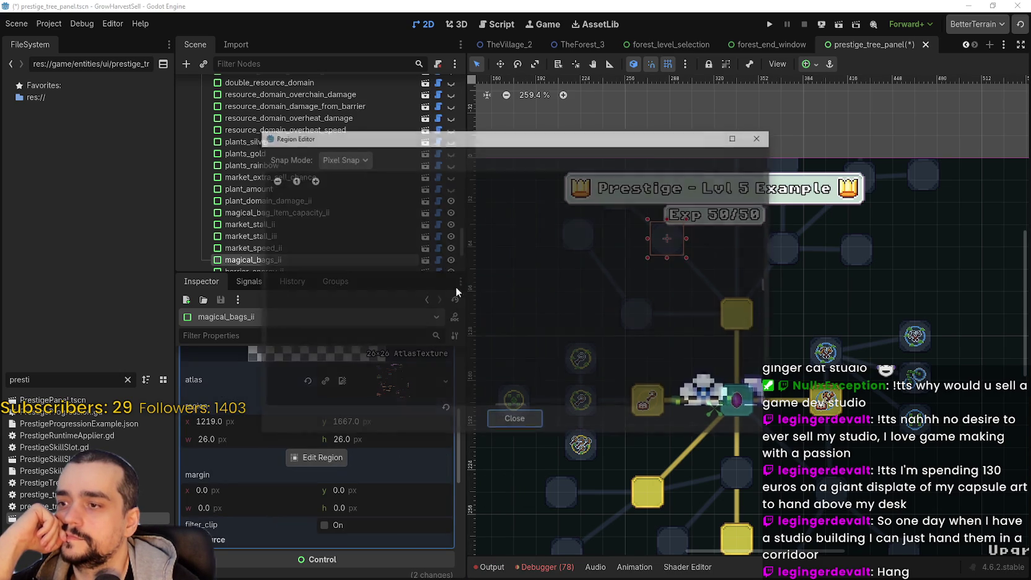
- Move the region onto the upper blue bag and grid-snap it to 32×32
{"action": "scroll", "coordinate": [497, 239], "scroll_direction": "down", "scroll_amount": 10}
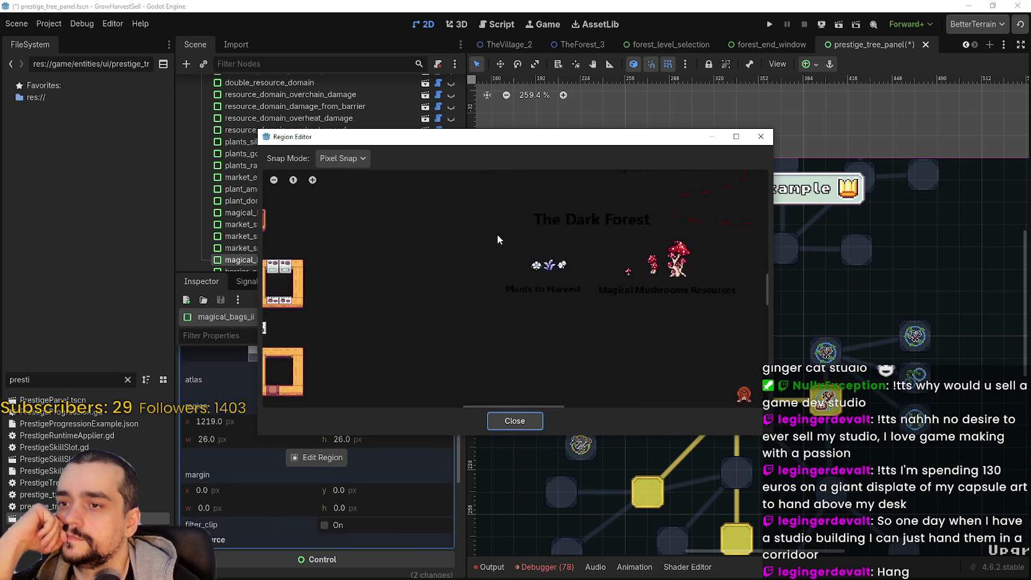
{"action": "scroll", "coordinate": [487, 262], "scroll_direction": "down", "scroll_amount": 2}
{"action": "scroll", "coordinate": [529, 284], "scroll_direction": "up", "scroll_amount": 3}
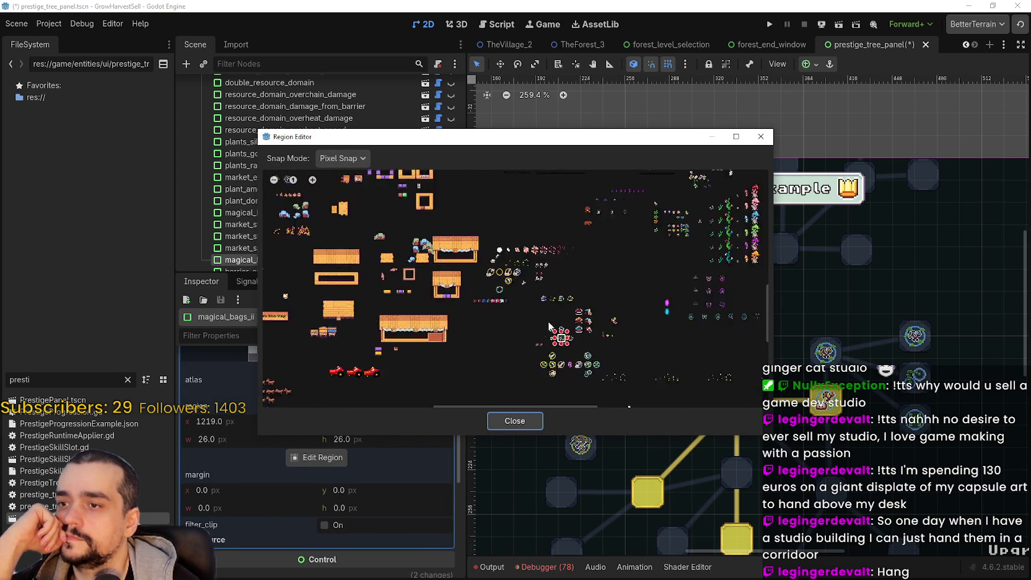
{"action": "scroll", "coordinate": [580, 345], "scroll_direction": "up", "scroll_amount": 4}
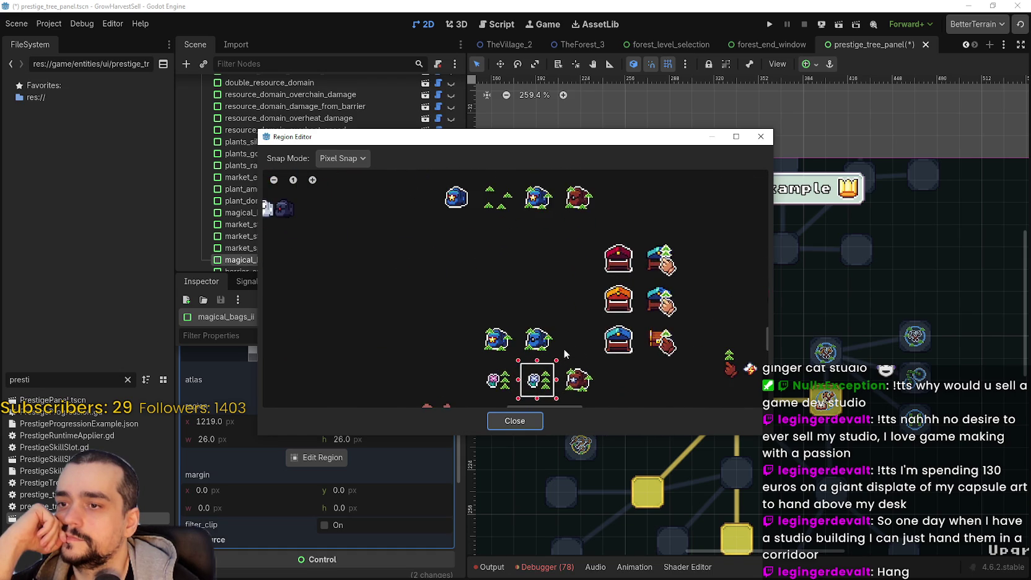
{"action": "scroll", "coordinate": [551, 344], "scroll_direction": "up", "scroll_amount": 3}
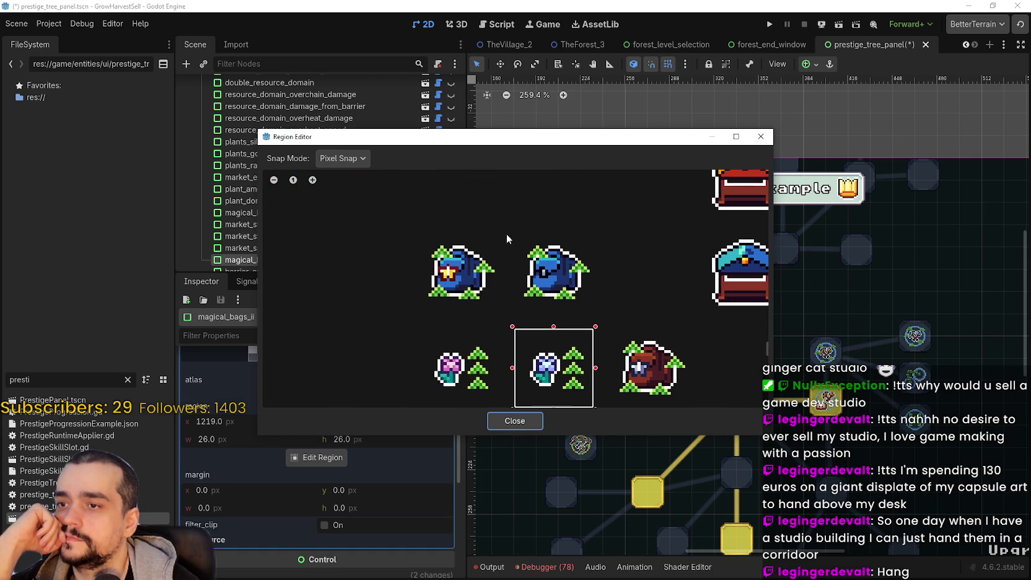
{"action": "left_click_drag", "start_coordinate": [512, 233], "coordinate": [590, 303]}
{"action": "left_click", "coordinate": [361, 160]}
{"action": "left_click", "coordinate": [357, 203]}
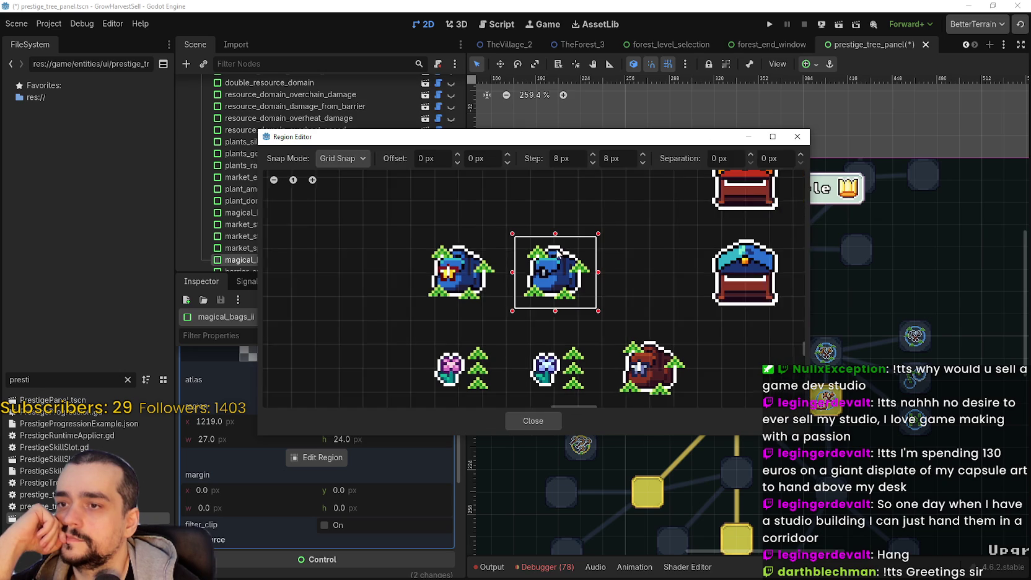
{"action": "scroll", "coordinate": [606, 280], "scroll_direction": "up", "scroll_amount": 2}
{"action": "left_click_drag", "start_coordinate": [606, 280], "coordinate": [613, 279]}
{"action": "left_click_drag", "start_coordinate": [550, 226], "coordinate": [560, 229]}
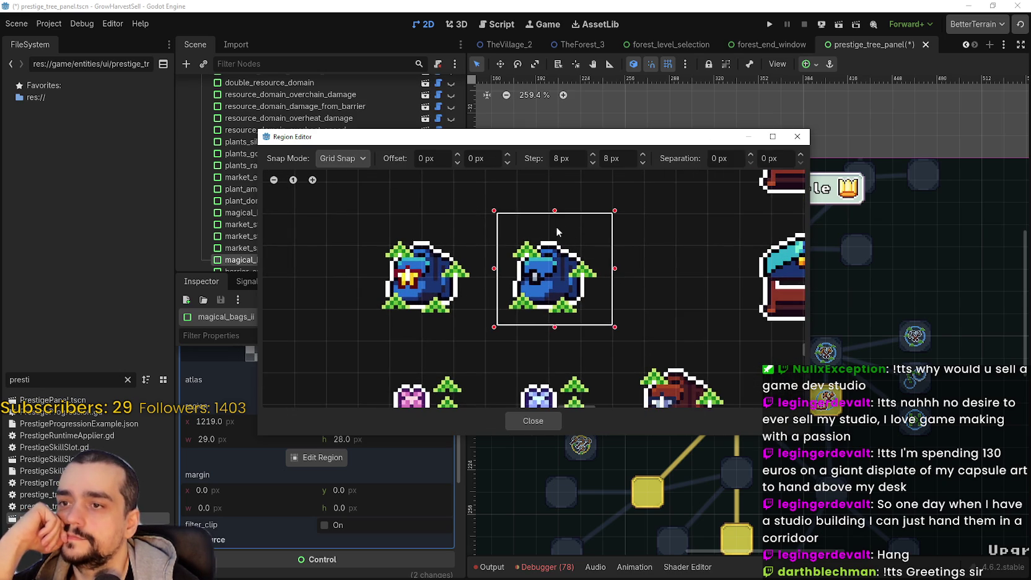
{"action": "left_click_drag", "start_coordinate": [496, 326], "coordinate": [484, 341]}
- With pixel snapping, trim the region edges to 26×26 at x 1219, y 1635
{"action": "scroll", "coordinate": [567, 264], "scroll_direction": "up", "scroll_amount": 2}
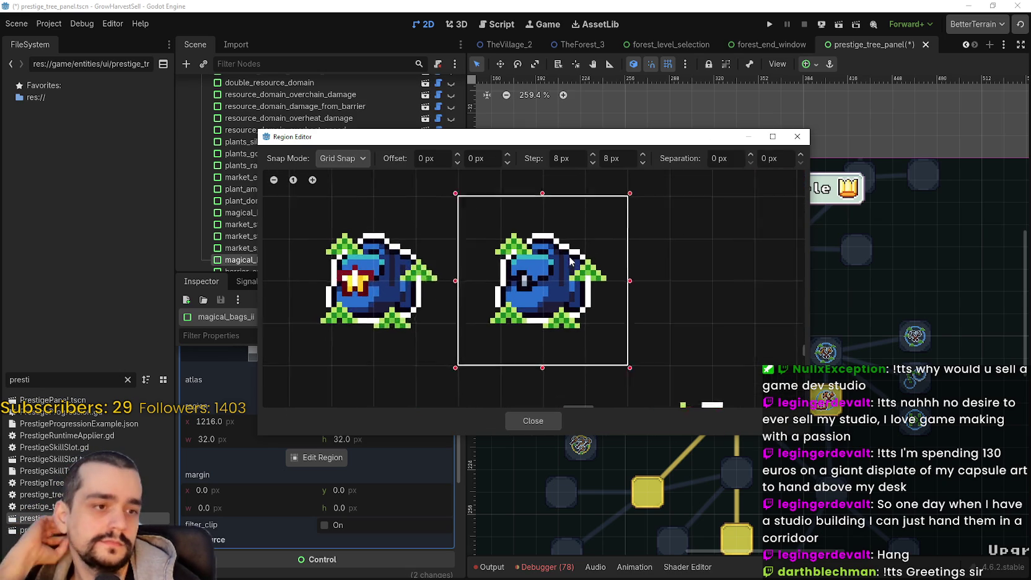
{"action": "left_click", "coordinate": [342, 159]}
{"action": "left_click", "coordinate": [355, 190]}
{"action": "scroll", "coordinate": [567, 238], "scroll_direction": "up", "scroll_amount": 2}
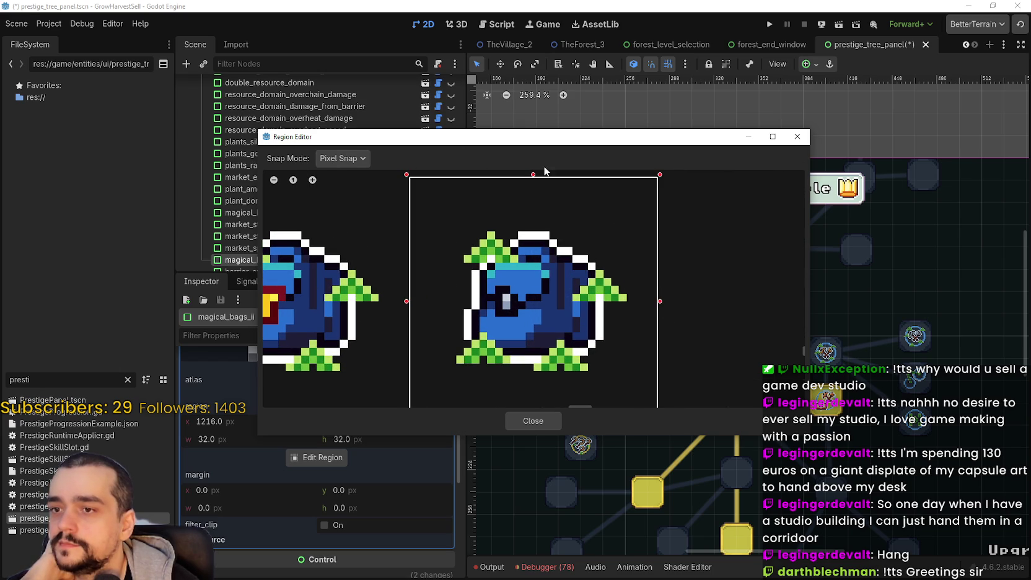
{"action": "left_click_drag", "start_coordinate": [522, 144], "coordinate": [570, 58]}
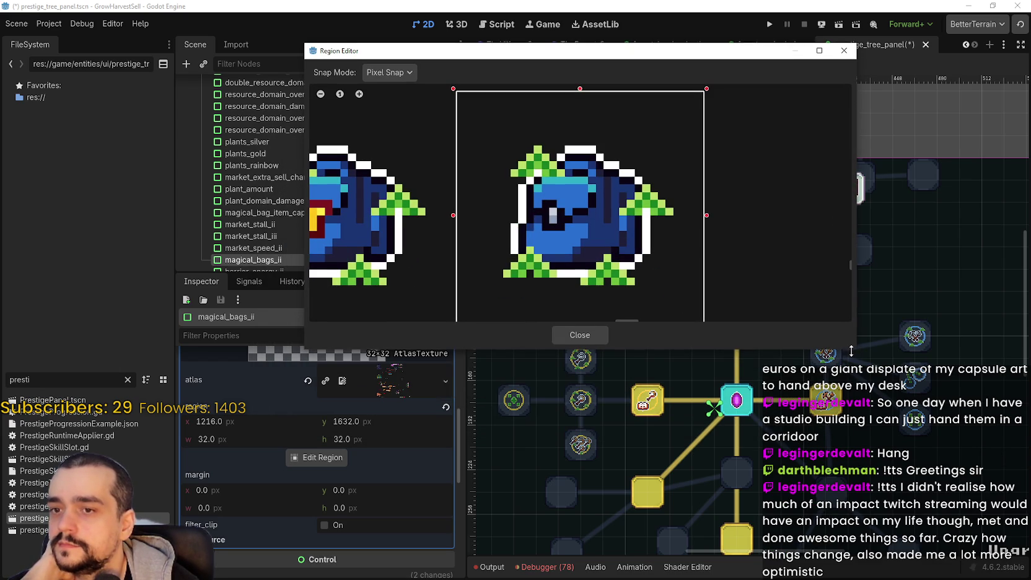
{"action": "mouse_move", "coordinate": [568, 50]}
{"action": "left_mouse_down"}
{"action": "mouse_move", "coordinate": [670, 26]}
{"action": "mouse_move", "coordinate": [648, 25]}
{"action": "left_mouse_up"}
{"action": "left_click_drag", "start_coordinate": [788, 190], "coordinate": [767, 190]}
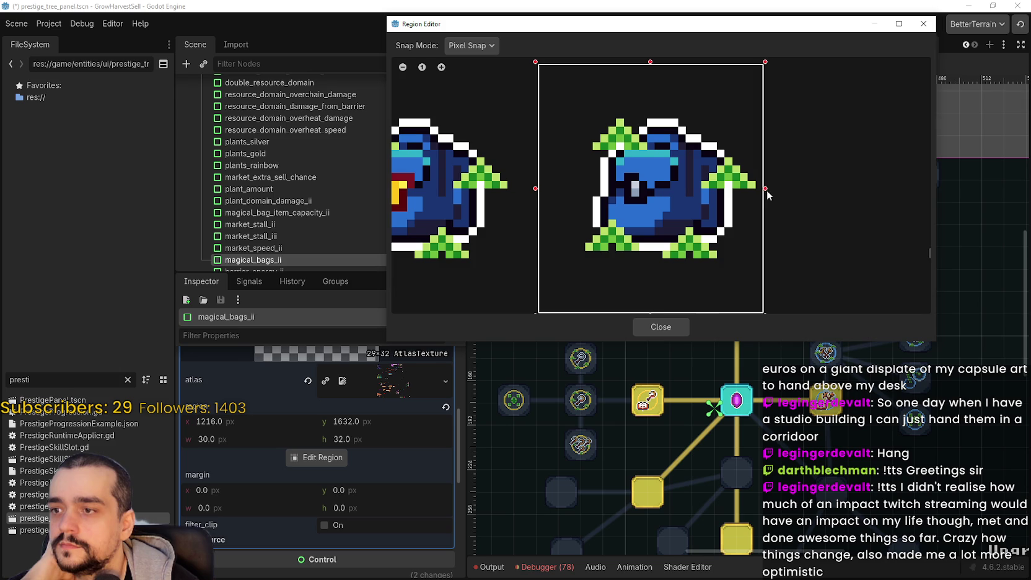
{"action": "left_click_drag", "start_coordinate": [540, 194], "coordinate": [562, 196]}
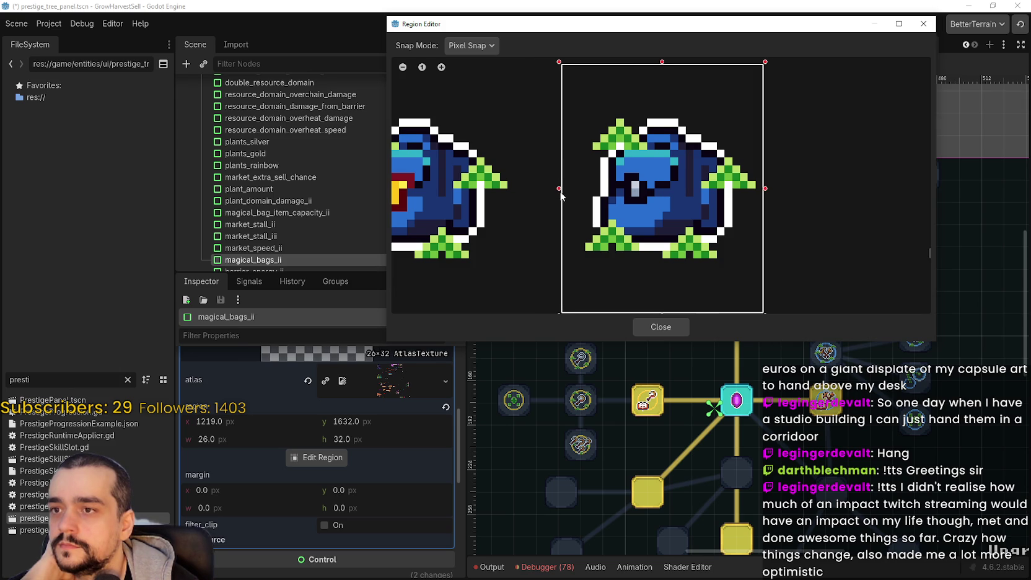
{"action": "left_click_drag", "start_coordinate": [665, 146], "coordinate": [661, 181]}
{"action": "left_click_drag", "start_coordinate": [656, 103], "coordinate": [663, 138]}
{"action": "scroll", "coordinate": [653, 231], "scroll_direction": "down", "scroll_amount": 3}
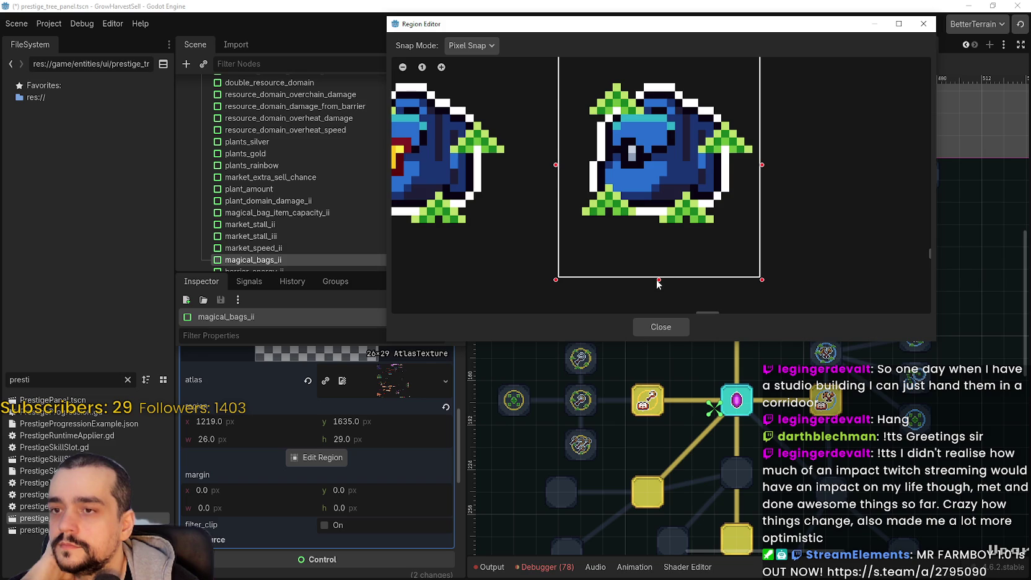
{"action": "left_click_drag", "start_coordinate": [658, 279], "coordinate": [660, 260]}
- Close the region editor and save the scene with the blue bag icon
{"action": "left_click", "coordinate": [660, 327]}
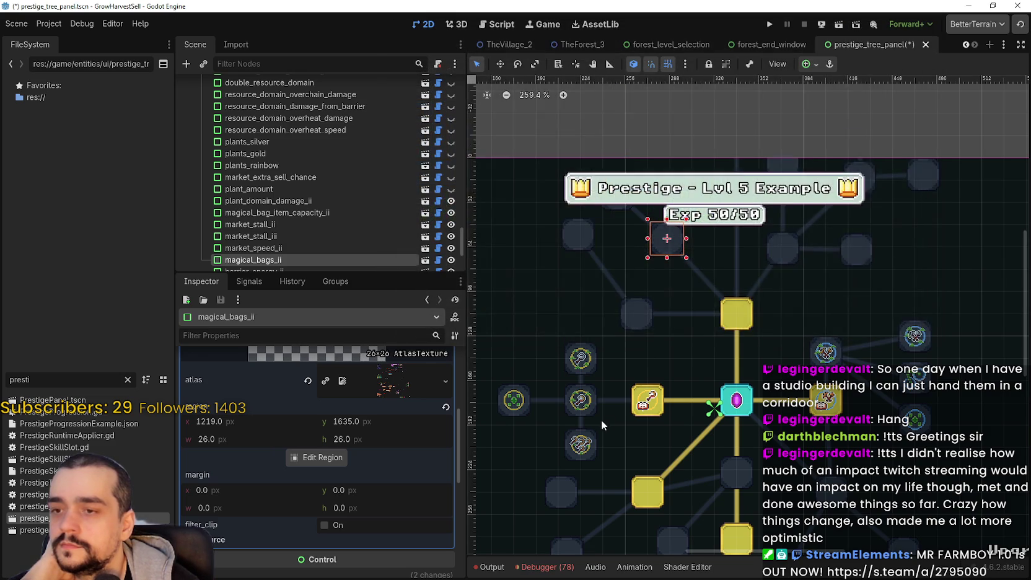
{"action": "key", "text": "ctrl+s"}
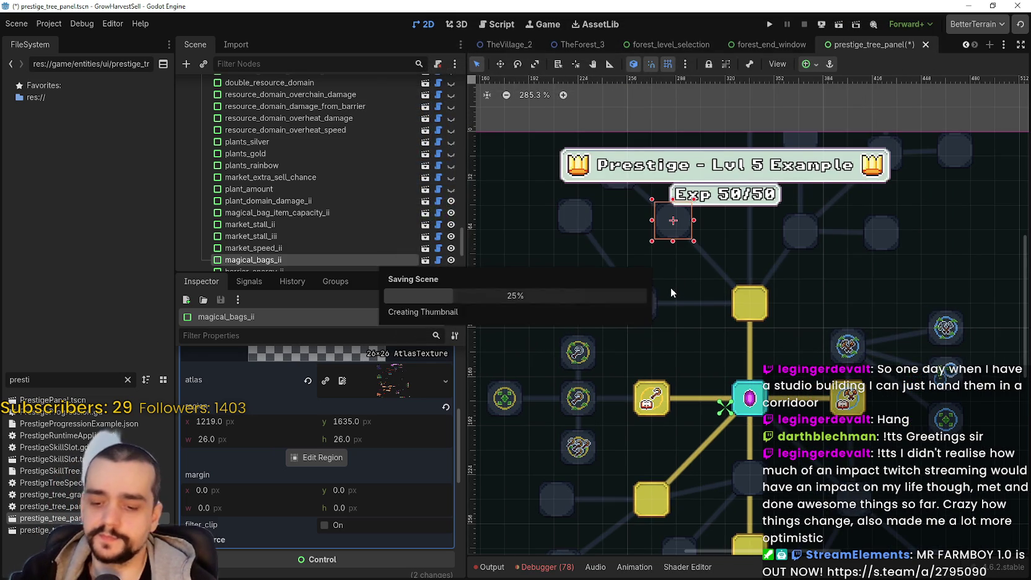
{"action": "scroll", "coordinate": [377, 420], "scroll_direction": "up", "scroll_amount": 3}
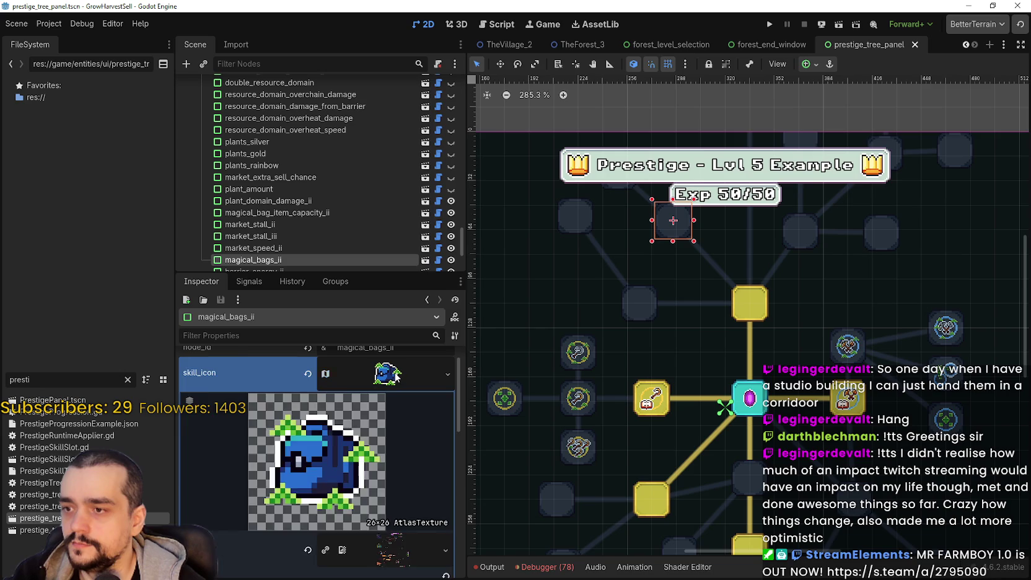
{"action": "left_click", "coordinate": [389, 373]}
{"action": "scroll", "coordinate": [723, 286], "scroll_direction": "up", "scroll_amount": 1}
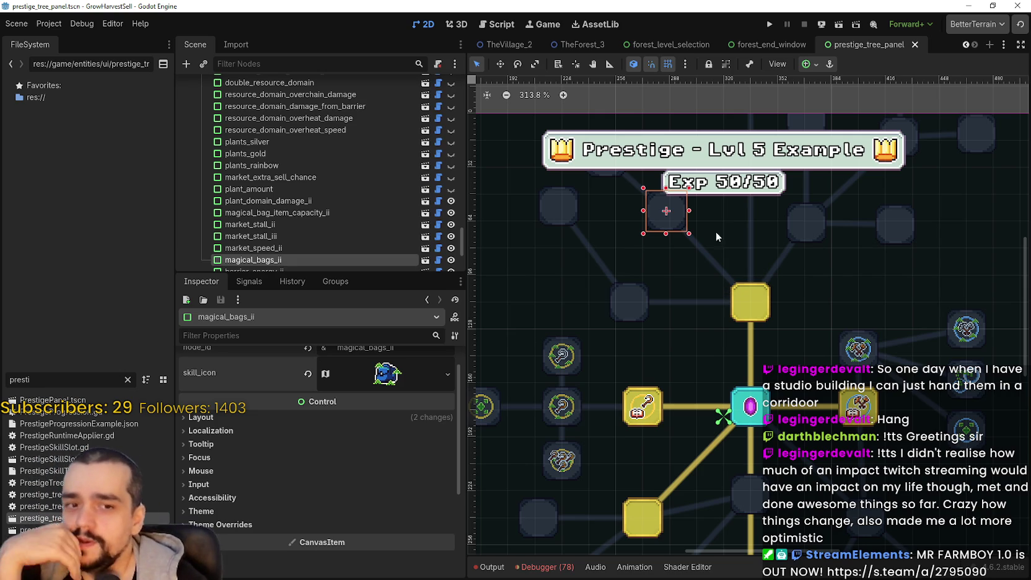
- Inspect PrestigePanel, magical_bags_ii, barrier_energy_ii and resource_domain_damage_ii to check their icons
{"action": "scroll", "coordinate": [676, 231], "scroll_direction": "up", "scroll_amount": 1}
{"action": "scroll", "coordinate": [611, 252], "scroll_direction": "up", "scroll_amount": 1}
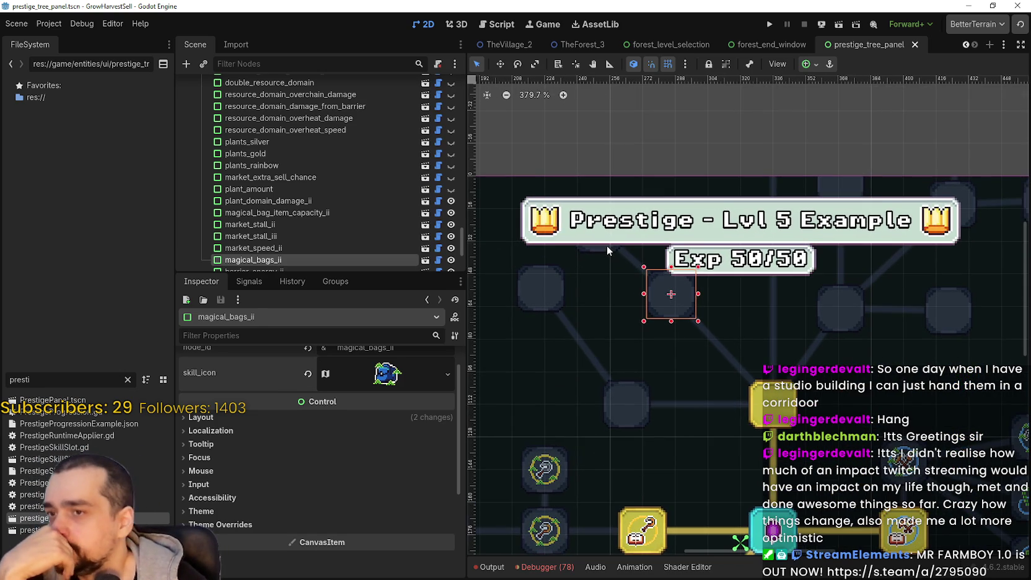
{"action": "left_click", "coordinate": [607, 246]}
{"action": "scroll", "coordinate": [592, 235], "scroll_direction": "down", "scroll_amount": 3}
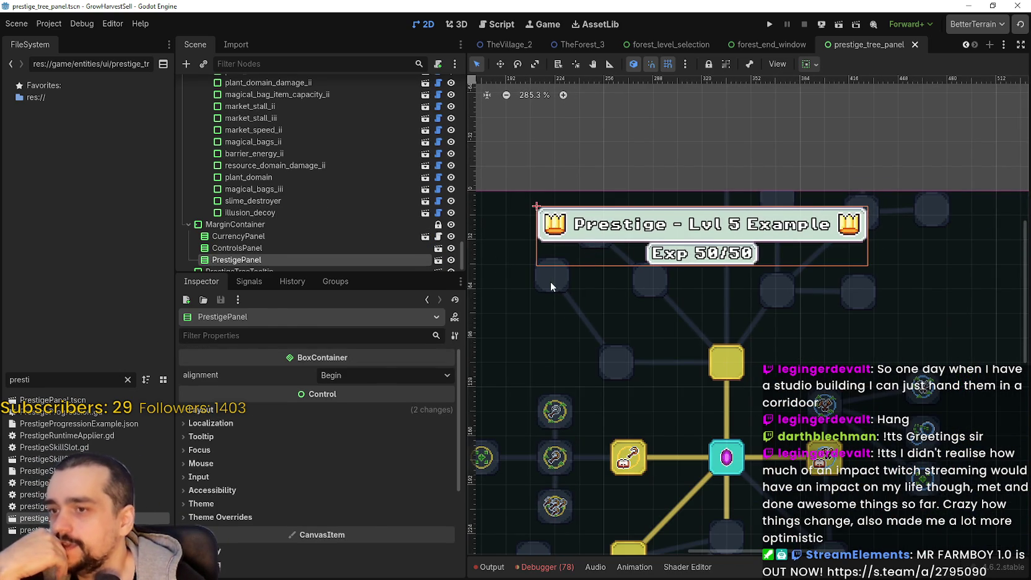
{"action": "left_click", "coordinate": [551, 280]}
{"action": "scroll", "coordinate": [646, 283], "scroll_direction": "up", "scroll_amount": 1}
{"action": "left_click", "coordinate": [645, 278]}
{"action": "left_click", "coordinate": [256, 153]}
{"action": "left_click", "coordinate": [291, 165]}
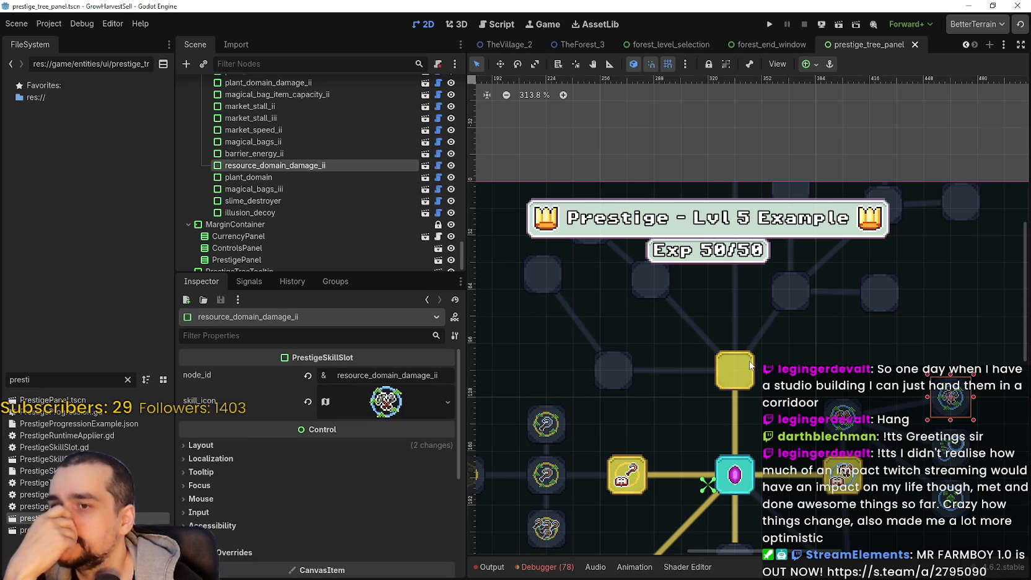
{"action": "left_click", "coordinate": [592, 247]}
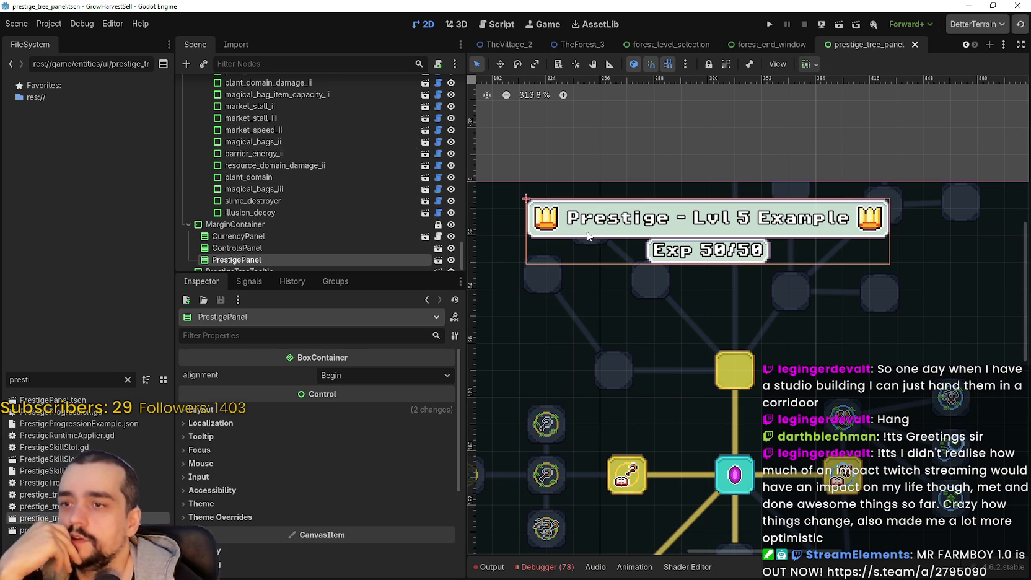
{"action": "scroll", "coordinate": [548, 218], "scroll_direction": "up", "scroll_amount": 2}
{"action": "scroll", "coordinate": [371, 219], "scroll_direction": "down", "scroll_amount": 1}
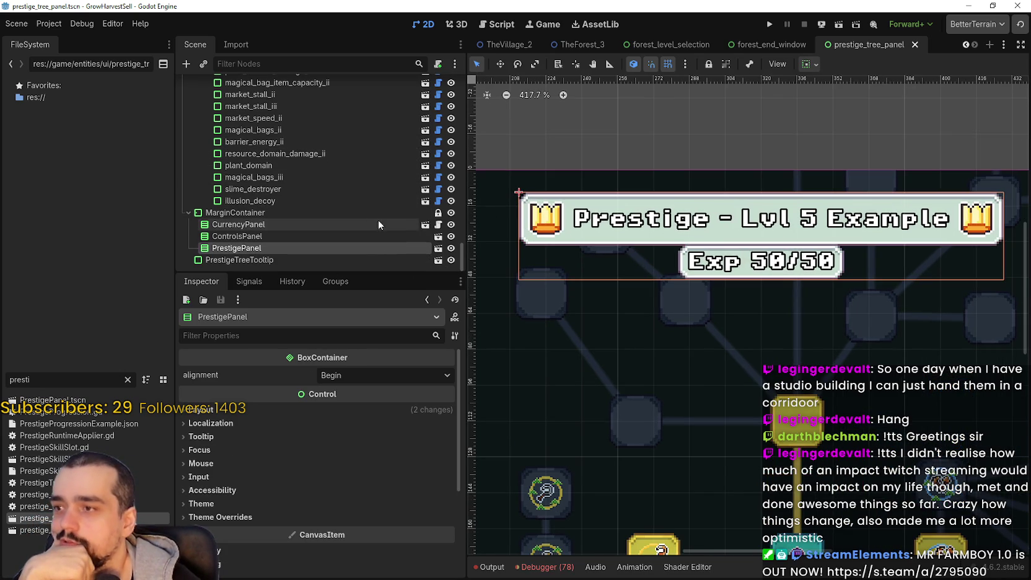
{"action": "scroll", "coordinate": [705, 300], "scroll_direction": "down", "scroll_amount": 7}
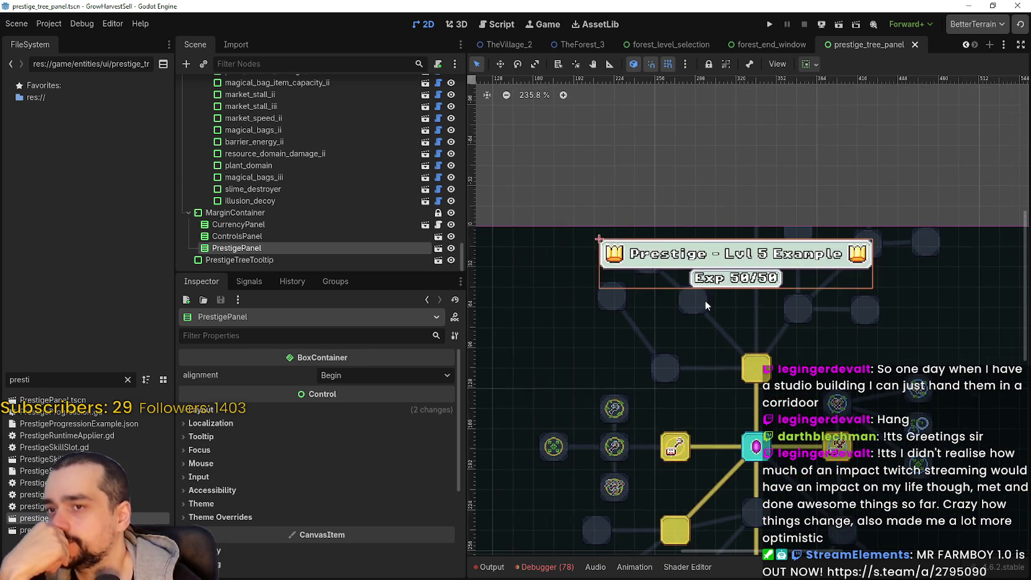
- Paste the blue-flower atlas icon into market_stall_i's skill_icon and open its region editor
{"action": "left_click", "coordinate": [764, 314]}
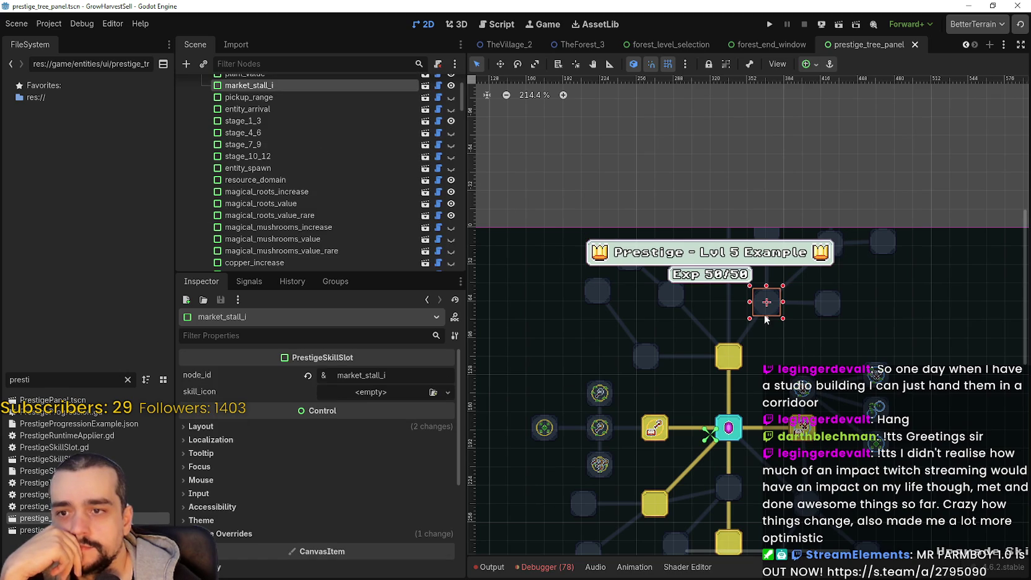
{"action": "left_click", "coordinate": [367, 393]}
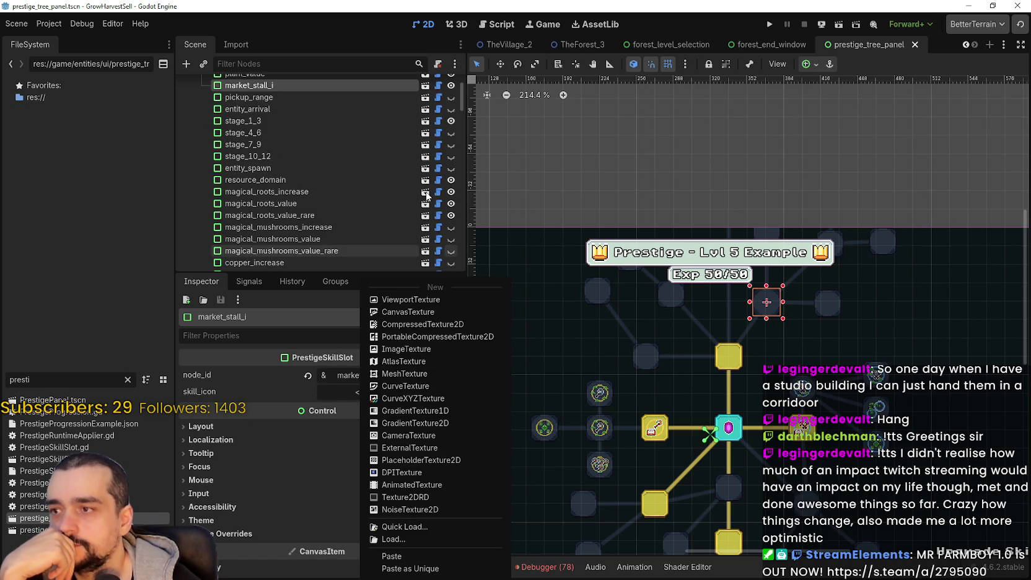
{"action": "left_click", "coordinate": [461, 107]}
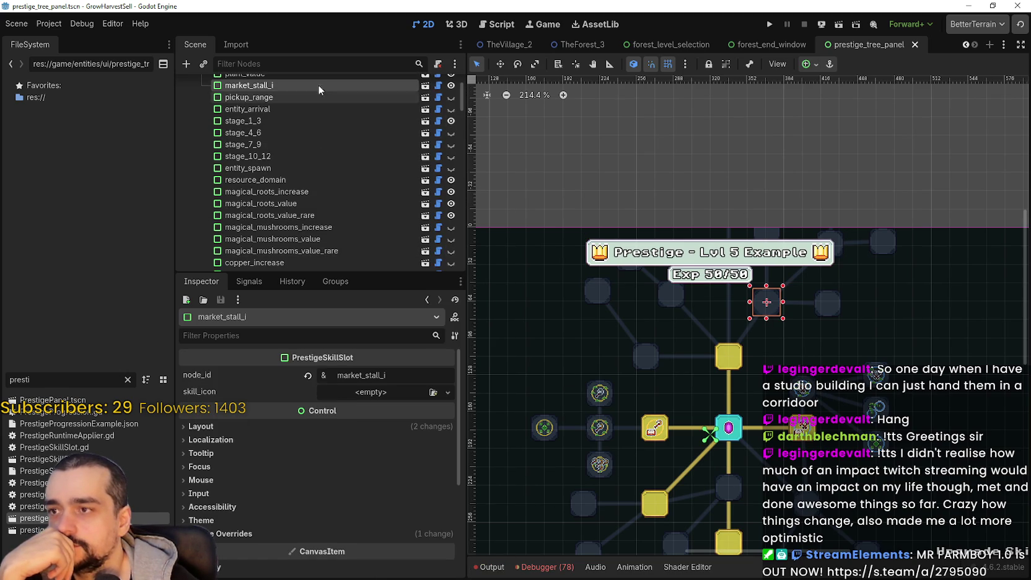
{"action": "left_click", "coordinate": [384, 392]}
{"action": "left_click", "coordinate": [448, 553]}
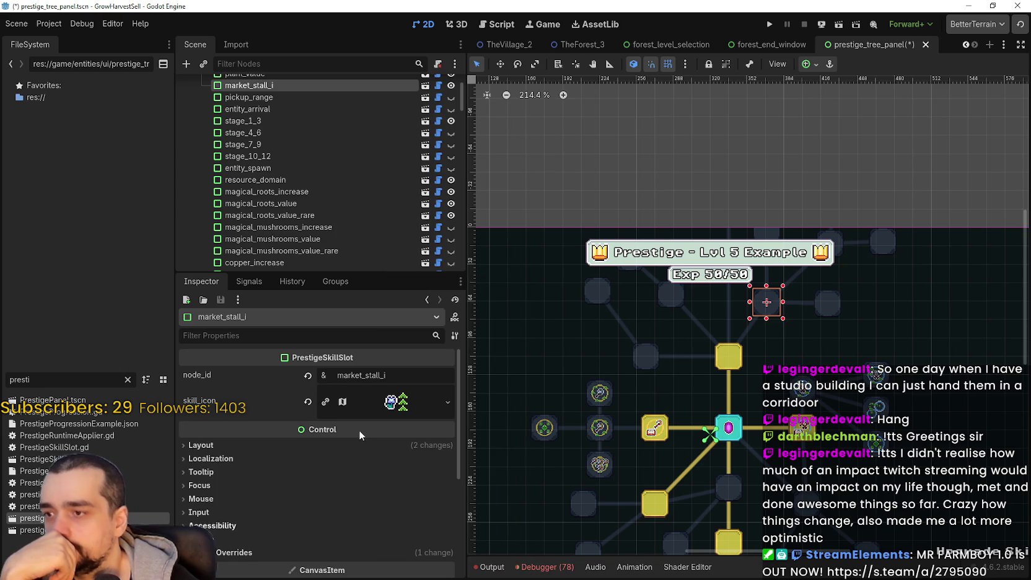
{"action": "left_click", "coordinate": [391, 403]}
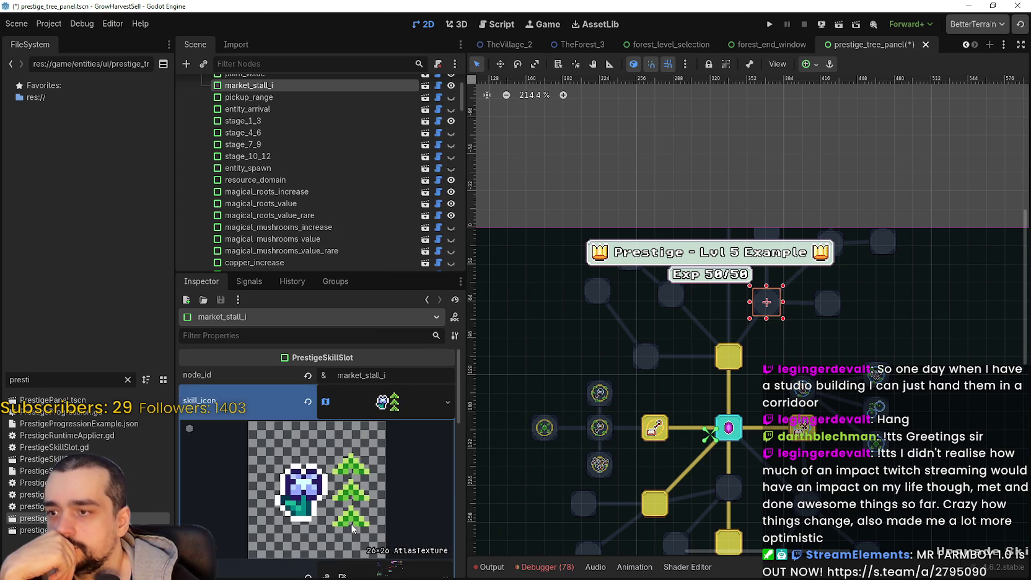
{"action": "scroll", "coordinate": [349, 545], "scroll_direction": "down", "scroll_amount": 4}
{"action": "left_click", "coordinate": [324, 486]}
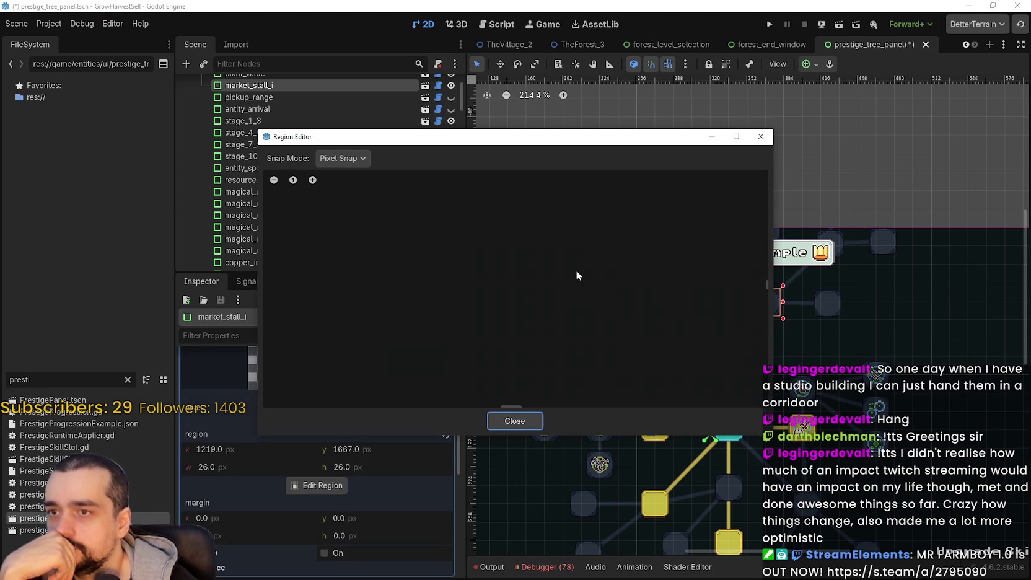
- Grid-snap a 32×32 region around the blue chest sprite in the atlas
{"action": "scroll", "coordinate": [574, 294], "scroll_direction": "down", "scroll_amount": 10}
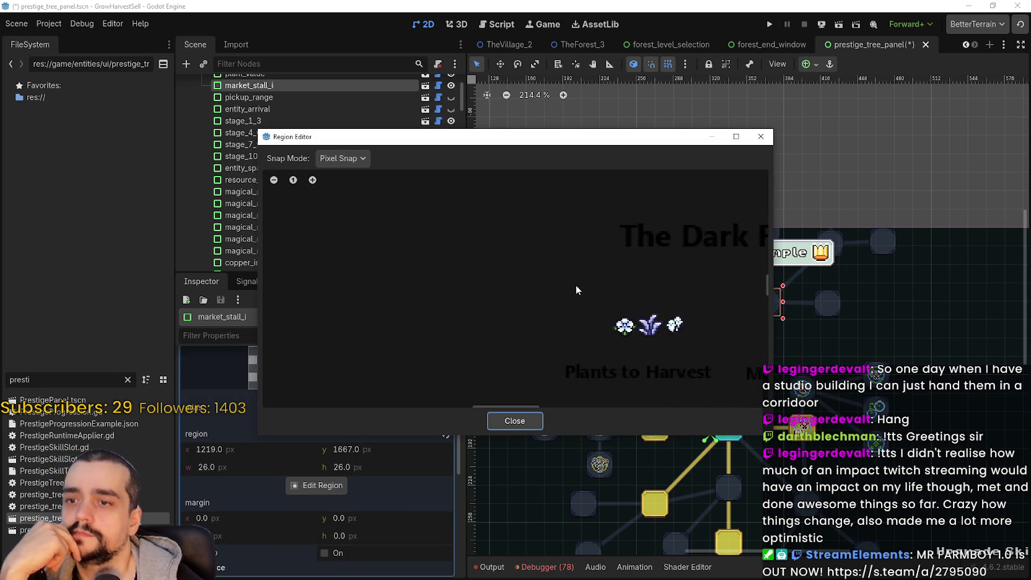
{"action": "scroll", "coordinate": [456, 298], "scroll_direction": "up", "scroll_amount": 5}
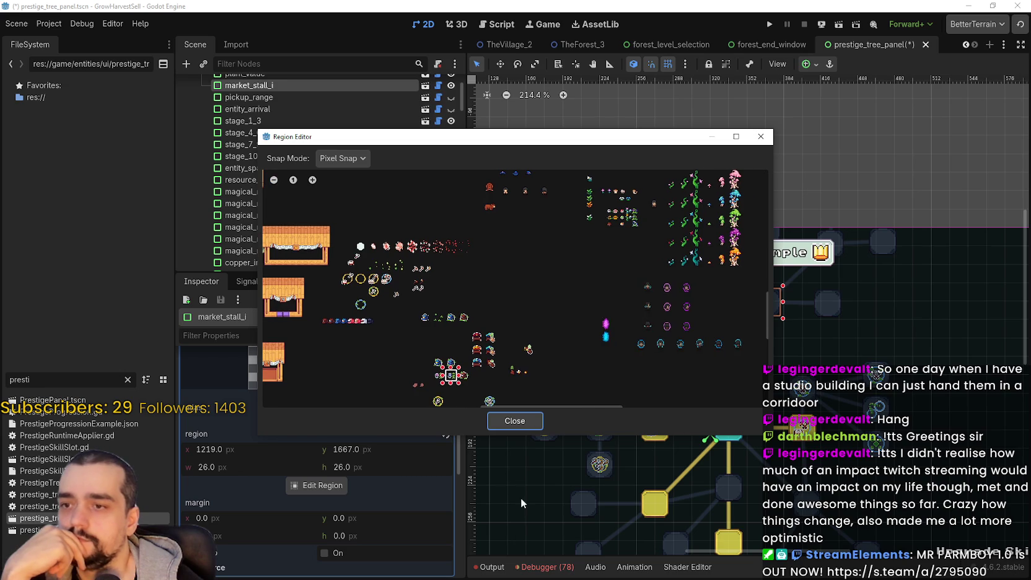
{"action": "scroll", "coordinate": [456, 298], "scroll_direction": "up", "scroll_amount": 6}
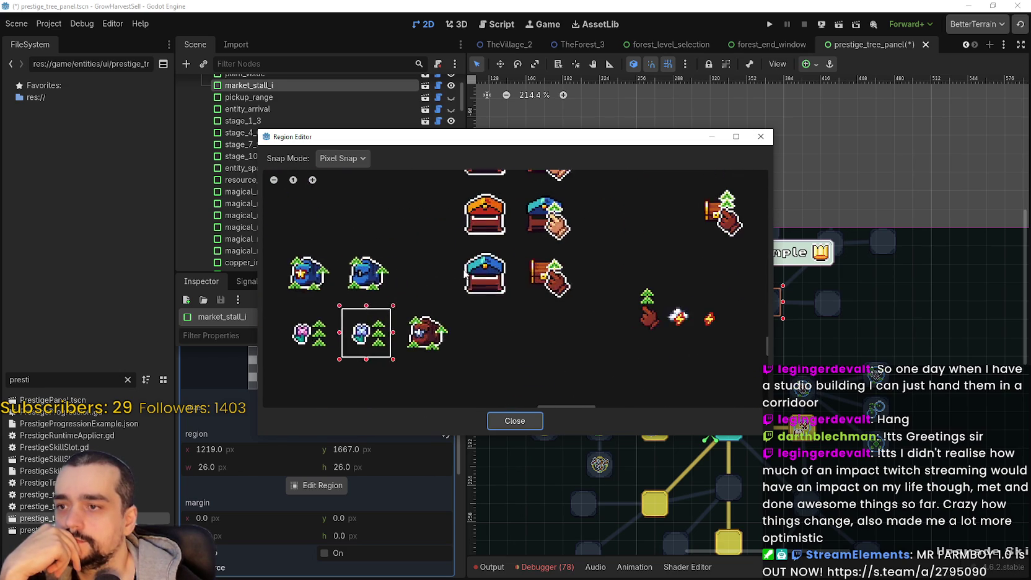
{"action": "left_click", "coordinate": [351, 159]}
{"action": "left_click", "coordinate": [354, 203]}
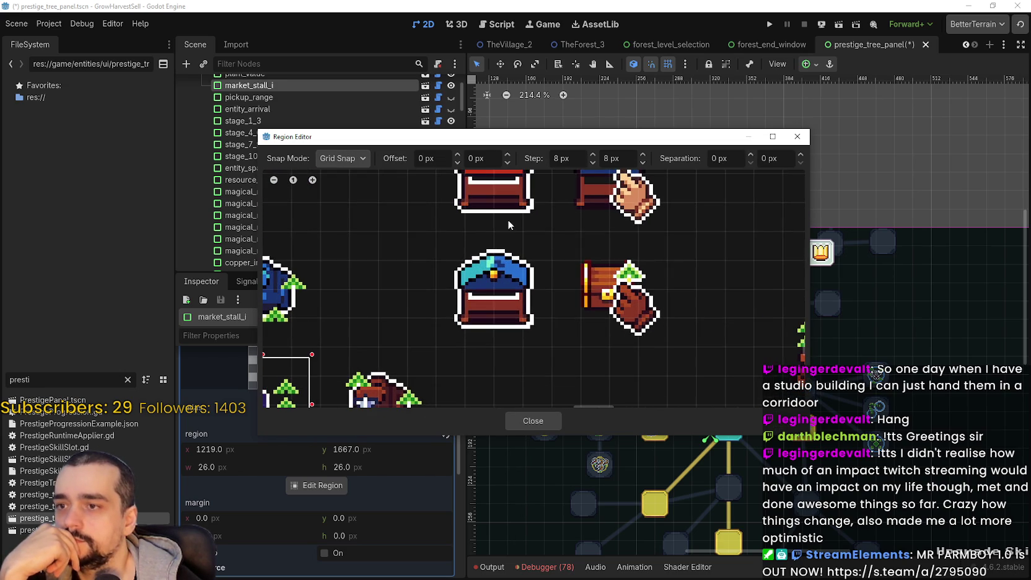
{"action": "mouse_move", "coordinate": [440, 234]}
{"action": "left_mouse_down"}
{"action": "mouse_move", "coordinate": [536, 346]}
{"action": "mouse_move", "coordinate": [551, 347]}
{"action": "left_mouse_up"}
- Trim the region with pixel snap to a 26×26 crop at 1283, 1635, then close the editor
{"action": "left_click", "coordinate": [354, 162]}
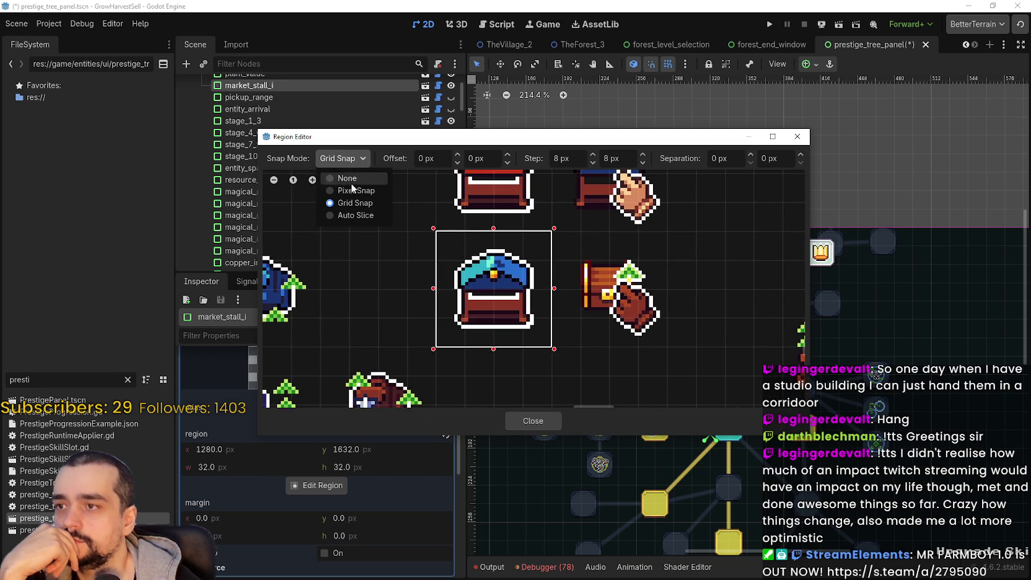
{"action": "left_click", "coordinate": [352, 192]}
{"action": "scroll", "coordinate": [579, 304], "scroll_direction": "up", "scroll_amount": 1}
{"action": "left_click_drag", "start_coordinate": [498, 139], "coordinate": [661, 78]}
{"action": "left_click_drag", "start_coordinate": [728, 224], "coordinate": [715, 228]}
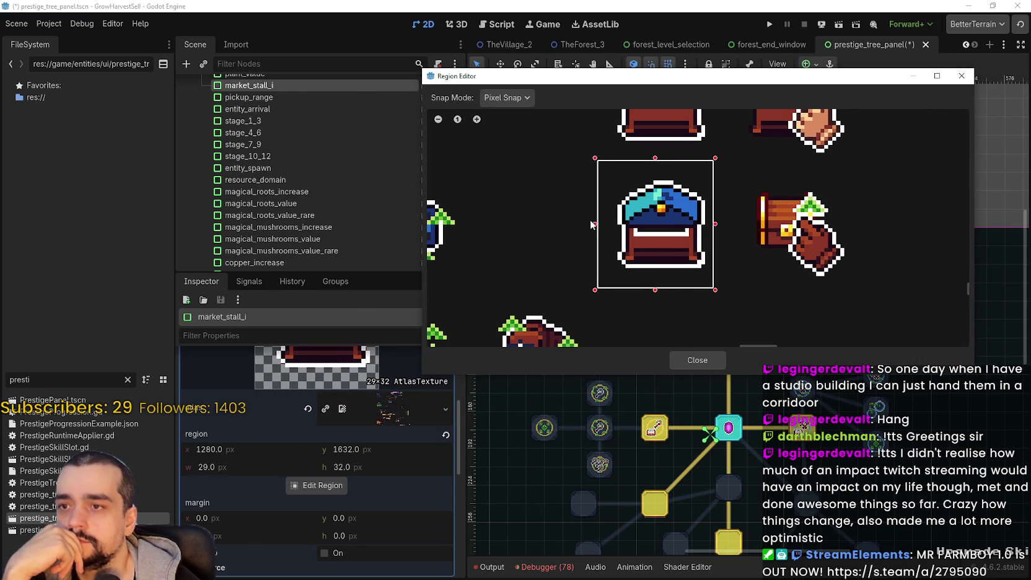
{"action": "left_click_drag", "start_coordinate": [597, 224], "coordinate": [621, 243]}
{"action": "left_click_drag", "start_coordinate": [663, 289], "coordinate": [661, 278]}
{"action": "left_click_drag", "start_coordinate": [662, 160], "coordinate": [664, 175]}
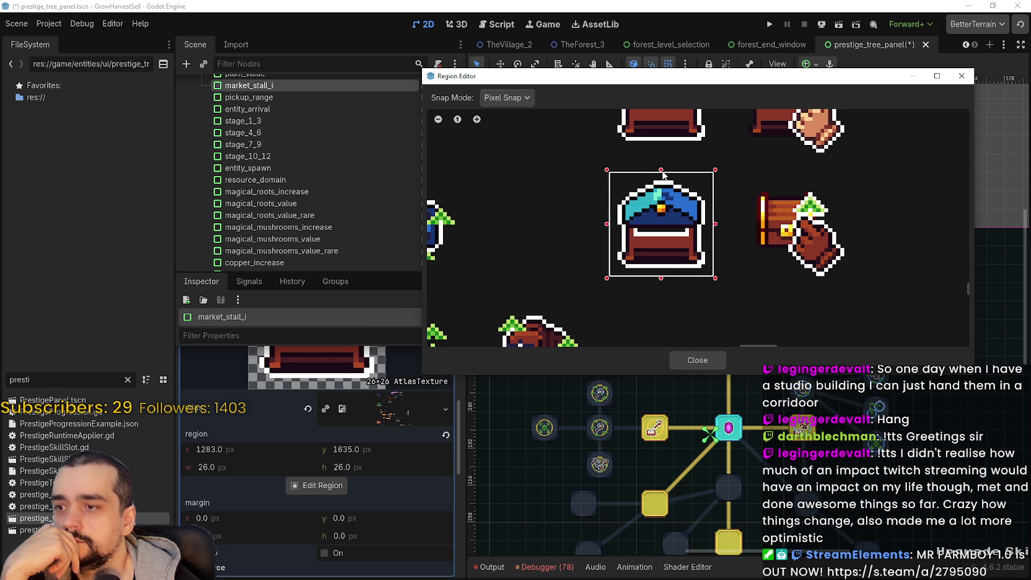
{"action": "left_click", "coordinate": [680, 358]}
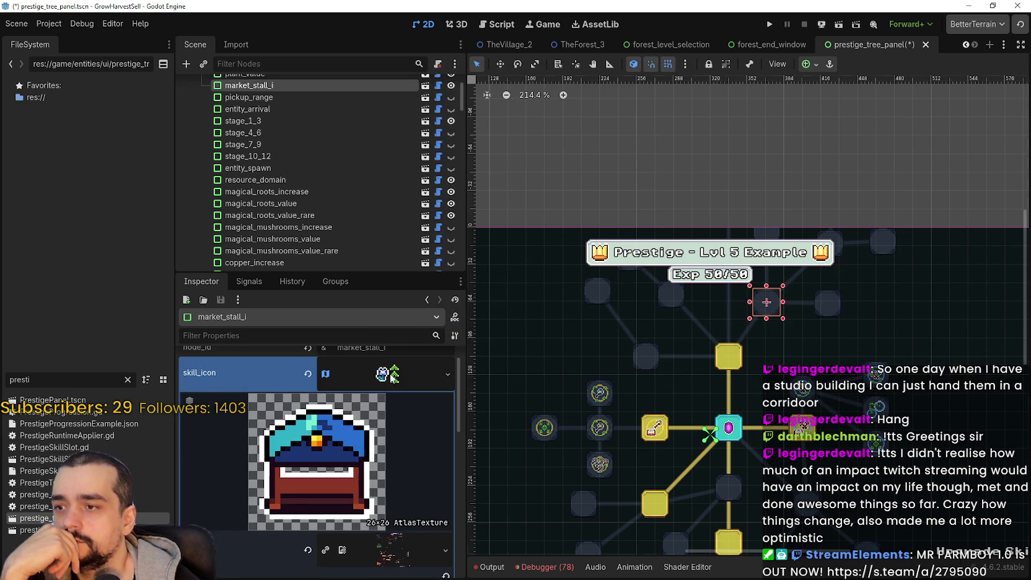
- Copy market_stall_i's cropped skill icon texture and save the scene
{"action": "left_click", "coordinate": [390, 375]}
{"action": "right_click", "coordinate": [381, 374]}
{"action": "left_click", "coordinate": [437, 533]}
{"action": "key", "text": "ctrl+s"}
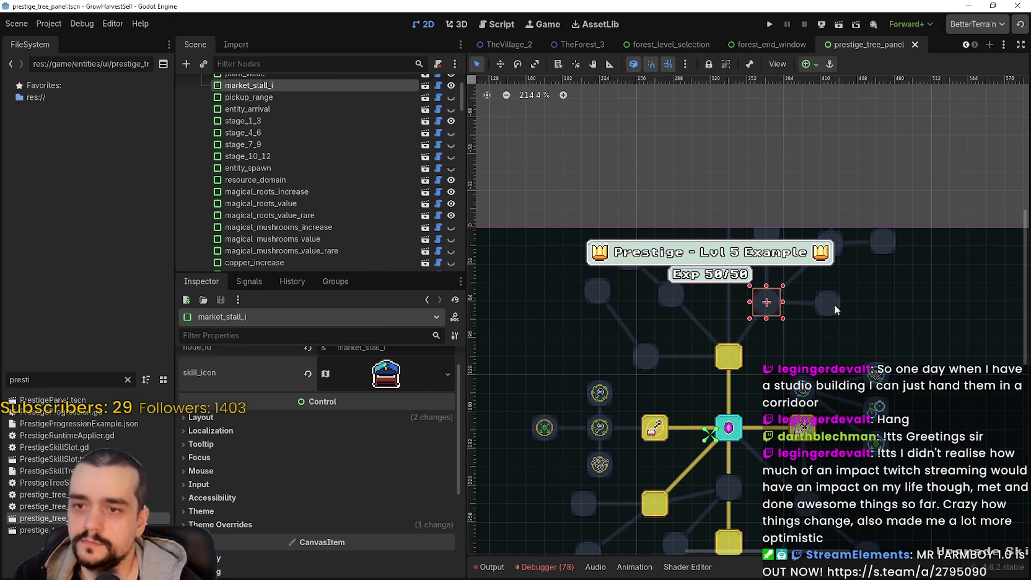
- Paste the copied icon into chest_speed's skill_icon and open its region editor
{"action": "left_click", "coordinate": [833, 305]}
{"action": "left_click", "coordinate": [357, 392]}
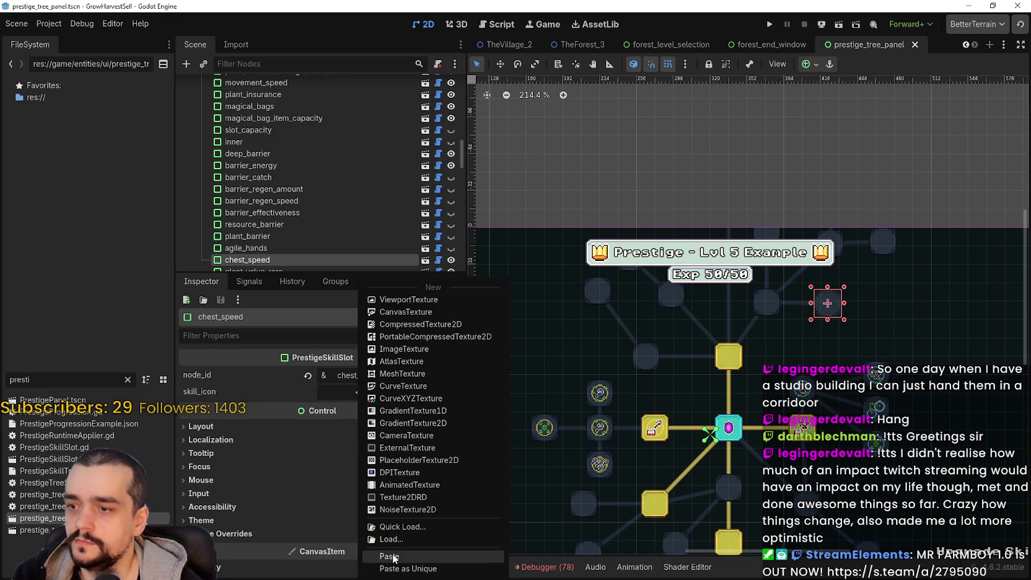
{"action": "left_click", "coordinate": [402, 554]}
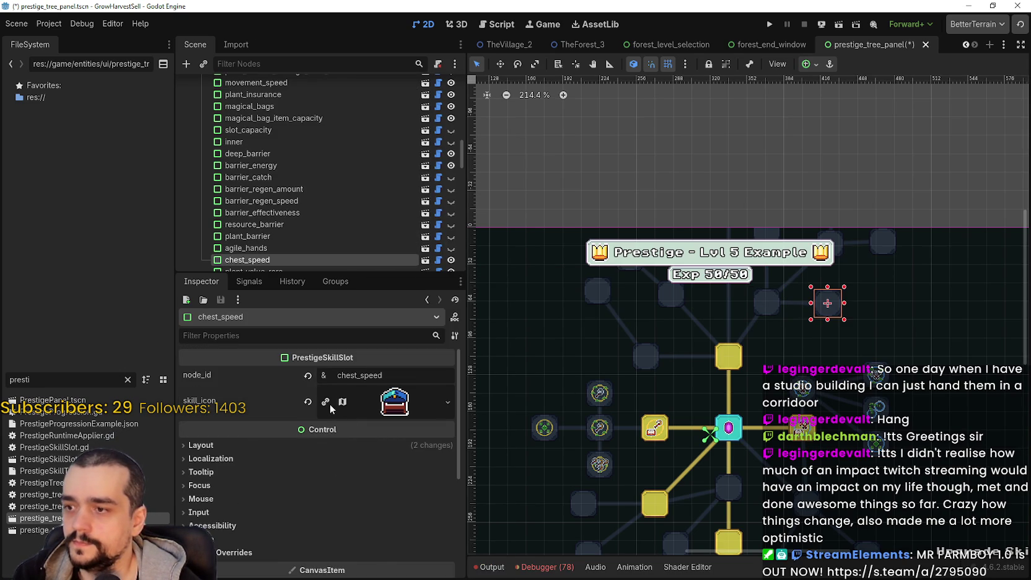
{"action": "left_click", "coordinate": [373, 401]}
{"action": "left_click", "coordinate": [335, 483]}
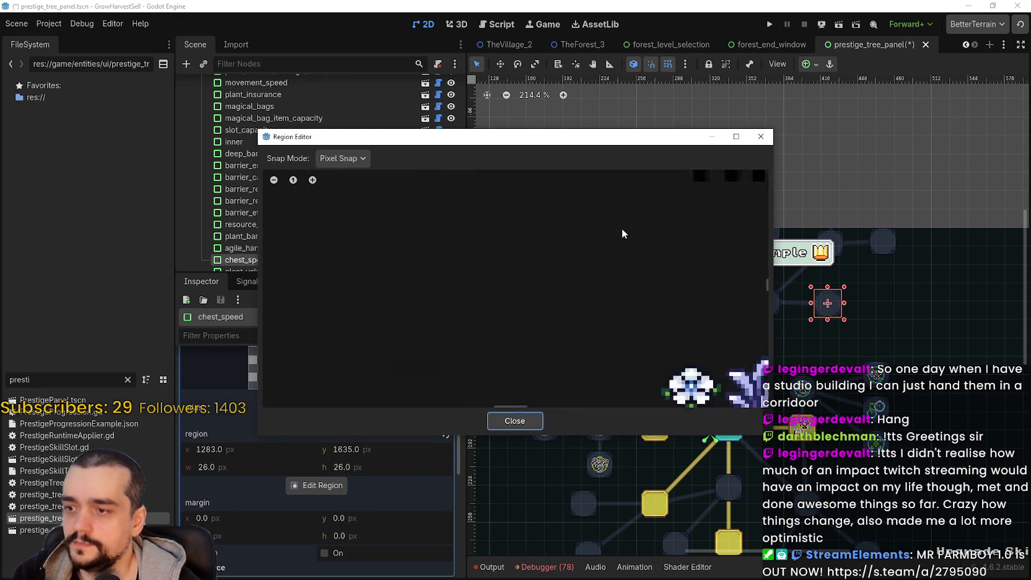
- Grid-snap a 32×32 region around the brown chest, then return to pixel snap
{"action": "scroll", "coordinate": [659, 298], "scroll_direction": "down", "scroll_amount": 3}
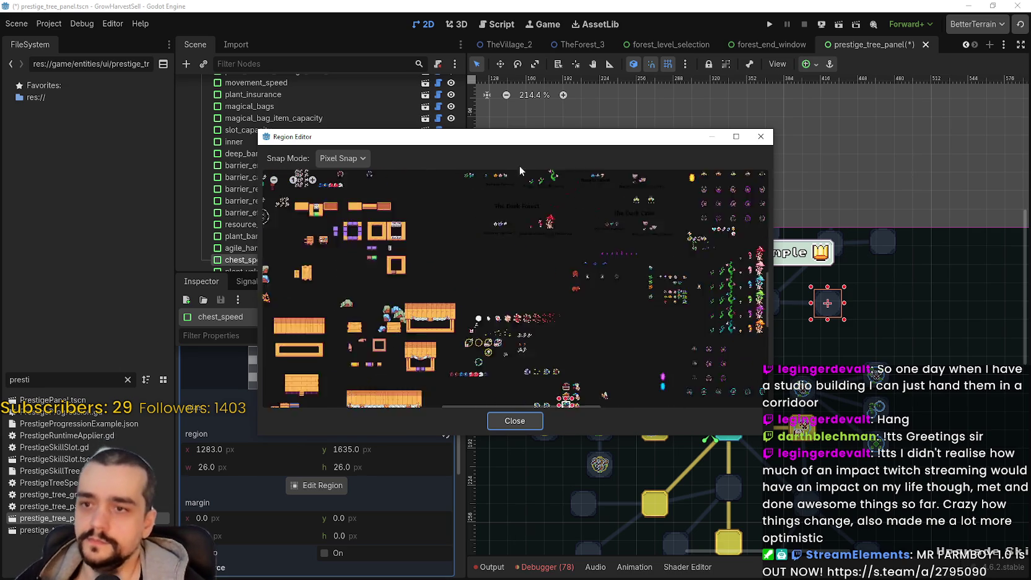
{"action": "scroll", "coordinate": [560, 316], "scroll_direction": "up", "scroll_amount": 8}
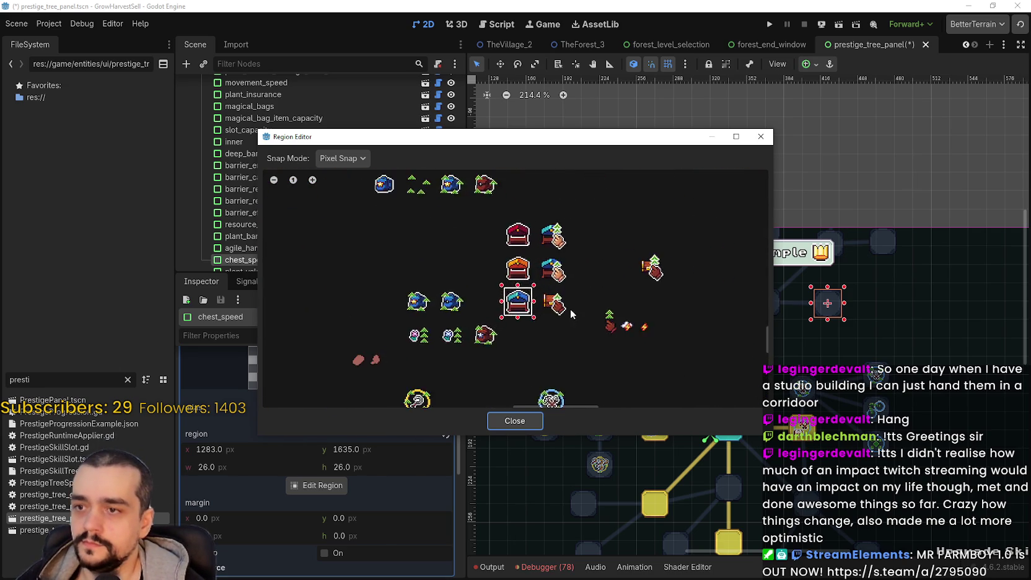
{"action": "left_click", "coordinate": [361, 162]}
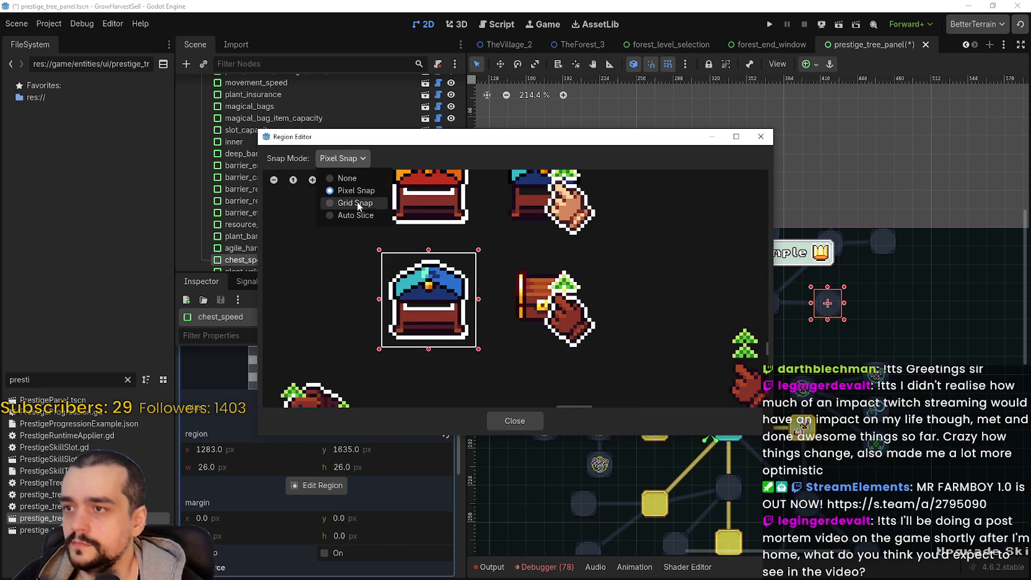
{"action": "left_click", "coordinate": [350, 204]}
{"action": "mouse_move", "coordinate": [490, 245]}
{"action": "left_mouse_down"}
{"action": "mouse_move", "coordinate": [561, 353]}
{"action": "mouse_move", "coordinate": [618, 373]}
{"action": "mouse_move", "coordinate": [602, 355]}
{"action": "left_mouse_up"}
{"action": "left_click", "coordinate": [341, 159]}
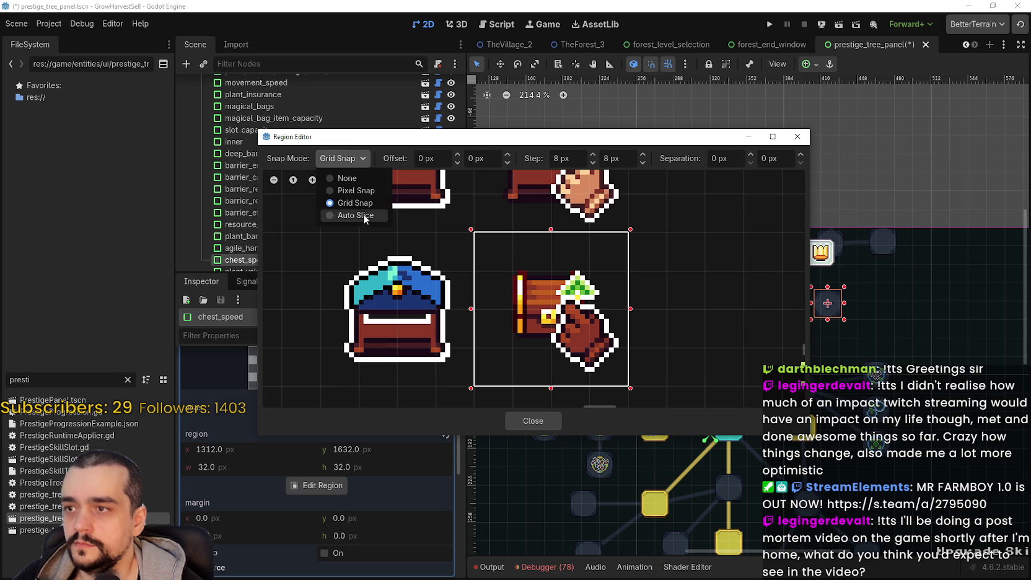
{"action": "left_click", "coordinate": [353, 190]}
- Enlarge and reposition the region editor window, centring the chests in view
{"action": "scroll", "coordinate": [473, 309], "scroll_direction": "up", "scroll_amount": 3}
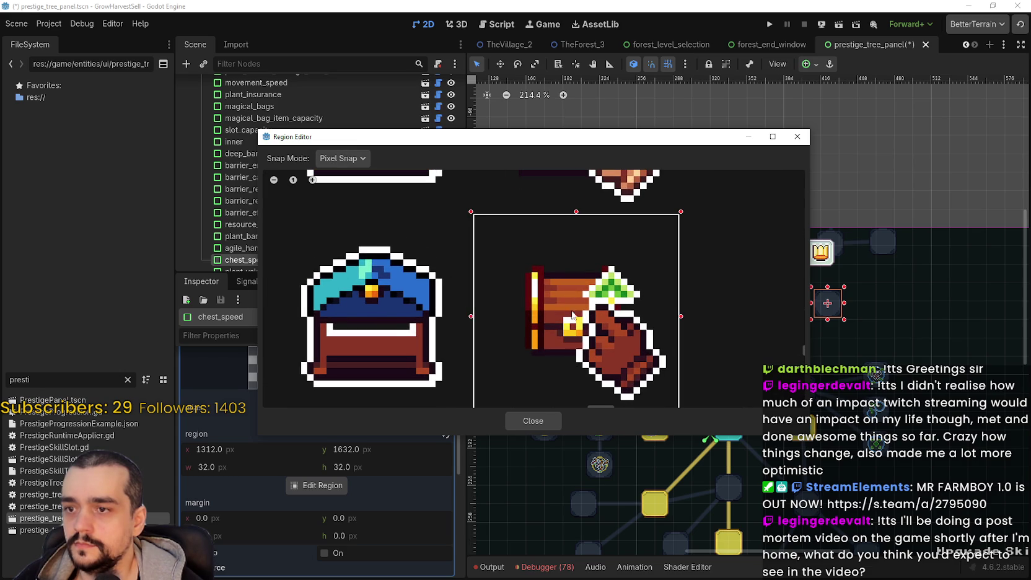
{"action": "scroll", "coordinate": [594, 297], "scroll_direction": "down", "scroll_amount": 2}
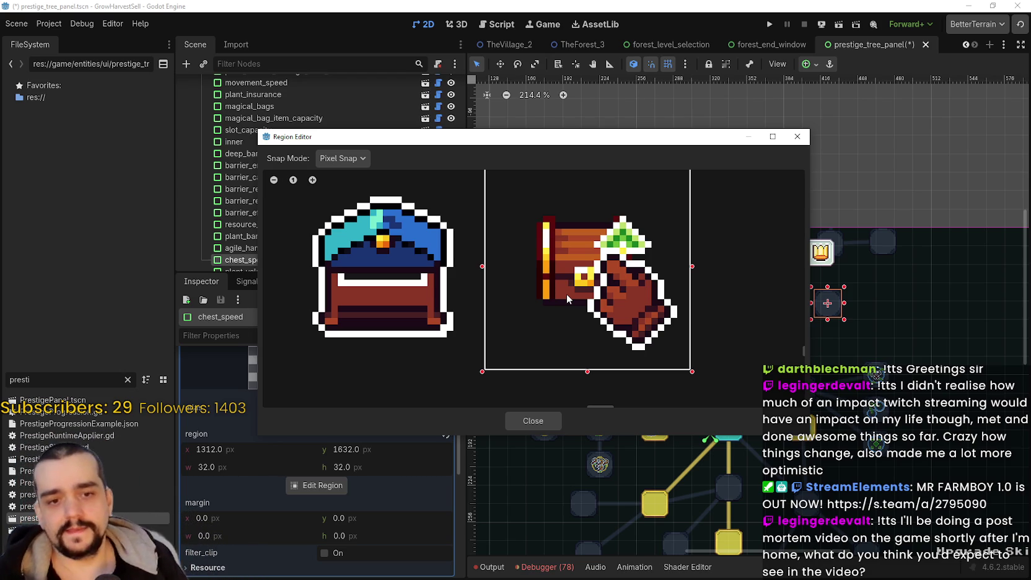
{"action": "scroll", "coordinate": [563, 320], "scroll_direction": "up", "scroll_amount": 1}
{"action": "scroll", "coordinate": [540, 322], "scroll_direction": "down", "scroll_amount": 1}
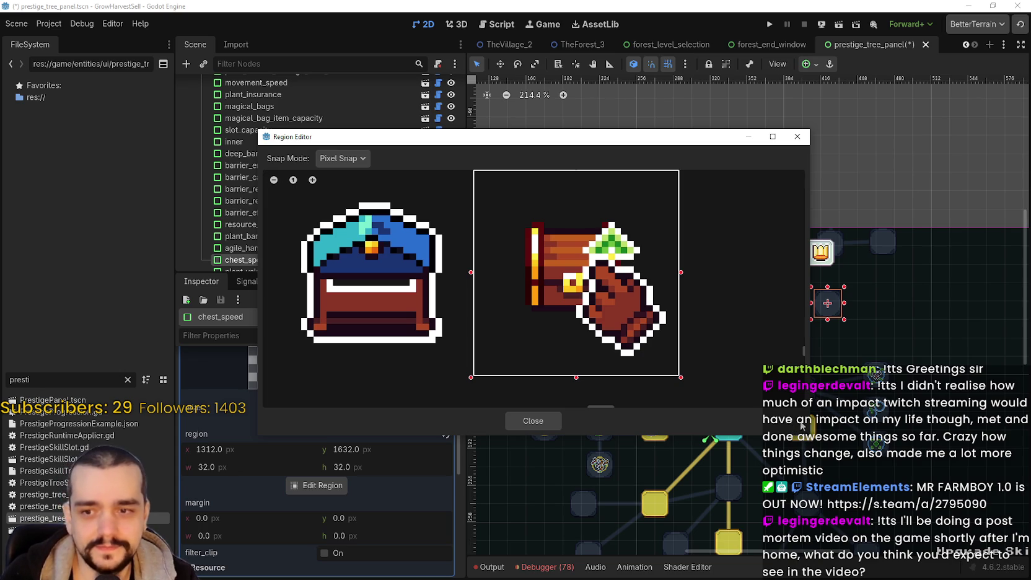
{"action": "left_click_drag", "start_coordinate": [810, 437], "coordinate": [870, 472]}
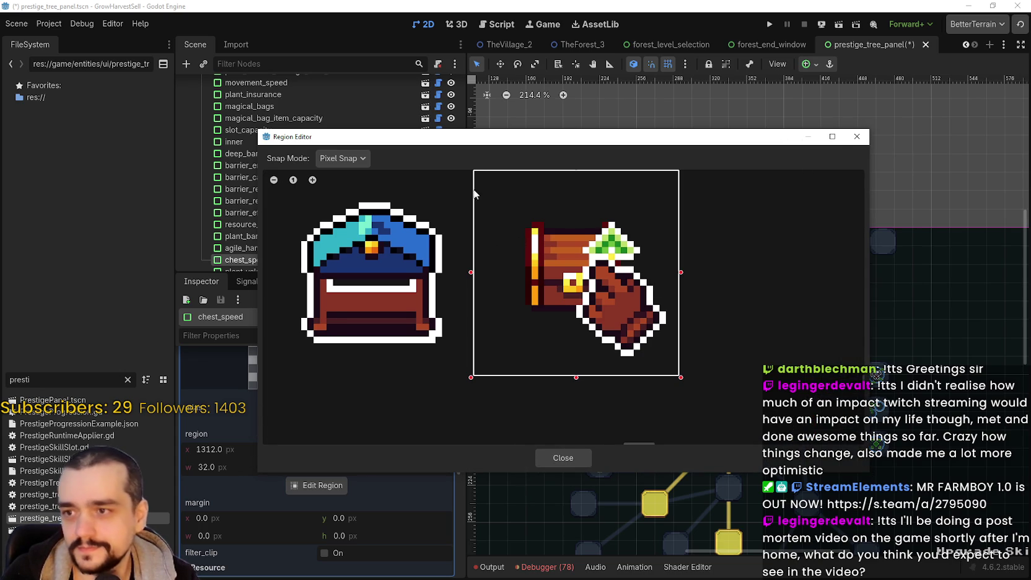
{"action": "mouse_move", "coordinate": [454, 137]}
{"action": "left_mouse_down"}
{"action": "mouse_move", "coordinate": [524, 112]}
{"action": "mouse_move", "coordinate": [573, 71]}
{"action": "left_mouse_up"}
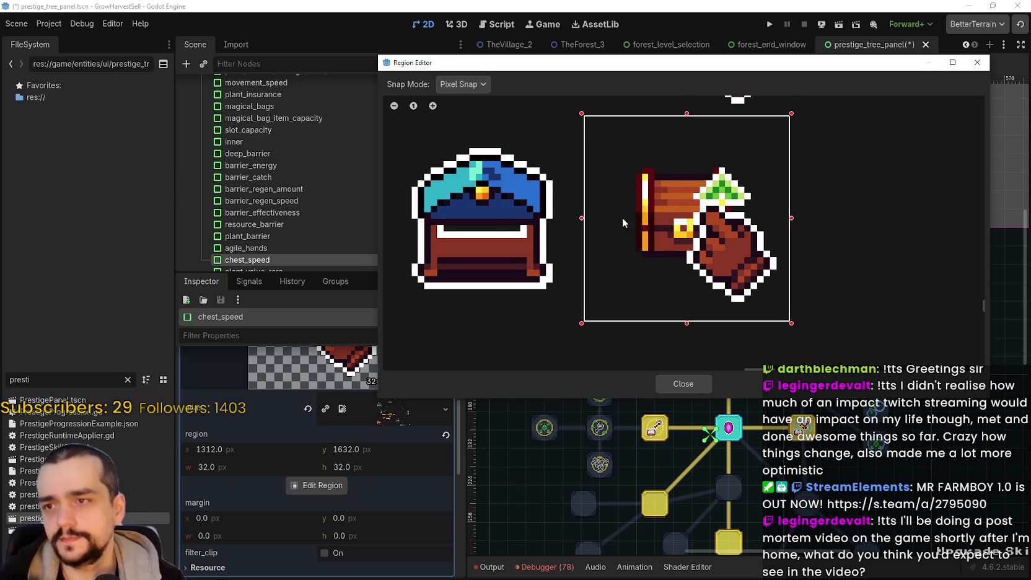
{"action": "left_click_drag", "start_coordinate": [632, 211], "coordinate": [612, 234]}
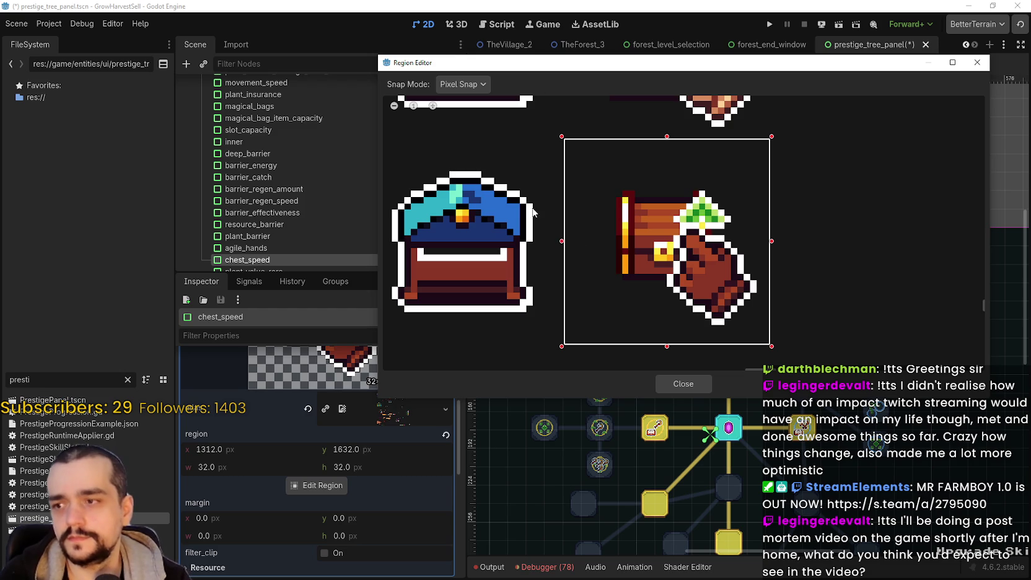
{"action": "left_click_drag", "start_coordinate": [527, 65], "coordinate": [547, 54]}
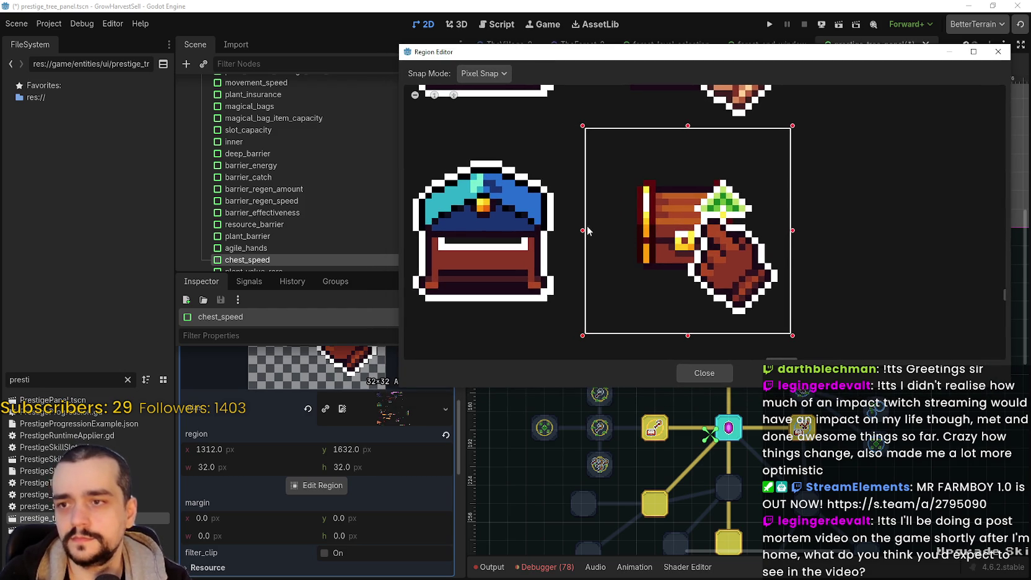
- Trim the region edges to a 26×26 crop at 1316, 1635
{"action": "left_click_drag", "start_coordinate": [584, 231], "coordinate": [605, 230]}
{"action": "scroll", "coordinate": [783, 243], "scroll_direction": "up", "scroll_amount": 1}
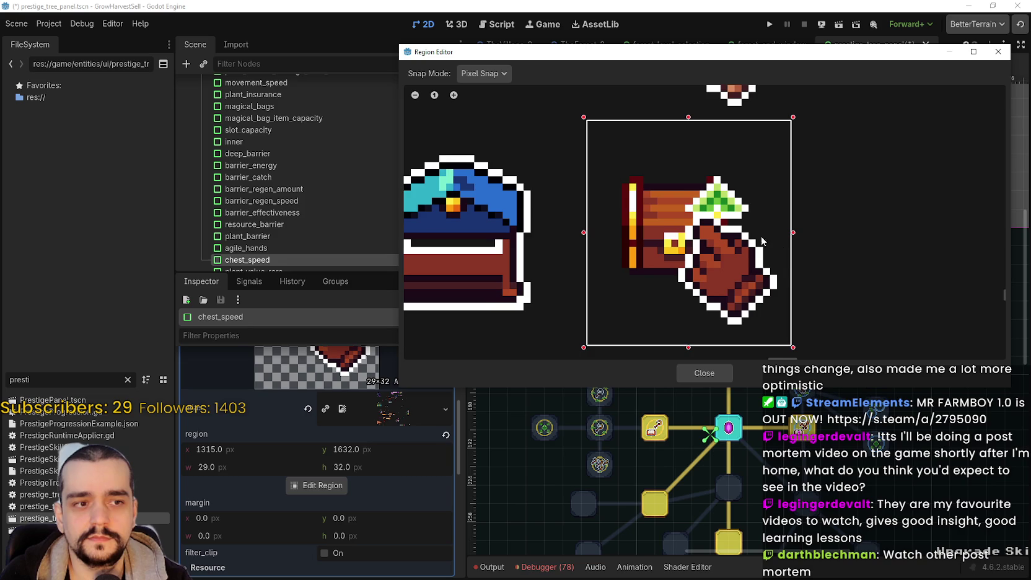
{"action": "scroll", "coordinate": [756, 234], "scroll_direction": "down", "scroll_amount": 2}
{"action": "scroll", "coordinate": [755, 239], "scroll_direction": "up", "scroll_amount": 3}
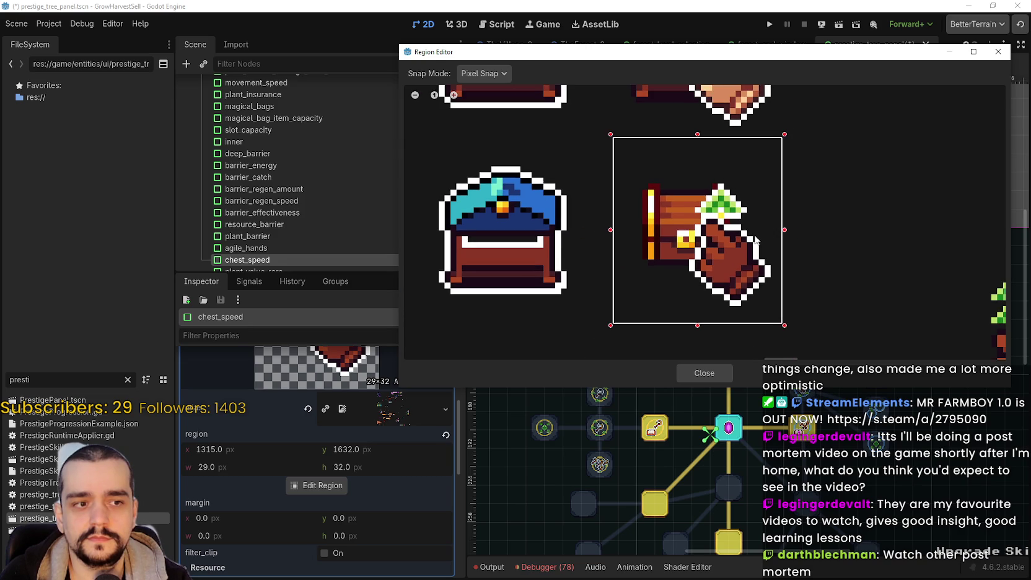
{"action": "scroll", "coordinate": [735, 247], "scroll_direction": "down", "scroll_amount": 1}
{"action": "scroll", "coordinate": [806, 231], "scroll_direction": "up", "scroll_amount": 2}
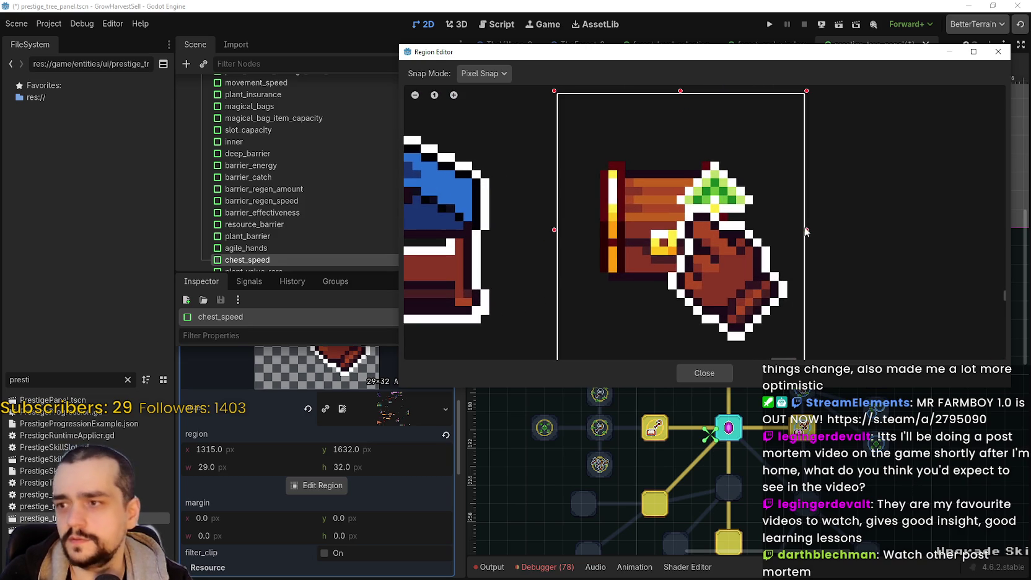
{"action": "left_click_drag", "start_coordinate": [807, 231], "coordinate": [789, 241]}
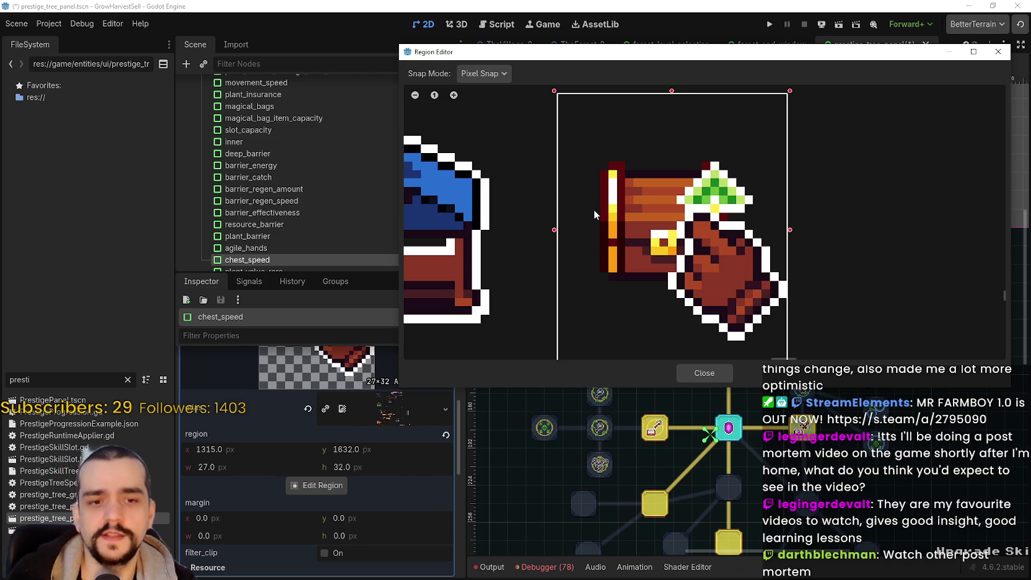
{"action": "left_click_drag", "start_coordinate": [557, 231], "coordinate": [564, 234]}
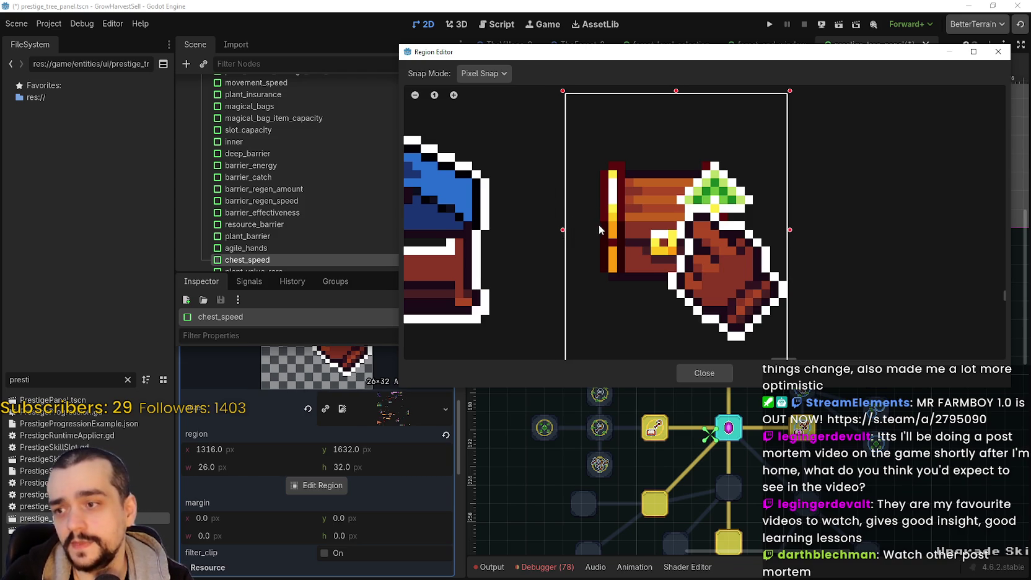
{"action": "scroll", "coordinate": [601, 231], "scroll_direction": "down", "scroll_amount": 1}
{"action": "left_click_drag", "start_coordinate": [659, 127], "coordinate": [657, 146]}
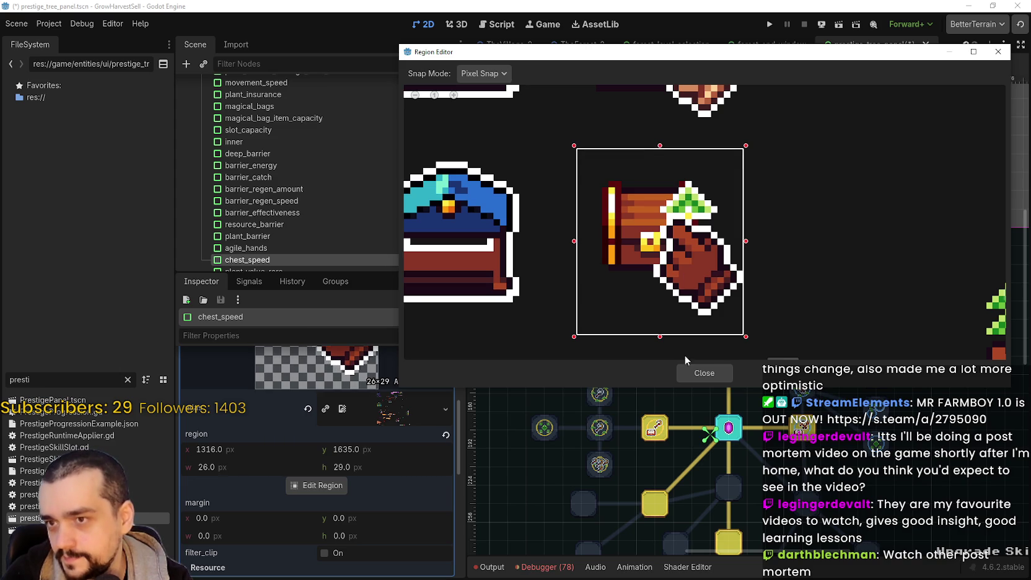
{"action": "left_click_drag", "start_coordinate": [660, 338], "coordinate": [660, 318]}
- Close the region editor and save the prestige tree panel scene
{"action": "scroll", "coordinate": [657, 315], "scroll_direction": "down", "scroll_amount": 1}
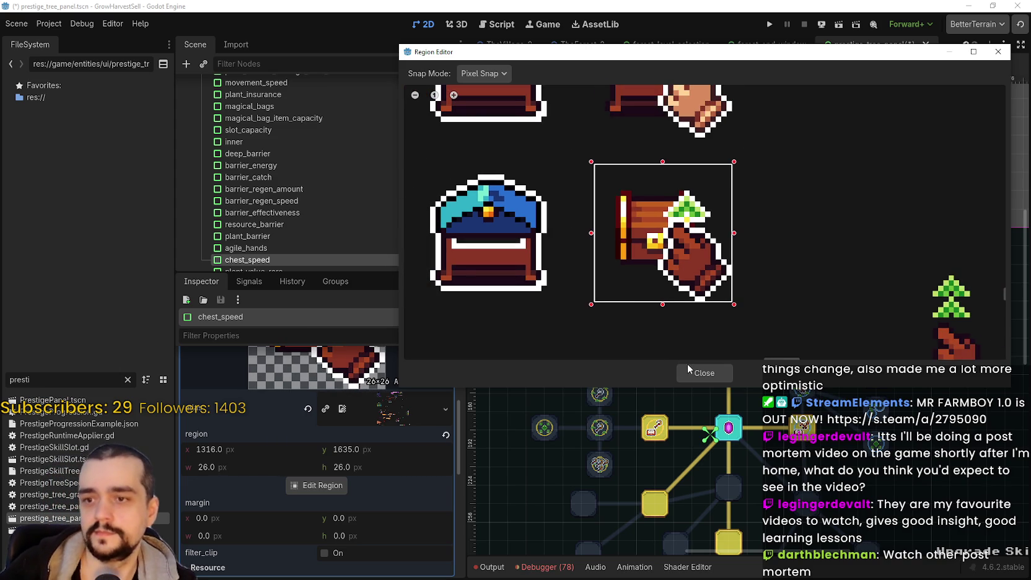
{"action": "left_click", "coordinate": [688, 371]}
{"action": "left_click", "coordinate": [387, 403]}
{"action": "key", "text": "ctrl+s"}
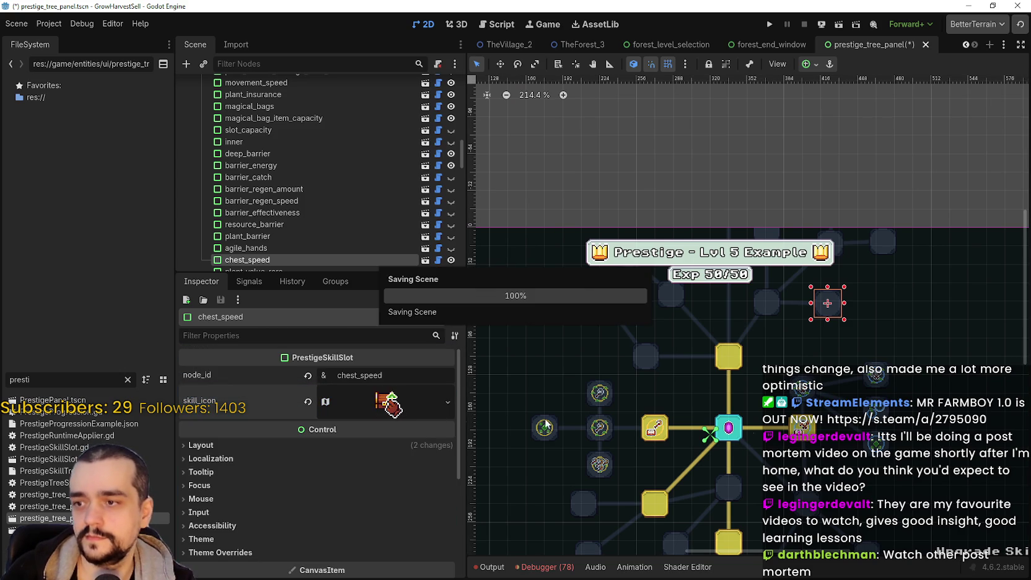
- Select the market_stall_ii skill slot
{"action": "scroll", "coordinate": [781, 397], "scroll_direction": "down", "scroll_amount": 2}
{"action": "scroll", "coordinate": [779, 325], "scroll_direction": "up", "scroll_amount": 3}
{"action": "left_click", "coordinate": [764, 323]}
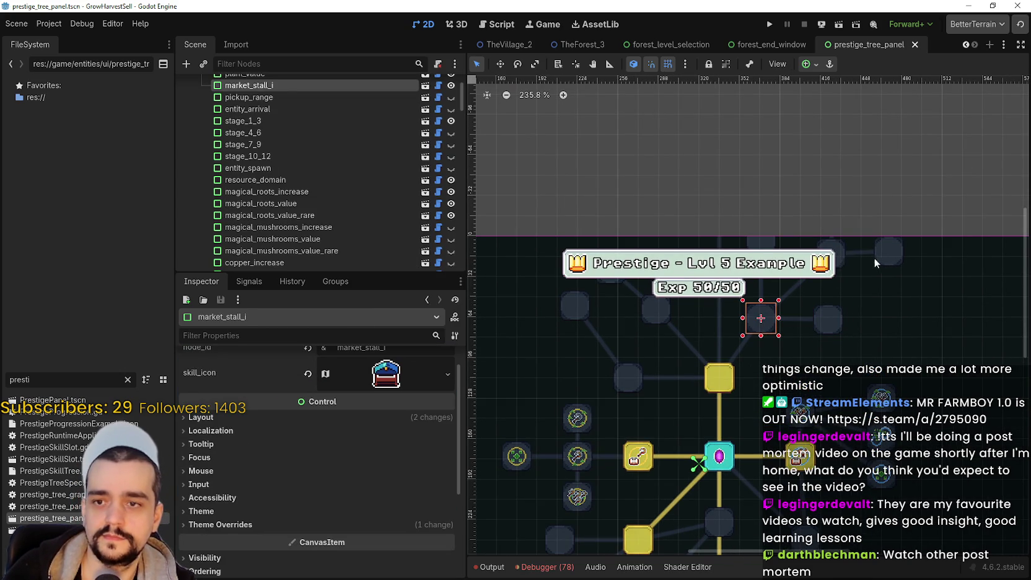
{"action": "left_click", "coordinate": [836, 243]}
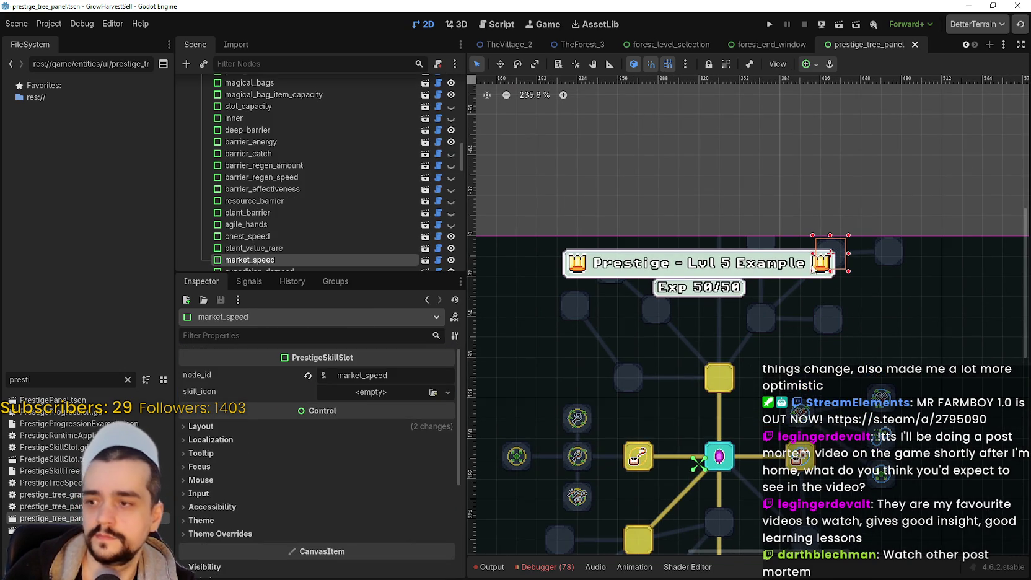
{"action": "left_click", "coordinate": [768, 322]}
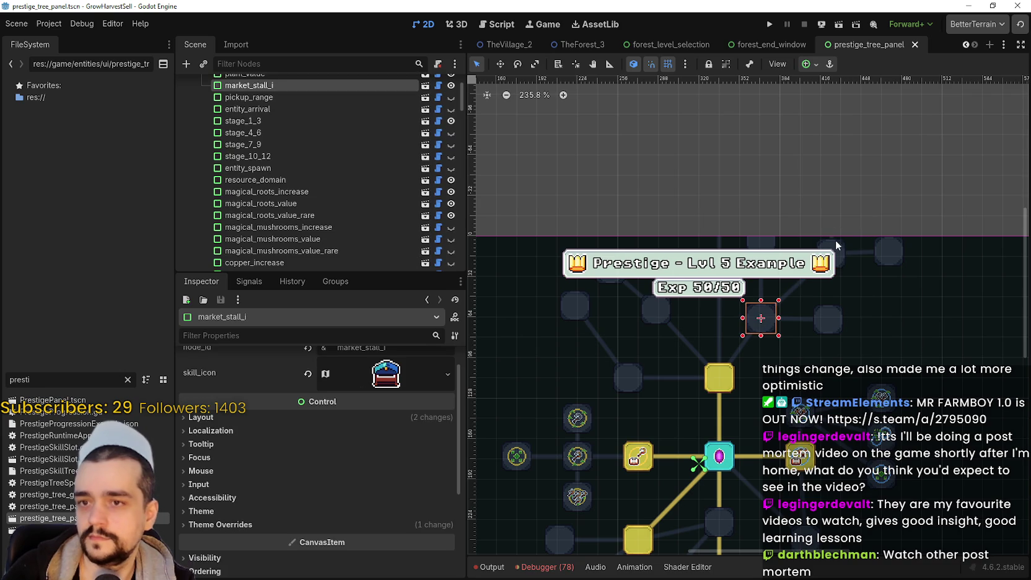
{"action": "left_click", "coordinate": [757, 240]}
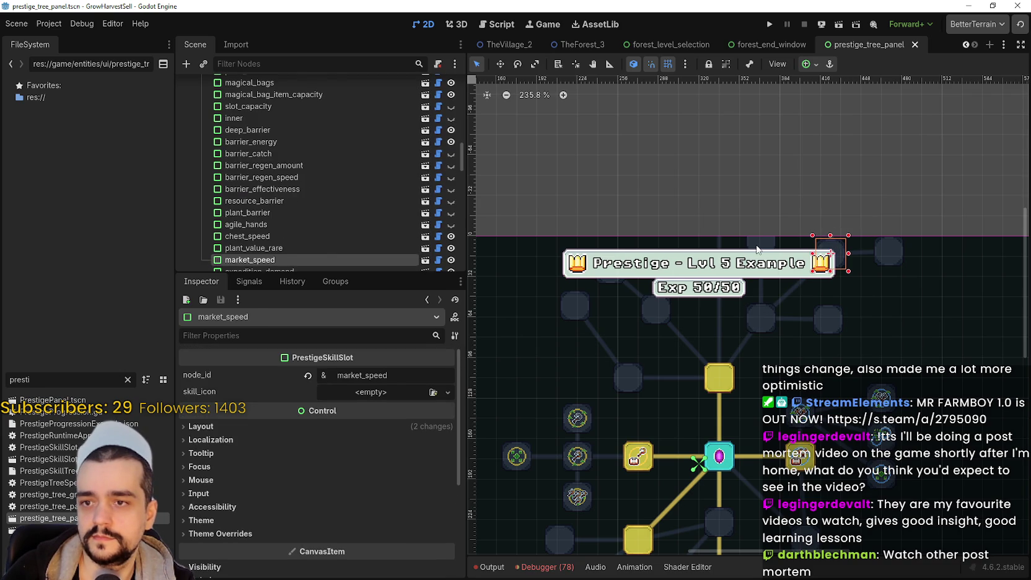
- Paste the copied atlas icon into its skill_icon and open the region editor
{"action": "left_click", "coordinate": [370, 395]}
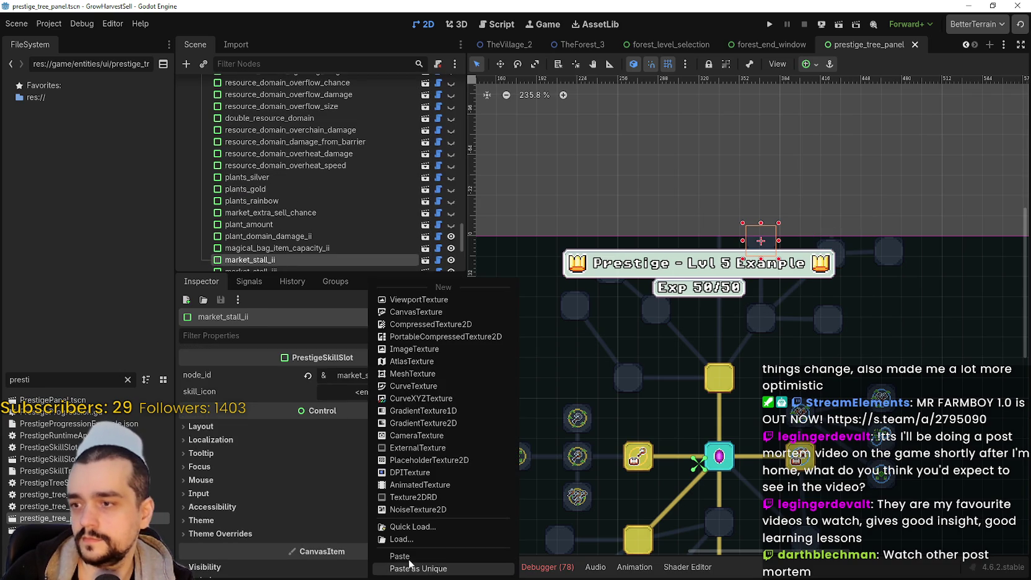
{"action": "left_click", "coordinate": [415, 544]}
{"action": "left_click", "coordinate": [358, 403]}
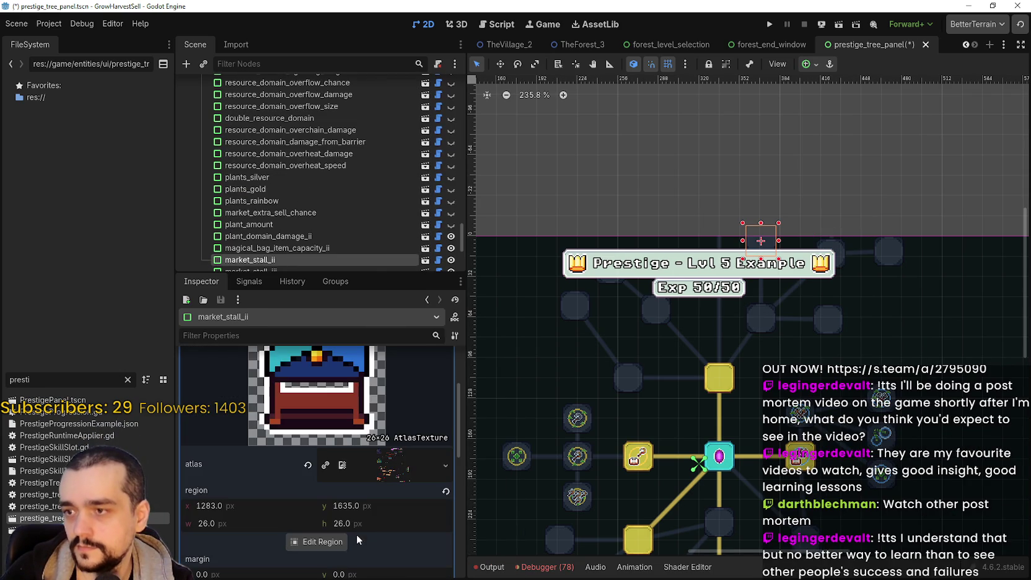
{"action": "left_click", "coordinate": [317, 542]}
- Move the crop onto the orange market stall and grid-snap it to 32×32
{"action": "scroll", "coordinate": [583, 294], "scroll_direction": "down", "scroll_amount": 8}
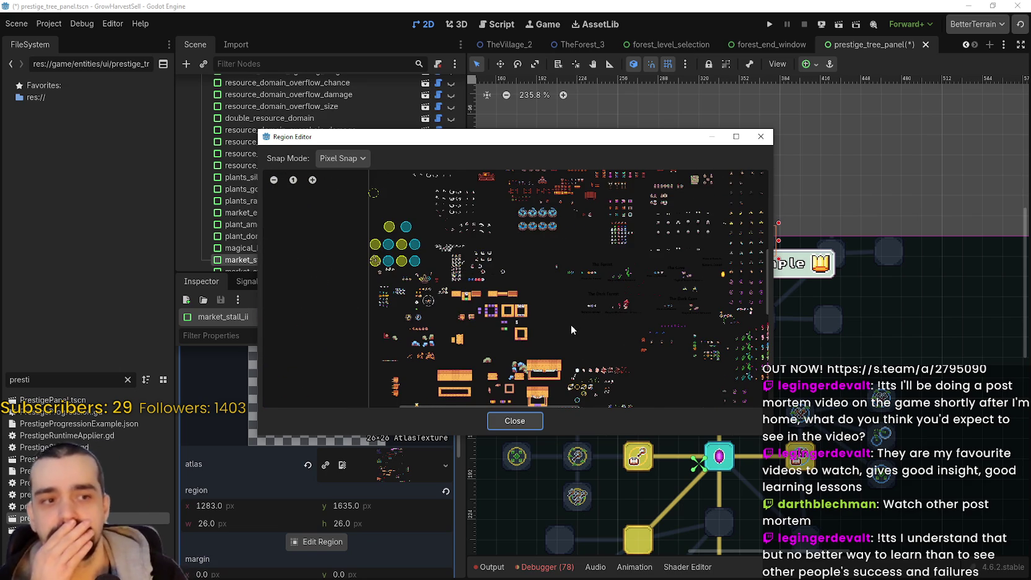
{"action": "scroll", "coordinate": [558, 335], "scroll_direction": "down", "scroll_amount": 1}
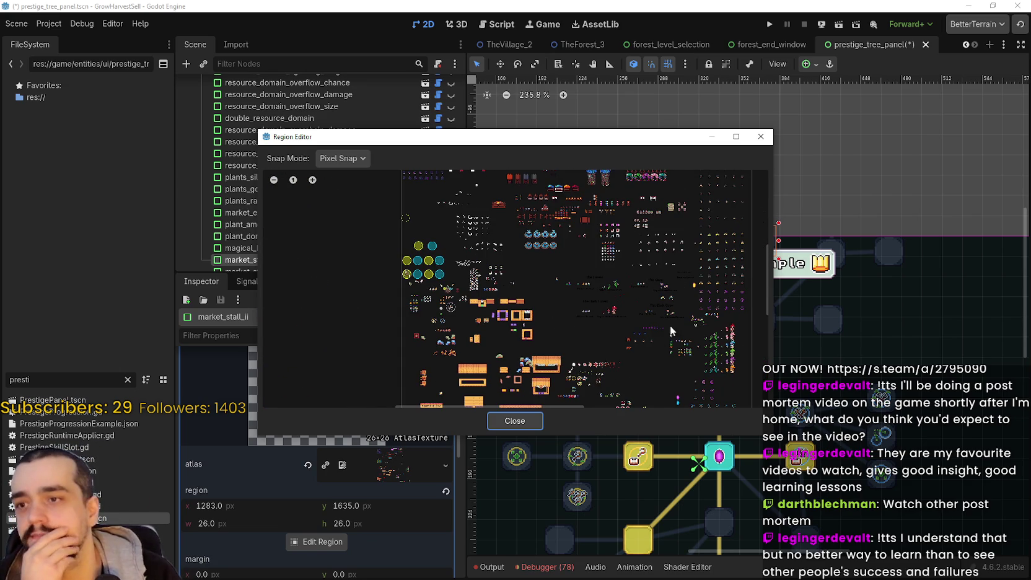
{"action": "scroll", "coordinate": [570, 347], "scroll_direction": "up", "scroll_amount": 4}
{"action": "scroll", "coordinate": [569, 347], "scroll_direction": "up", "scroll_amount": 5}
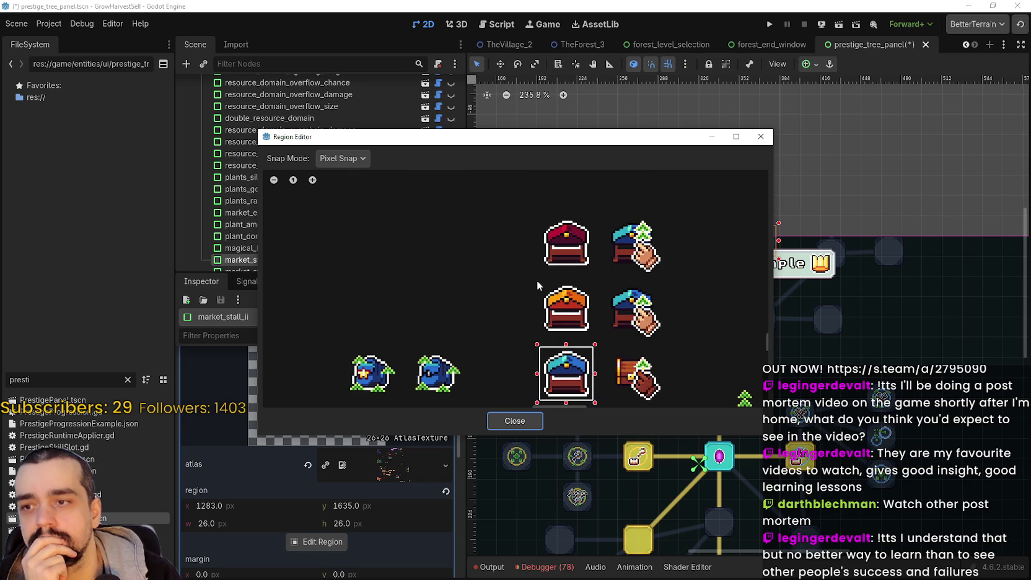
{"action": "scroll", "coordinate": [537, 284], "scroll_direction": "up", "scroll_amount": 2}
{"action": "left_click_drag", "start_coordinate": [535, 279], "coordinate": [620, 353]}
{"action": "left_click", "coordinate": [350, 158]}
{"action": "left_click", "coordinate": [359, 203]}
{"action": "left_click_drag", "start_coordinate": [569, 268], "coordinate": [568, 257]}
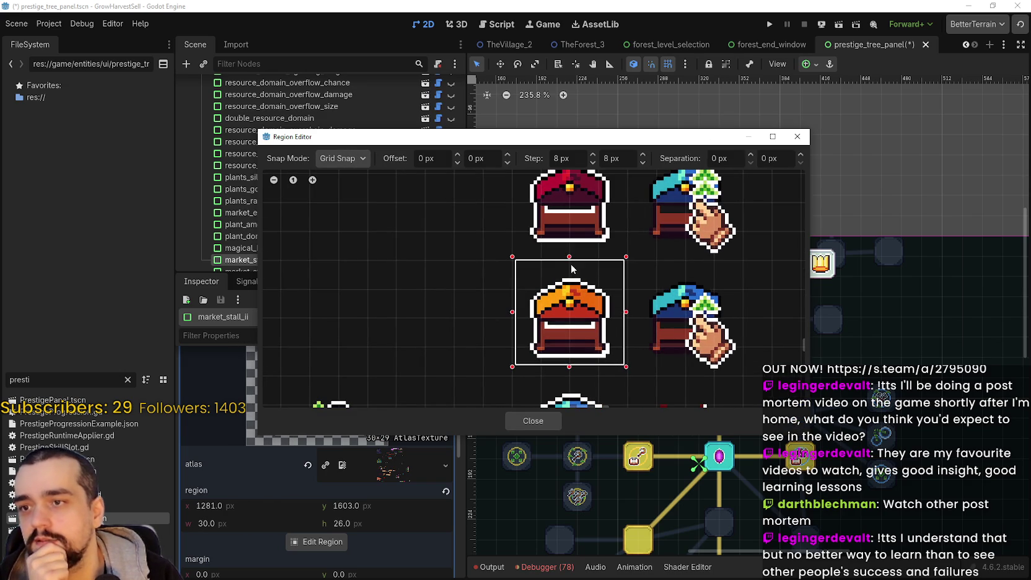
{"action": "left_click_drag", "start_coordinate": [512, 317], "coordinate": [509, 312]}
{"action": "left_click_drag", "start_coordinate": [631, 373], "coordinate": [628, 375]}
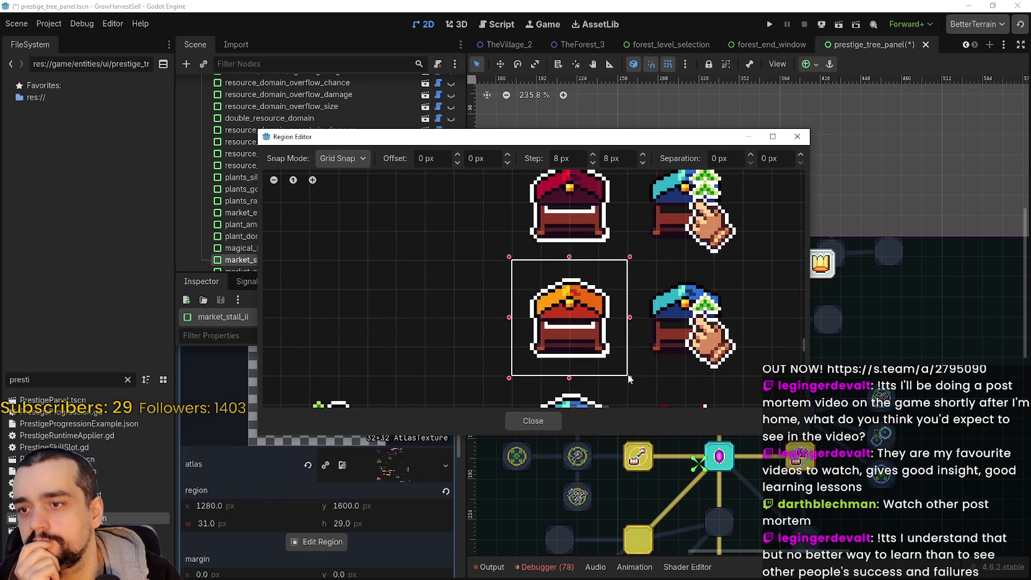
{"action": "left_click", "coordinate": [341, 158]}
{"action": "left_click", "coordinate": [347, 189]}
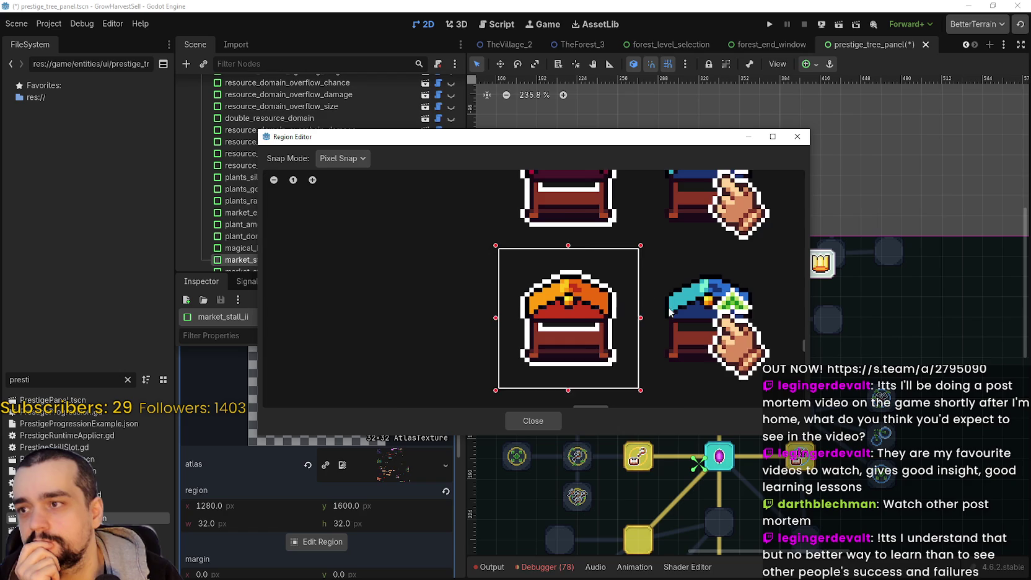
- Trim the crop with pixel snap to 26×26 at 1283, 1603, then close the editor
{"action": "scroll", "coordinate": [577, 246], "scroll_direction": "up", "scroll_amount": 1}
{"action": "left_click_drag", "start_coordinate": [566, 248], "coordinate": [566, 259]}
{"action": "left_click_drag", "start_coordinate": [490, 142], "coordinate": [644, 68]}
{"action": "scroll", "coordinate": [733, 236], "scroll_direction": "up", "scroll_amount": 2}
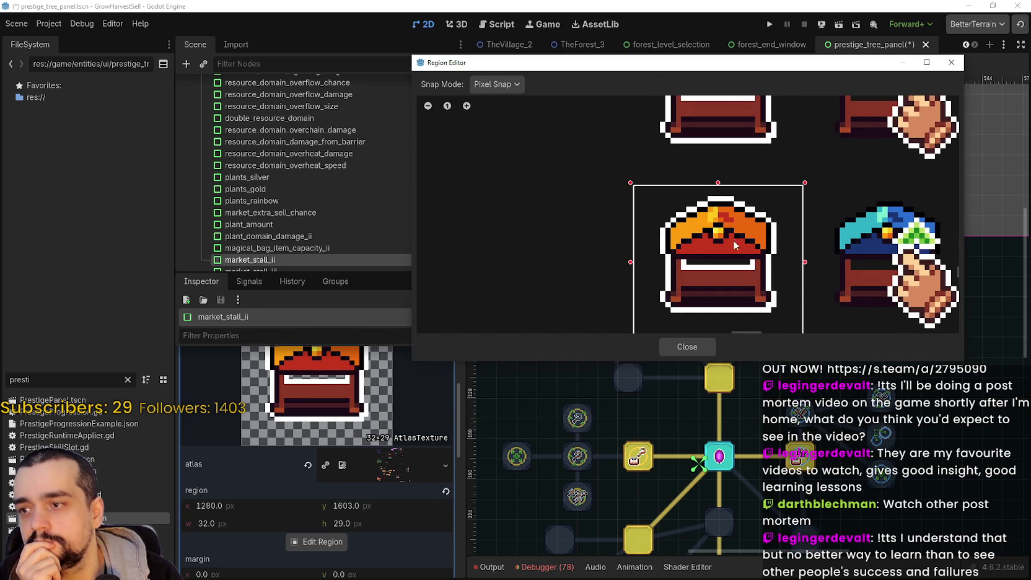
{"action": "left_click_drag", "start_coordinate": [714, 313], "coordinate": [718, 296]}
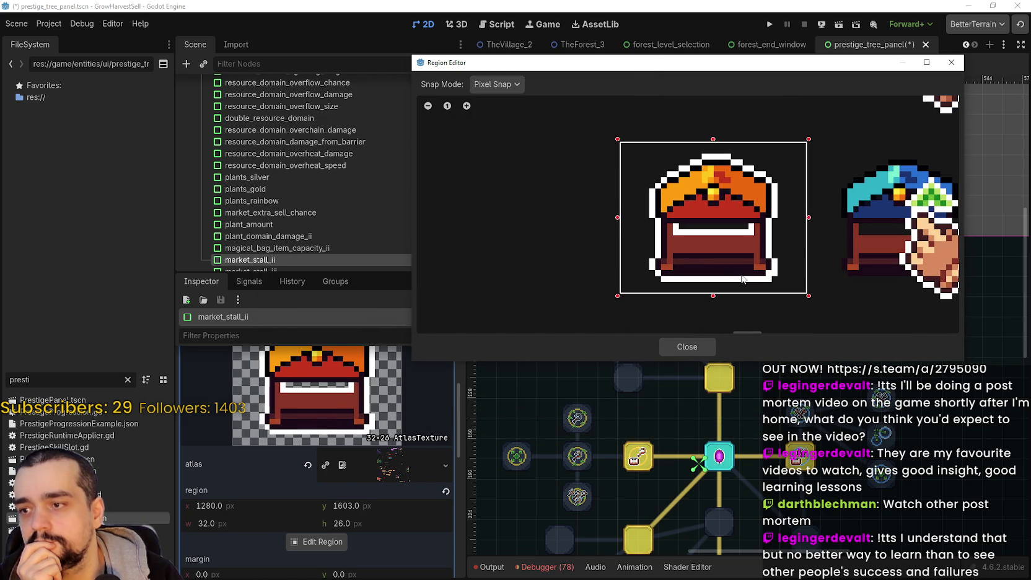
{"action": "left_click_drag", "start_coordinate": [808, 220], "coordinate": [791, 221]}
{"action": "left_click_drag", "start_coordinate": [624, 222], "coordinate": [639, 223]}
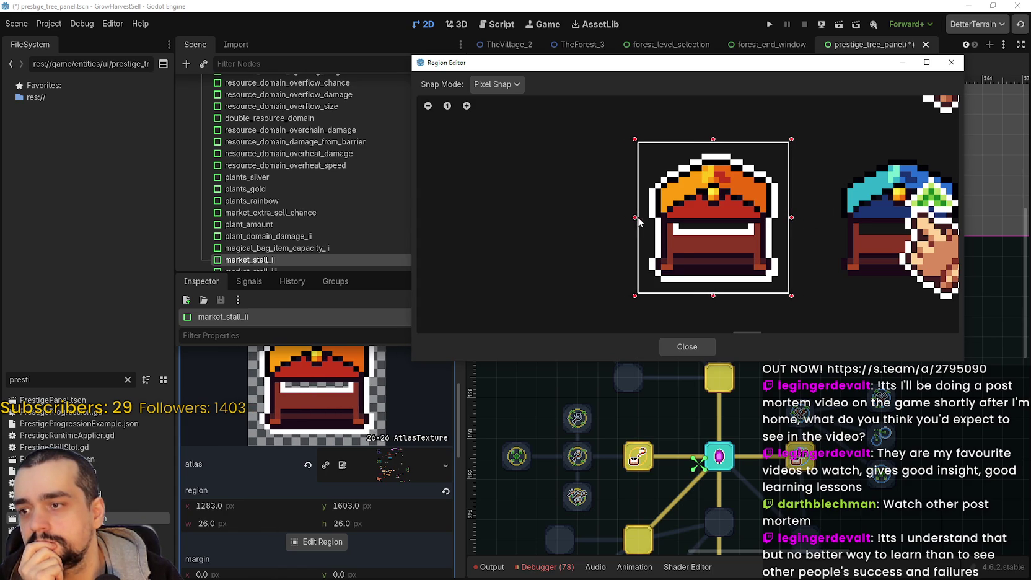
{"action": "left_click", "coordinate": [695, 352]}
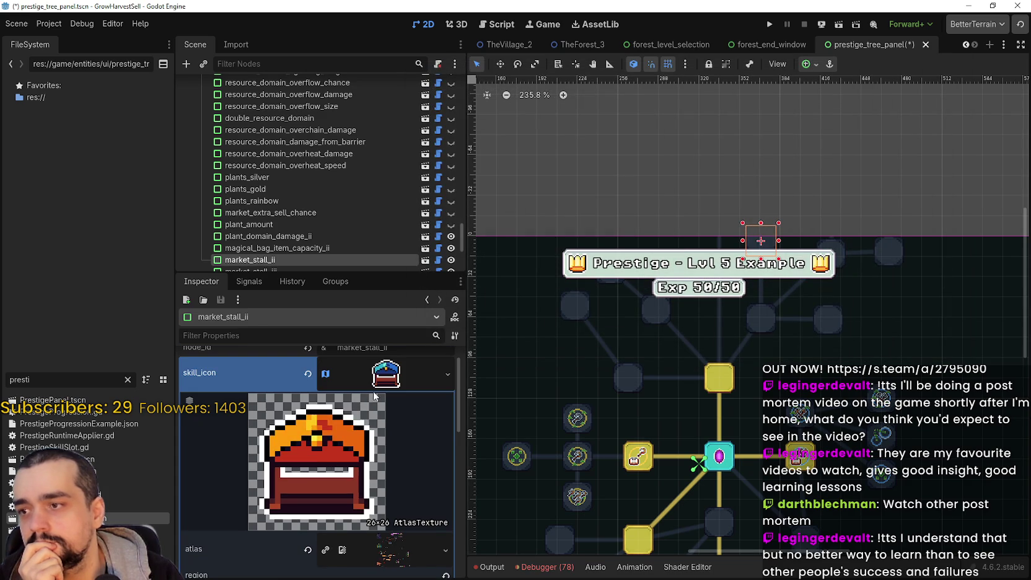
- Collapse the icon details and save the prestige tree panel scene
{"action": "left_click", "coordinate": [378, 385]}
{"action": "scroll", "coordinate": [741, 203], "scroll_direction": "up", "scroll_amount": 2}
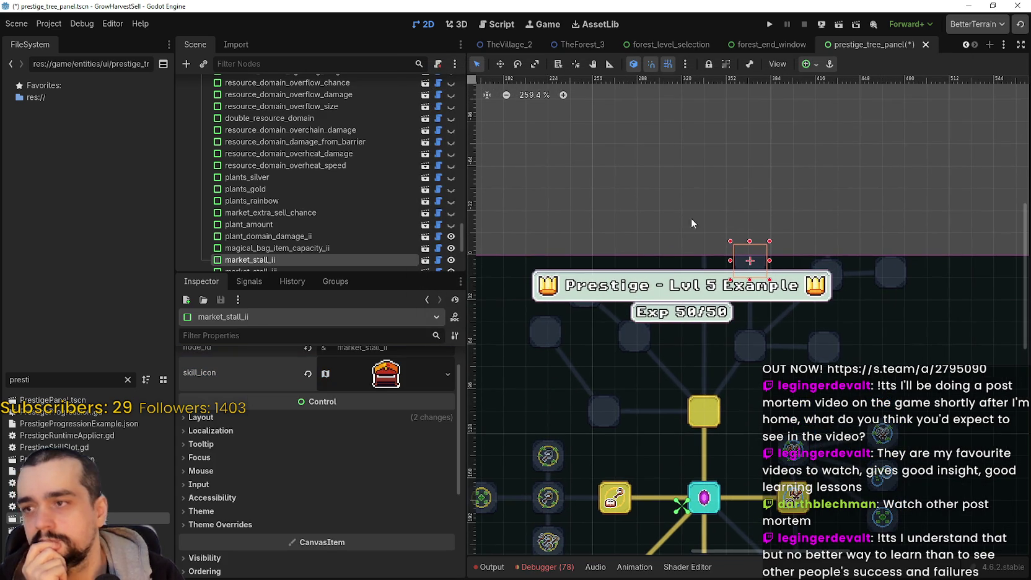
{"action": "scroll", "coordinate": [320, 155], "scroll_direction": "down", "scroll_amount": 2}
{"action": "key", "text": "ctrl+s"}
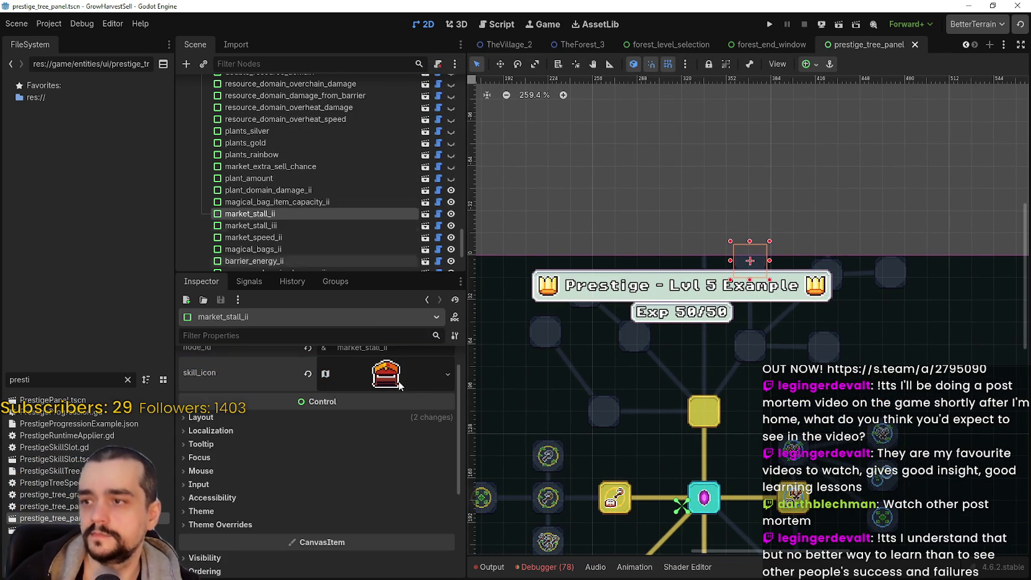
- Paste the copied atlas icon into market_stall_iii's skill_icon and open its region editor
{"action": "left_click", "coordinate": [285, 227]}
{"action": "left_click", "coordinate": [390, 388]}
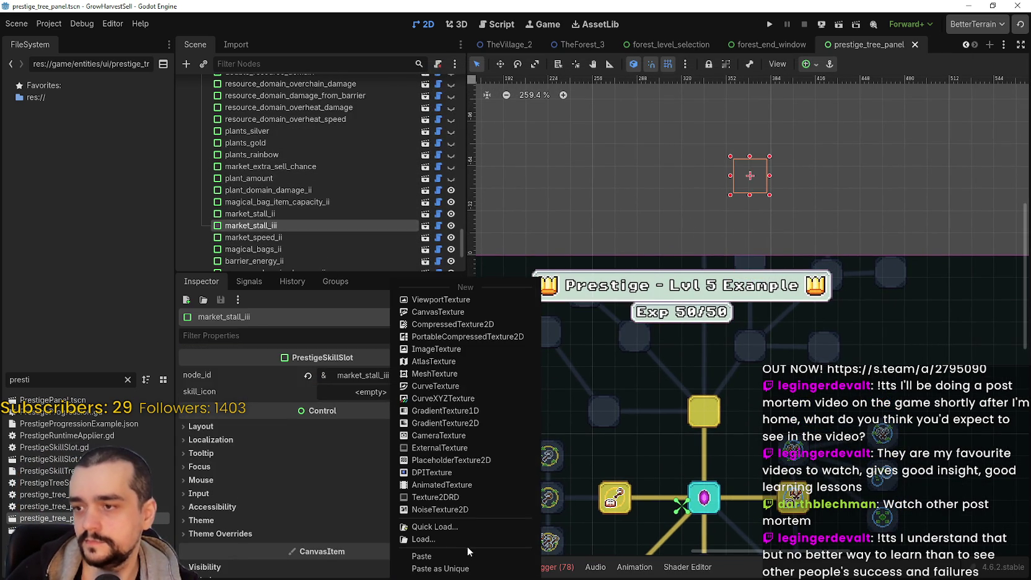
{"action": "left_click", "coordinate": [464, 554]}
{"action": "left_click", "coordinate": [400, 411]}
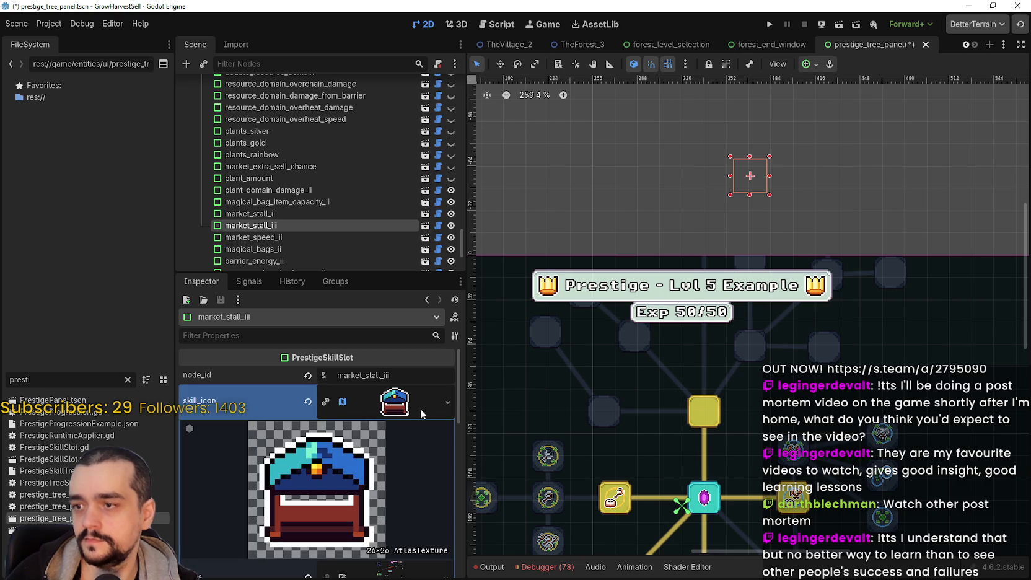
{"action": "left_click", "coordinate": [401, 414]}
{"action": "left_click", "coordinate": [374, 412]}
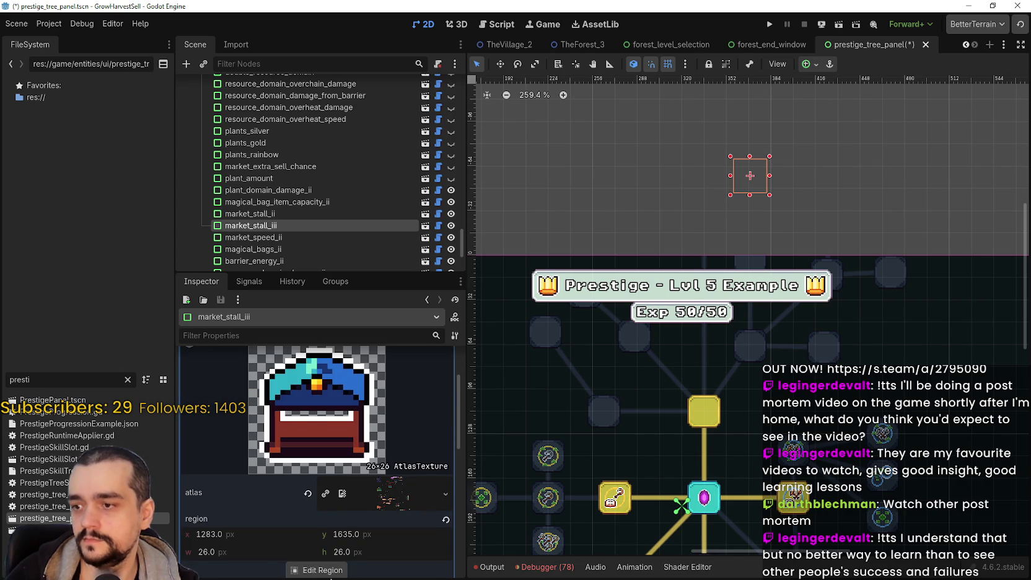
{"action": "left_click", "coordinate": [322, 570]}
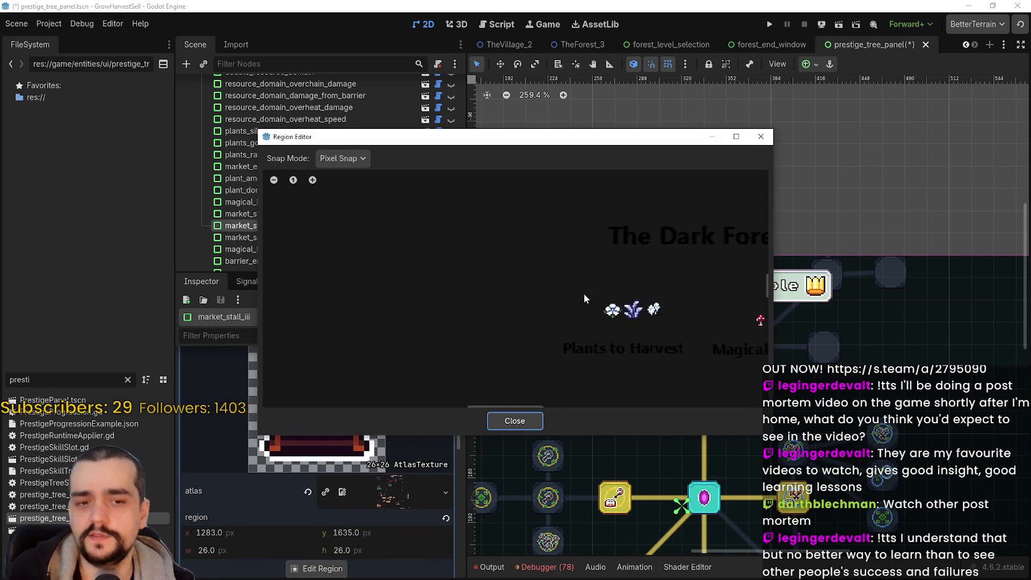
- Draw an initial crop around the red market stall sprite
{"action": "scroll", "coordinate": [583, 292], "scroll_direction": "down", "scroll_amount": 5}
{"action": "scroll", "coordinate": [584, 288], "scroll_direction": "up", "scroll_amount": 5}
{"action": "scroll", "coordinate": [569, 304], "scroll_direction": "up", "scroll_amount": 8}
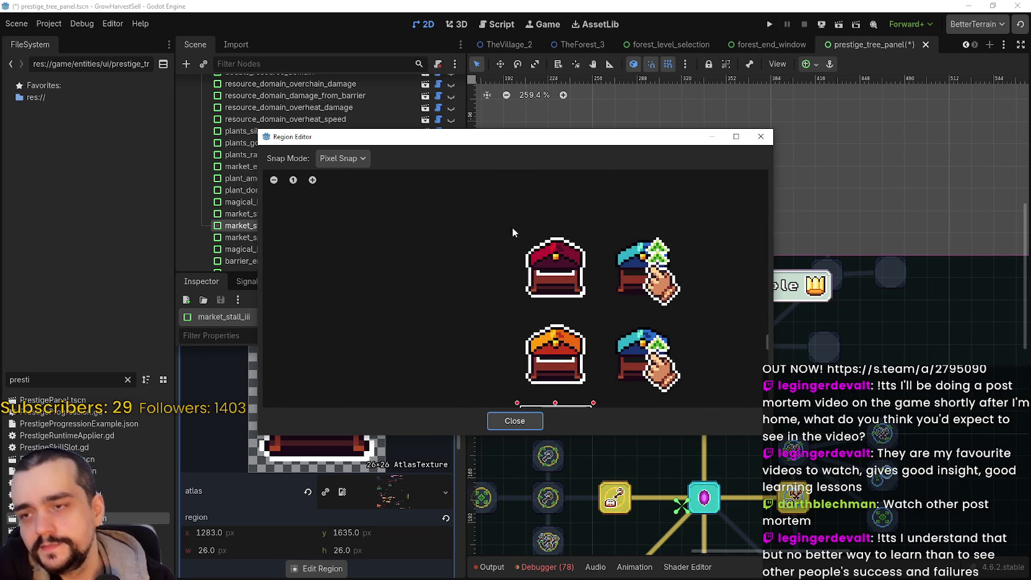
{"action": "mouse_move", "coordinate": [516, 230]}
{"action": "left_mouse_down"}
{"action": "mouse_move", "coordinate": [577, 306]}
{"action": "mouse_move", "coordinate": [593, 307]}
{"action": "left_mouse_up"}
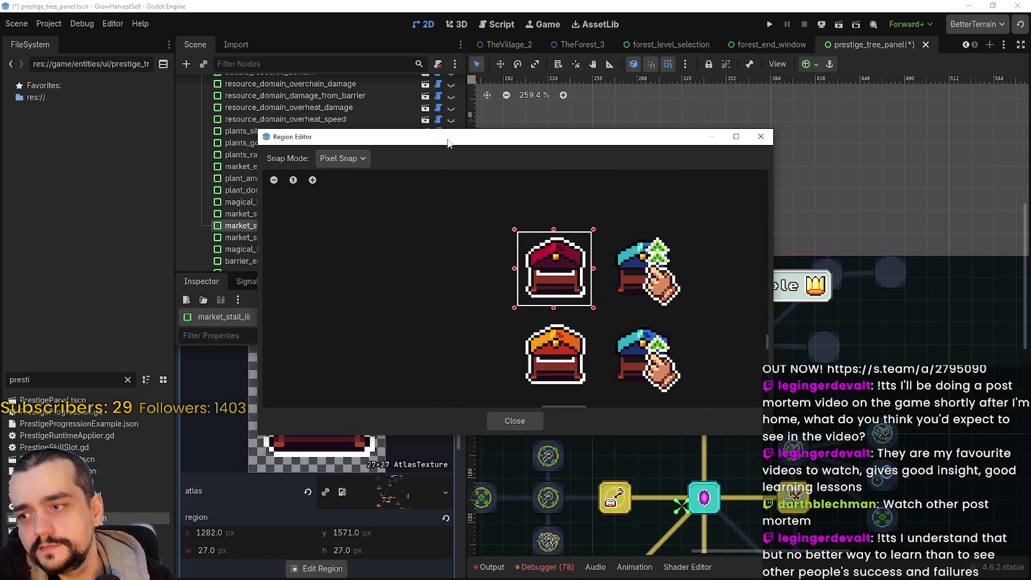
{"action": "left_click_drag", "start_coordinate": [448, 143], "coordinate": [554, 88]}
{"action": "scroll", "coordinate": [646, 210], "scroll_direction": "up", "scroll_amount": 3}
- Grid-snap the crop out to 32×32 around the red chest, then return to pixel snap
{"action": "left_click", "coordinate": [448, 105]}
{"action": "left_click", "coordinate": [463, 143]}
{"action": "mouse_move", "coordinate": [589, 138]}
{"action": "left_mouse_down"}
{"action": "mouse_move", "coordinate": [713, 247]}
{"action": "mouse_move", "coordinate": [604, 129]}
{"action": "mouse_move", "coordinate": [582, 122]}
{"action": "left_mouse_up"}
{"action": "left_click_drag", "start_coordinate": [733, 197], "coordinate": [741, 197]}
{"action": "left_click_drag", "start_coordinate": [671, 290], "coordinate": [666, 292]}
{"action": "scroll", "coordinate": [557, 186], "scroll_direction": "up", "scroll_amount": 2}
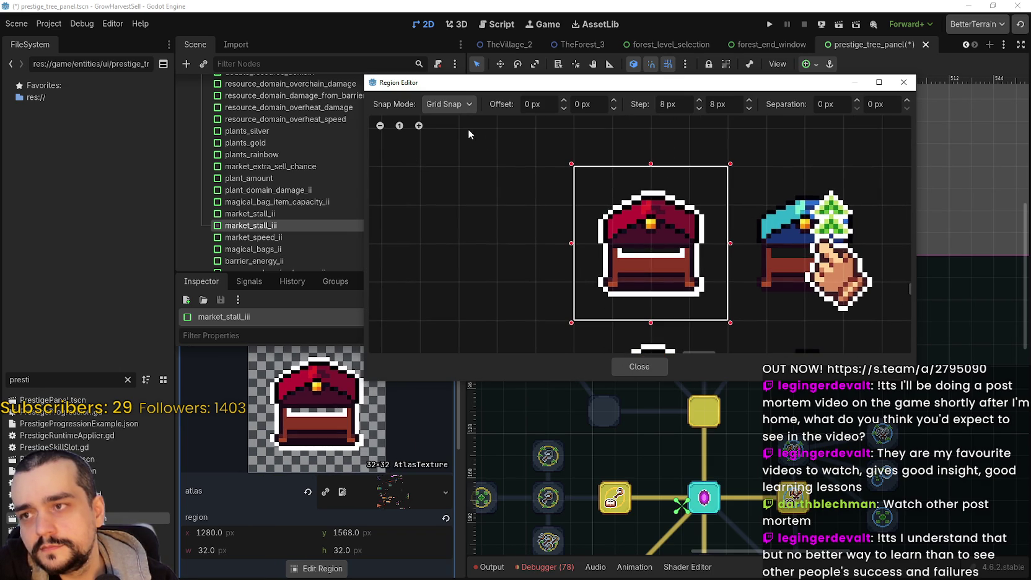
{"action": "left_click", "coordinate": [461, 105]}
{"action": "left_click", "coordinate": [456, 135]}
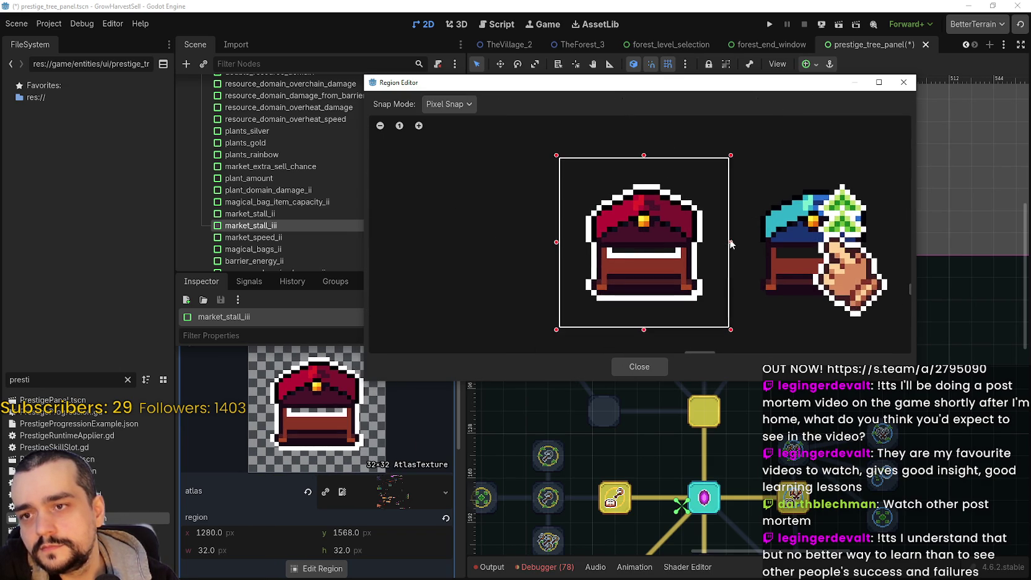
- Trim the crop edges to 26×26 at 1283, 1571 and close the editor
{"action": "scroll", "coordinate": [731, 243], "scroll_direction": "up", "scroll_amount": 1}
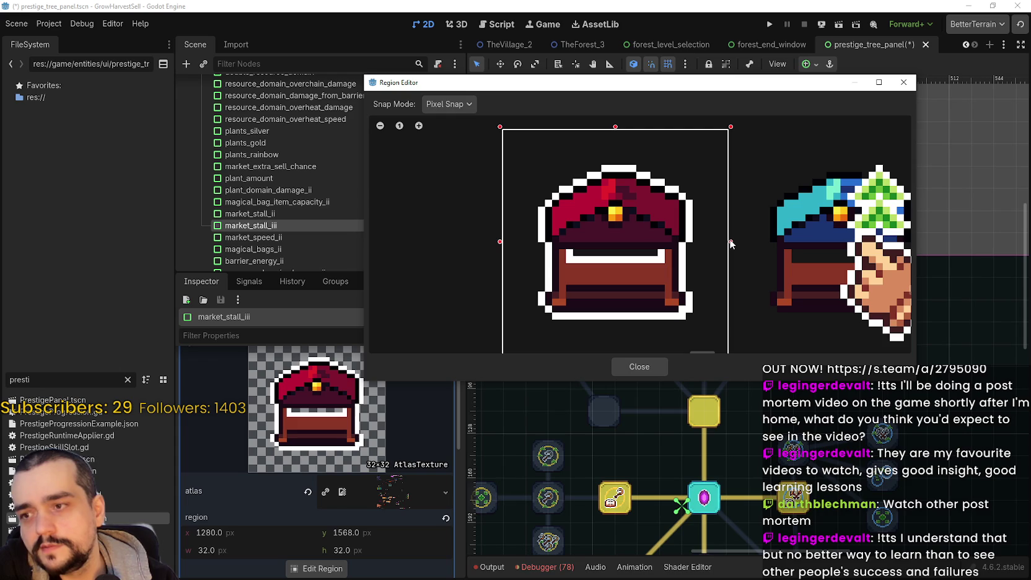
{"action": "left_click_drag", "start_coordinate": [726, 244], "coordinate": [709, 244]}
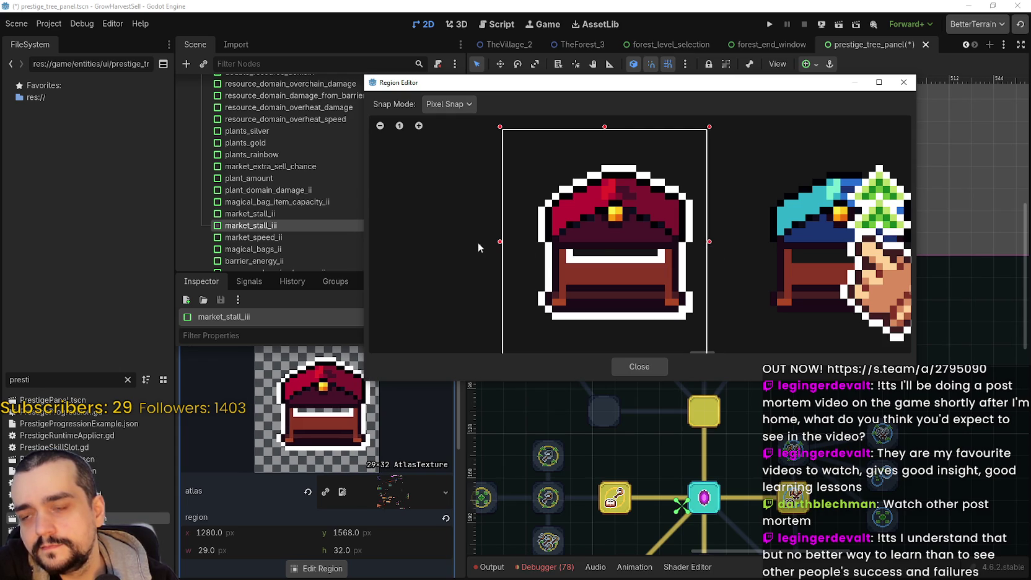
{"action": "left_click_drag", "start_coordinate": [500, 243], "coordinate": [521, 245]}
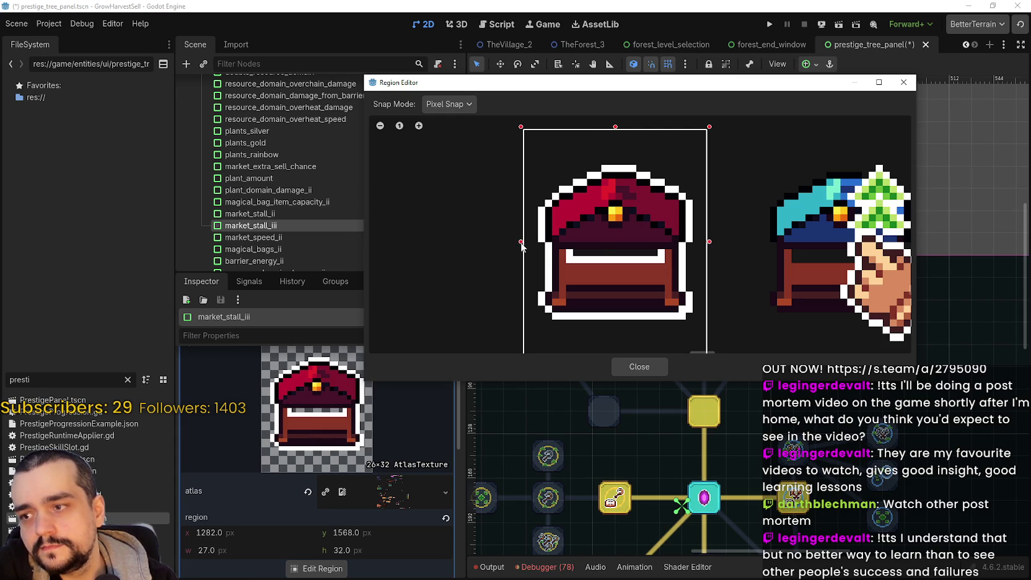
{"action": "scroll", "coordinate": [579, 205], "scroll_direction": "down", "scroll_amount": 2}
{"action": "left_click_drag", "start_coordinate": [604, 151], "coordinate": [607, 175]}
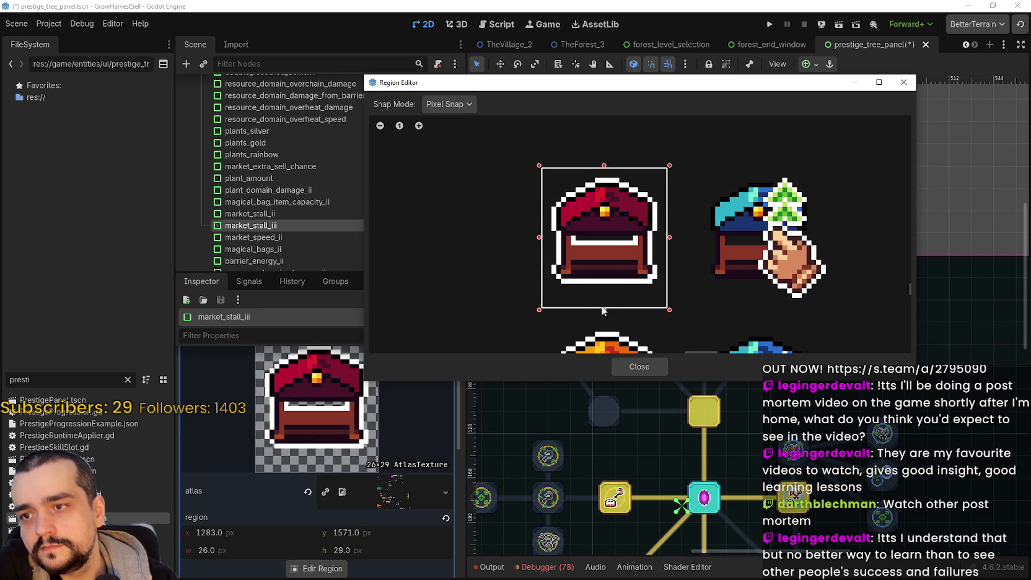
{"action": "left_click_drag", "start_coordinate": [602, 306], "coordinate": [606, 297]}
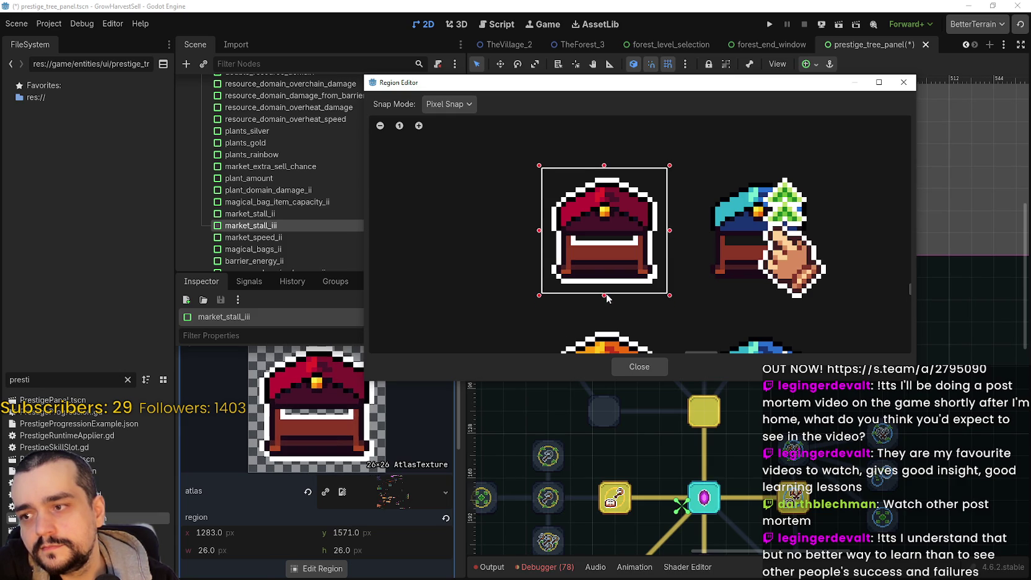
{"action": "scroll", "coordinate": [616, 350], "scroll_direction": "down", "scroll_amount": 1}
{"action": "left_click", "coordinate": [638, 364]}
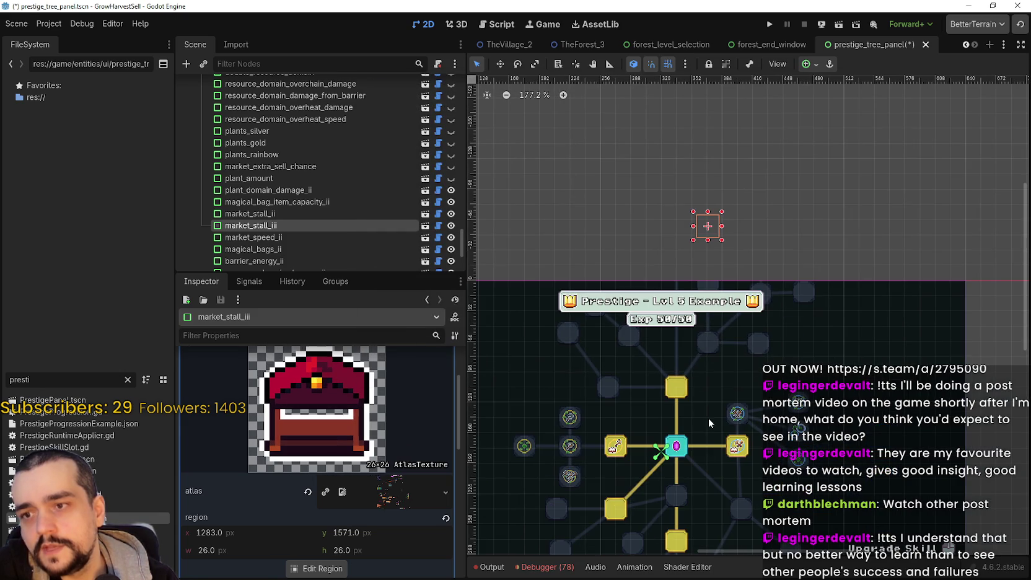
- Save the prestige_tree_panel scene
{"action": "key", "text": "ctrl+s"}
{"action": "scroll", "coordinate": [768, 297], "scroll_direction": "up", "scroll_amount": 3}
{"action": "scroll", "coordinate": [770, 287], "scroll_direction": "up", "scroll_amount": 2}
- Paste the copied chest AtlasTexture into market_speed's skill_icon and expand its details
{"action": "left_click", "coordinate": [686, 367]}
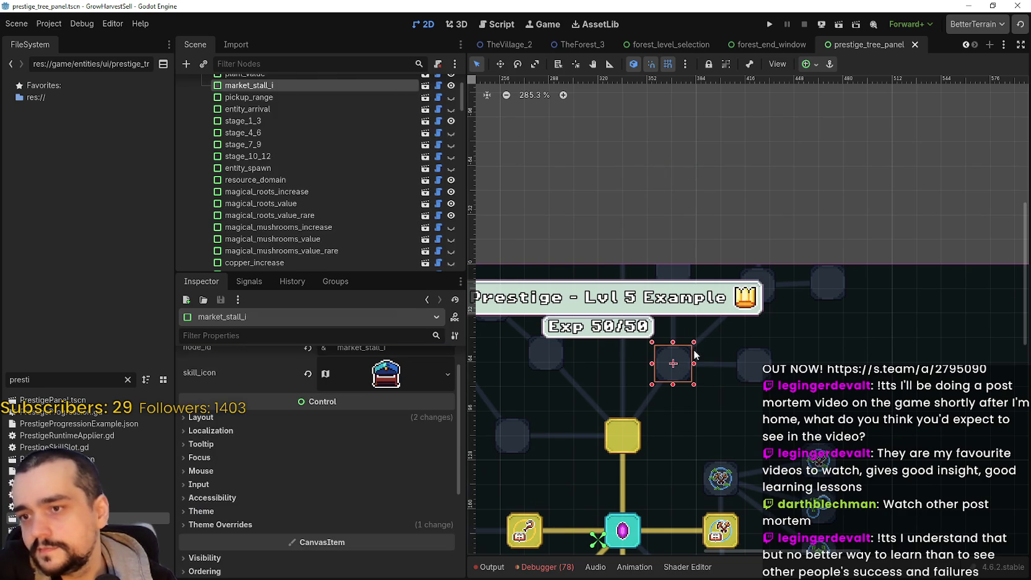
{"action": "left_click", "coordinate": [766, 281]}
{"action": "left_click", "coordinate": [386, 390]}
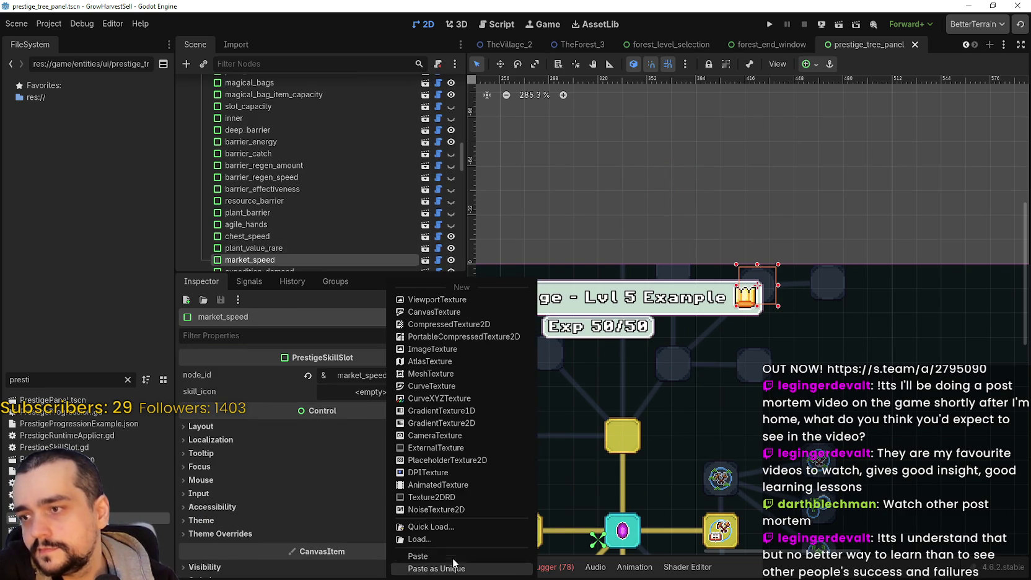
{"action": "left_click", "coordinate": [449, 554]}
{"action": "left_click", "coordinate": [383, 406]}
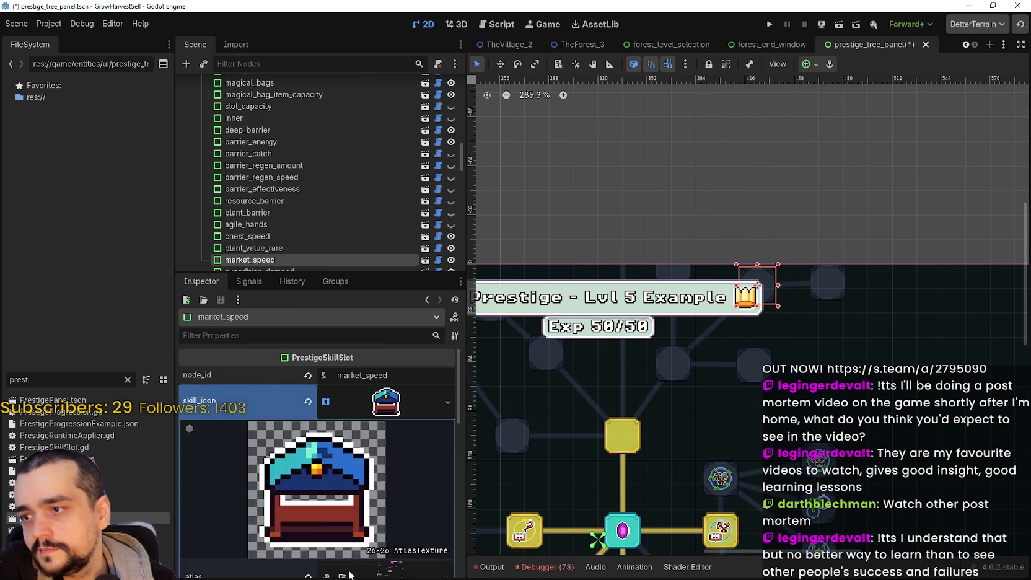
{"action": "scroll", "coordinate": [350, 575], "scroll_direction": "down", "scroll_amount": 5}
- In the region editor, snap to the 8 px grid and mark a region around the hat-and-hand sprite
{"action": "left_click", "coordinate": [316, 514]}
{"action": "scroll", "coordinate": [595, 259], "scroll_direction": "down", "scroll_amount": 6}
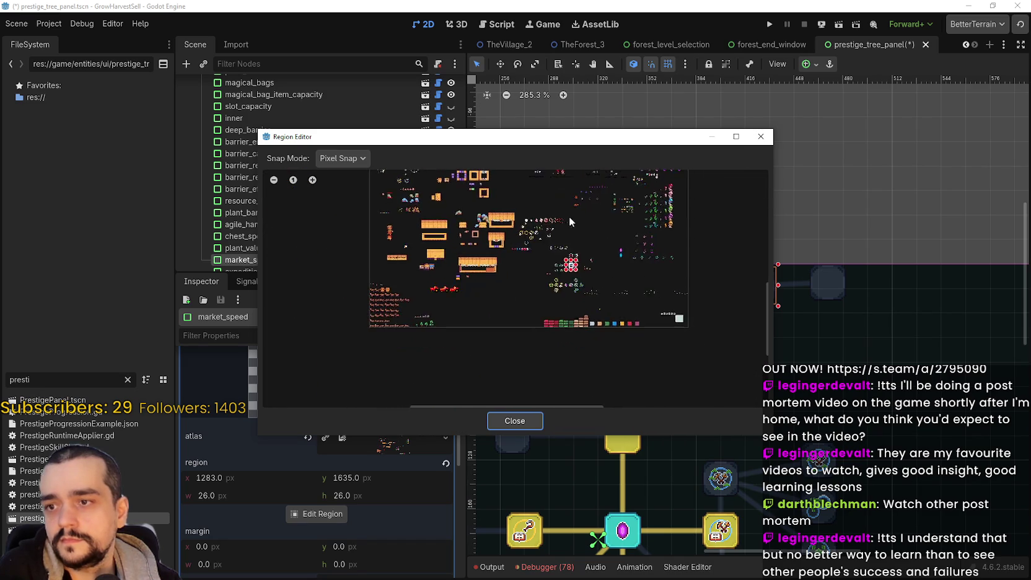
{"action": "scroll", "coordinate": [564, 339], "scroll_direction": "up", "scroll_amount": 3}
{"action": "scroll", "coordinate": [575, 316], "scroll_direction": "up", "scroll_amount": 7}
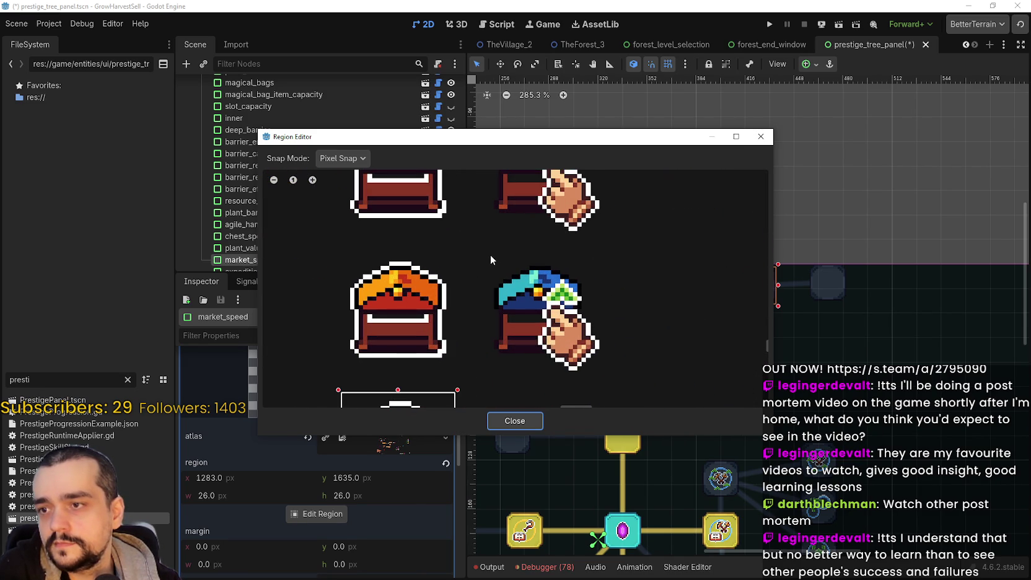
{"action": "left_click", "coordinate": [343, 158]}
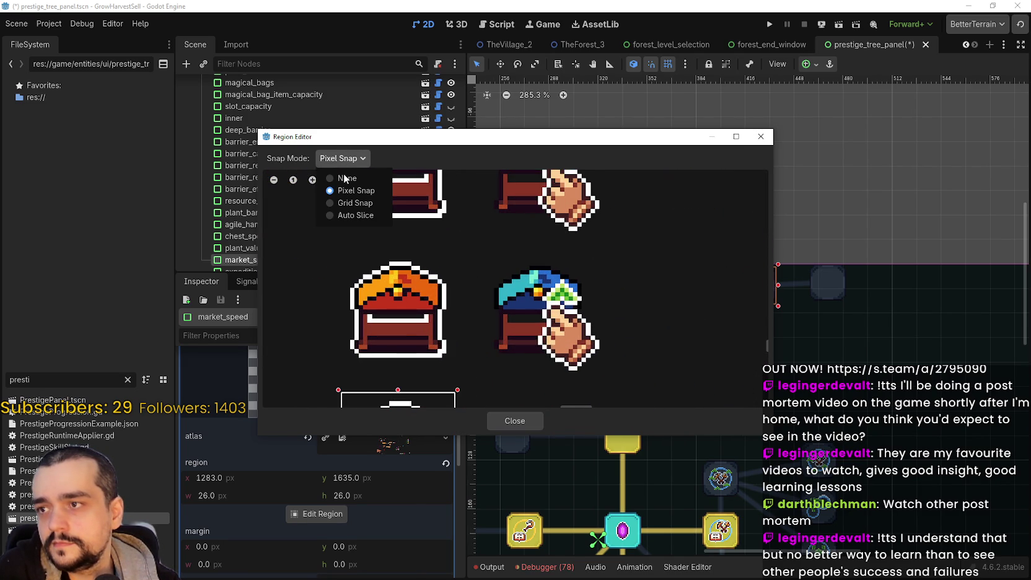
{"action": "left_click", "coordinate": [355, 203]}
{"action": "left_click_drag", "start_coordinate": [481, 263], "coordinate": [628, 373]}
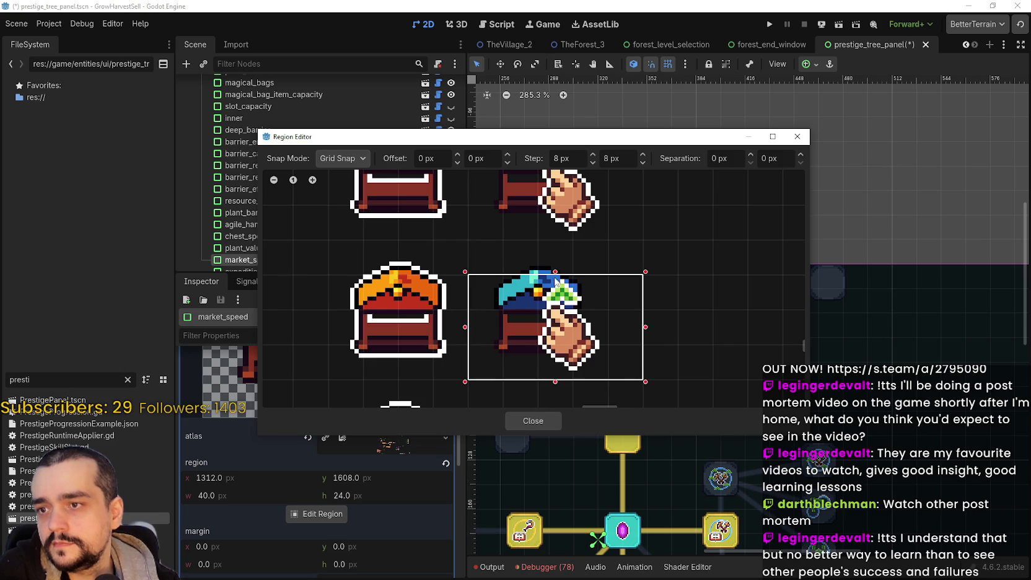
{"action": "left_click_drag", "start_coordinate": [539, 274], "coordinate": [547, 255]}
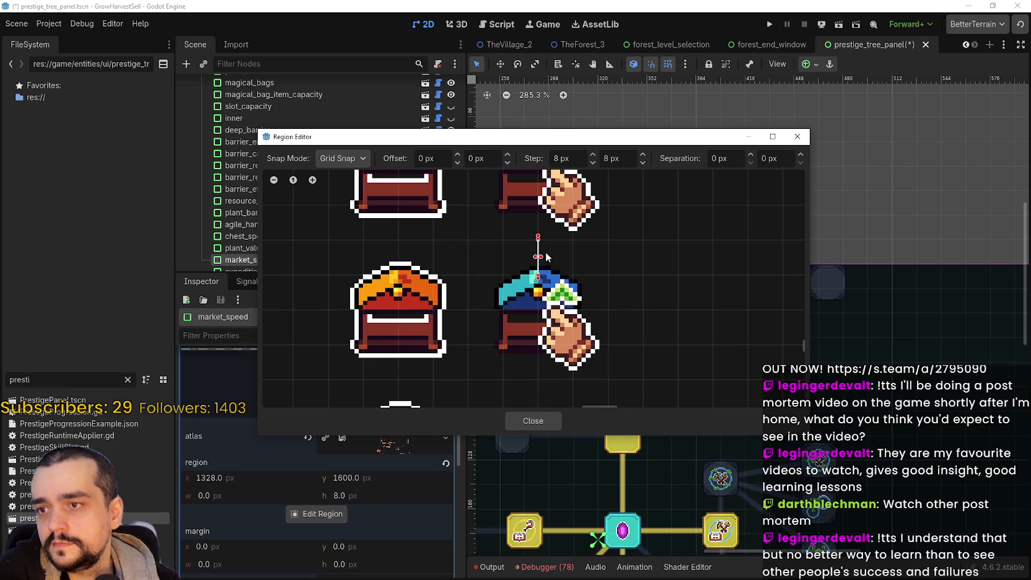
{"action": "left_click_drag", "start_coordinate": [475, 248], "coordinate": [626, 380]}
{"action": "left_click", "coordinate": [389, 180]}
{"action": "left_click", "coordinate": [349, 159]}
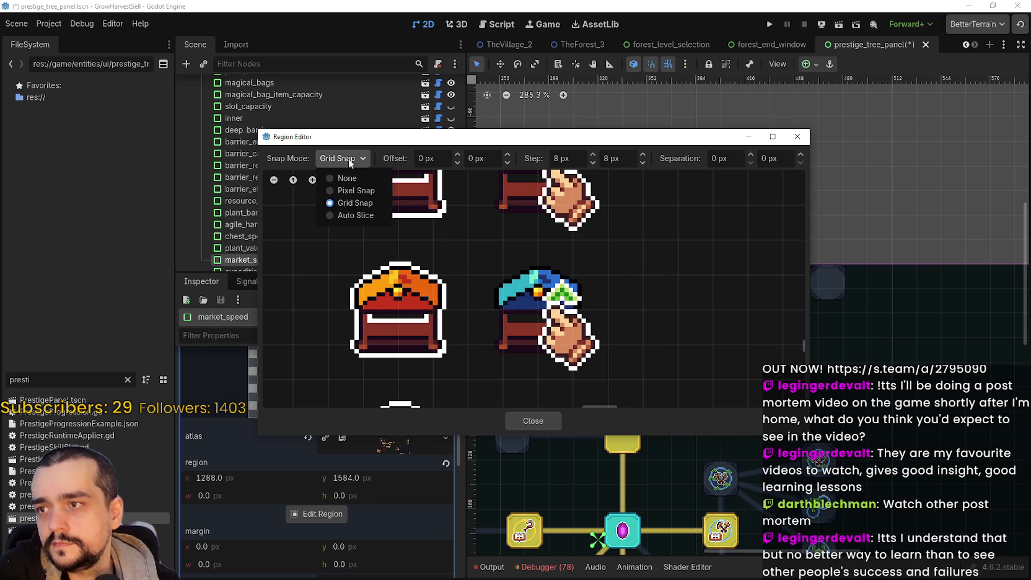
{"action": "left_click", "coordinate": [473, 244]}
- With pixel snapping, trim the region to 26×26 at 1316, 1604 and close the editor
{"action": "mouse_move", "coordinate": [470, 241]}
{"action": "left_mouse_down"}
{"action": "mouse_move", "coordinate": [607, 348]}
{"action": "mouse_move", "coordinate": [609, 379]}
{"action": "left_mouse_up"}
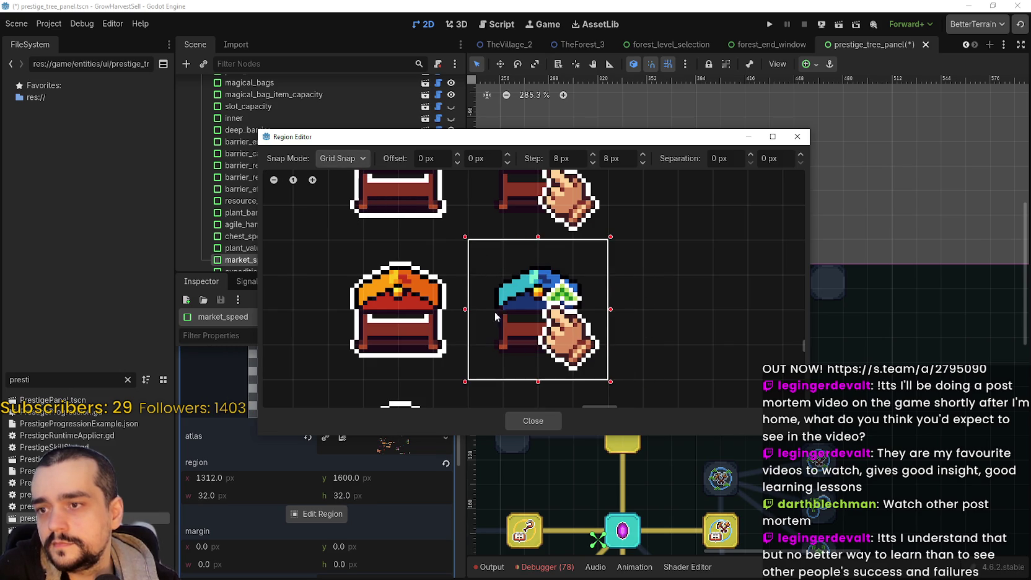
{"action": "left_click", "coordinate": [328, 159]}
{"action": "left_click", "coordinate": [357, 191]}
{"action": "scroll", "coordinate": [471, 288], "scroll_direction": "up", "scroll_amount": 2}
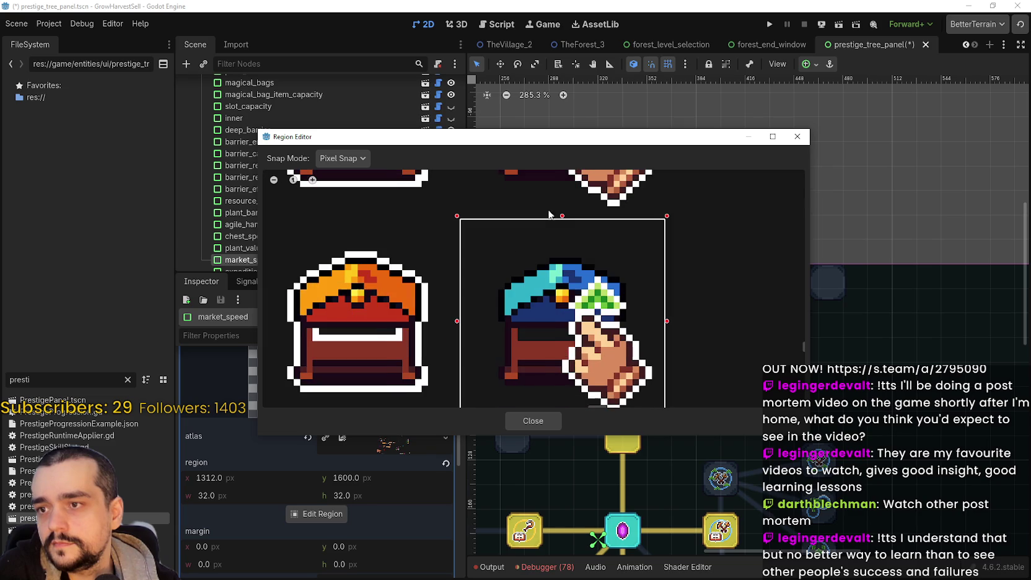
{"action": "left_click_drag", "start_coordinate": [515, 145], "coordinate": [631, 58]}
{"action": "scroll", "coordinate": [784, 283], "scroll_direction": "down", "scroll_amount": 2}
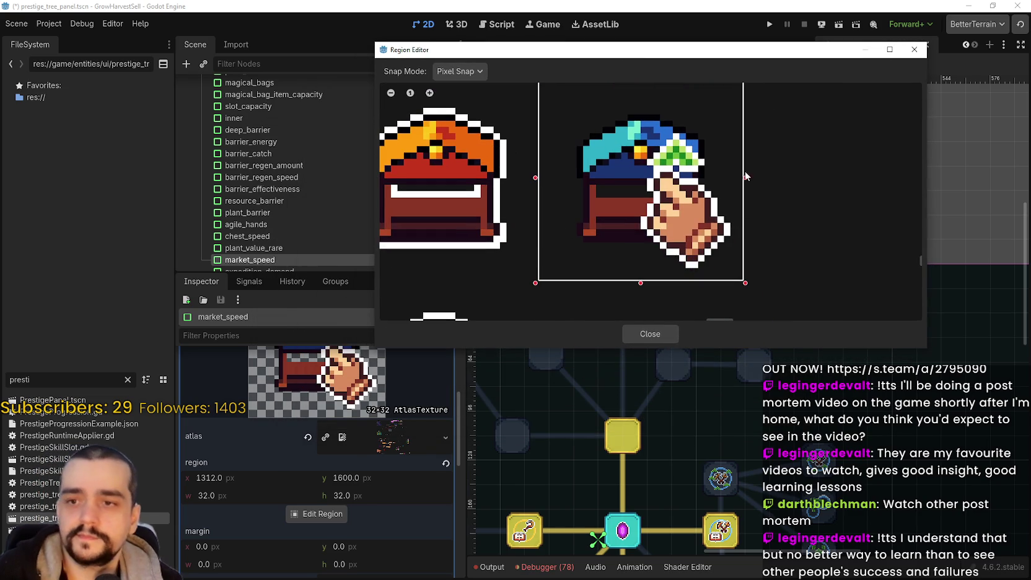
{"action": "left_click_drag", "start_coordinate": [749, 177], "coordinate": [734, 178]}
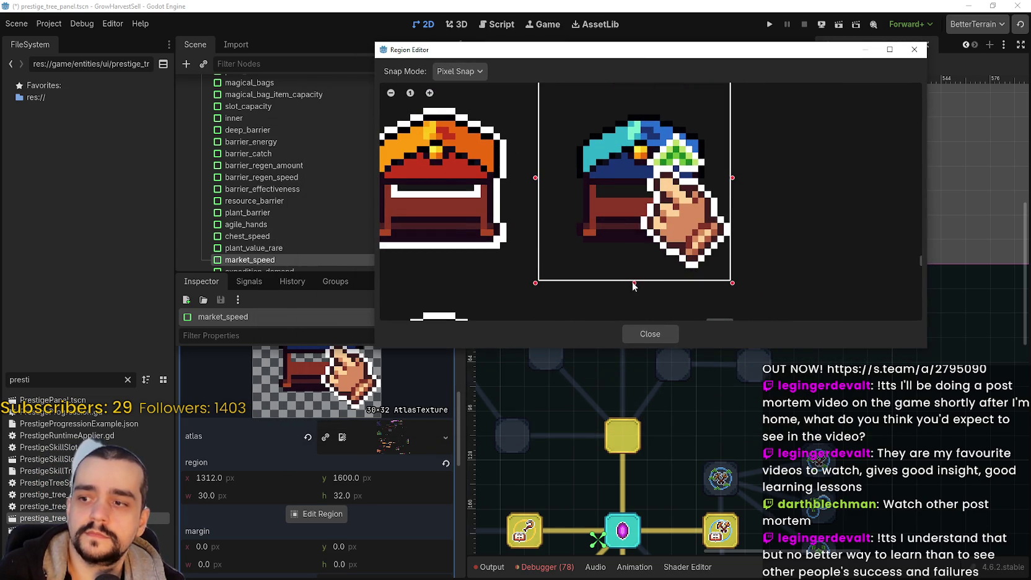
{"action": "left_click_drag", "start_coordinate": [633, 283], "coordinate": [633, 273]}
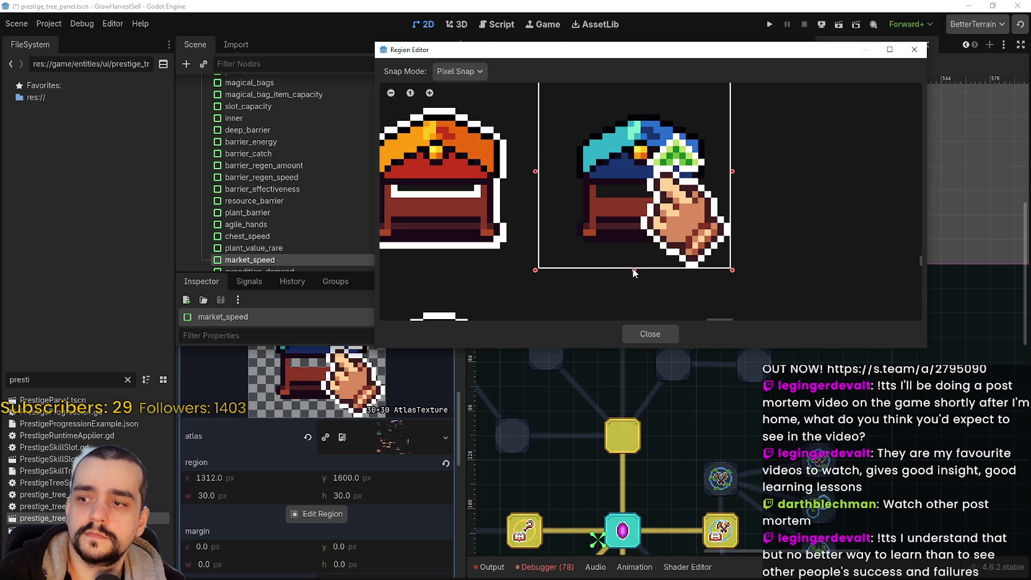
{"action": "left_click_drag", "start_coordinate": [536, 172], "coordinate": [561, 169]}
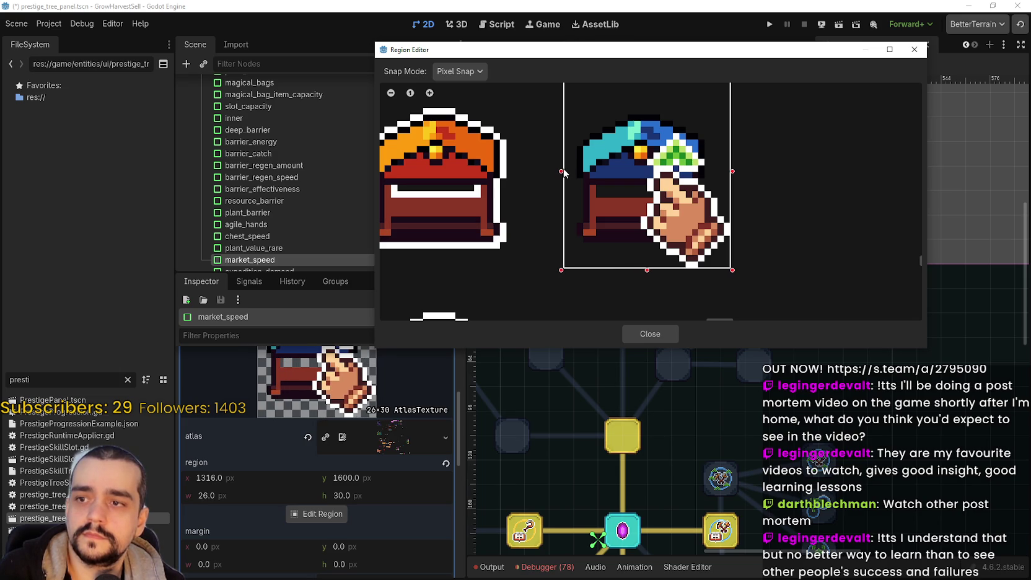
{"action": "scroll", "coordinate": [623, 138], "scroll_direction": "up", "scroll_amount": 3}
{"action": "left_click_drag", "start_coordinate": [630, 145], "coordinate": [638, 167]}
{"action": "left_click", "coordinate": [650, 334]}
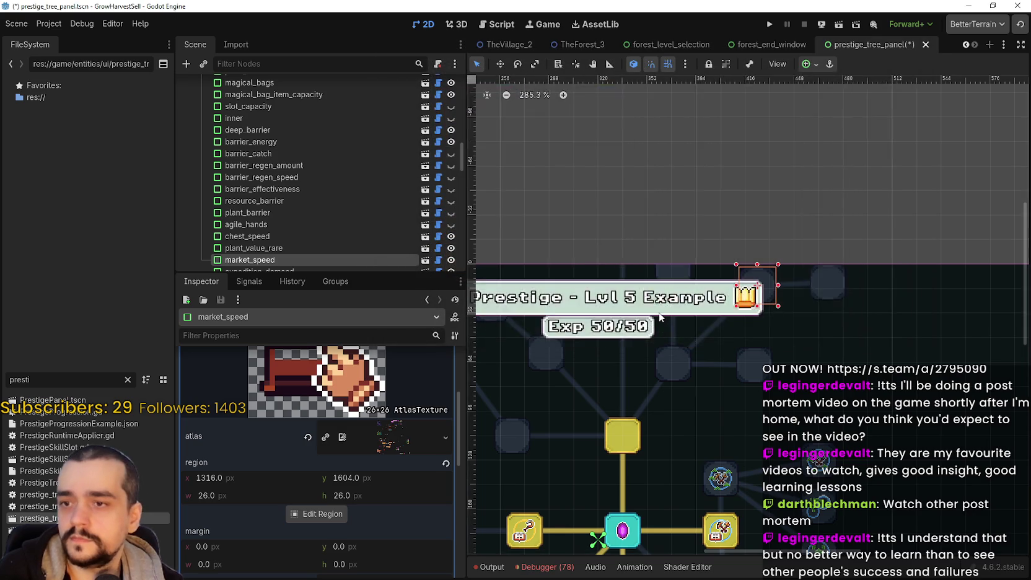
- Save the scene, then inspect the chest icons in main_atlas.png in Aseprite before returning
{"action": "key", "text": "ctrl+s"}
{"action": "scroll", "coordinate": [328, 531], "scroll_direction": "up", "scroll_amount": 4}
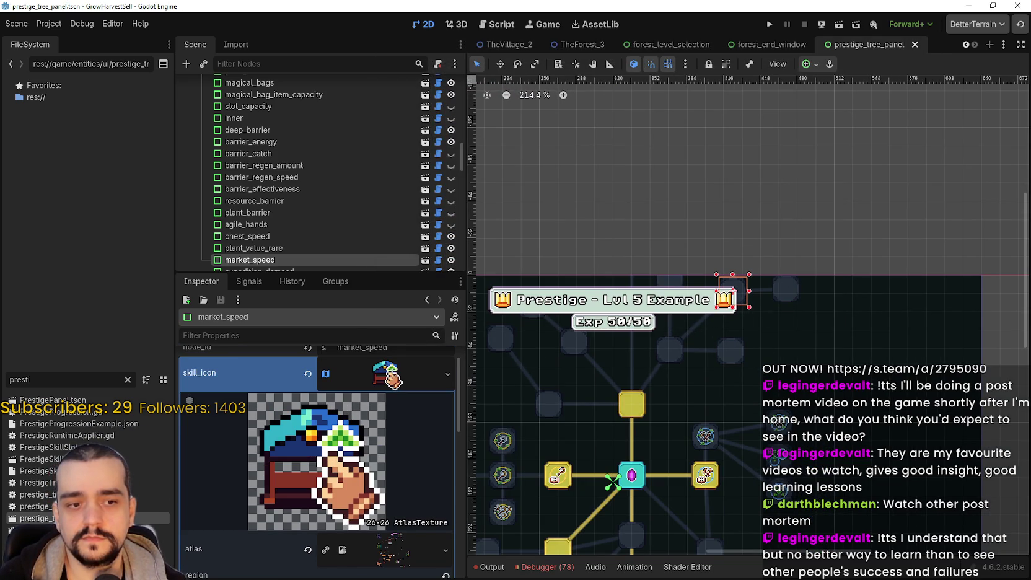
{"action": "key", "text": "alt+Tab"}
{"action": "mouse_move", "coordinate": [713, 260]}
{"action": "left_mouse_down"}
{"action": "mouse_move", "coordinate": [683, 246]}
{"action": "mouse_move", "coordinate": [628, 276]}
{"action": "left_mouse_up"}
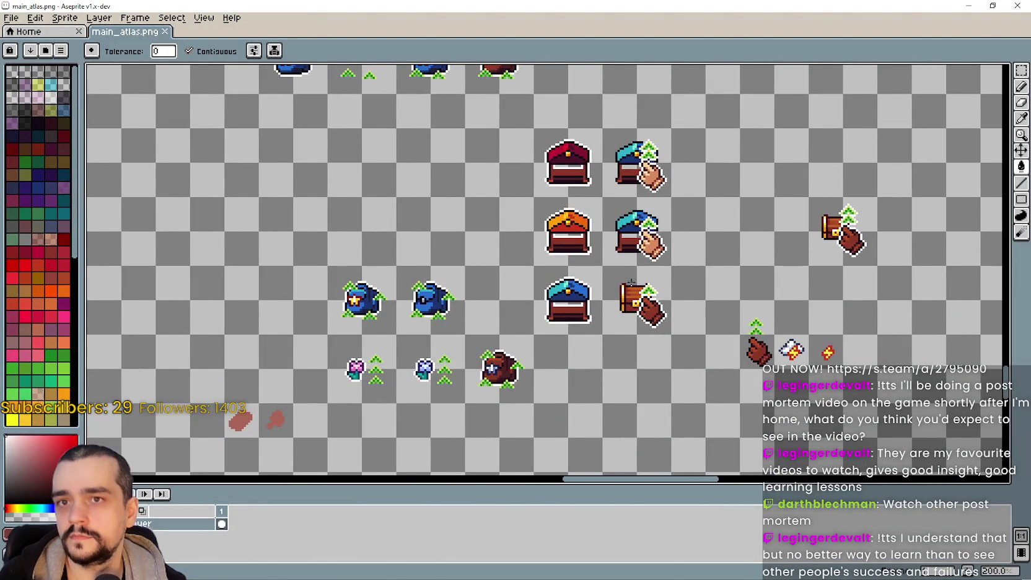
{"action": "key", "text": "minus"}
{"action": "key", "text": "minus"}
{"action": "key", "text": "plus"}
{"action": "key", "text": "plus"}
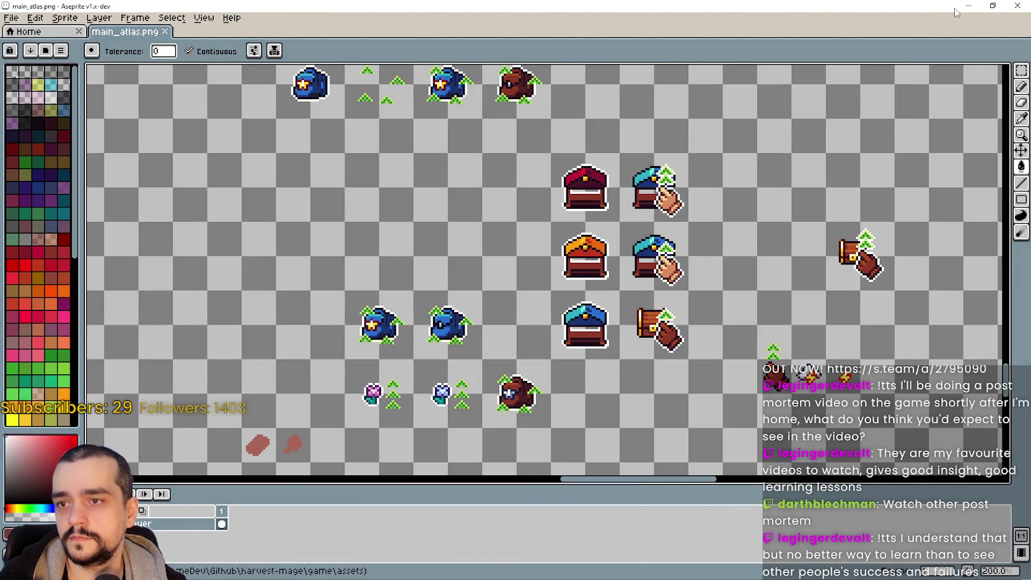
{"action": "left_click", "coordinate": [965, 9]}
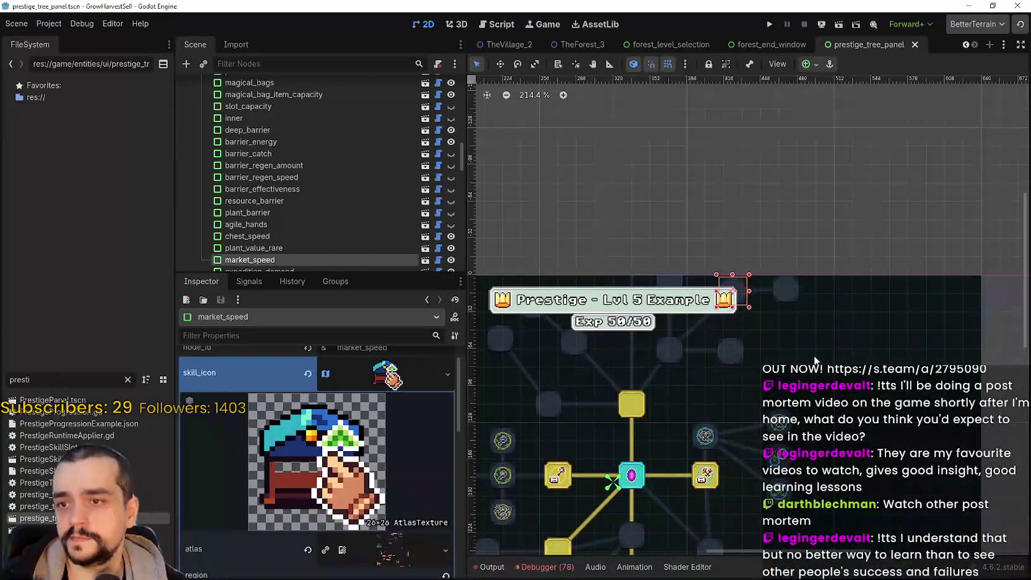
- Select the market_speed_ii skill slot on the skill tree canvas
{"action": "left_click", "coordinate": [780, 299]}
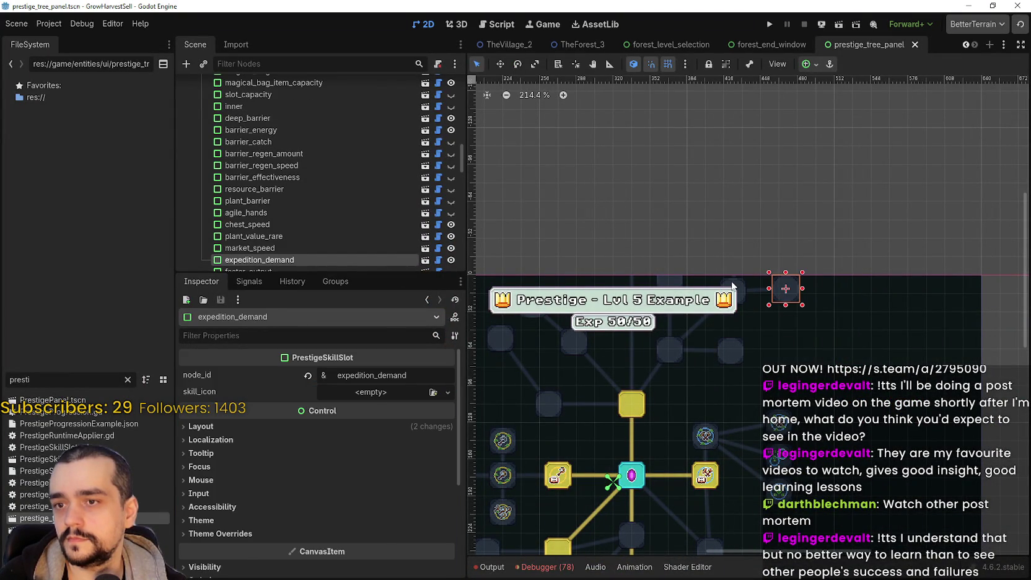
{"action": "left_click", "coordinate": [733, 286]}
{"action": "scroll", "coordinate": [263, 181], "scroll_direction": "down", "scroll_amount": 2}
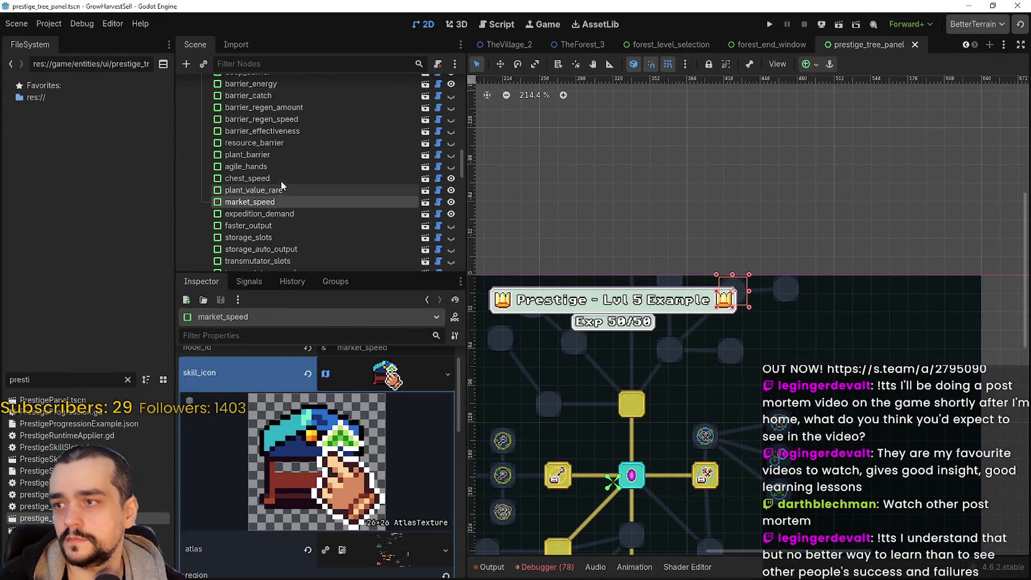
{"action": "scroll", "coordinate": [279, 184], "scroll_direction": "down", "scroll_amount": 2}
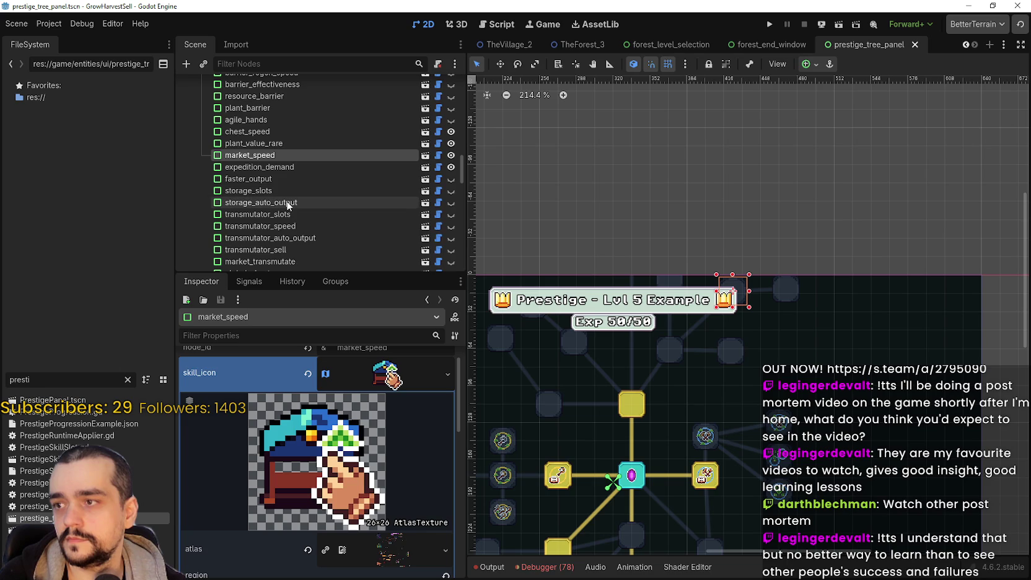
{"action": "scroll", "coordinate": [301, 155], "scroll_direction": "down", "scroll_amount": 2}
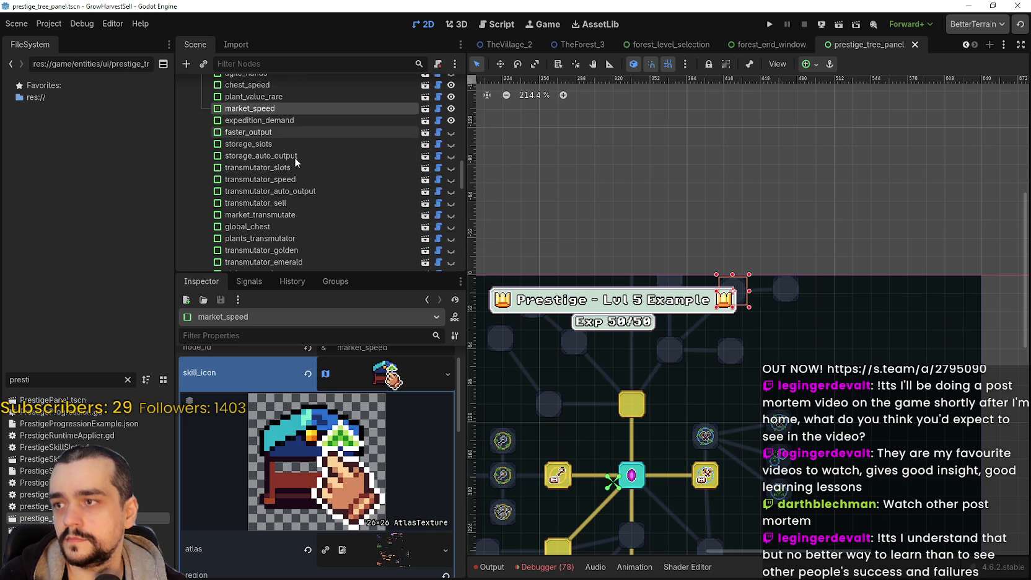
{"action": "scroll", "coordinate": [292, 158], "scroll_direction": "down", "scroll_amount": 4}
{"action": "left_click", "coordinate": [735, 245]}
{"action": "scroll", "coordinate": [734, 245], "scroll_direction": "up", "scroll_amount": 2}
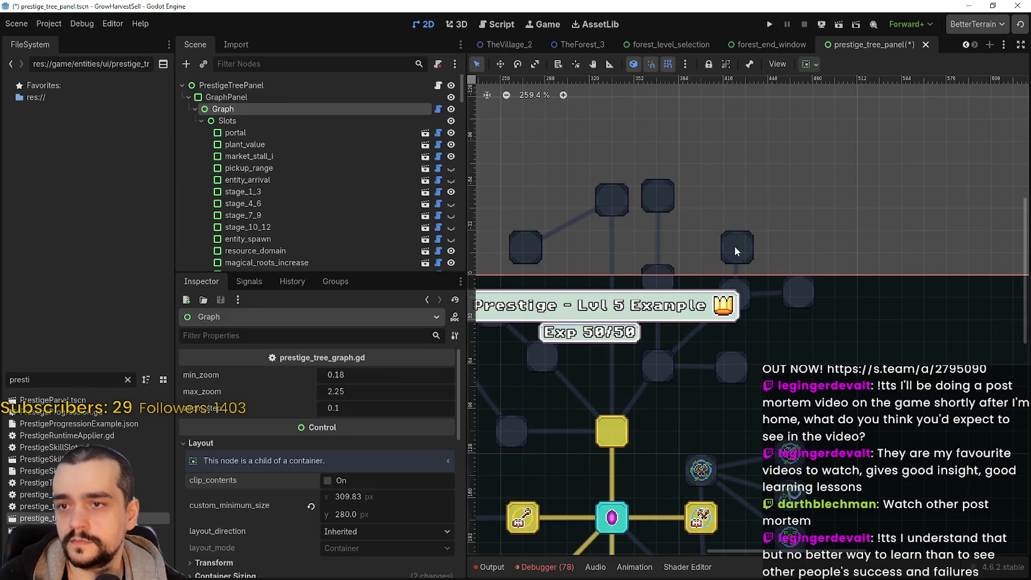
{"action": "left_click", "coordinate": [735, 245]}
- Paste the copied atlas icon into its skill_icon and open the region editor
{"action": "left_click", "coordinate": [350, 392]}
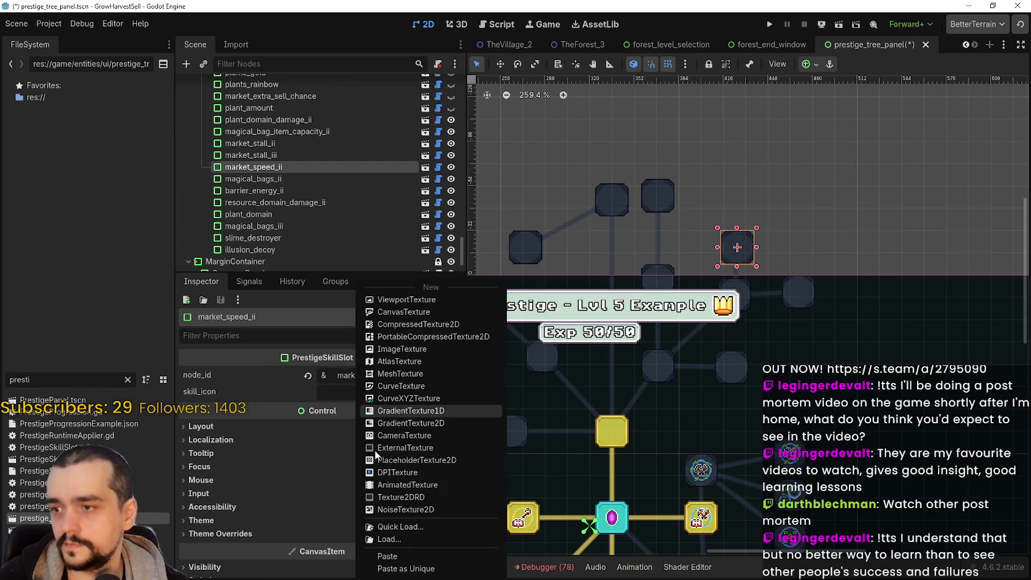
{"action": "left_click", "coordinate": [391, 556]}
{"action": "left_click", "coordinate": [384, 408]}
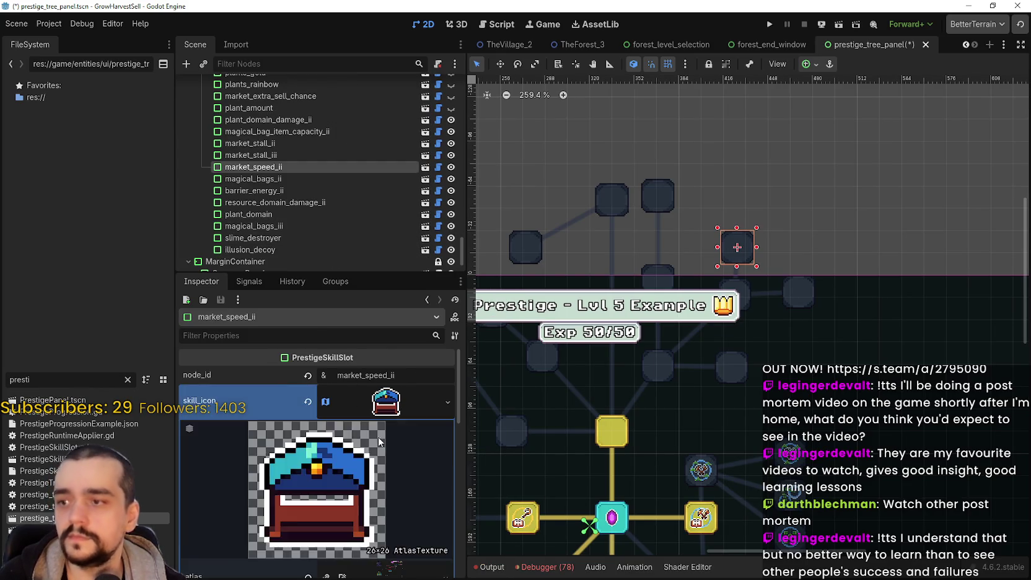
{"action": "scroll", "coordinate": [319, 527], "scroll_direction": "down", "scroll_amount": 5}
{"action": "left_click", "coordinate": [320, 516]}
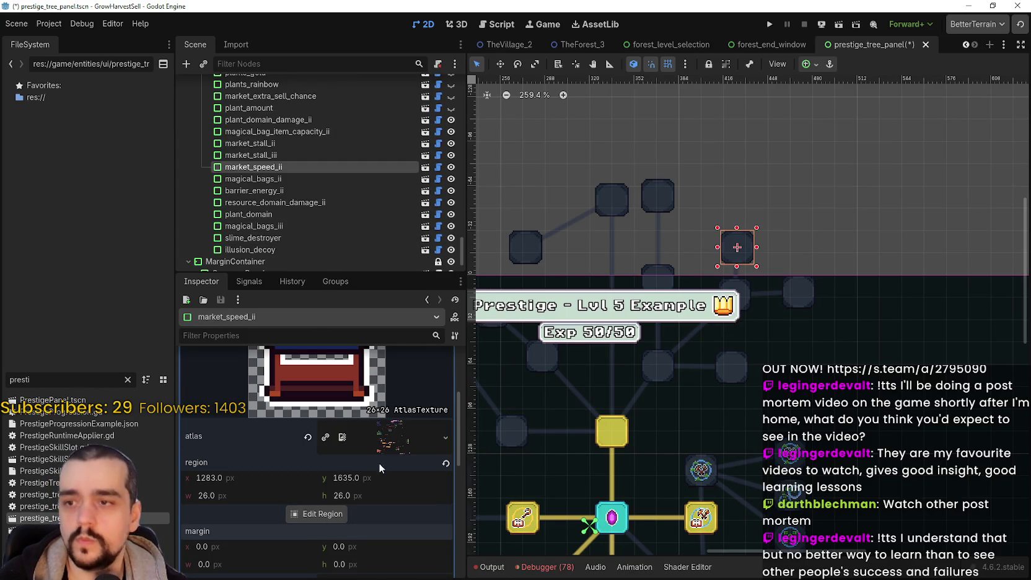
{"action": "scroll", "coordinate": [566, 245], "scroll_direction": "down", "scroll_amount": 5}
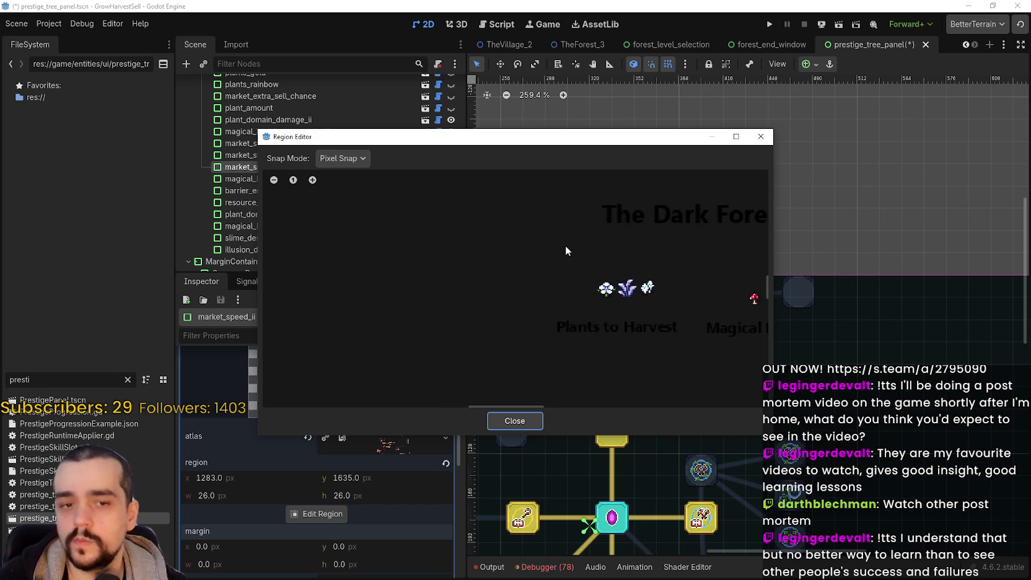
- Outline the chest-and-hand sprite as a rough crop region, trying grid snapping
{"action": "scroll", "coordinate": [568, 234], "scroll_direction": "down", "scroll_amount": 3}
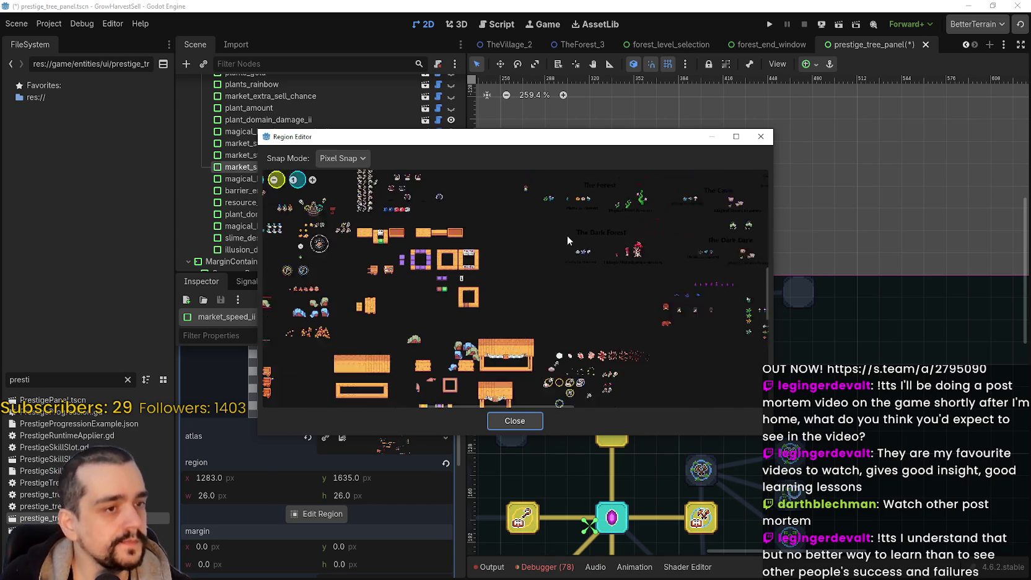
{"action": "scroll", "coordinate": [589, 248], "scroll_direction": "up", "scroll_amount": 8}
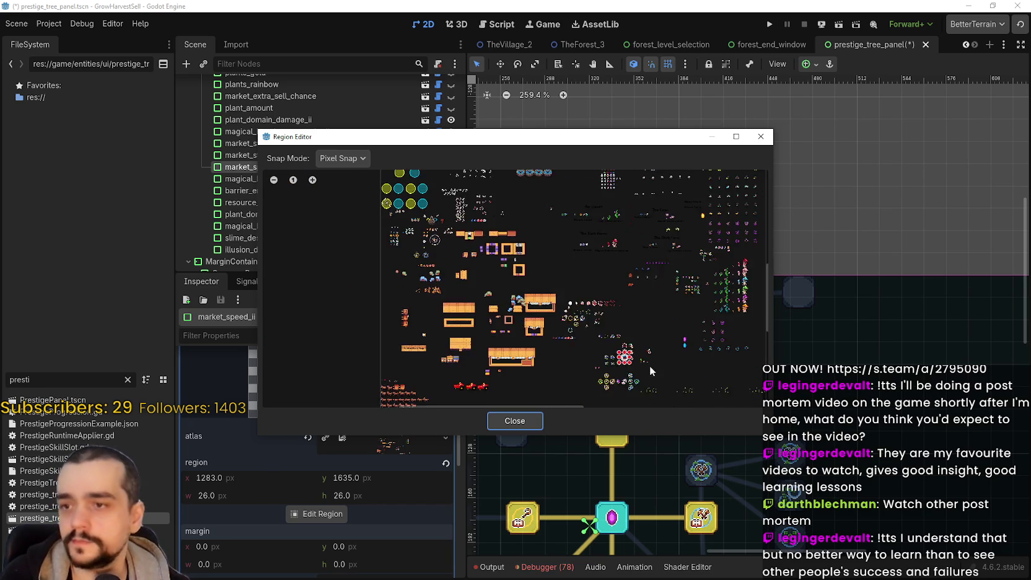
{"action": "scroll", "coordinate": [589, 279], "scroll_direction": "up", "scroll_amount": 4}
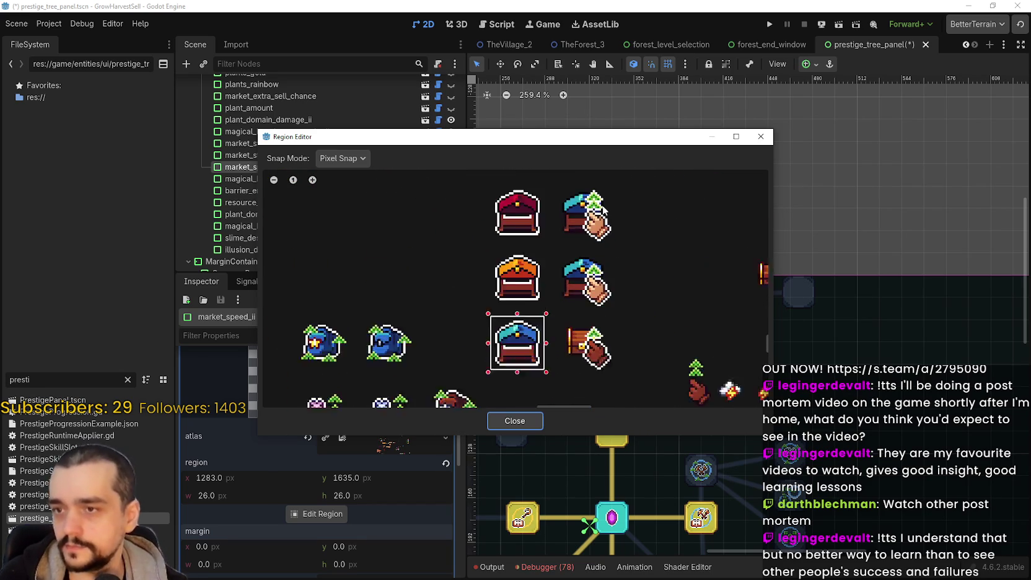
{"action": "left_click", "coordinate": [532, 264]}
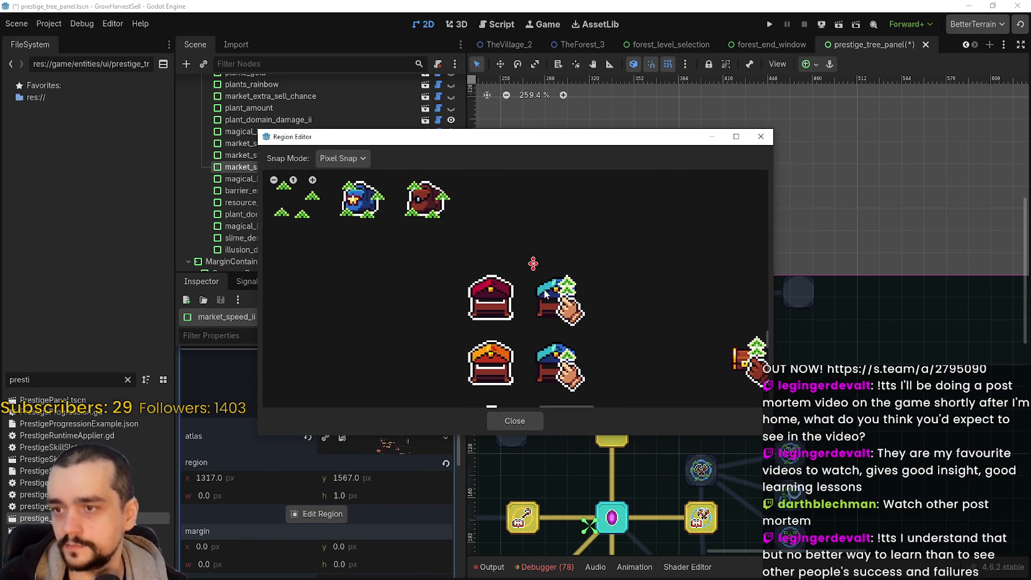
{"action": "mouse_move", "coordinate": [533, 276]}
{"action": "left_mouse_down"}
{"action": "mouse_move", "coordinate": [586, 338]}
{"action": "mouse_move", "coordinate": [586, 327]}
{"action": "left_mouse_up"}
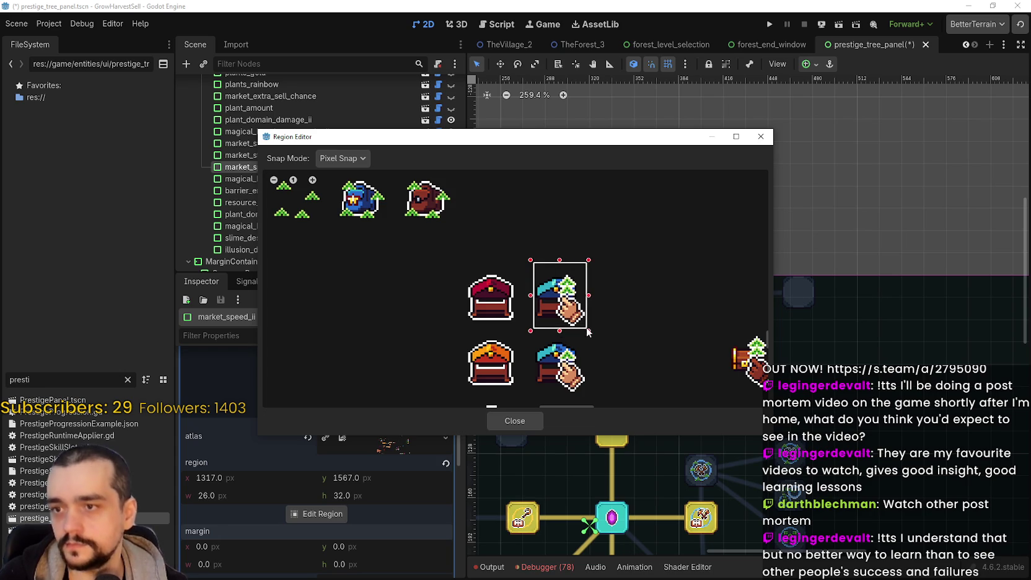
{"action": "scroll", "coordinate": [580, 323], "scroll_direction": "up", "scroll_amount": 5}
{"action": "left_click", "coordinate": [363, 167]}
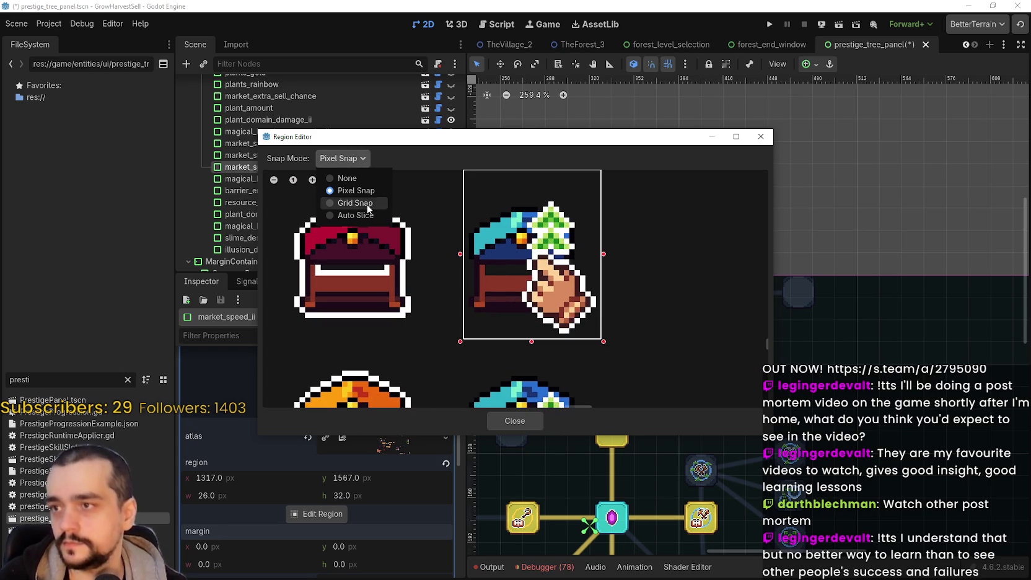
{"action": "left_click", "coordinate": [359, 198]}
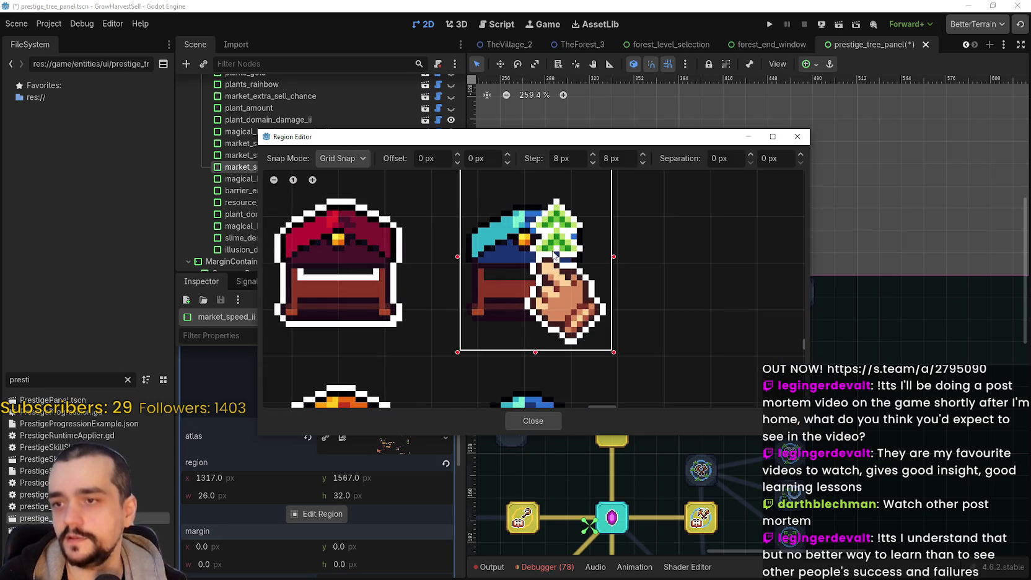
{"action": "scroll", "coordinate": [535, 223], "scroll_direction": "up", "scroll_amount": 2}
{"action": "left_click_drag", "start_coordinate": [549, 197], "coordinate": [542, 221]}
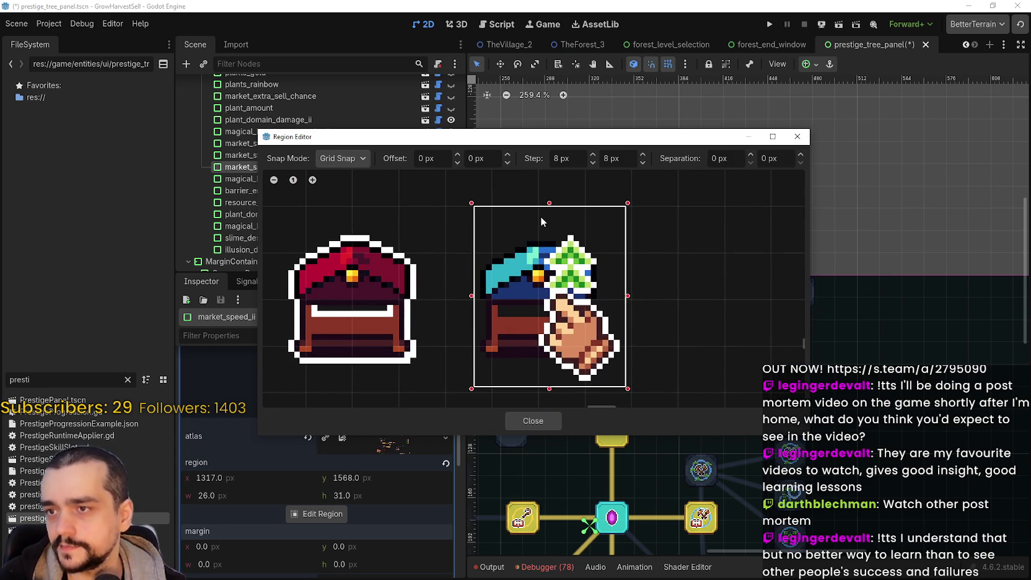
{"action": "left_click", "coordinate": [346, 162]}
{"action": "left_click", "coordinate": [464, 231]}
{"action": "left_click_drag", "start_coordinate": [475, 247], "coordinate": [625, 392]}
- Enlarge the crop to a grid-snapped 32×32 square around the sprite
{"action": "left_click", "coordinate": [343, 159]}
{"action": "left_click", "coordinate": [351, 190]}
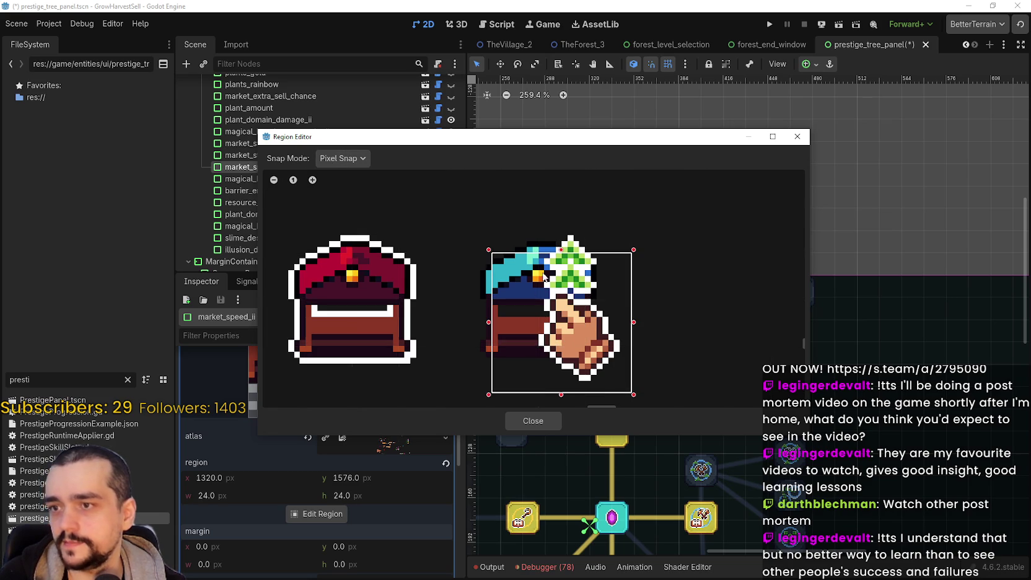
{"action": "left_click", "coordinate": [339, 159]}
{"action": "left_click", "coordinate": [346, 180]}
{"action": "left_click", "coordinate": [340, 159]}
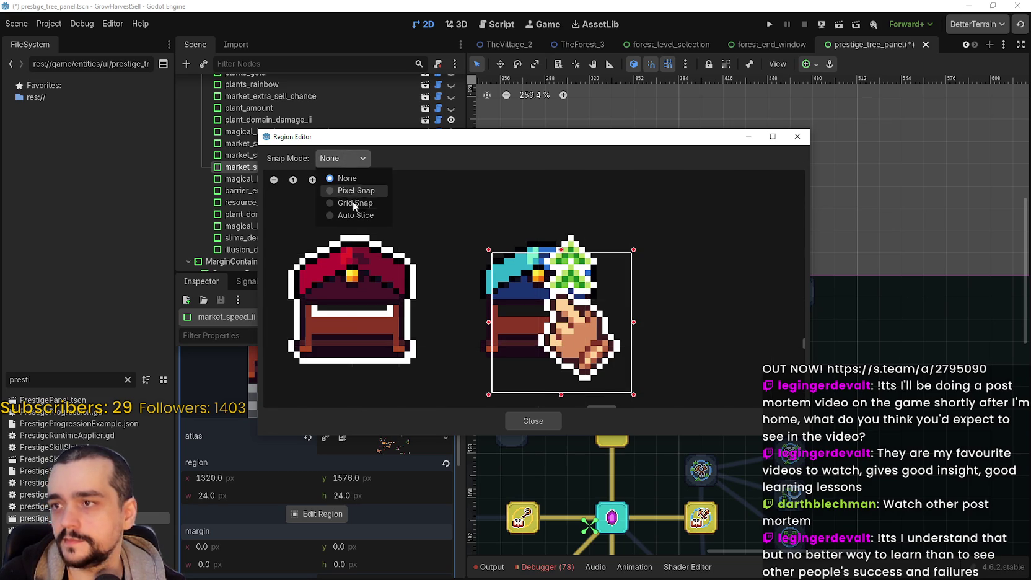
{"action": "left_click", "coordinate": [347, 203]}
{"action": "left_click_drag", "start_coordinate": [489, 250], "coordinate": [443, 204]}
{"action": "left_click", "coordinate": [341, 158]}
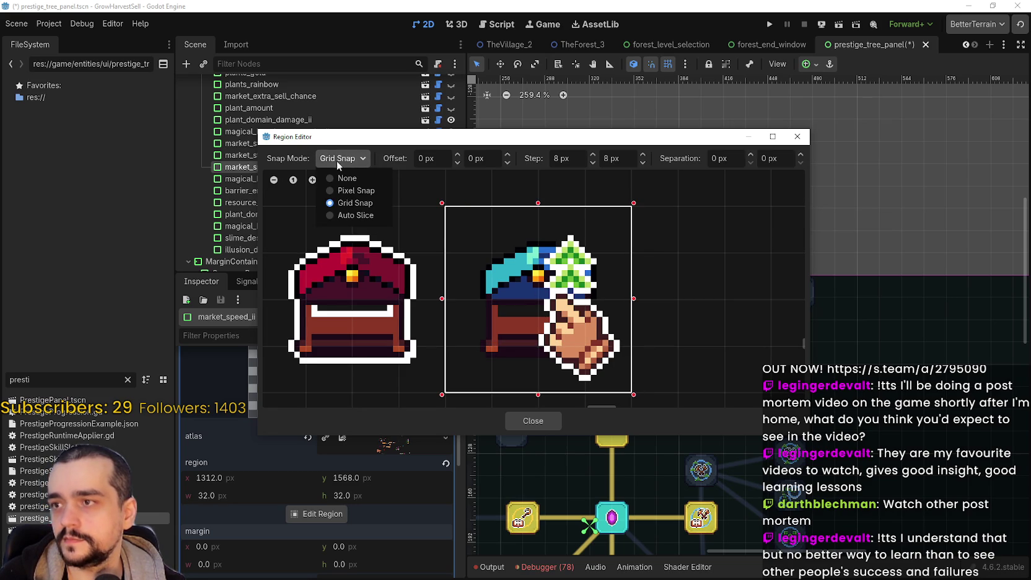
{"action": "left_click", "coordinate": [355, 192]}
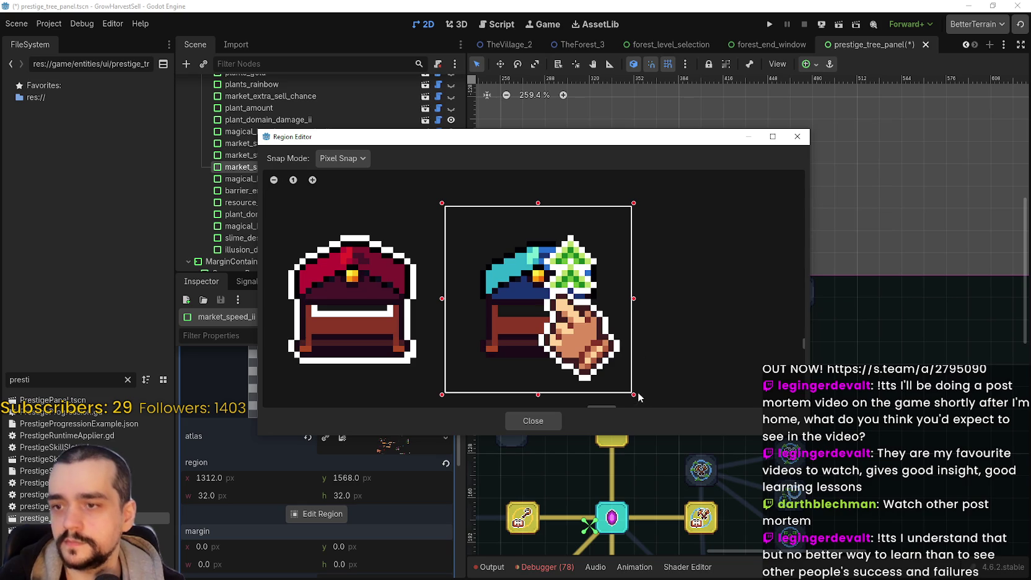
- With pixel snapping, trim the crop to 26×26 at 1316, 1572 and close the editor
{"action": "left_click_drag", "start_coordinate": [539, 396], "coordinate": [538, 383]}
{"action": "left_click_drag", "start_coordinate": [633, 292], "coordinate": [622, 295]}
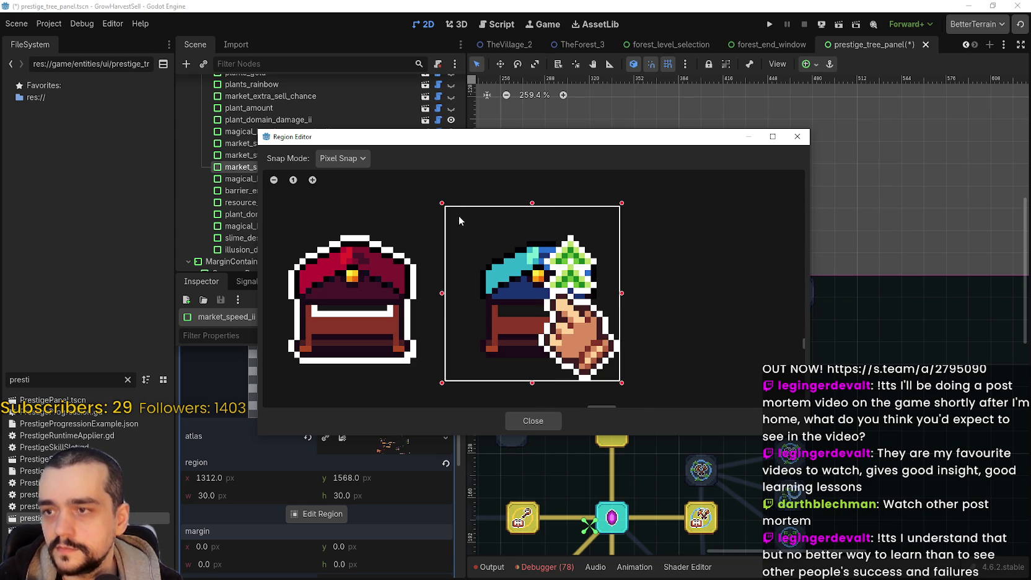
{"action": "mouse_move", "coordinate": [439, 138]}
{"action": "left_mouse_down"}
{"action": "mouse_move", "coordinate": [503, 114]}
{"action": "mouse_move", "coordinate": [534, 83]}
{"action": "left_mouse_up"}
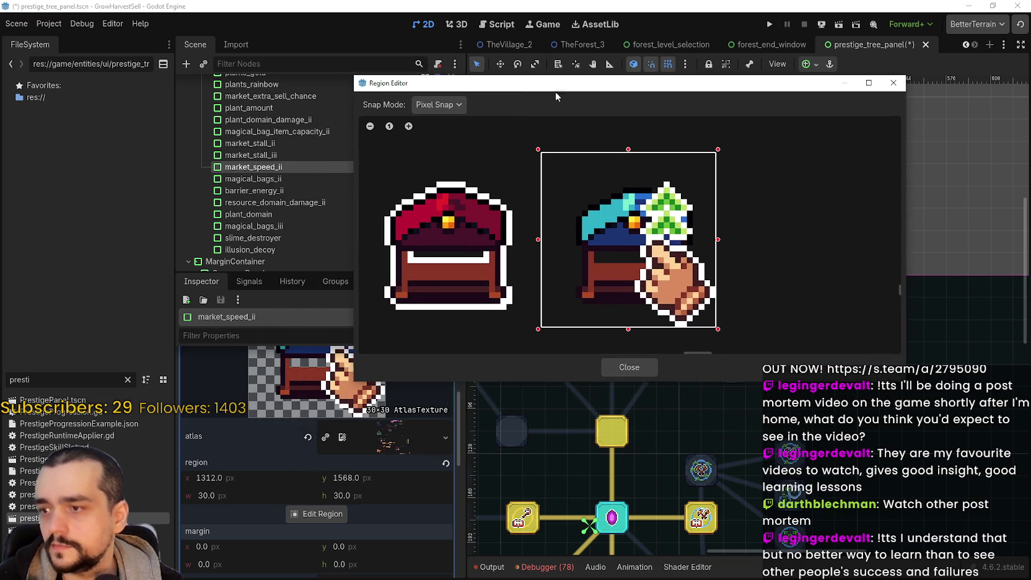
{"action": "left_click_drag", "start_coordinate": [628, 149], "coordinate": [633, 180]}
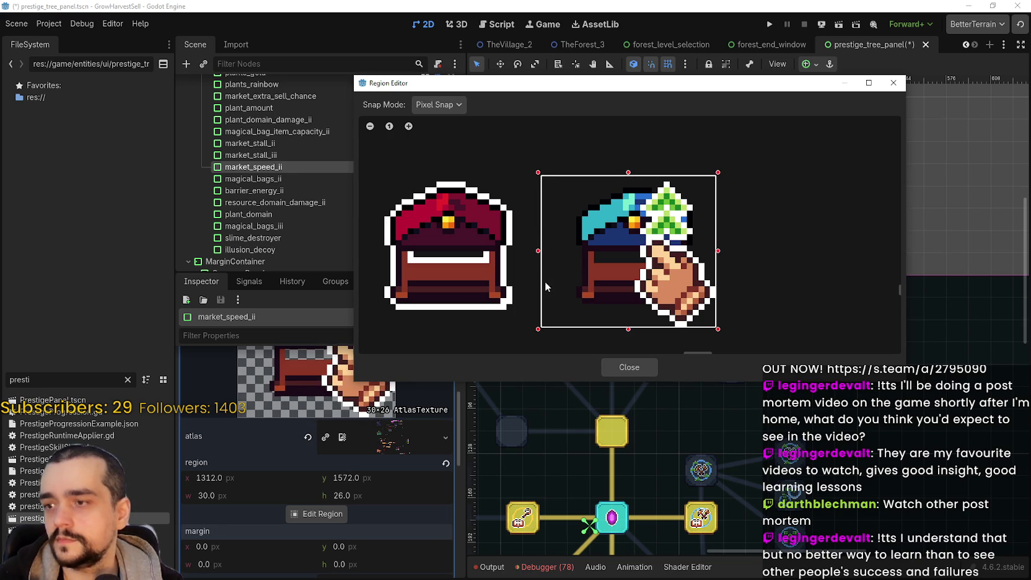
{"action": "left_click_drag", "start_coordinate": [538, 253], "coordinate": [565, 260]}
{"action": "left_click", "coordinate": [637, 366]}
{"action": "scroll", "coordinate": [754, 391], "scroll_direction": "down", "scroll_amount": 2}
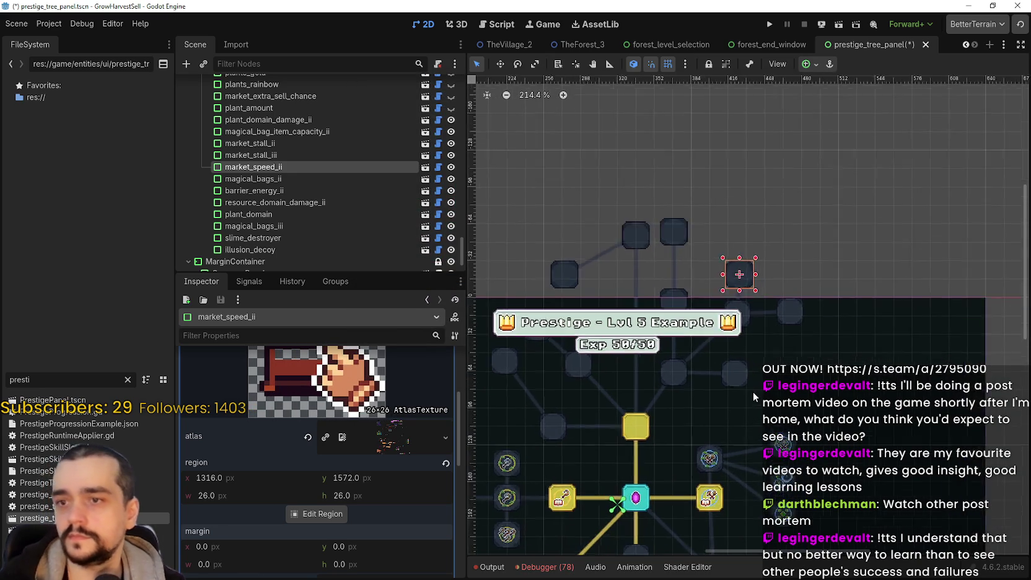
- Save the scene, recheck market_speed_ii's chest-and-hand icon and collapse its texture preview
{"action": "key", "text": "ctrl+s"}
{"action": "left_click", "coordinate": [762, 295]}
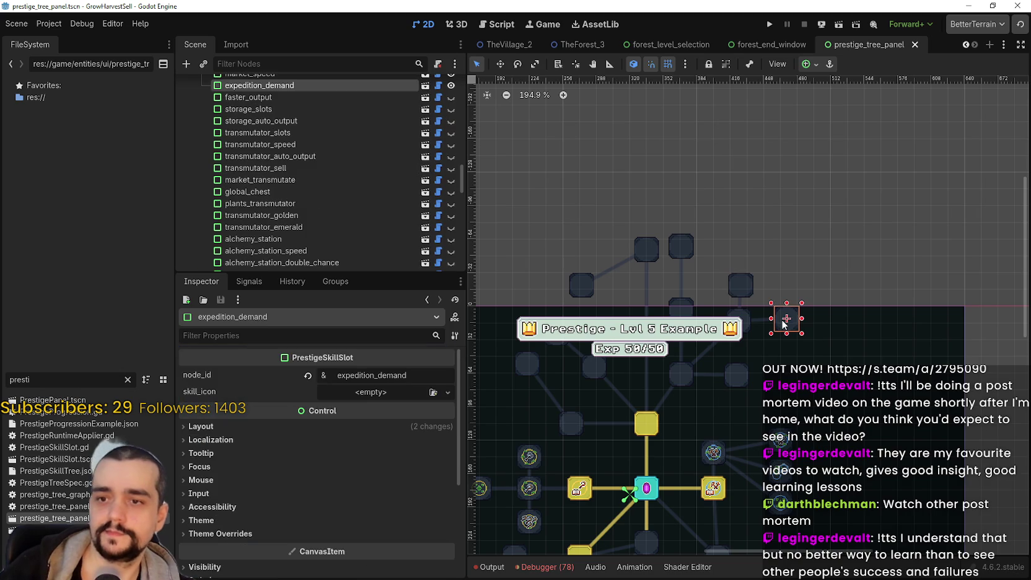
{"action": "left_click", "coordinate": [749, 289]}
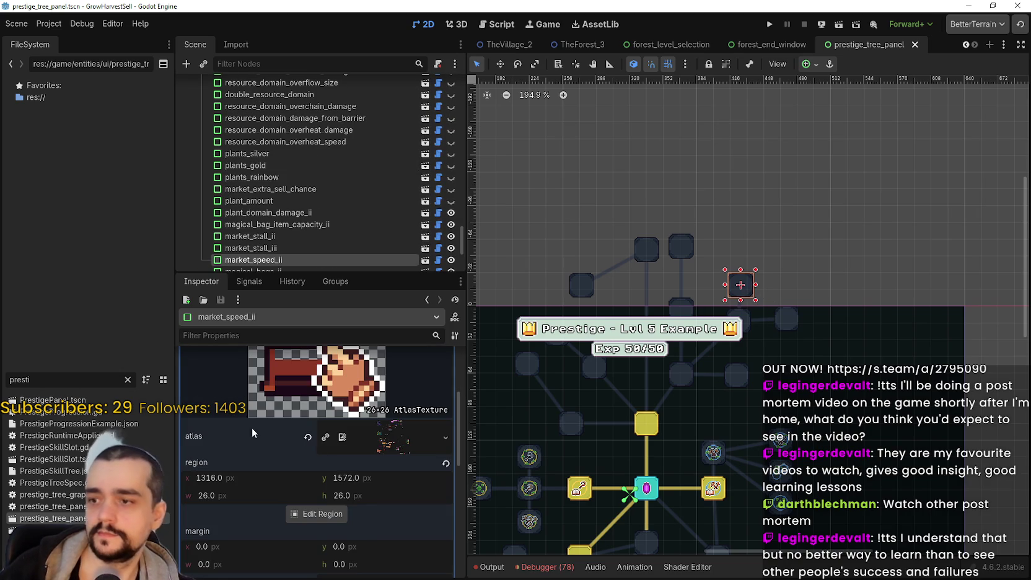
{"action": "scroll", "coordinate": [310, 433], "scroll_direction": "up", "scroll_amount": 3}
{"action": "left_click", "coordinate": [377, 405]}
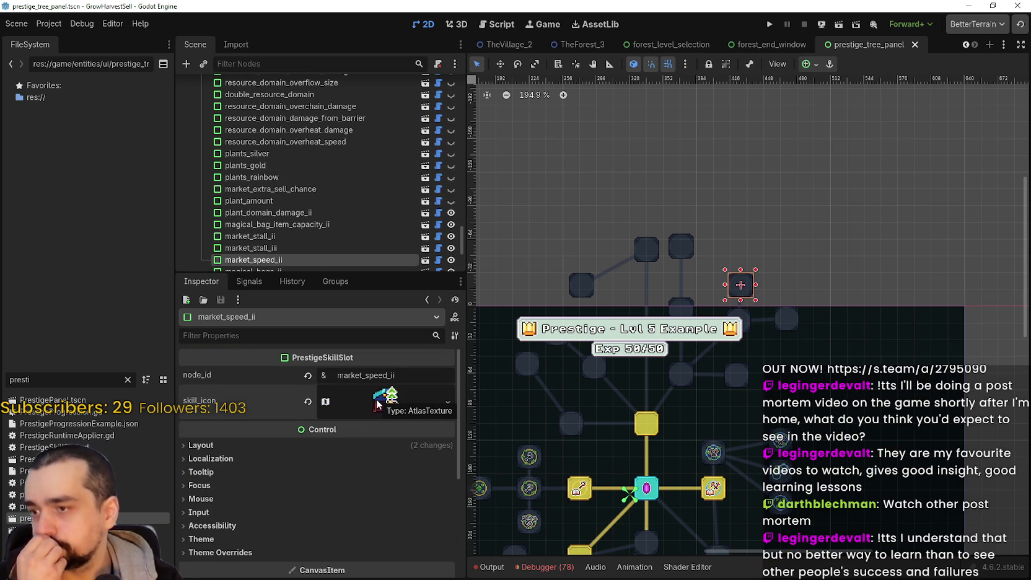
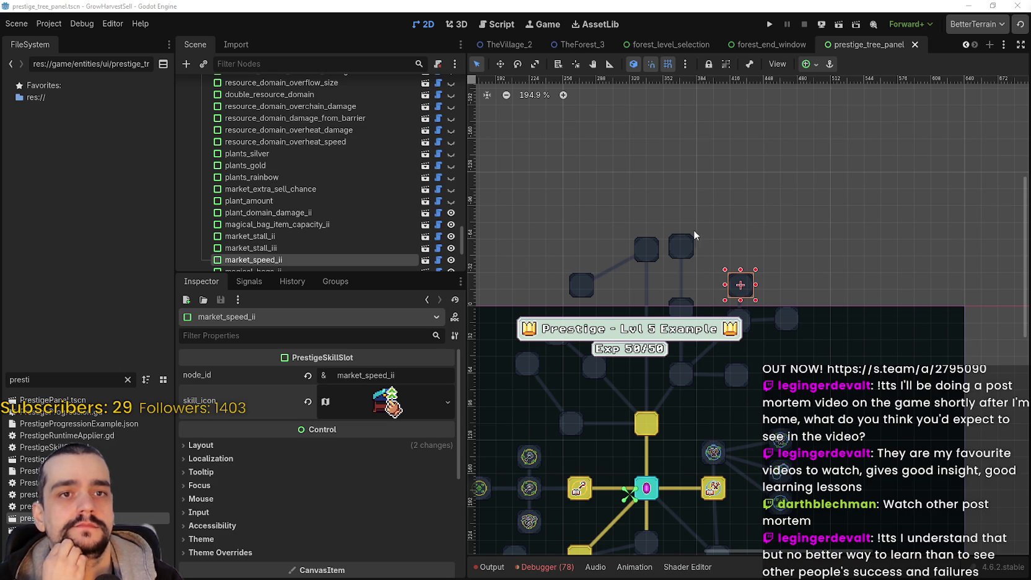
- Inspect the market_stall, expedition_demand and portal_storage slots in the skill tree
{"action": "scroll", "coordinate": [775, 186], "scroll_direction": "up", "scroll_amount": 1}
{"action": "left_click", "coordinate": [678, 239]}
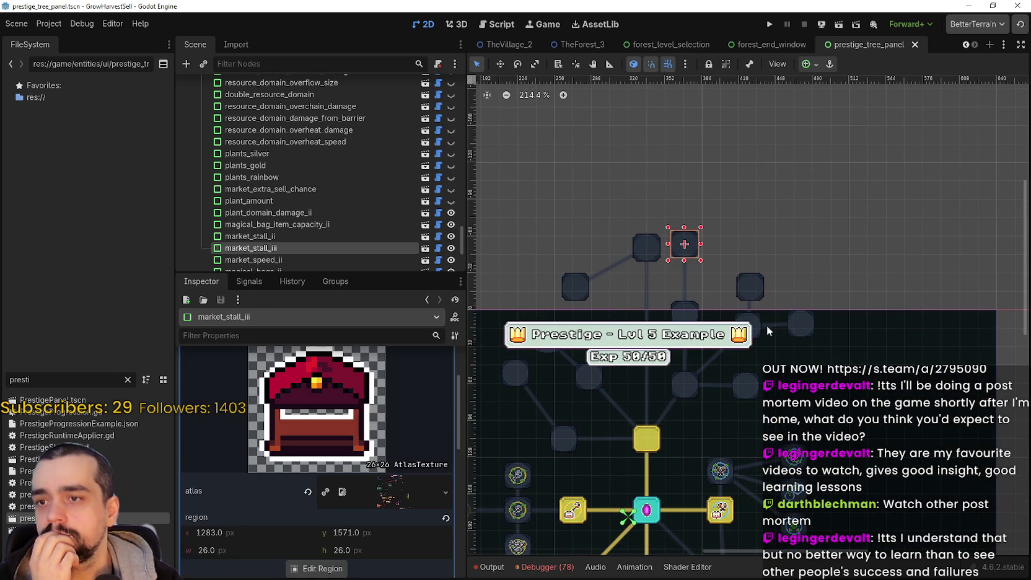
{"action": "scroll", "coordinate": [743, 314], "scroll_direction": "up", "scroll_amount": 3}
{"action": "scroll", "coordinate": [719, 277], "scroll_direction": "up", "scroll_amount": 2}
{"action": "left_click", "coordinate": [764, 293]}
{"action": "left_click", "coordinate": [660, 313]}
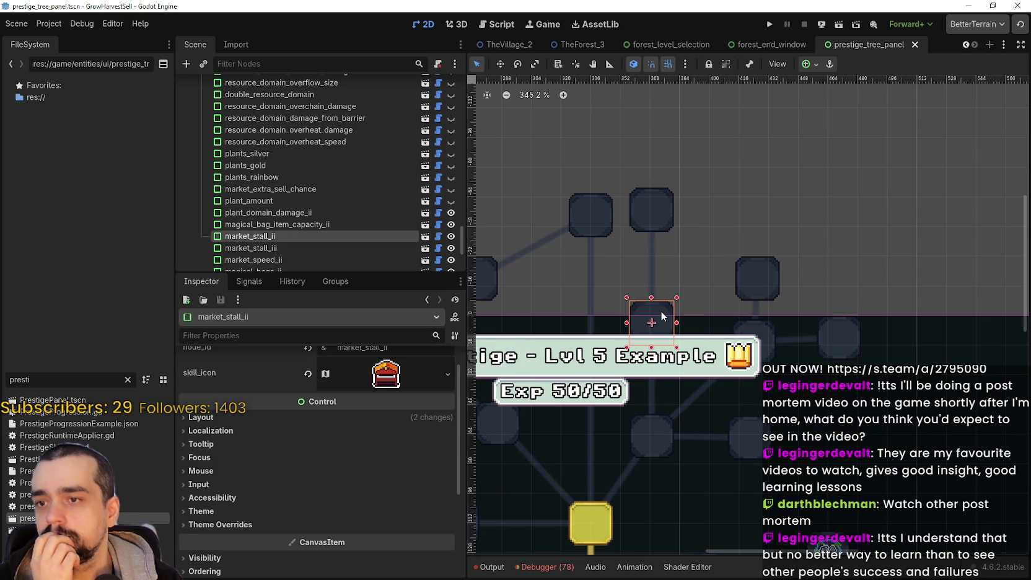
{"action": "scroll", "coordinate": [673, 290], "scroll_direction": "down", "scroll_amount": 3}
{"action": "left_click", "coordinate": [660, 227]}
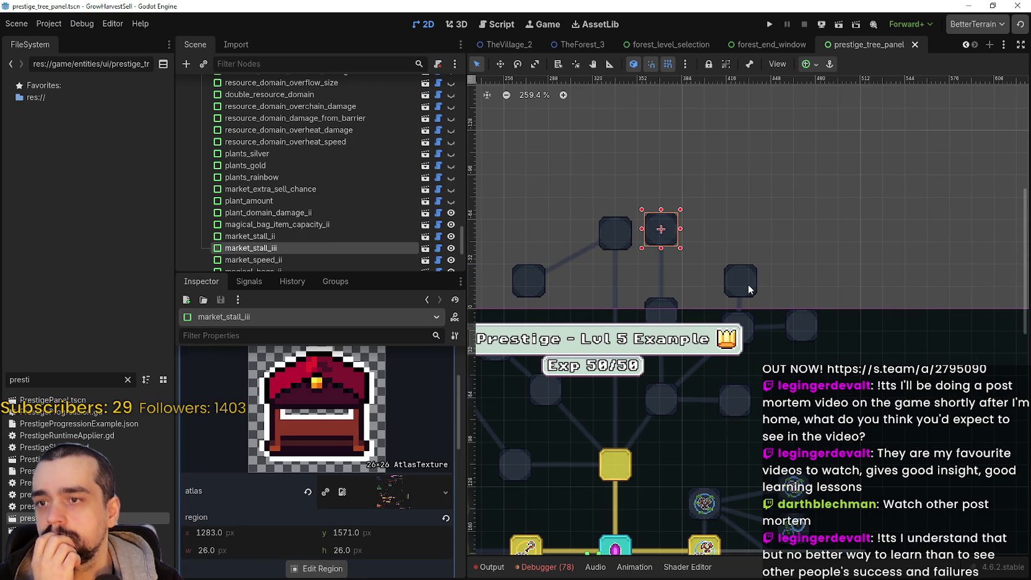
{"action": "left_click", "coordinate": [747, 285]}
{"action": "left_click", "coordinate": [801, 331]}
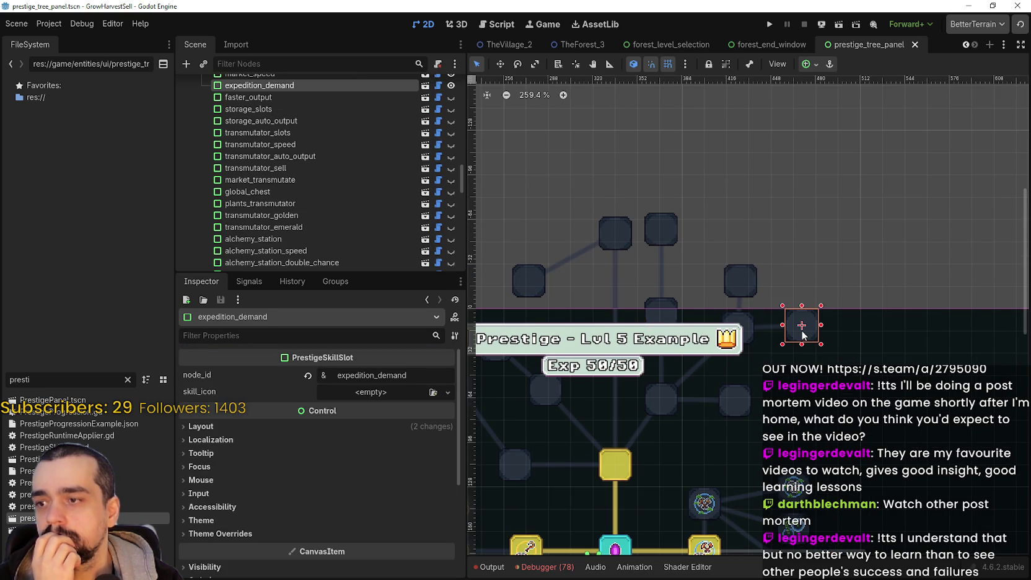
{"action": "left_click", "coordinate": [627, 235]}
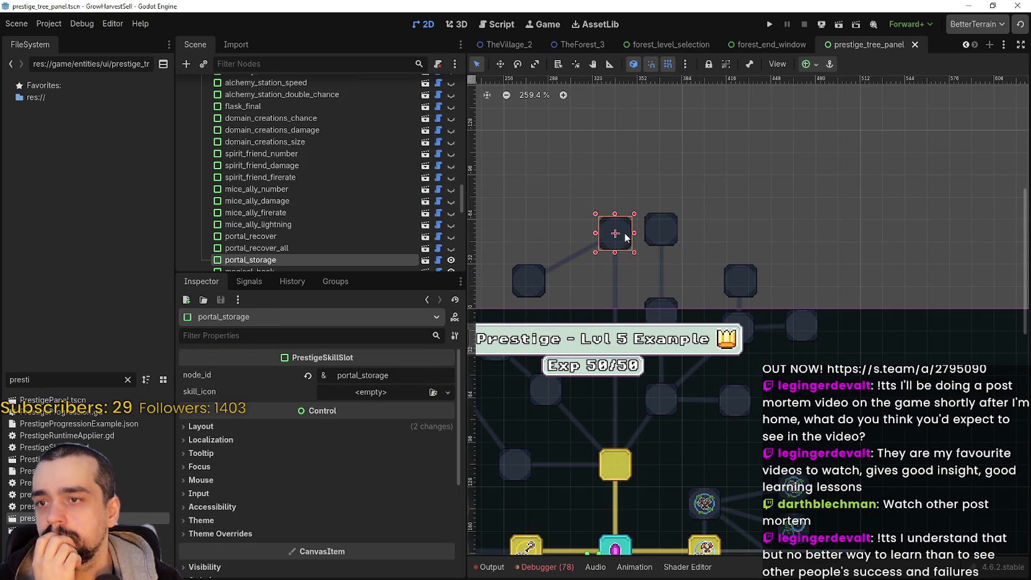
{"action": "left_click_drag", "start_coordinate": [661, 275], "coordinate": [686, 276]}
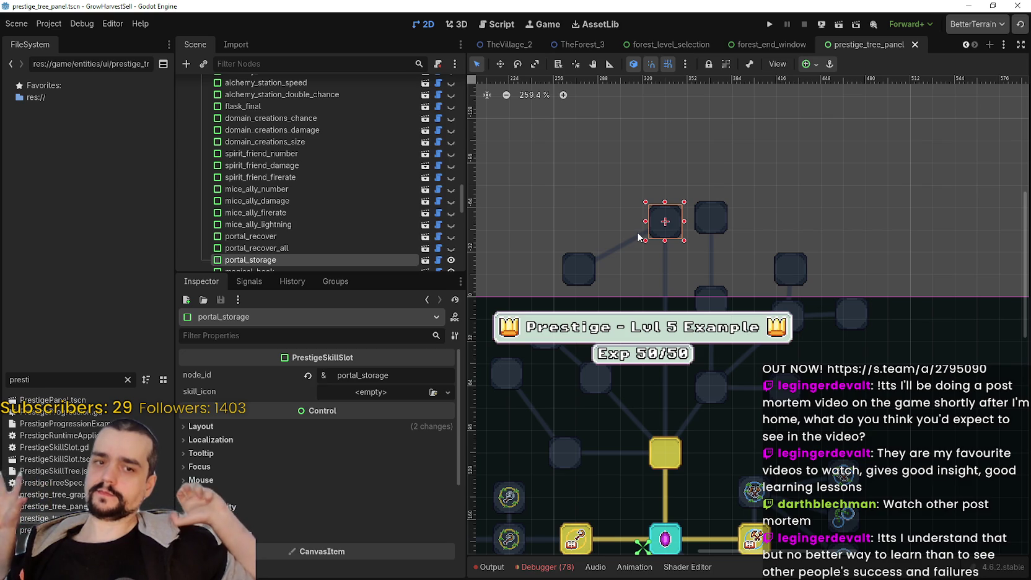
{"action": "scroll", "coordinate": [617, 243], "scroll_direction": "down", "scroll_amount": 1}
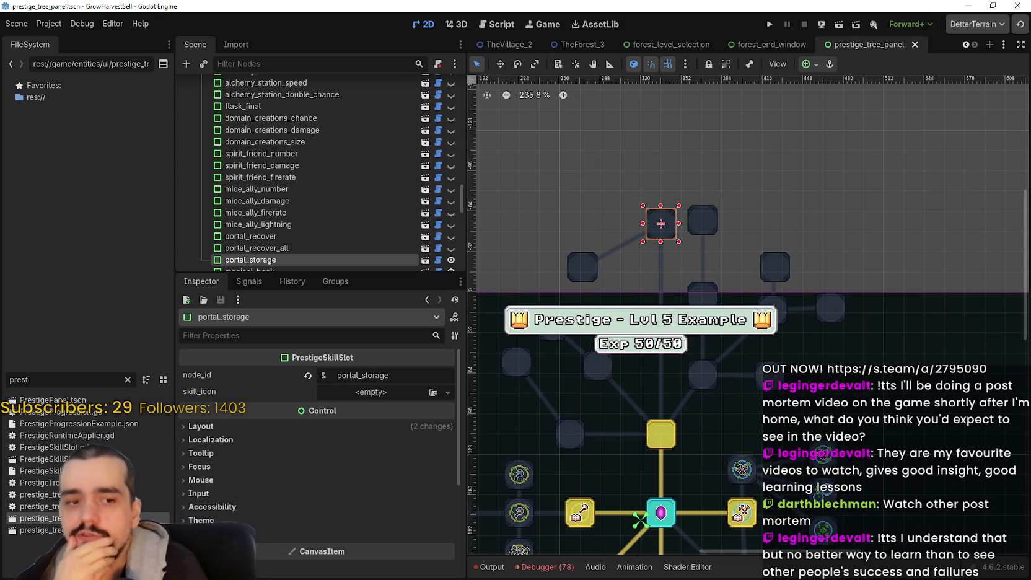
- Look over the sprite atlas in Aseprite, then return to the Godot skill tree
{"action": "key", "text": "alt+Tab"}
{"action": "scroll", "coordinate": [593, 203], "scroll_direction": "down", "scroll_amount": 3}
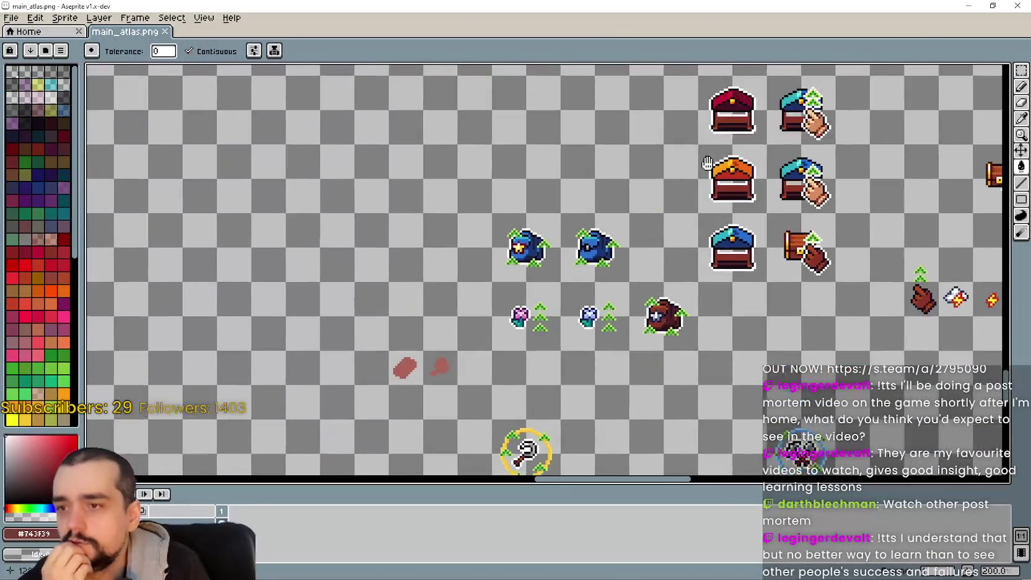
{"action": "scroll", "coordinate": [593, 204], "scroll_direction": "down", "scroll_amount": 2}
{"action": "scroll", "coordinate": [601, 260], "scroll_direction": "up", "scroll_amount": 4}
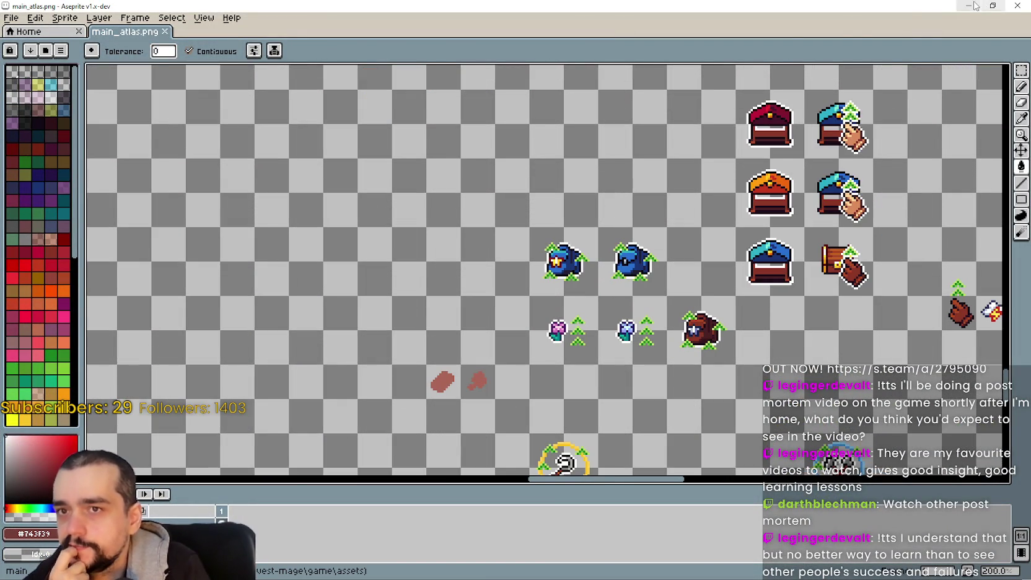
{"action": "key", "text": "alt+Tab"}
{"action": "scroll", "coordinate": [576, 397], "scroll_direction": "up", "scroll_amount": 4}
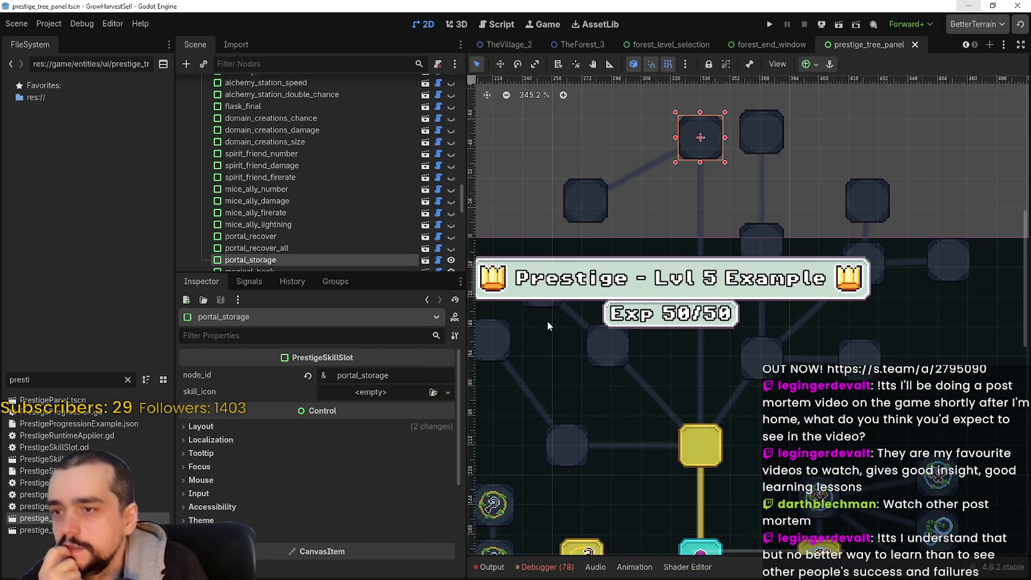
{"action": "scroll", "coordinate": [514, 327], "scroll_direction": "down", "scroll_amount": 2}
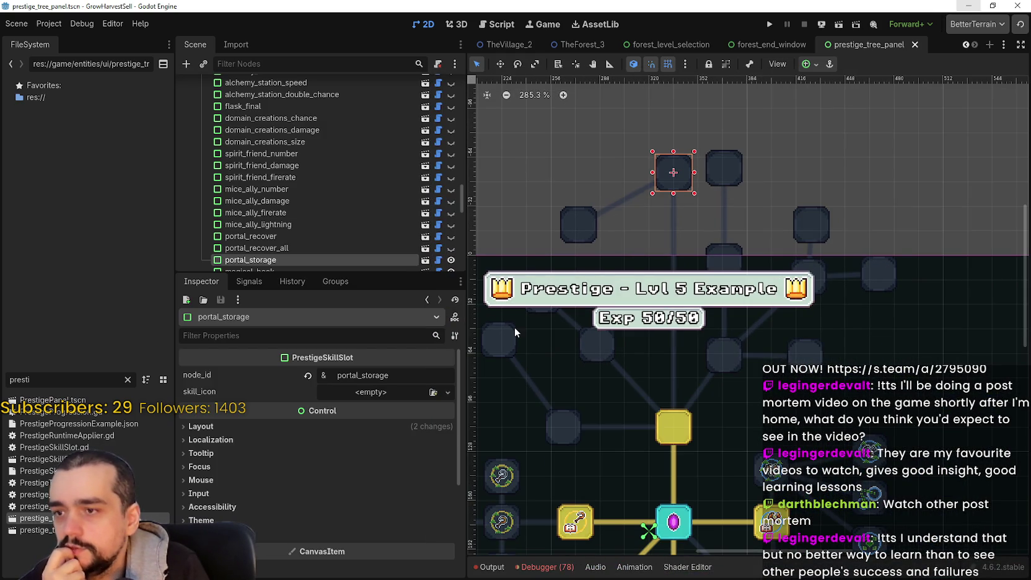
- Paste the copied AtlasTexture into magical_bags_iii's skill_icon and open its region editor
{"action": "left_click", "coordinate": [585, 353]}
{"action": "scroll", "coordinate": [310, 247], "scroll_direction": "down", "scroll_amount": 3}
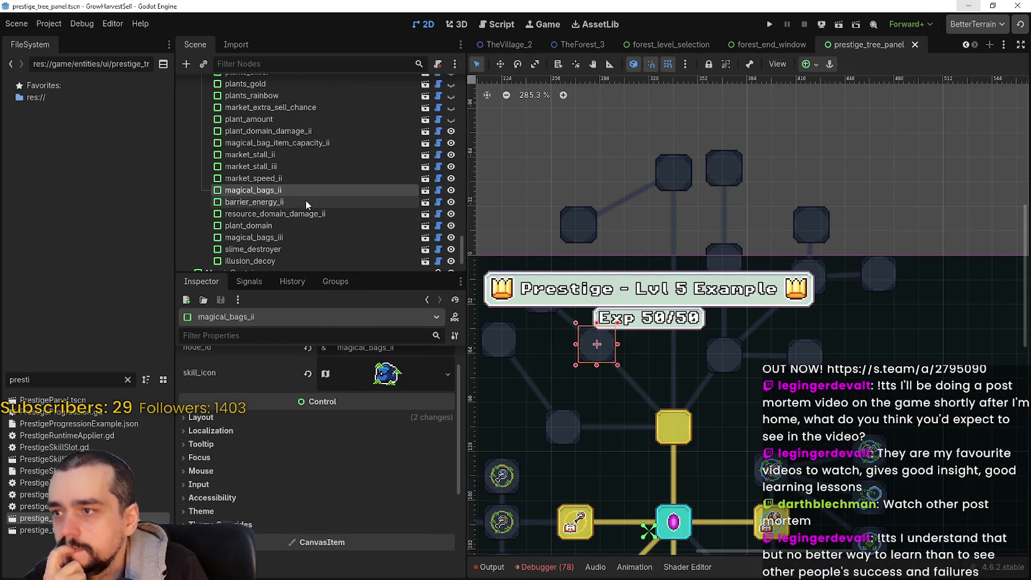
{"action": "left_click", "coordinate": [290, 237]}
{"action": "left_click", "coordinate": [448, 401]}
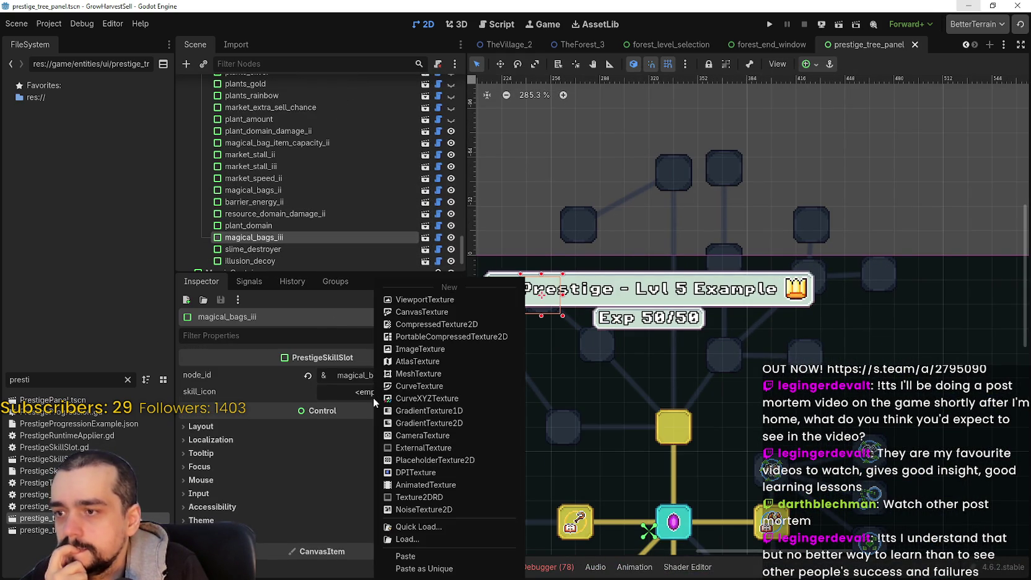
{"action": "left_click", "coordinate": [418, 556]}
{"action": "left_click", "coordinate": [395, 401]}
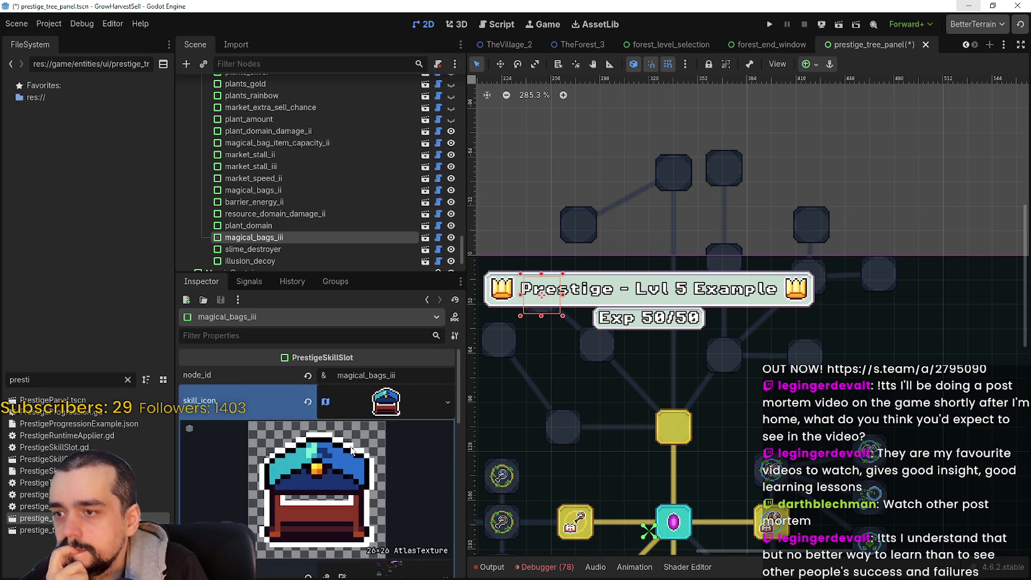
{"action": "scroll", "coordinate": [337, 496], "scroll_direction": "down", "scroll_amount": 5}
{"action": "left_click", "coordinate": [334, 521]}
- Box the starred blue backpack as a 32×32 grid-snapped region
{"action": "scroll", "coordinate": [435, 290], "scroll_direction": "down", "scroll_amount": 5}
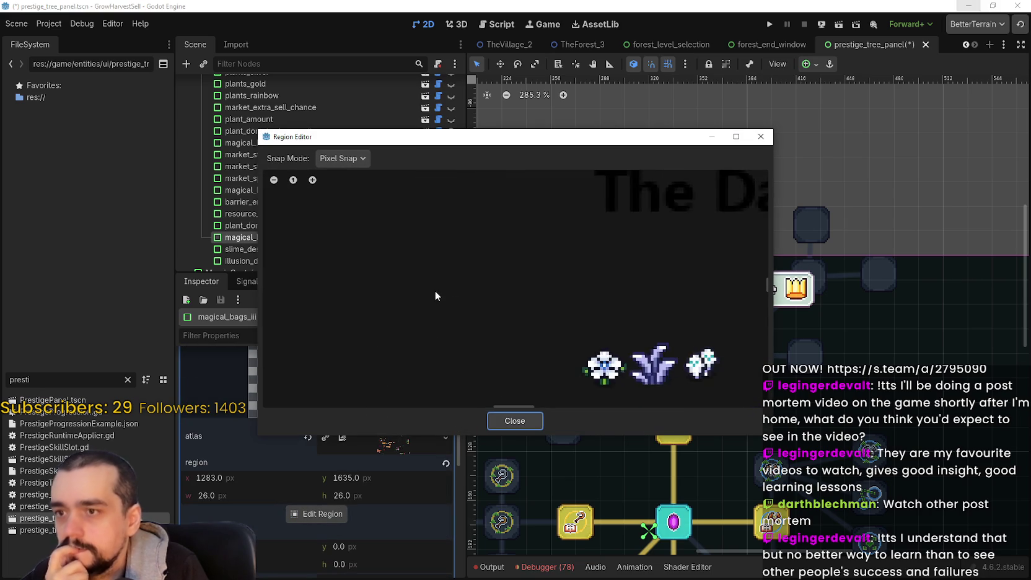
{"action": "scroll", "coordinate": [440, 269], "scroll_direction": "down", "scroll_amount": 4}
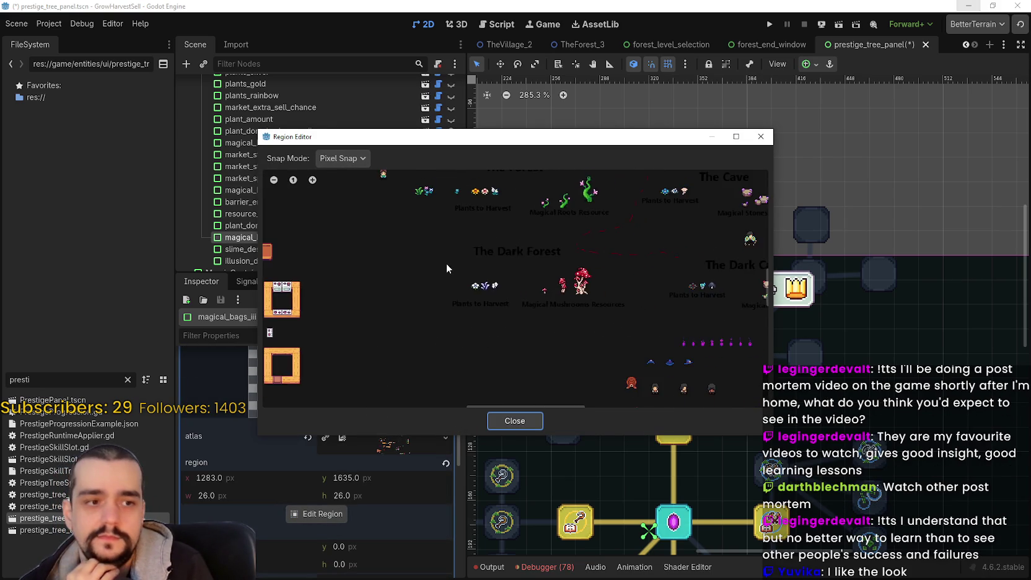
{"action": "scroll", "coordinate": [444, 267], "scroll_direction": "down", "scroll_amount": 3}
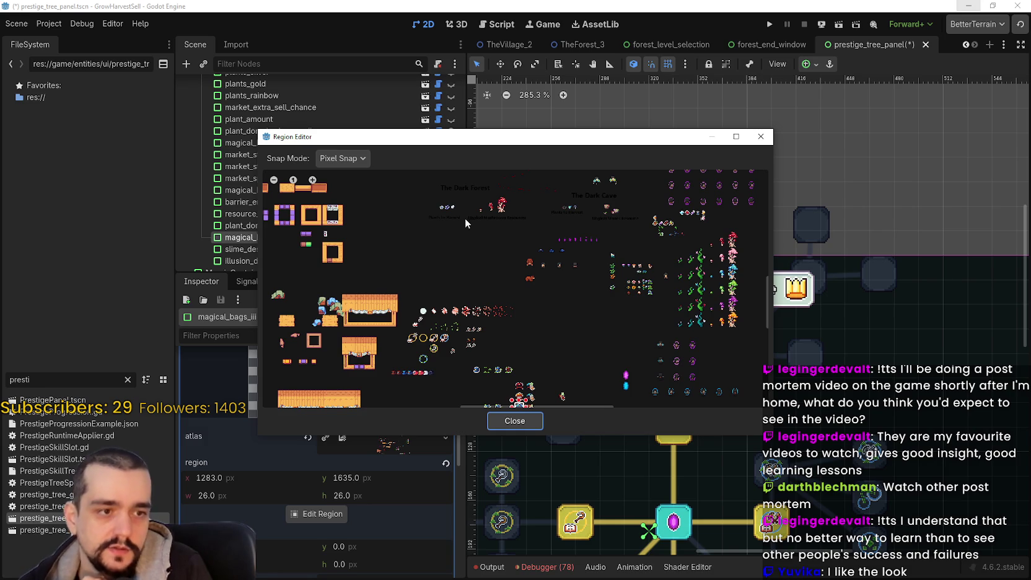
{"action": "scroll", "coordinate": [481, 277], "scroll_direction": "down", "scroll_amount": 5}
{"action": "scroll", "coordinate": [520, 332], "scroll_direction": "up", "scroll_amount": 8}
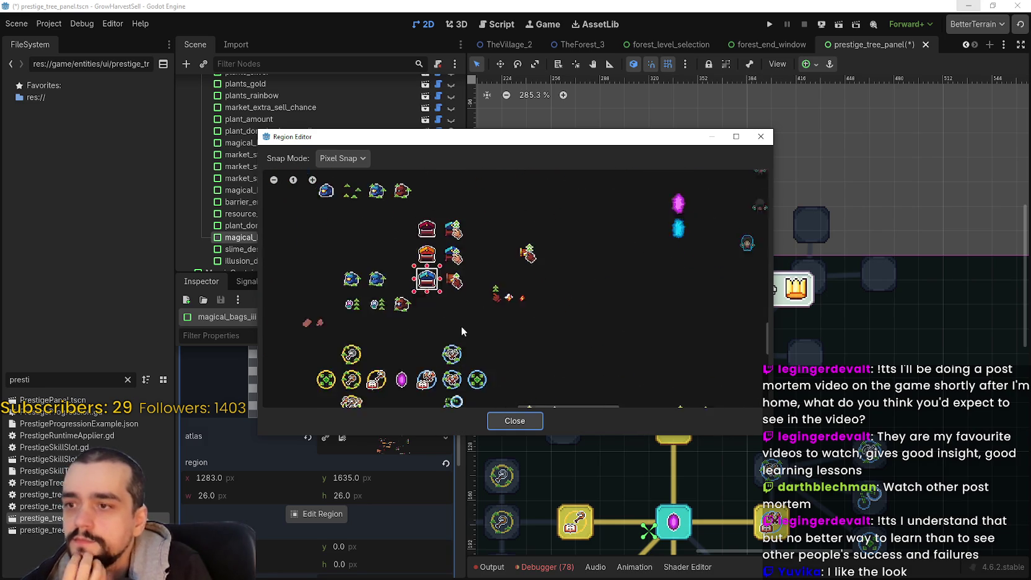
{"action": "scroll", "coordinate": [424, 245], "scroll_direction": "down", "scroll_amount": 5}
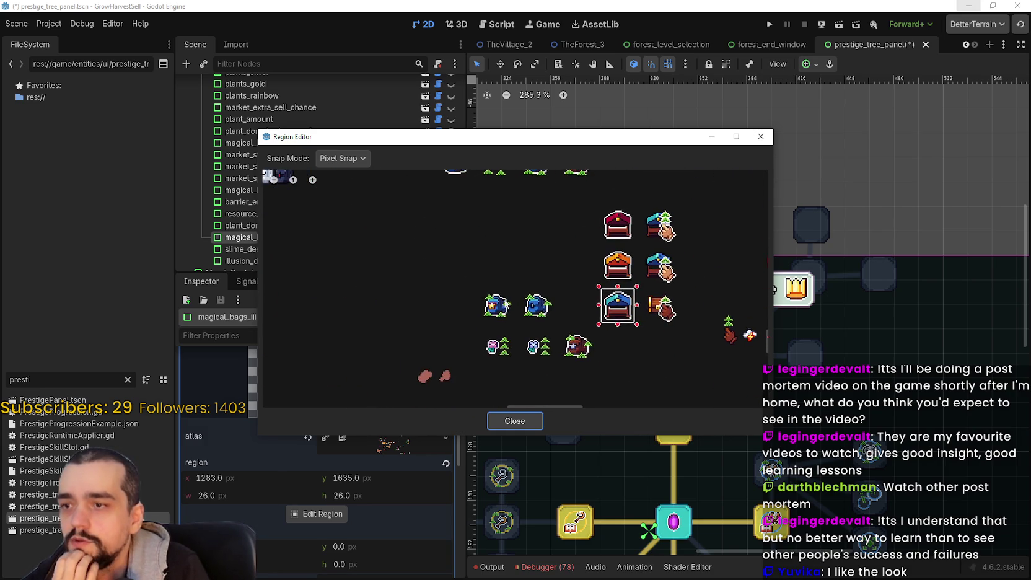
{"action": "scroll", "coordinate": [473, 242], "scroll_direction": "down", "scroll_amount": 2}
{"action": "scroll", "coordinate": [471, 234], "scroll_direction": "up", "scroll_amount": 5}
{"action": "scroll", "coordinate": [444, 291], "scroll_direction": "up", "scroll_amount": 1}
{"action": "left_click_drag", "start_coordinate": [448, 253], "coordinate": [536, 342]}
{"action": "left_click", "coordinate": [342, 159]}
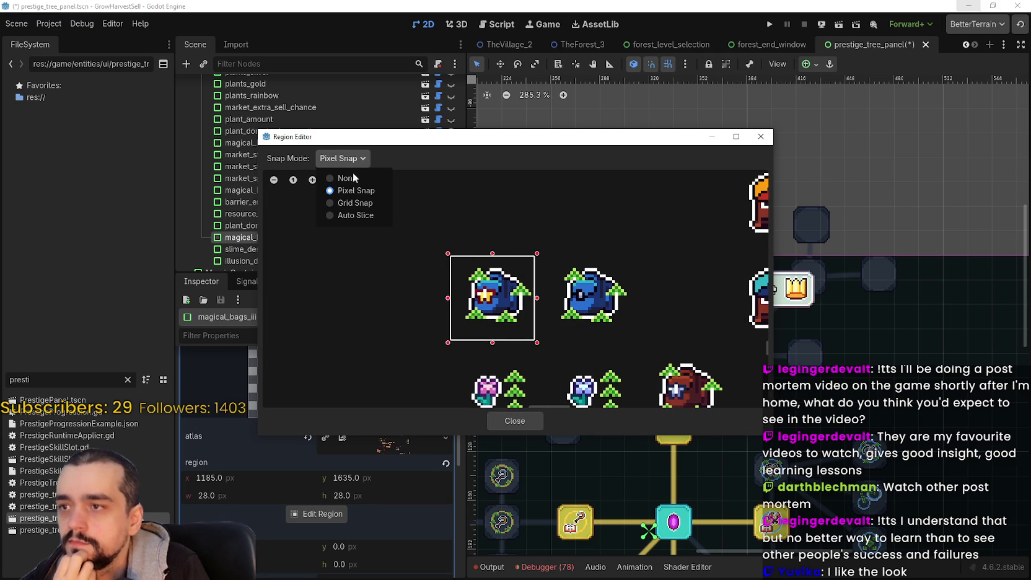
{"action": "left_click", "coordinate": [362, 204]}
{"action": "left_click_drag", "start_coordinate": [518, 245], "coordinate": [530, 227]}
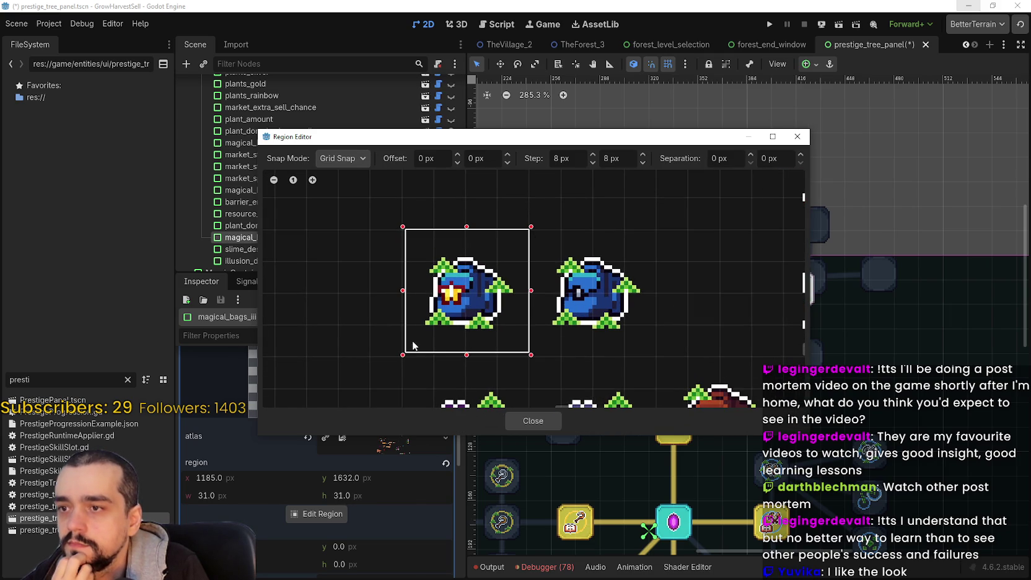
{"action": "left_click_drag", "start_coordinate": [395, 357], "coordinate": [398, 360]}
- Return to pixel snapping, trim the region to 26×26 at 1187, 1635, and save
{"action": "scroll", "coordinate": [446, 277], "scroll_direction": "up", "scroll_amount": 1}
{"action": "left_click", "coordinate": [342, 159]}
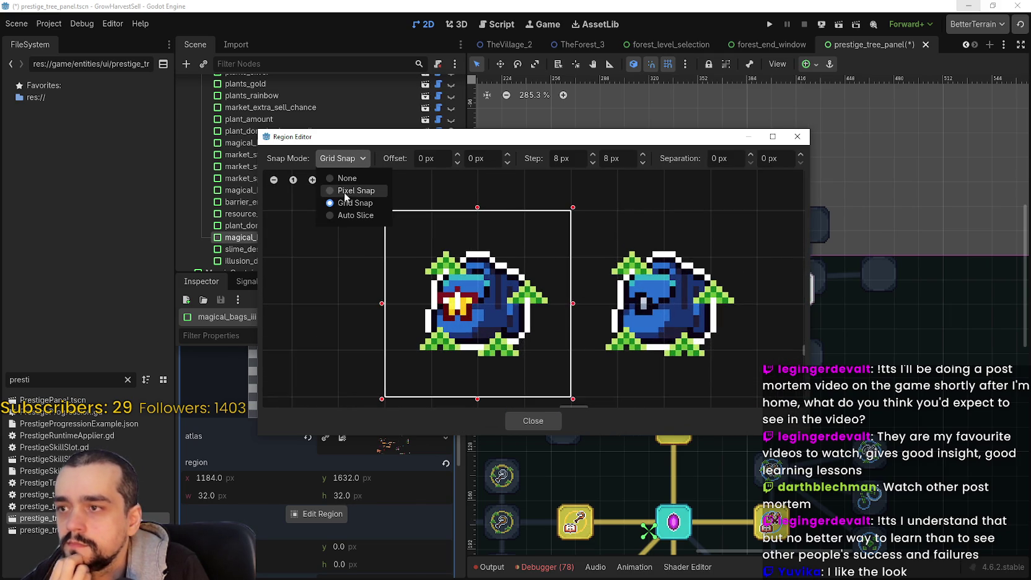
{"action": "left_click", "coordinate": [348, 193]}
{"action": "scroll", "coordinate": [524, 231], "scroll_direction": "up", "scroll_amount": 2}
{"action": "scroll", "coordinate": [524, 231], "scroll_direction": "down", "scroll_amount": 4}
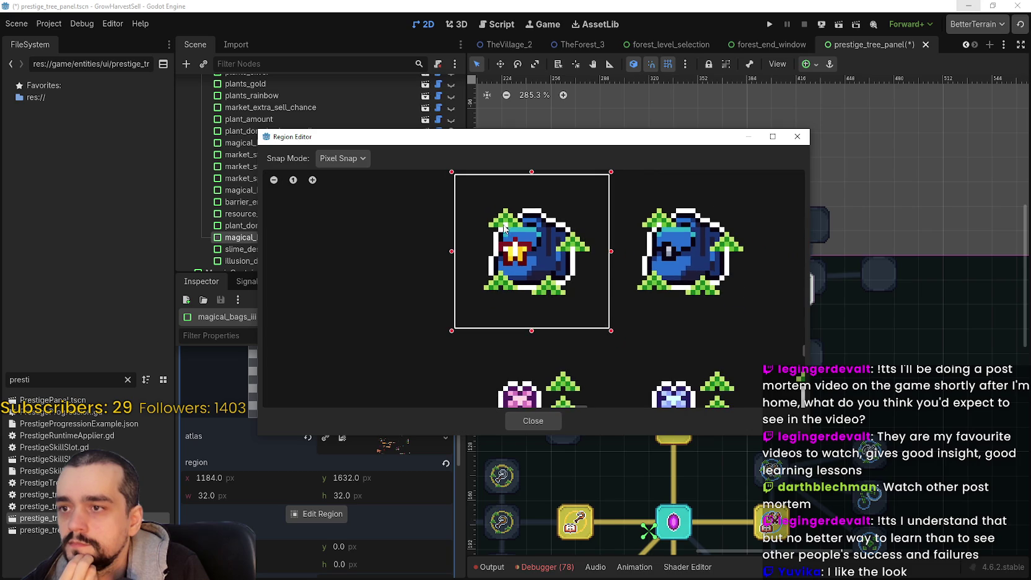
{"action": "left_click_drag", "start_coordinate": [454, 130], "coordinate": [580, 84]}
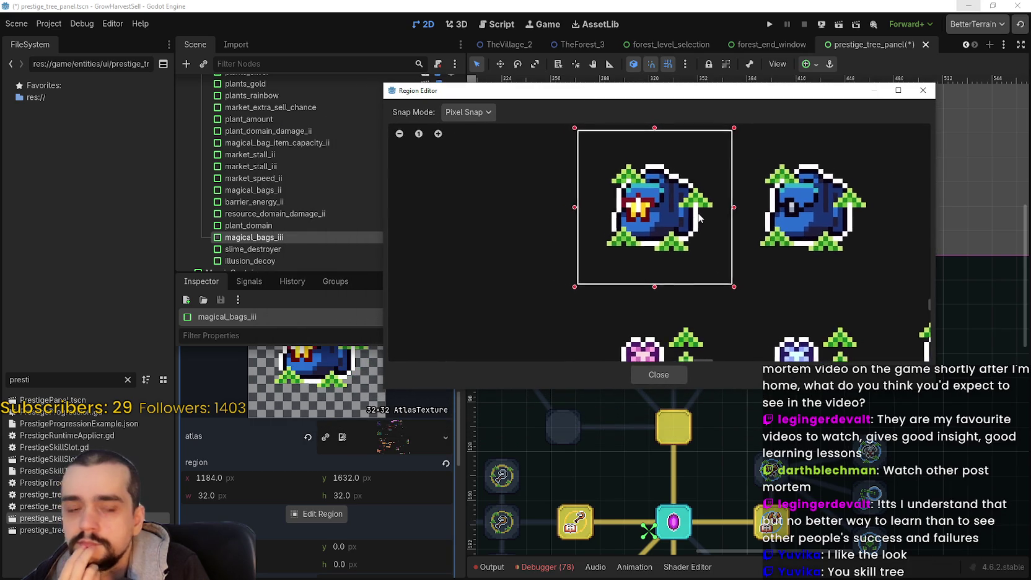
{"action": "scroll", "coordinate": [628, 163], "scroll_direction": "up", "scroll_amount": 1}
{"action": "left_click_drag", "start_coordinate": [633, 155], "coordinate": [632, 173]}
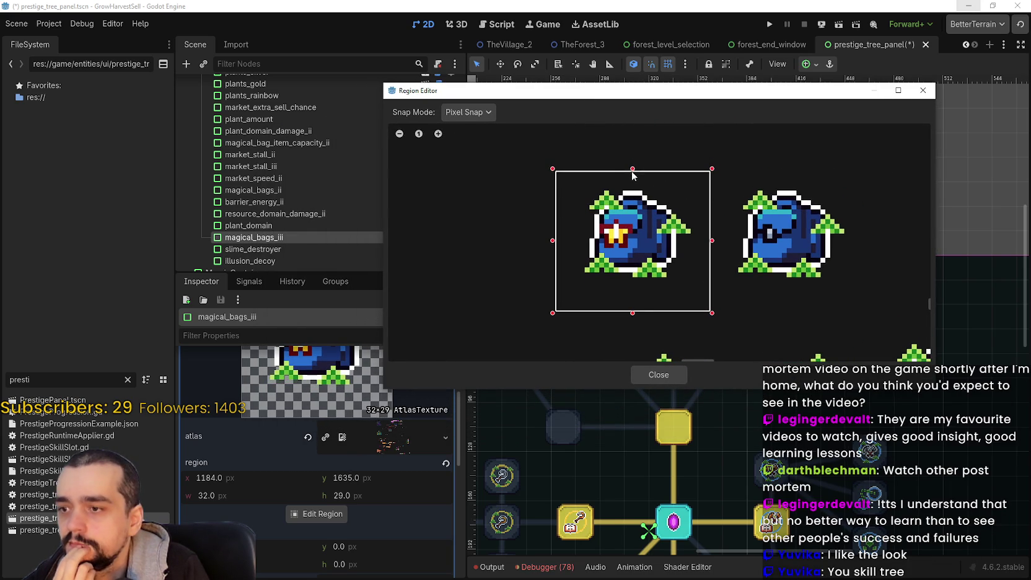
{"action": "left_click_drag", "start_coordinate": [633, 312], "coordinate": [631, 304]}
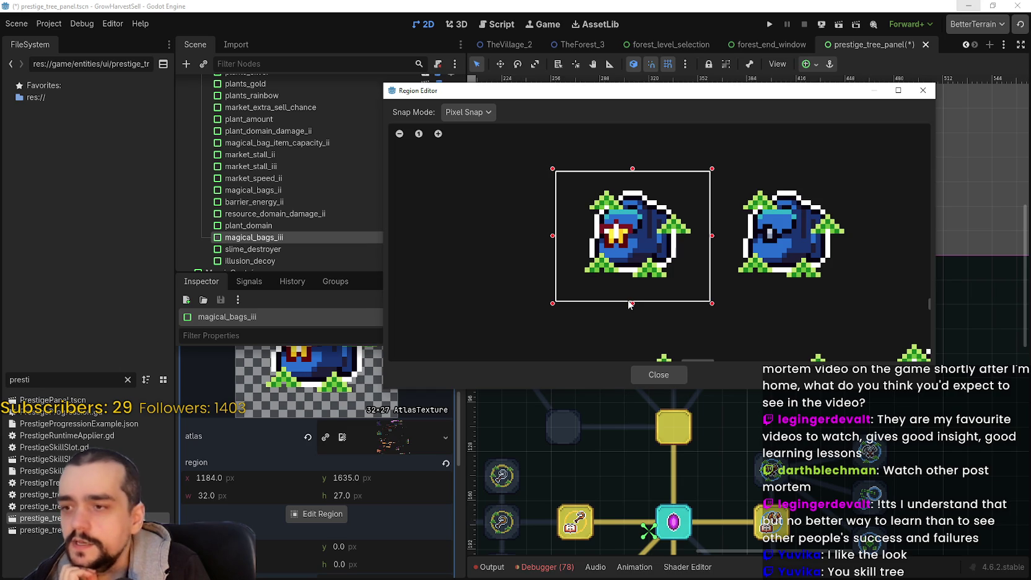
{"action": "left_click_drag", "start_coordinate": [627, 303], "coordinate": [625, 298]}
{"action": "left_click_drag", "start_coordinate": [554, 236], "coordinate": [571, 241]}
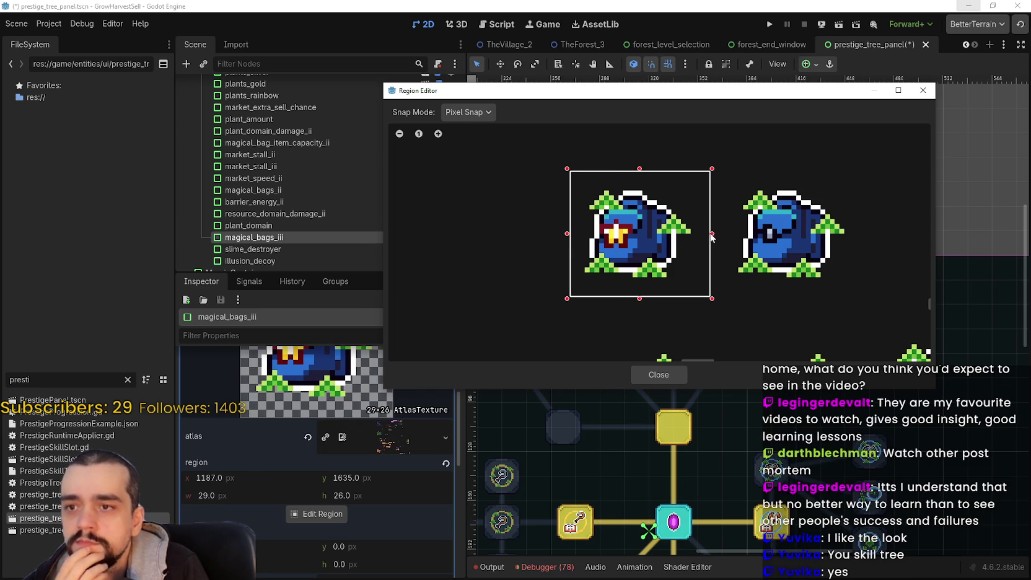
{"action": "left_click_drag", "start_coordinate": [711, 236], "coordinate": [696, 236]}
{"action": "left_click", "coordinate": [665, 374]}
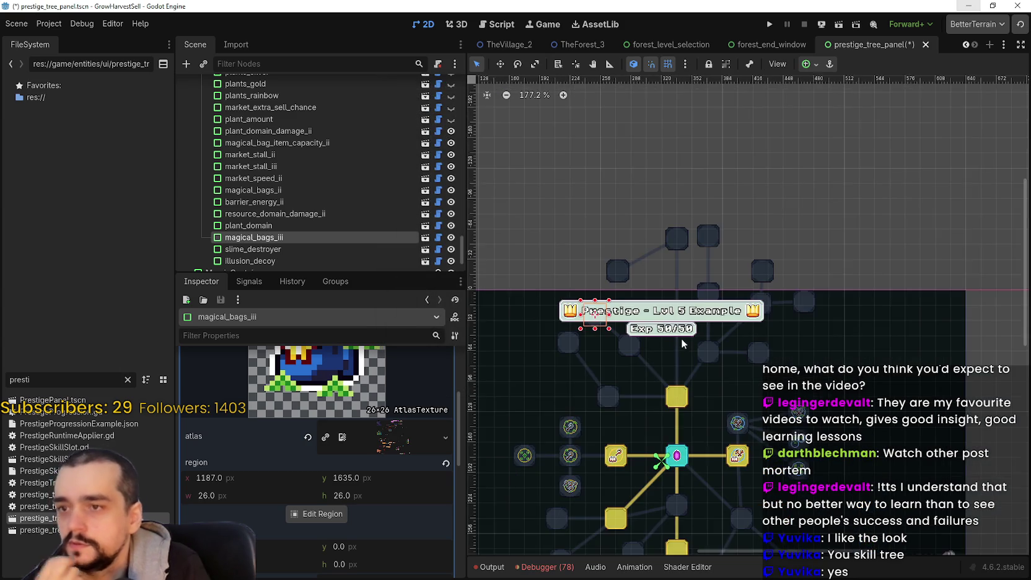
{"action": "key", "text": "ctrl+s"}
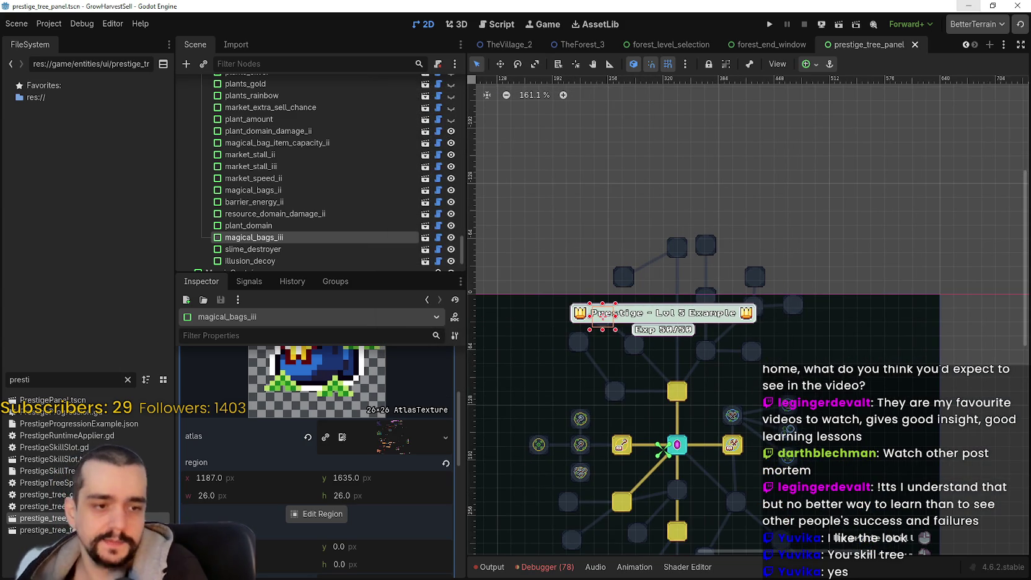
{"action": "key", "text": "alt+Tab"}
- Marquee-select the lone blue backpack sprite at the atlas's top left
{"action": "scroll", "coordinate": [582, 239], "scroll_direction": "down", "scroll_amount": 2}
{"action": "scroll", "coordinate": [581, 239], "scroll_direction": "up", "scroll_amount": 2}
{"action": "scroll", "coordinate": [198, 84], "scroll_direction": "up", "scroll_amount": 1}
{"action": "scroll", "coordinate": [481, 222], "scroll_direction": "down", "scroll_amount": 1}
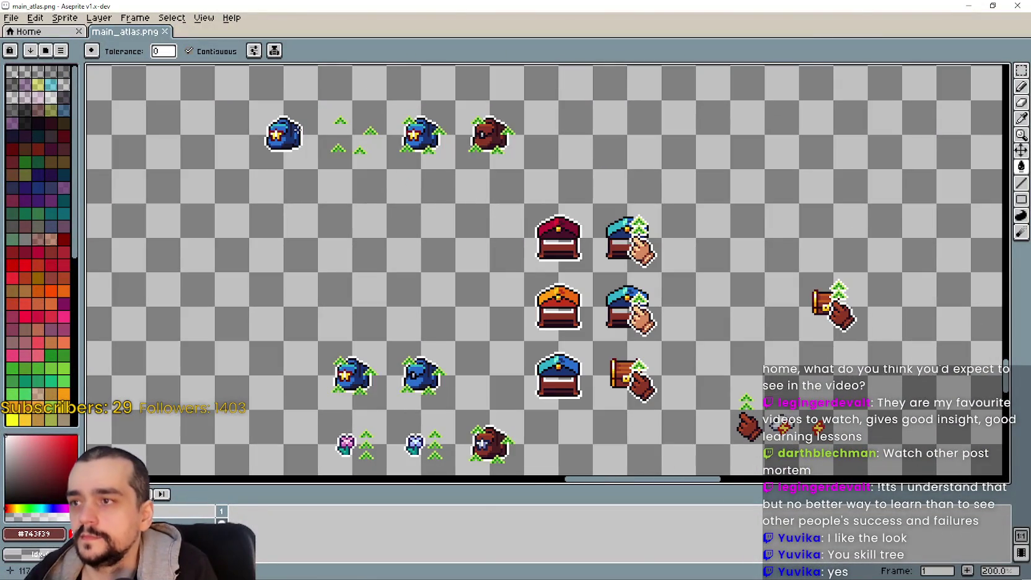
{"action": "left_click", "coordinate": [1021, 70]}
{"action": "left_click_drag", "start_coordinate": [297, 180], "coordinate": [340, 170]}
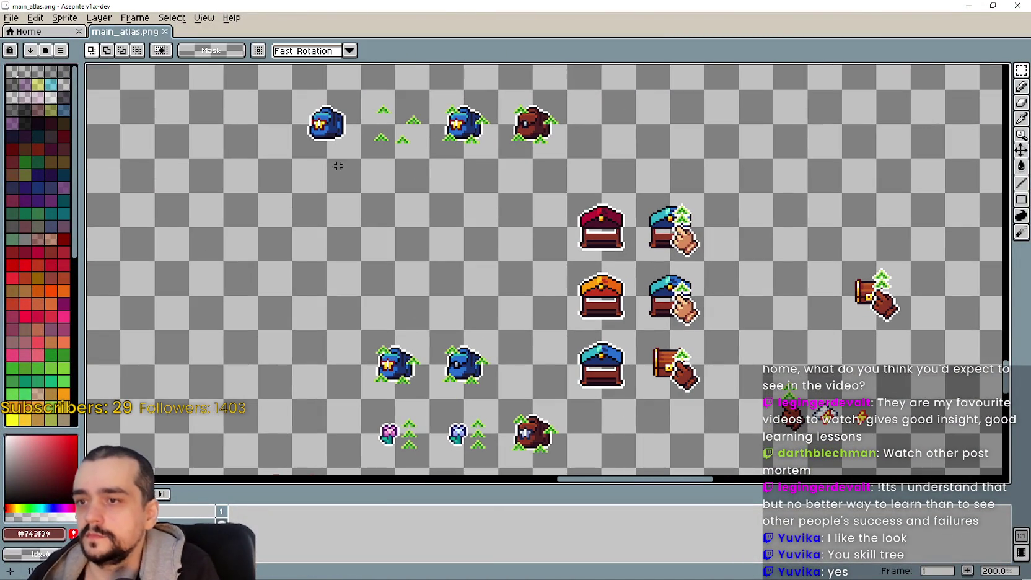
{"action": "left_click_drag", "start_coordinate": [312, 110], "coordinate": [344, 147]}
- Drop a copy of the blue backpack into the empty space below the other backpacks
{"action": "scroll", "coordinate": [467, 269], "scroll_direction": "down", "scroll_amount": 1}
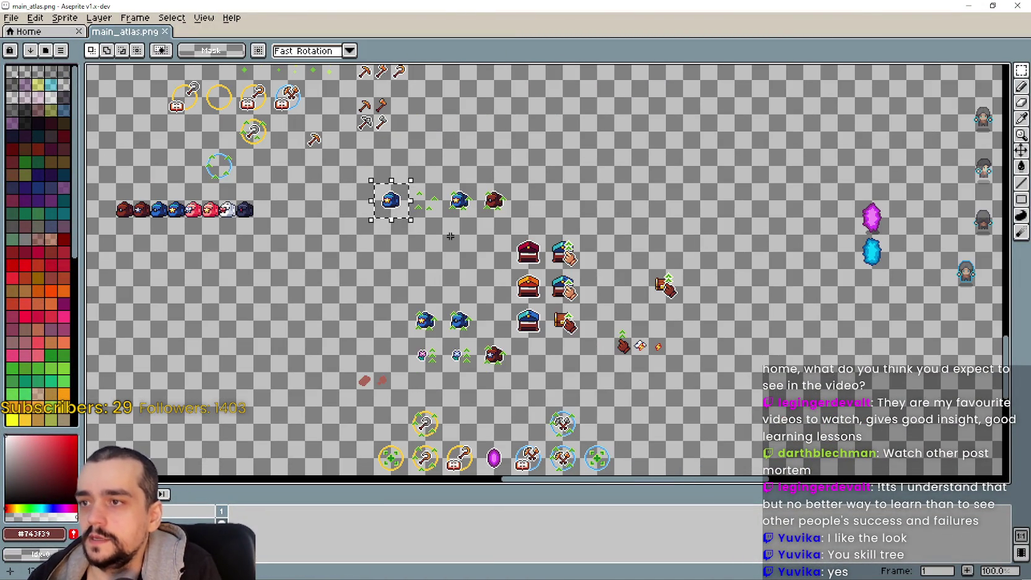
{"action": "scroll", "coordinate": [426, 222], "scroll_direction": "down", "scroll_amount": 1}
{"action": "scroll", "coordinate": [407, 108], "scroll_direction": "down", "scroll_amount": 1}
{"action": "scroll", "coordinate": [432, 177], "scroll_direction": "up", "scroll_amount": 3}
{"action": "scroll", "coordinate": [523, 312], "scroll_direction": "up", "scroll_amount": 1}
{"action": "scroll", "coordinate": [523, 312], "scroll_direction": "up", "scroll_amount": 10}
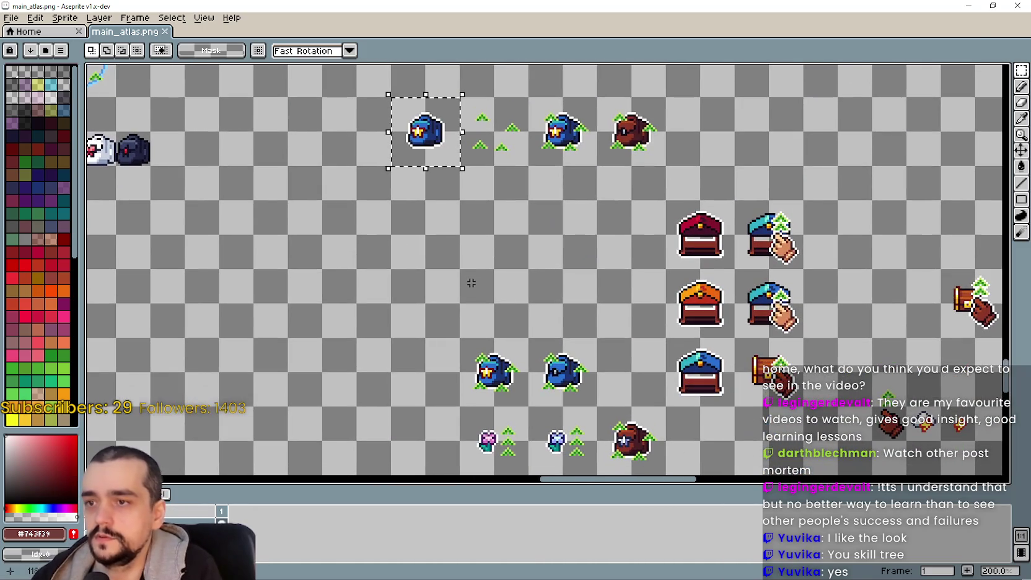
{"action": "scroll", "coordinate": [471, 282], "scroll_direction": "down", "scroll_amount": 1}
{"action": "left_click_drag", "start_coordinate": [421, 145], "coordinate": [556, 318]}
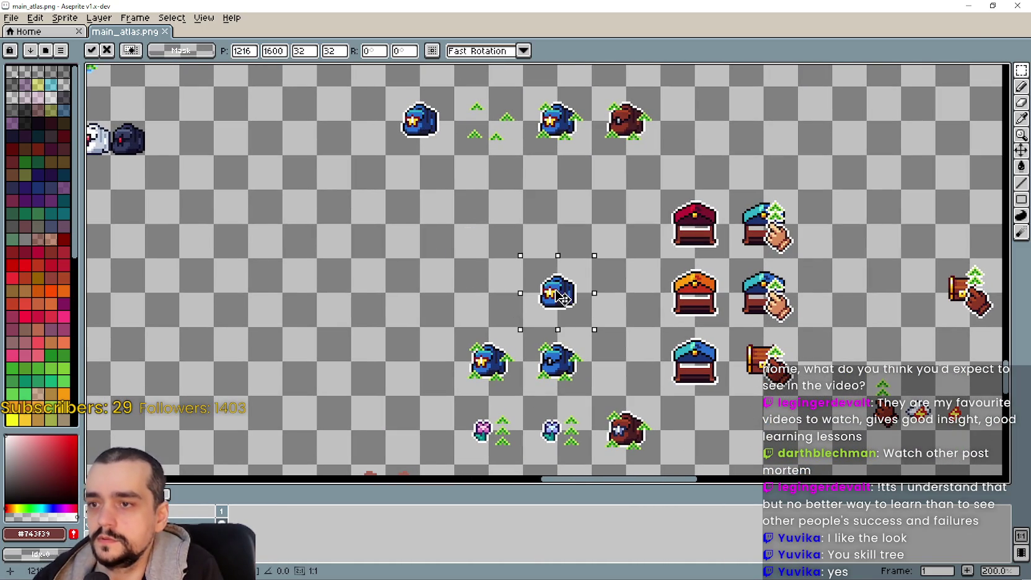
{"action": "scroll", "coordinate": [554, 331], "scroll_direction": "up", "scroll_amount": 1}
{"action": "scroll", "coordinate": [542, 269], "scroll_direction": "down", "scroll_amount": 1}
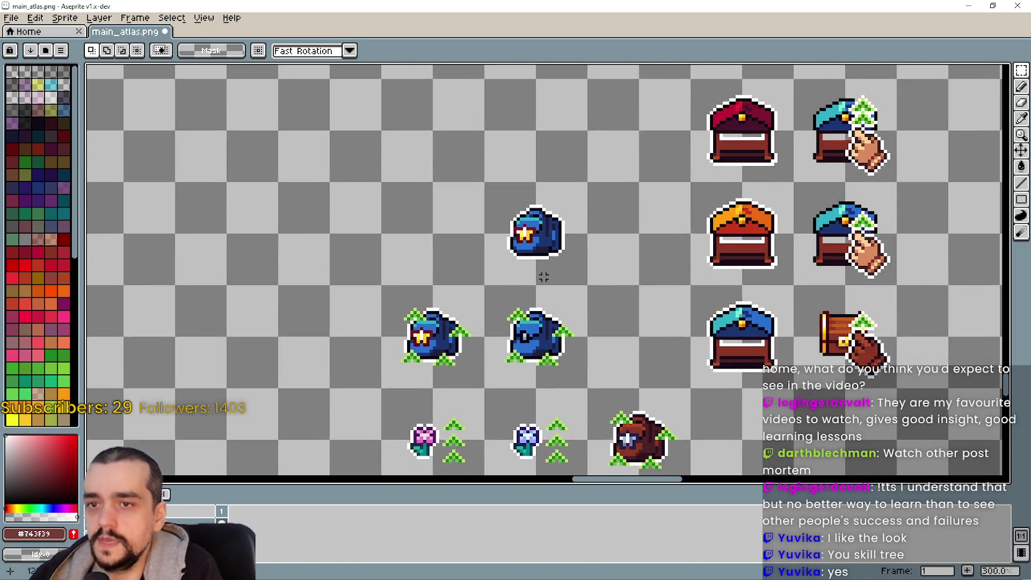
{"action": "scroll", "coordinate": [571, 240], "scroll_direction": "down", "scroll_amount": 1}
{"action": "scroll", "coordinate": [542, 244], "scroll_direction": "down", "scroll_amount": 1}
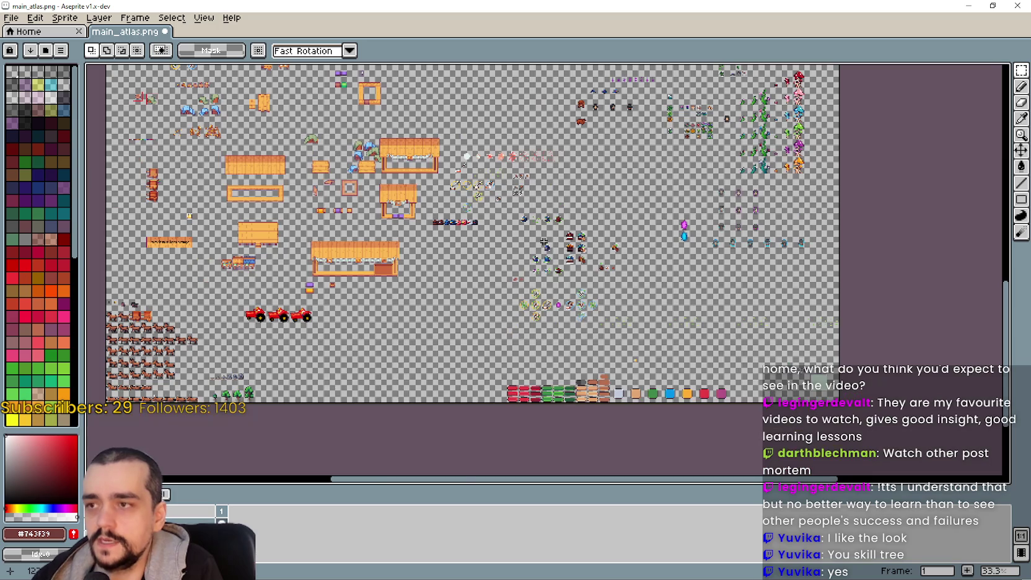
{"action": "scroll", "coordinate": [531, 242], "scroll_direction": "up", "scroll_amount": 1}
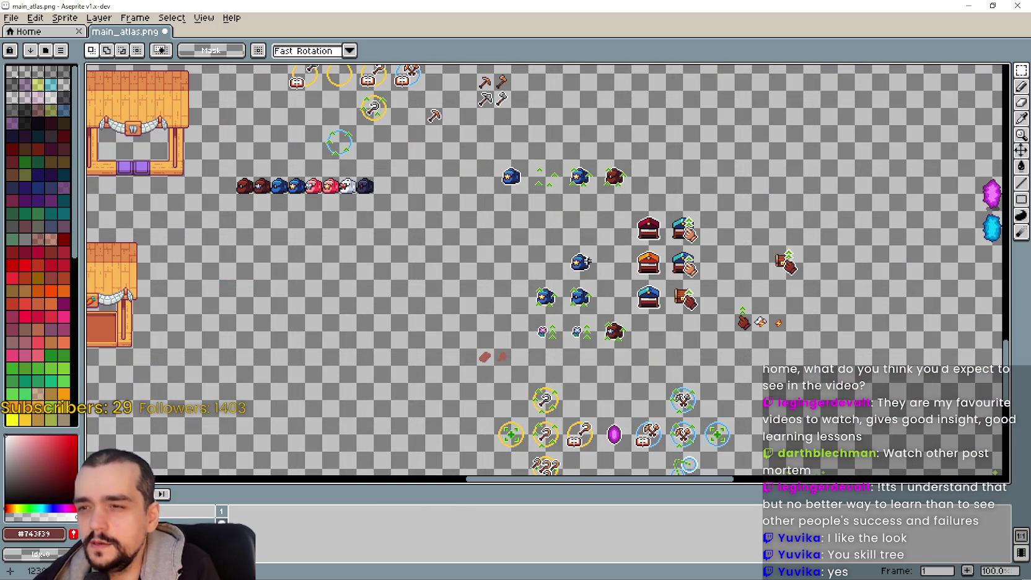
{"action": "scroll", "coordinate": [589, 261], "scroll_direction": "up", "scroll_amount": 1}
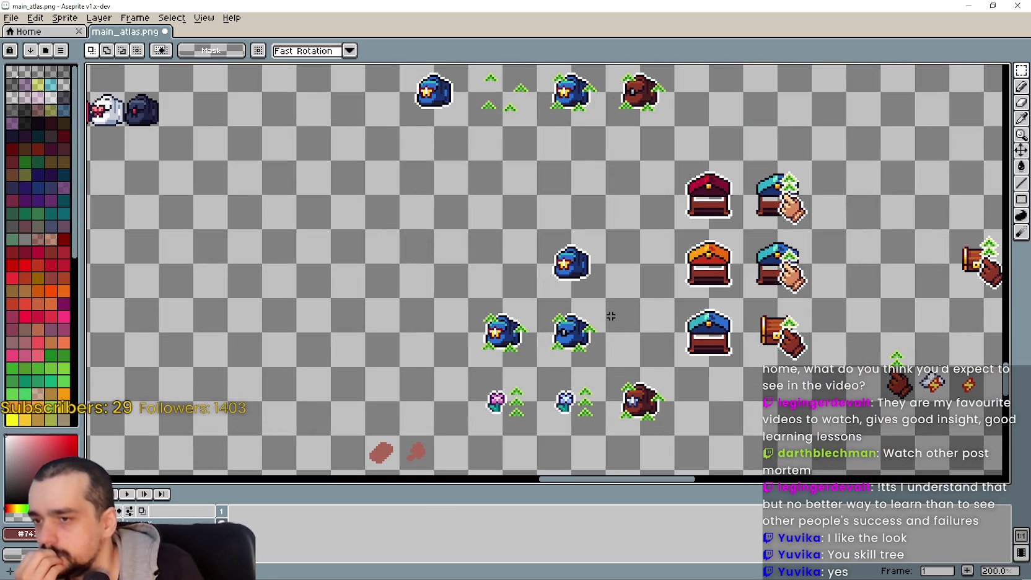
{"action": "scroll", "coordinate": [612, 278], "scroll_direction": "up", "scroll_amount": 1}
{"action": "scroll", "coordinate": [600, 285], "scroll_direction": "down", "scroll_amount": 1}
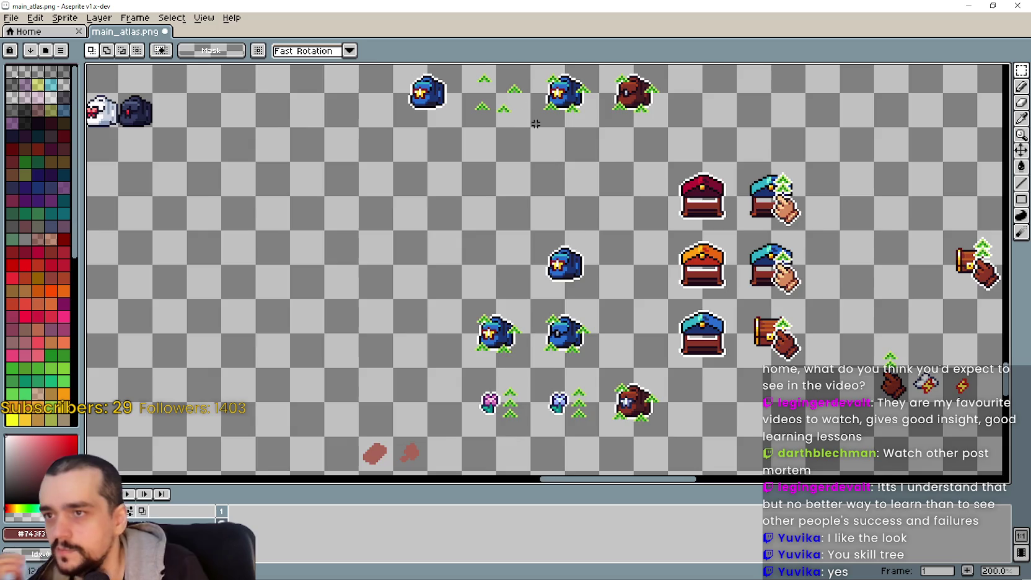
{"action": "scroll", "coordinate": [556, 156], "scroll_direction": "up", "scroll_amount": 1}
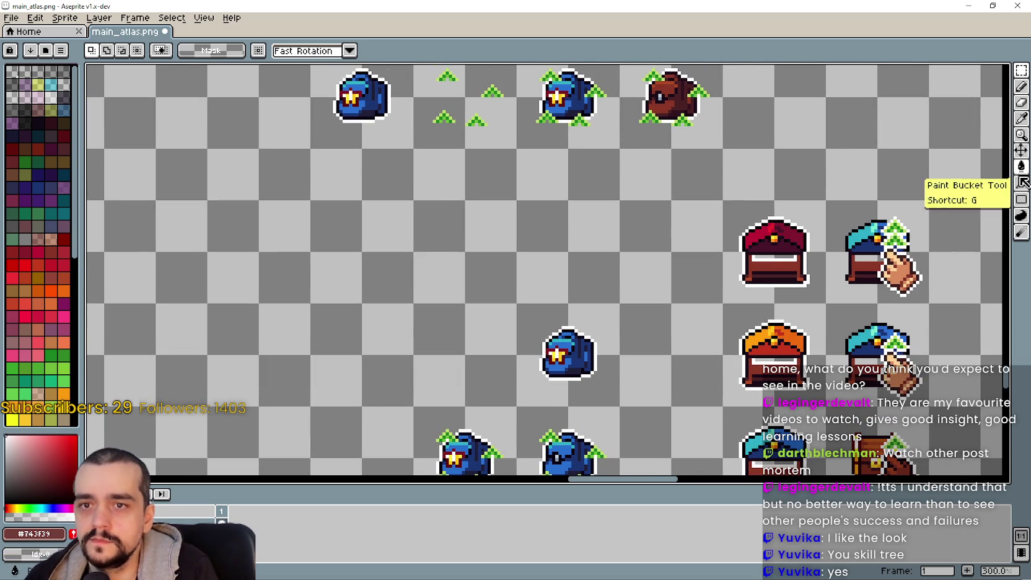
{"action": "left_click", "coordinate": [1021, 118]}
{"action": "scroll", "coordinate": [464, 92], "scroll_direction": "up", "scroll_amount": 1}
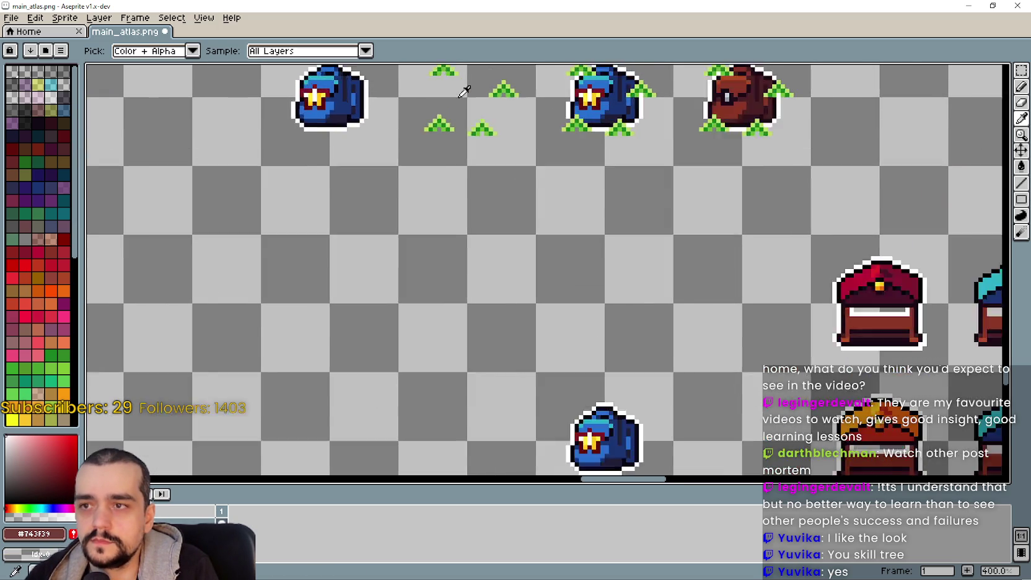
{"action": "scroll", "coordinate": [563, 112], "scroll_direction": "up", "scroll_amount": 4}
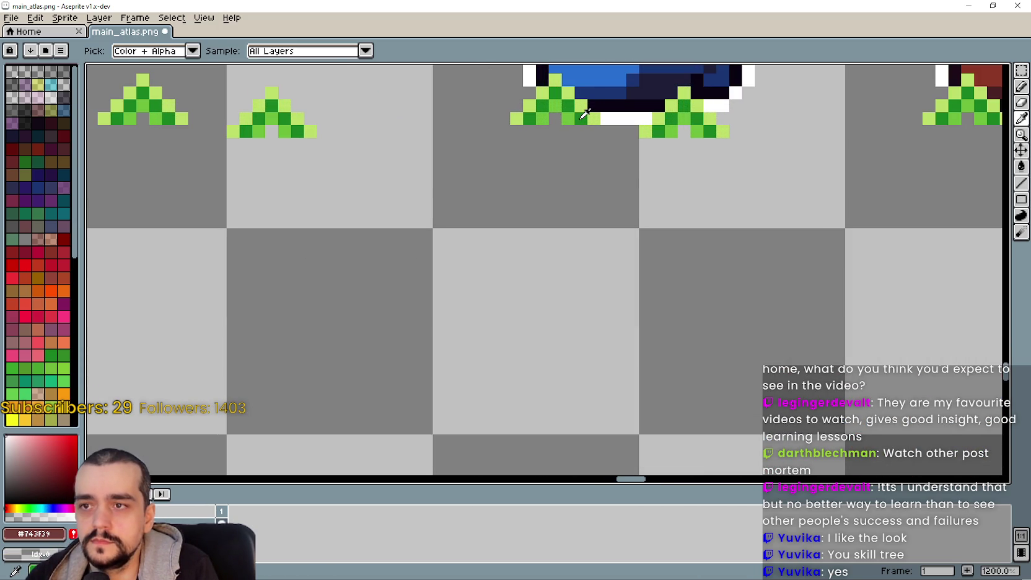
- Sample the arrows' green and draw an ellipse-tool circle outline above the copied backpack
{"action": "left_click", "coordinate": [585, 114]}
{"action": "scroll", "coordinate": [584, 114], "scroll_direction": "down", "scroll_amount": 4}
{"action": "left_click_drag", "start_coordinate": [577, 301], "coordinate": [536, 204]}
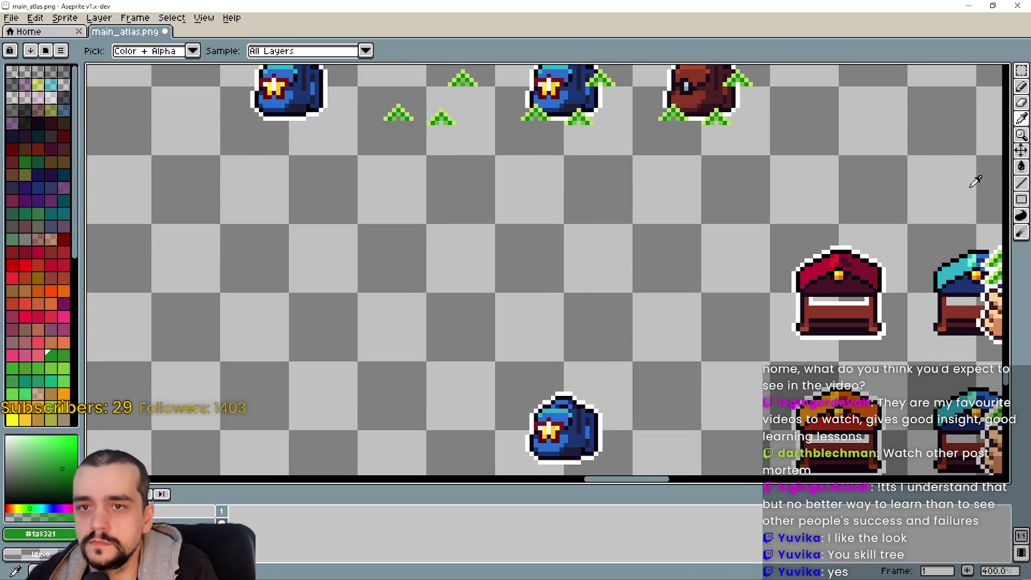
{"action": "left_click", "coordinate": [1021, 199]}
{"action": "left_click", "coordinate": [957, 199]}
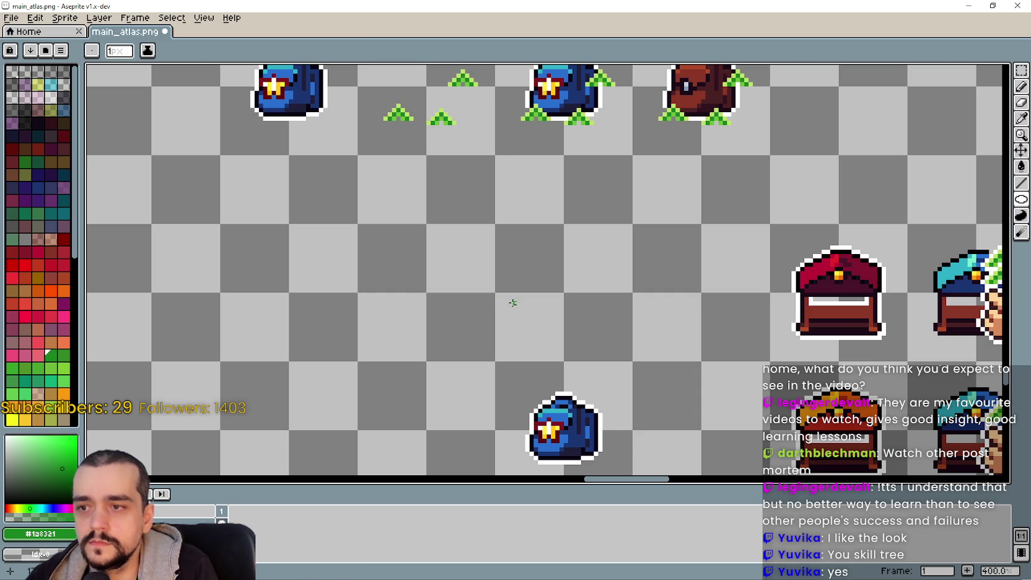
{"action": "scroll", "coordinate": [497, 295], "scroll_direction": "up", "scroll_amount": 2}
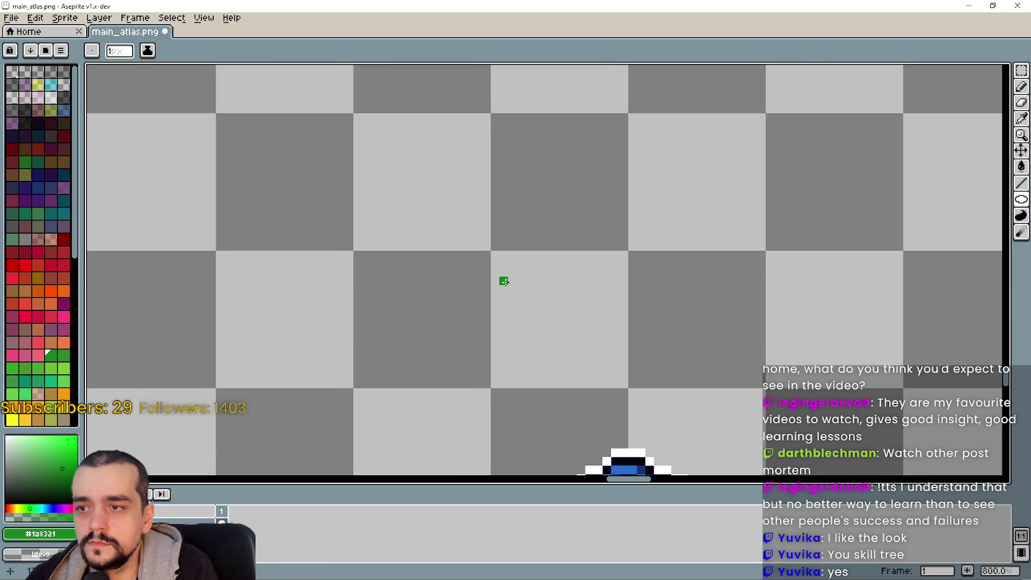
{"action": "scroll", "coordinate": [495, 264], "scroll_direction": "down", "scroll_amount": 2}
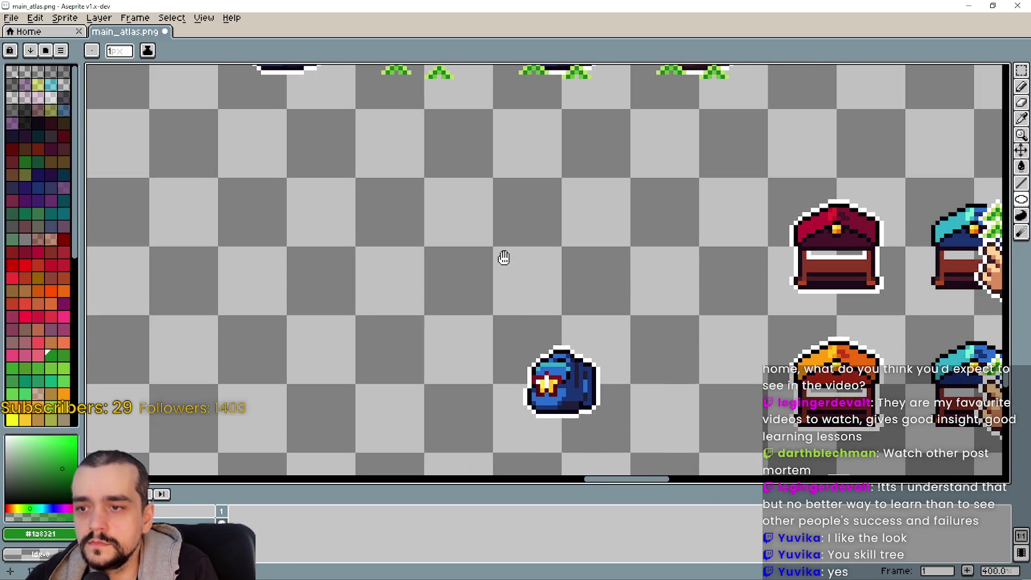
{"action": "mouse_move", "coordinate": [493, 248]}
{"action": "left_mouse_down"}
{"action": "mouse_move", "coordinate": [532, 308]}
{"action": "mouse_move", "coordinate": [561, 310]}
{"action": "left_mouse_up"}
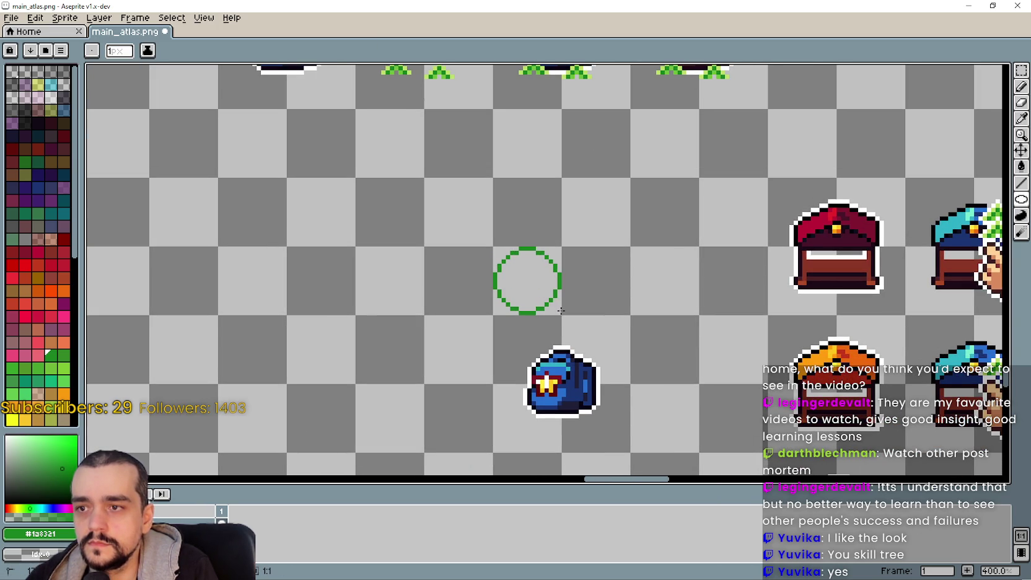
{"action": "scroll", "coordinate": [524, 273], "scroll_direction": "up", "scroll_amount": 2}
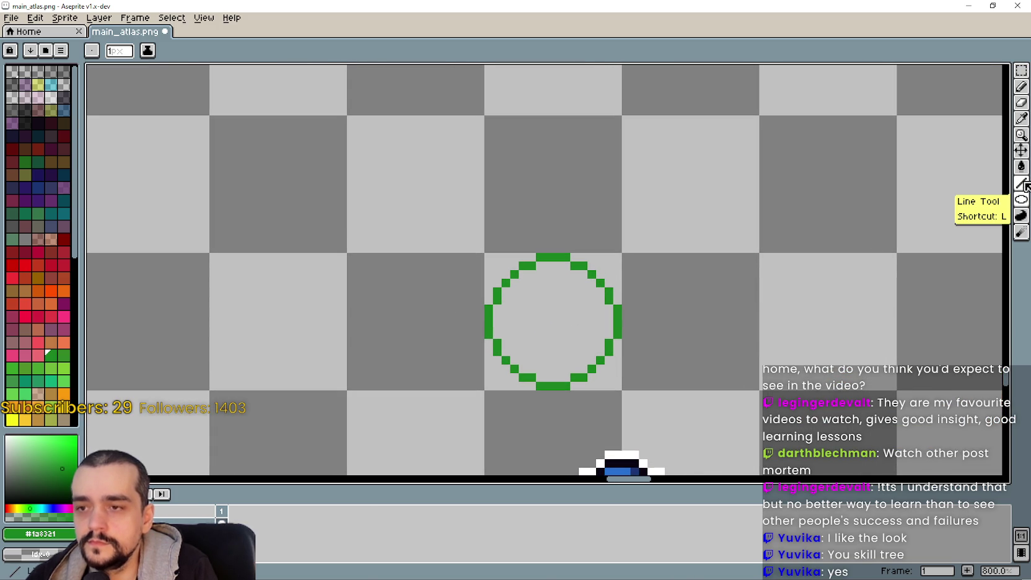
{"action": "scroll", "coordinate": [587, 321], "scroll_direction": "down", "scroll_amount": 1}
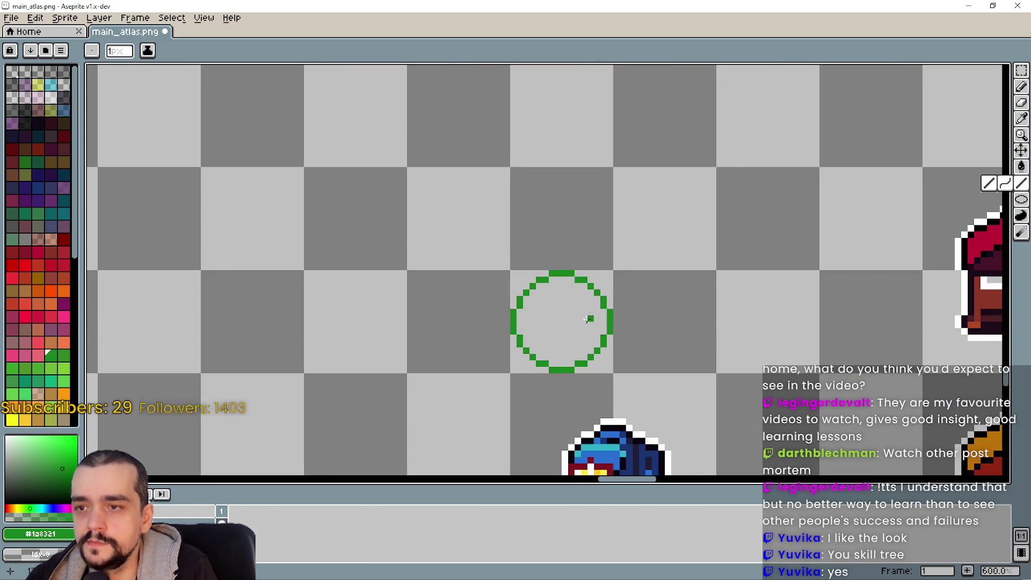
{"action": "scroll", "coordinate": [496, 367], "scroll_direction": "down", "scroll_amount": 5}
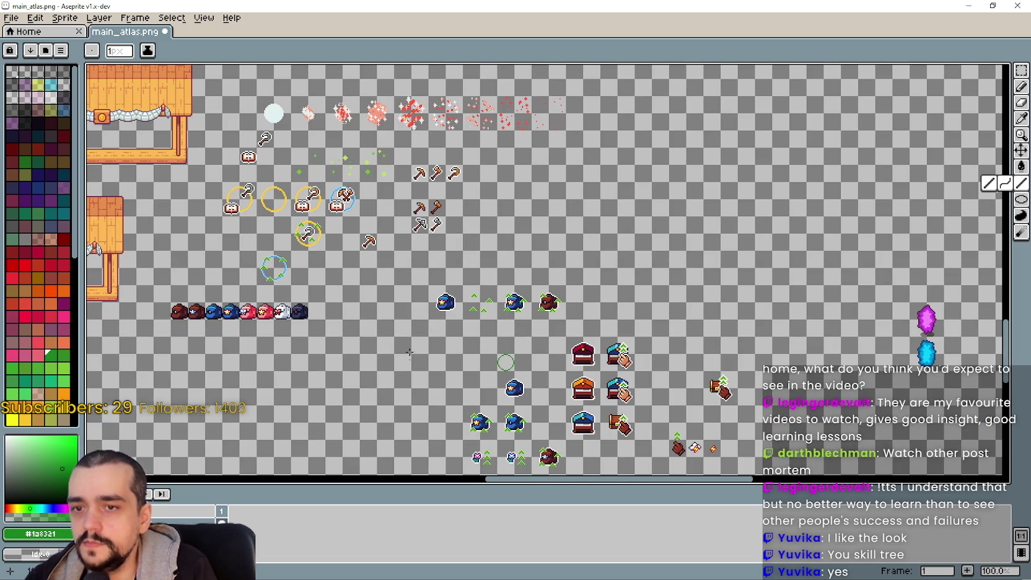
{"action": "scroll", "coordinate": [501, 366], "scroll_direction": "up", "scroll_amount": 6}
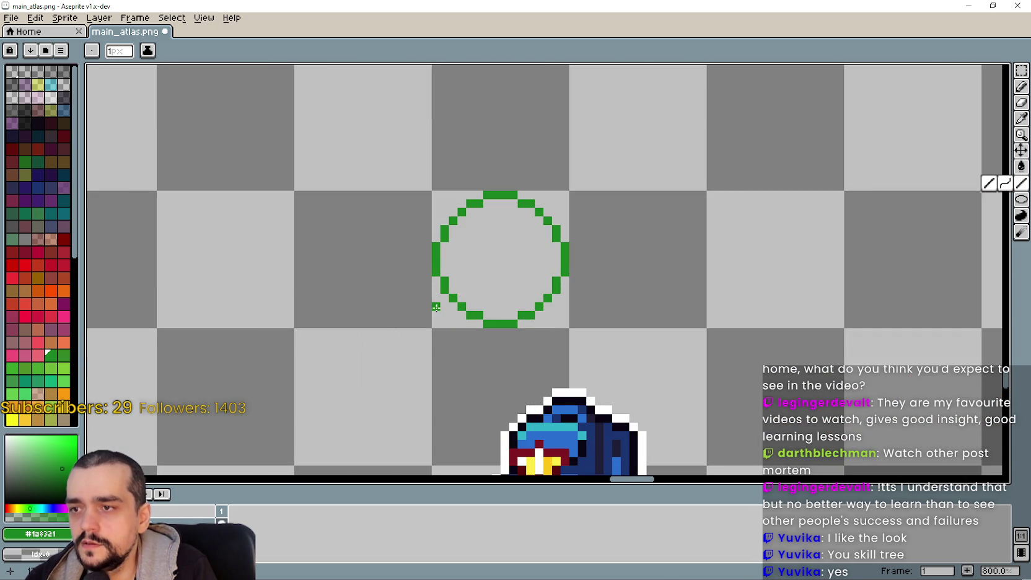
- Draw the arrowhead stroke at the circle's lower left, undoing a misplaced line on the right
{"action": "mouse_move", "coordinate": [439, 283]}
{"action": "left_mouse_down"}
{"action": "mouse_move", "coordinate": [412, 308]}
{"action": "mouse_move", "coordinate": [434, 310]}
{"action": "mouse_move", "coordinate": [451, 286]}
{"action": "mouse_move", "coordinate": [469, 289]}
{"action": "left_mouse_up"}
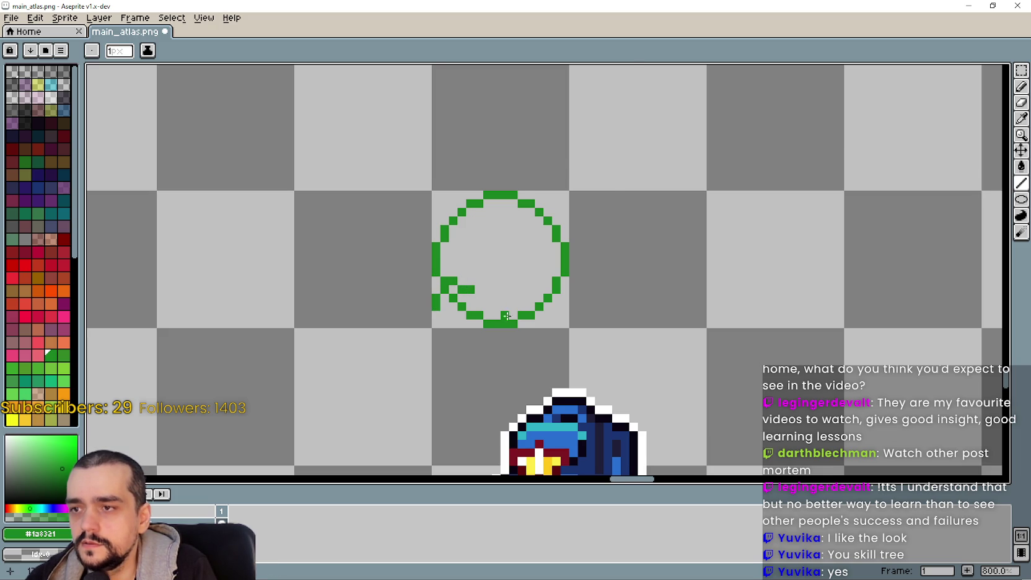
{"action": "scroll", "coordinate": [437, 274], "scroll_direction": "up", "scroll_amount": 2}
{"action": "scroll", "coordinate": [436, 275], "scroll_direction": "down", "scroll_amount": 2}
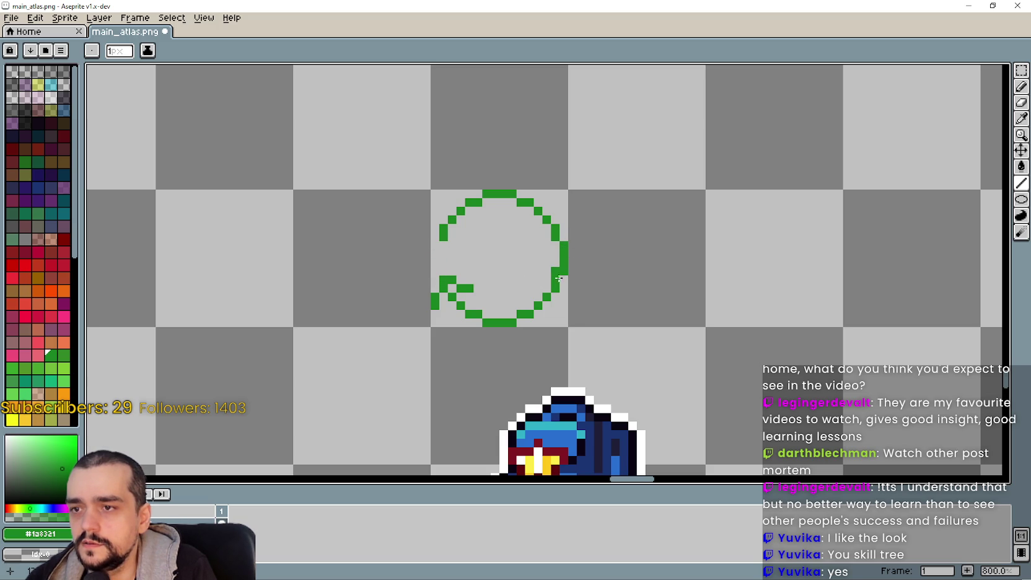
{"action": "mouse_move", "coordinate": [556, 279]}
{"action": "left_mouse_down"}
{"action": "mouse_move", "coordinate": [537, 251]}
{"action": "mouse_move", "coordinate": [590, 261]}
{"action": "mouse_move", "coordinate": [591, 280]}
{"action": "mouse_move", "coordinate": [593, 270]}
{"action": "left_mouse_up"}
{"action": "key", "text": "v"}
{"action": "key", "text": "ctrl+z"}
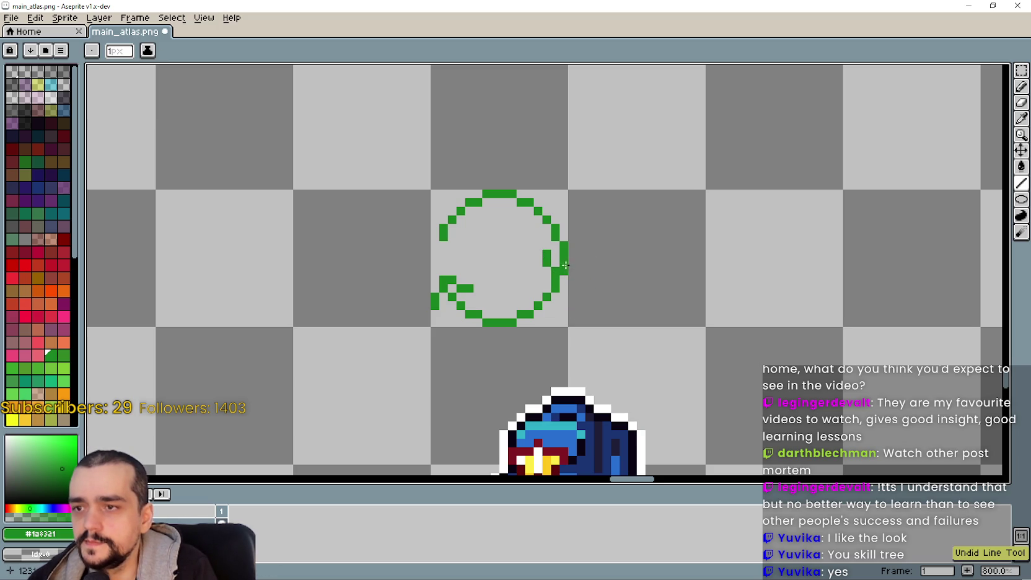
{"action": "key", "text": "ctrl+z"}
- Add short horizontal and vertical arrowhead strokes at the circle's upper right
{"action": "left_click_drag", "start_coordinate": [551, 238], "coordinate": [535, 235]}
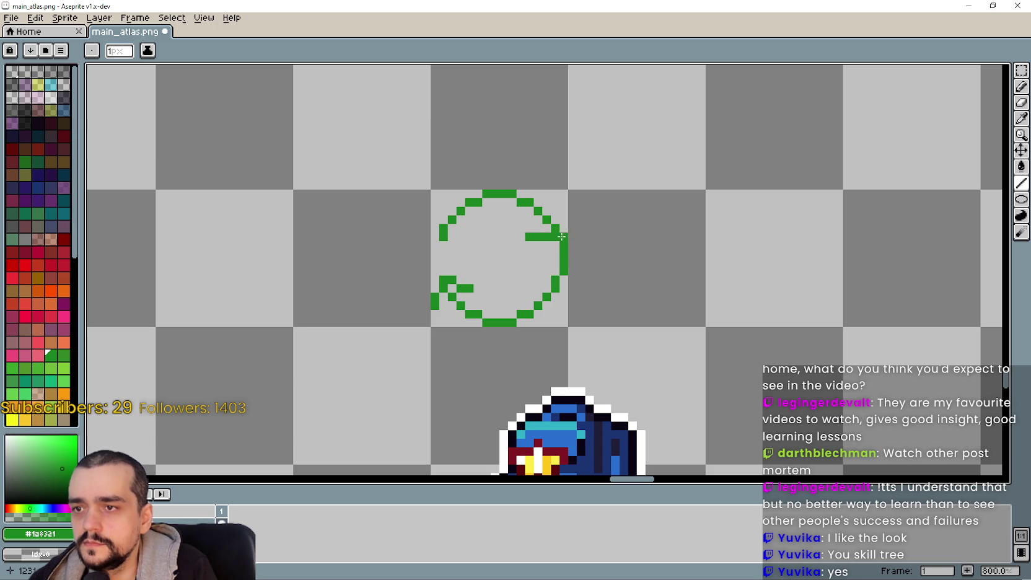
{"action": "left_click_drag", "start_coordinate": [582, 216], "coordinate": [567, 208]}
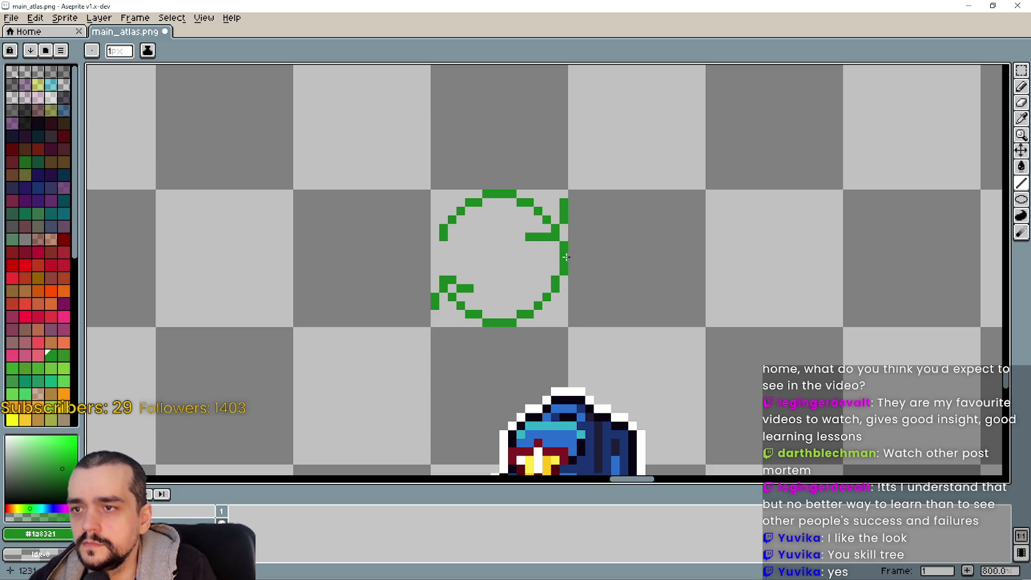
{"action": "scroll", "coordinate": [578, 281], "scroll_direction": "down", "scroll_amount": 5}
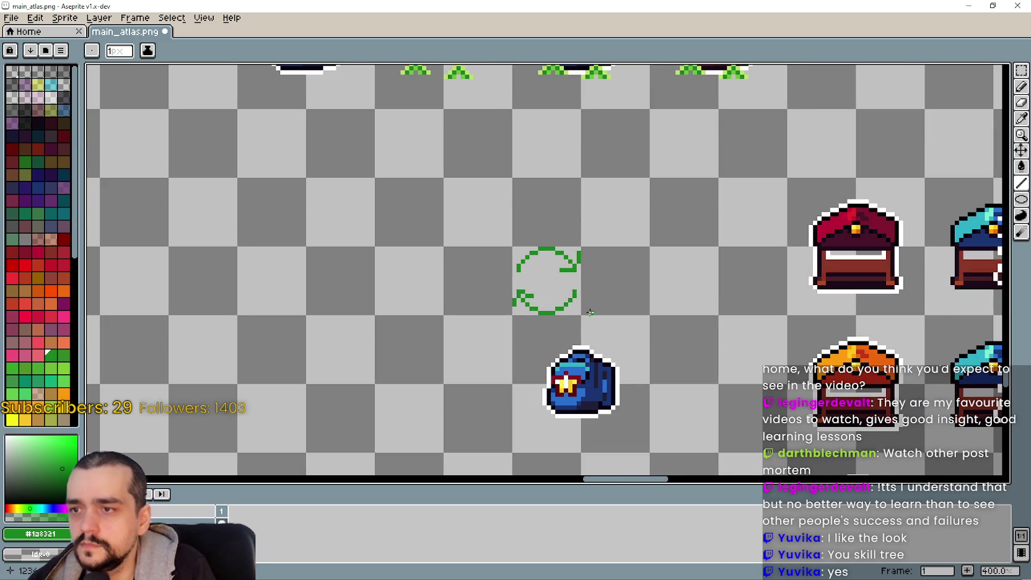
{"action": "scroll", "coordinate": [532, 306], "scroll_direction": "up", "scroll_amount": 2}
{"action": "scroll", "coordinate": [532, 306], "scroll_direction": "up", "scroll_amount": 1}
{"action": "scroll", "coordinate": [532, 297], "scroll_direction": "up", "scroll_amount": 3}
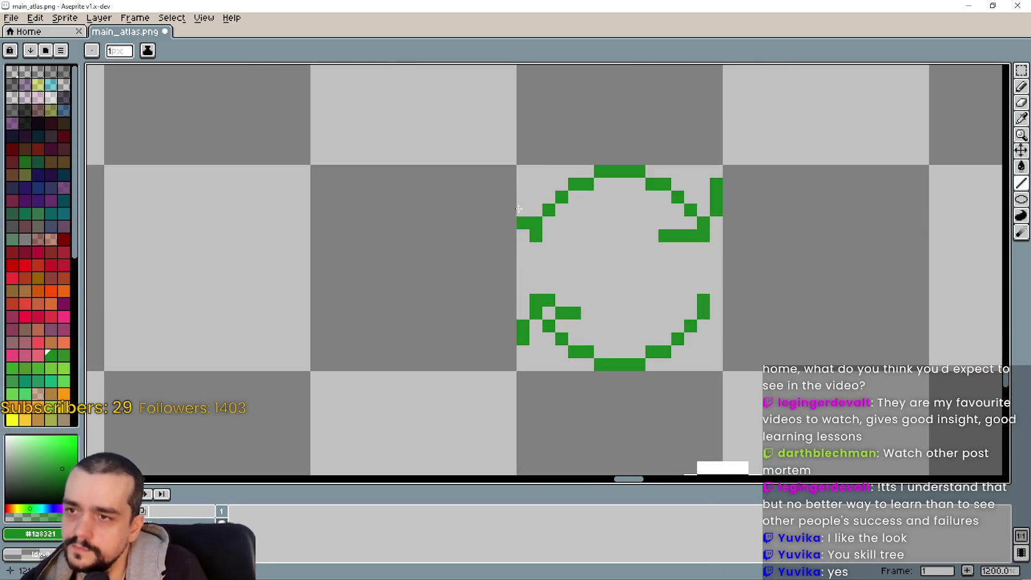
{"action": "scroll", "coordinate": [538, 184], "scroll_direction": "down", "scroll_amount": 2}
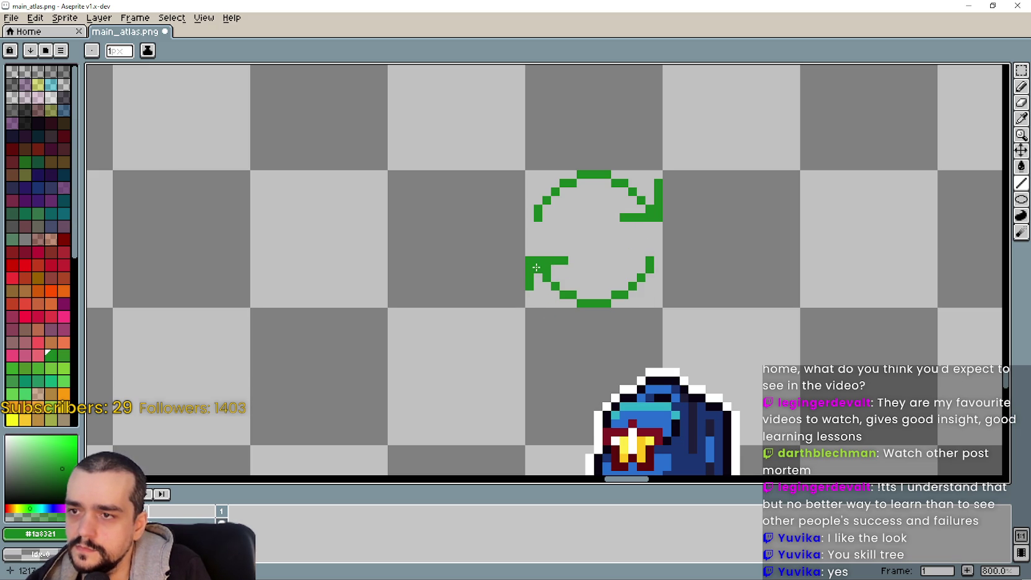
{"action": "scroll", "coordinate": [568, 287], "scroll_direction": "up", "scroll_amount": 3}
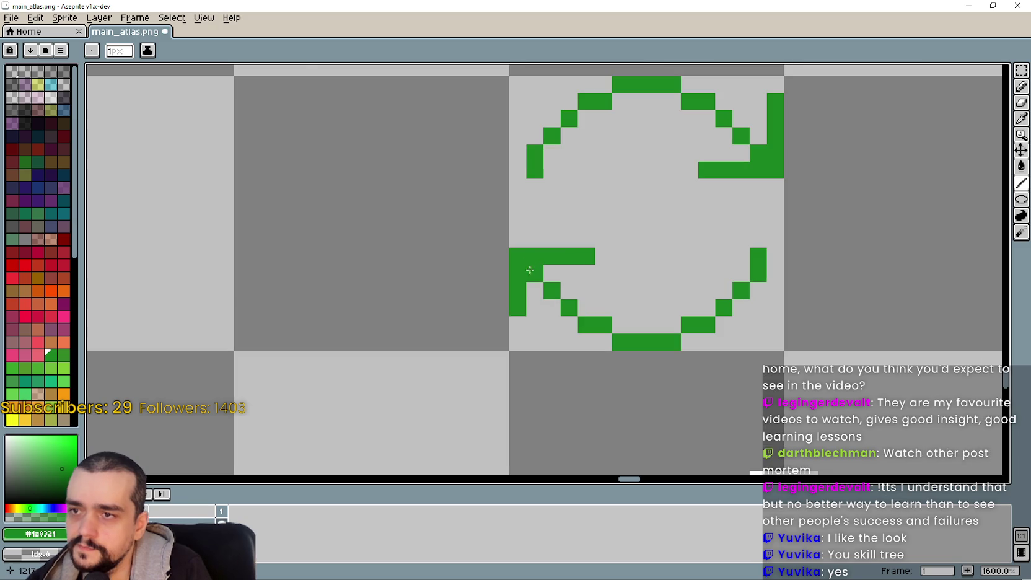
{"action": "scroll", "coordinate": [582, 308], "scroll_direction": "up", "scroll_amount": 2}
{"action": "scroll", "coordinate": [570, 338], "scroll_direction": "down", "scroll_amount": 3}
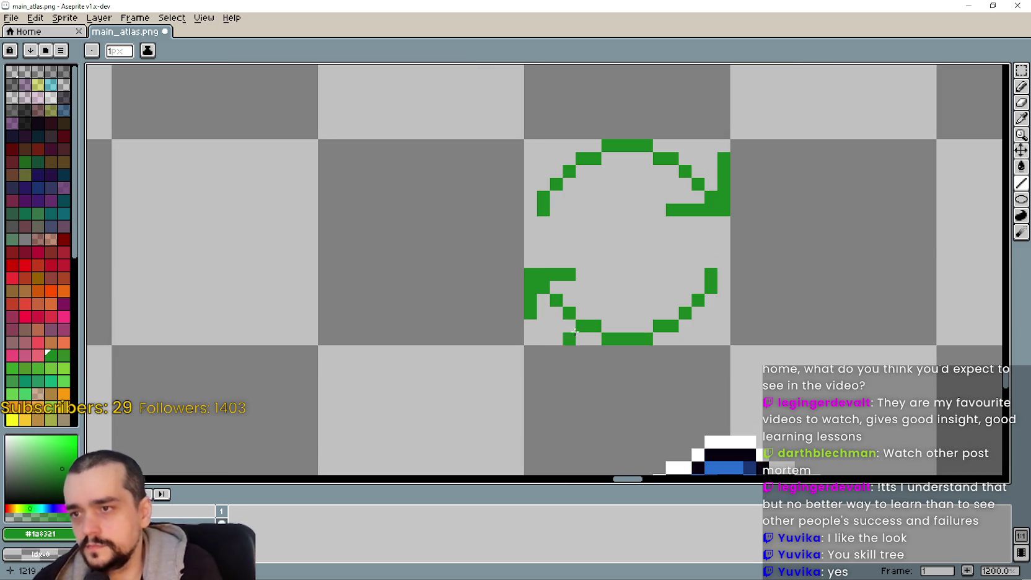
{"action": "scroll", "coordinate": [620, 253], "scroll_direction": "down", "scroll_amount": 1}
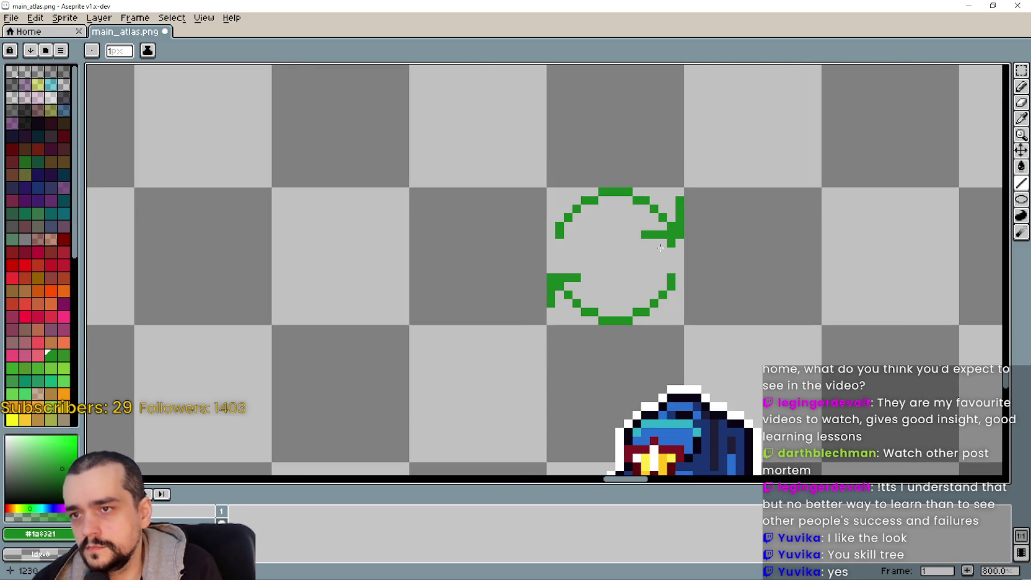
{"action": "scroll", "coordinate": [568, 261], "scroll_direction": "down", "scroll_amount": 1}
{"action": "scroll", "coordinate": [600, 283], "scroll_direction": "up", "scroll_amount": 3}
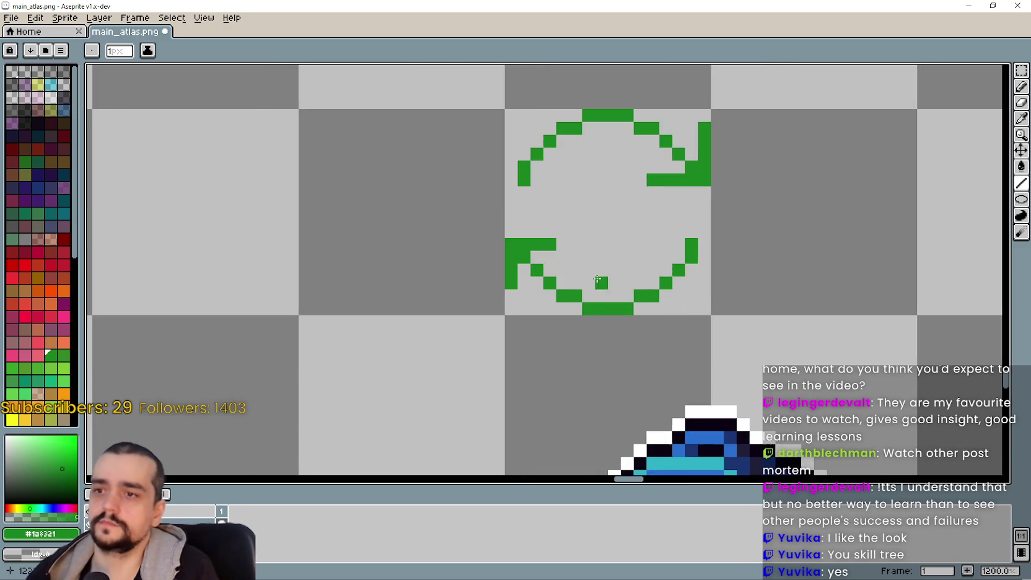
{"action": "scroll", "coordinate": [526, 186], "scroll_direction": "down", "scroll_amount": 3}
{"action": "scroll", "coordinate": [520, 235], "scroll_direction": "down", "scroll_amount": 1}
{"action": "left_click_drag", "start_coordinate": [530, 317], "coordinate": [547, 382]}
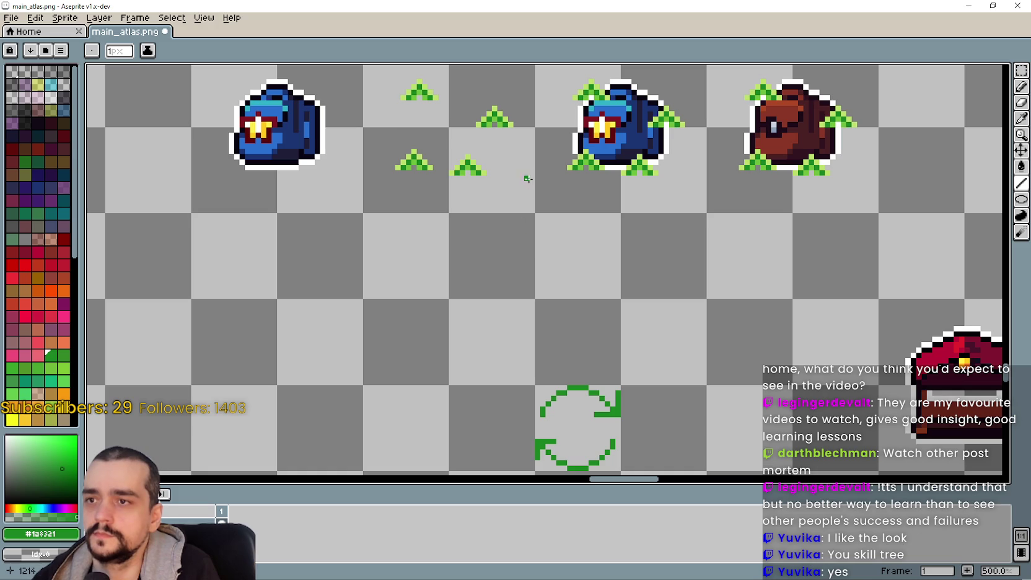
- Sample the light green from the sparkle triangles and add highlight pixels beside the upper arrowhead
{"action": "left_click", "coordinate": [1021, 117]}
{"action": "scroll", "coordinate": [435, 103], "scroll_direction": "up", "scroll_amount": 4}
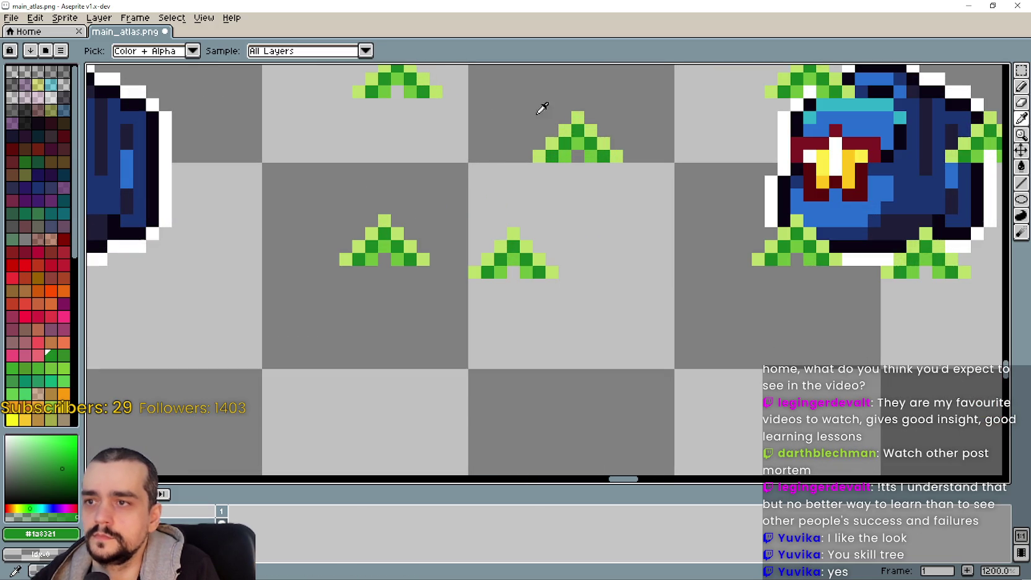
{"action": "left_click", "coordinate": [583, 114]}
{"action": "scroll", "coordinate": [647, 368], "scroll_direction": "down", "scroll_amount": 6}
{"action": "scroll", "coordinate": [628, 223], "scroll_direction": "up", "scroll_amount": 3}
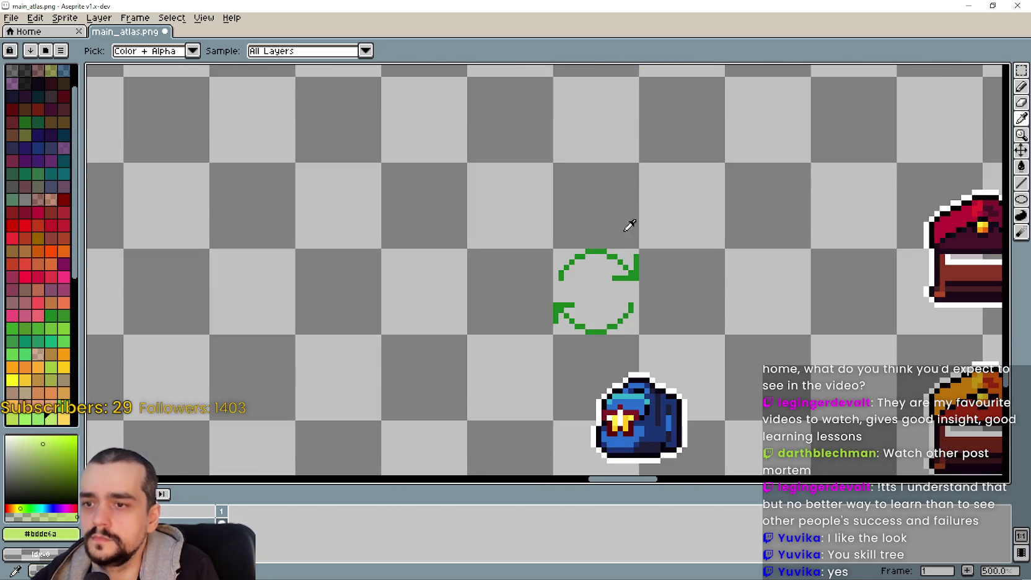
{"action": "left_click", "coordinate": [1020, 86]}
{"action": "scroll", "coordinate": [669, 273], "scroll_direction": "up", "scroll_amount": 3}
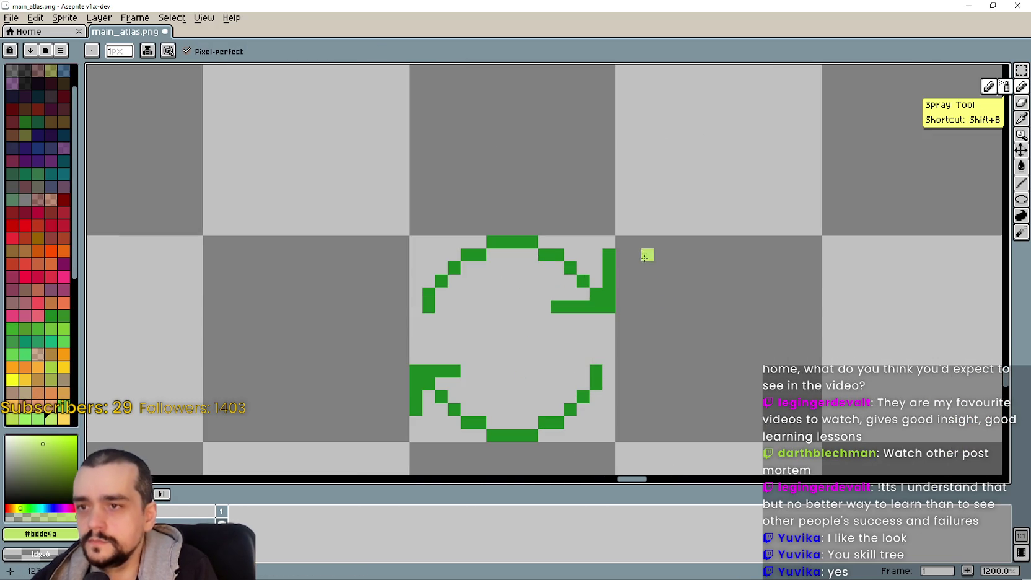
{"action": "mouse_move", "coordinate": [625, 256]}
{"action": "left_mouse_down"}
{"action": "mouse_move", "coordinate": [622, 304]}
{"action": "mouse_move", "coordinate": [571, 318]}
{"action": "left_mouse_up"}
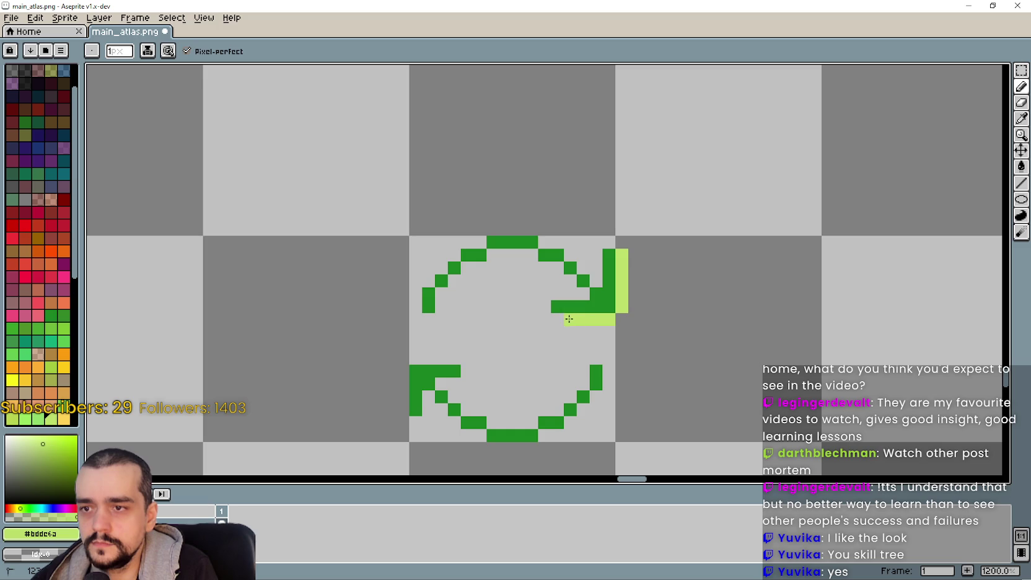
{"action": "scroll", "coordinate": [607, 362], "scroll_direction": "down", "scroll_amount": 4}
{"action": "scroll", "coordinate": [523, 371], "scroll_direction": "up", "scroll_amount": 2}
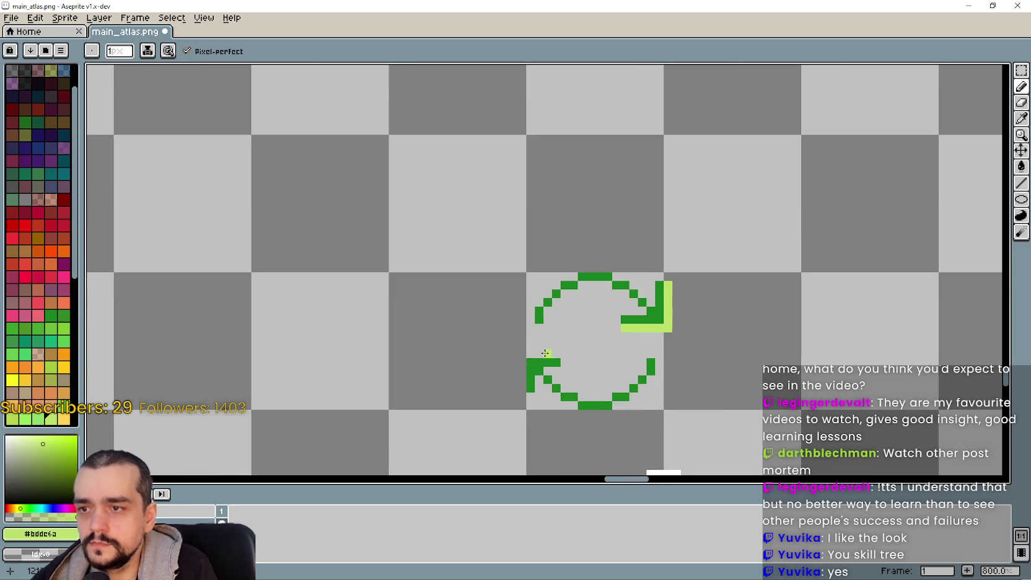
{"action": "left_click_drag", "start_coordinate": [525, 389], "coordinate": [526, 355]}
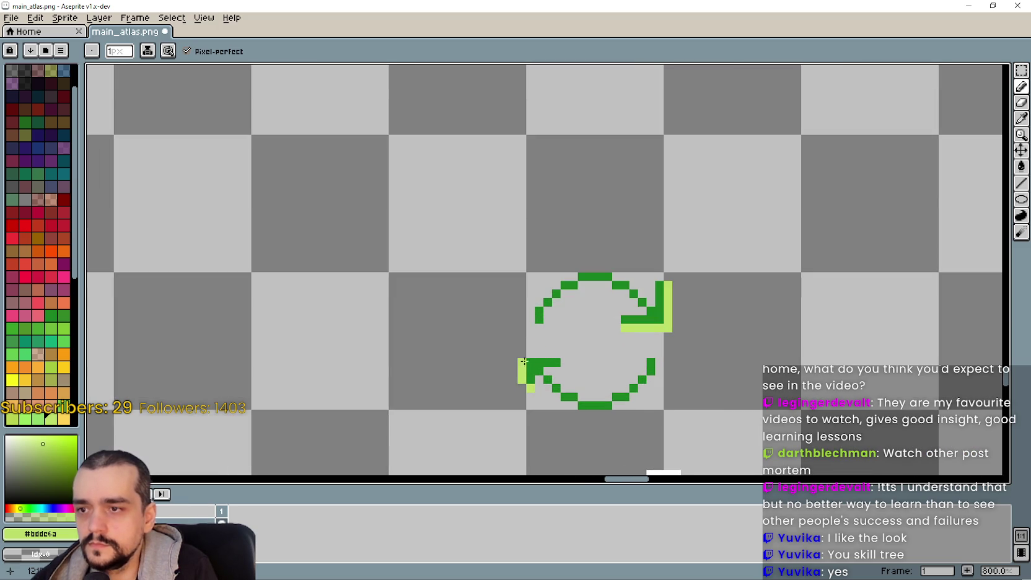
{"action": "key", "text": "ctrl+z"}
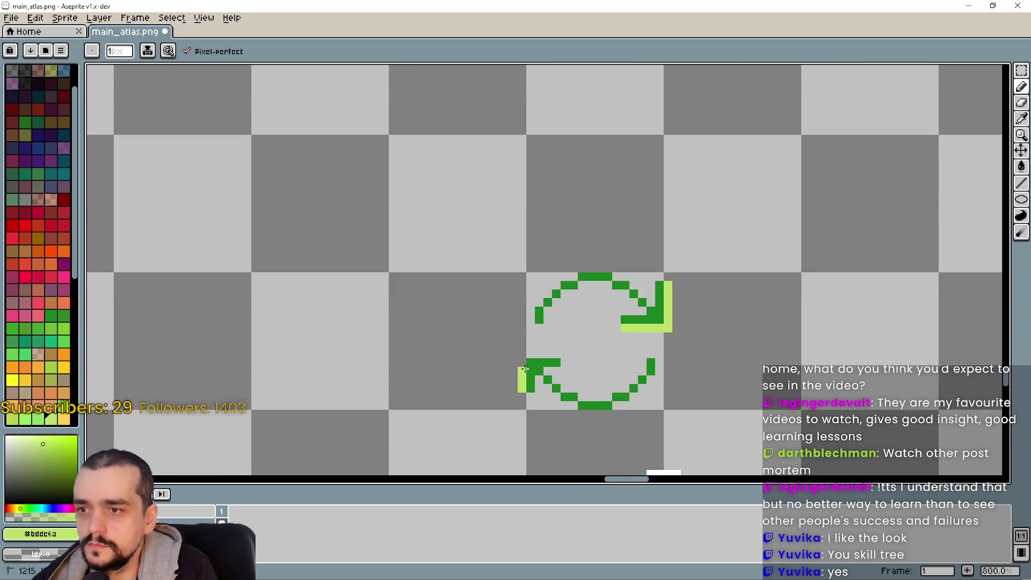
{"action": "scroll", "coordinate": [552, 354], "scroll_direction": "down", "scroll_amount": 3}
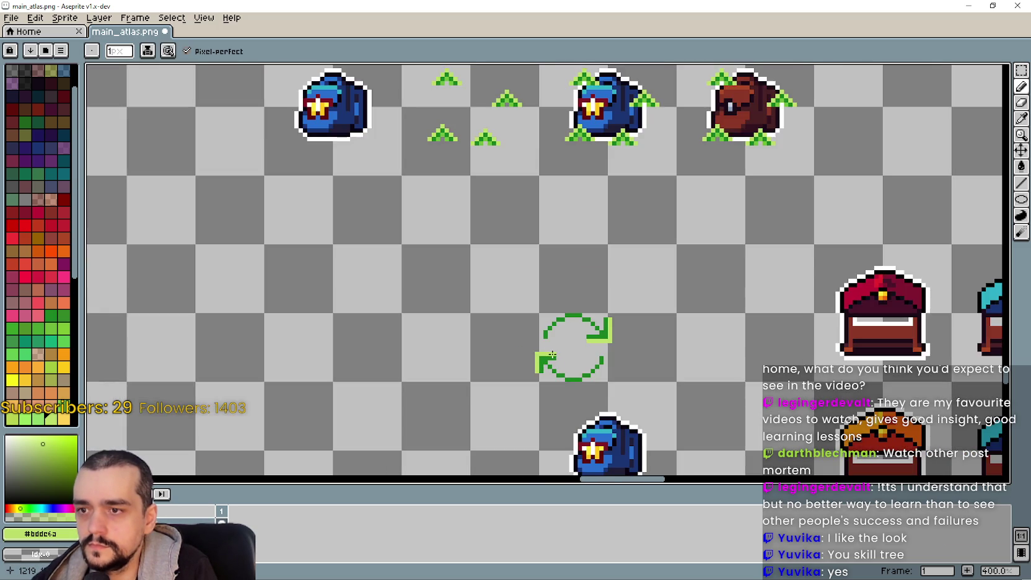
- Pick the arrows' mid green and paint pixels along the circle's inner edge
{"action": "key", "text": "i"}
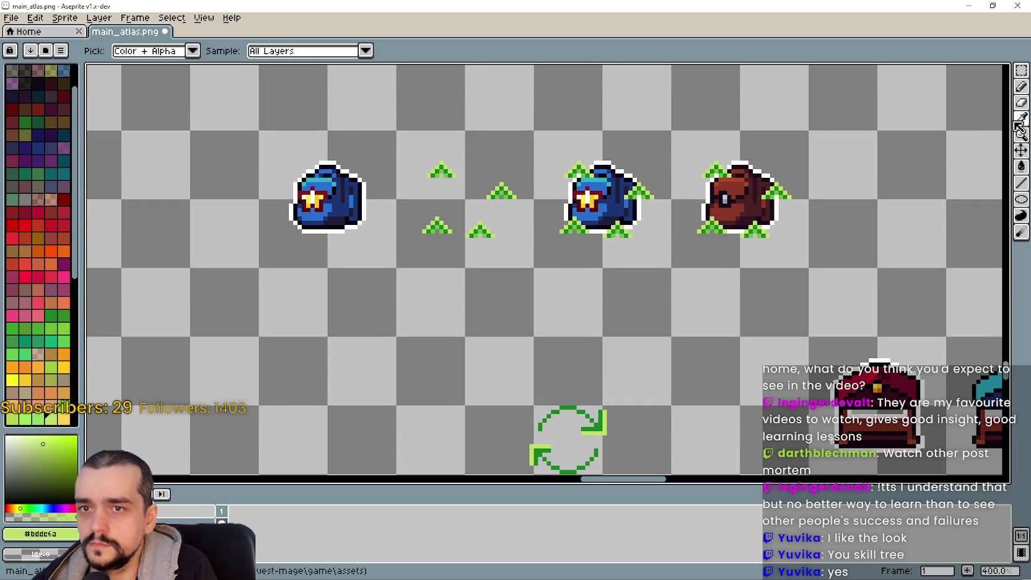
{"action": "scroll", "coordinate": [490, 182], "scroll_direction": "up", "scroll_amount": 4}
{"action": "left_click", "coordinate": [564, 260]}
{"action": "scroll", "coordinate": [583, 290], "scroll_direction": "down", "scroll_amount": 3}
{"action": "scroll", "coordinate": [603, 132], "scroll_direction": "down", "scroll_amount": 1}
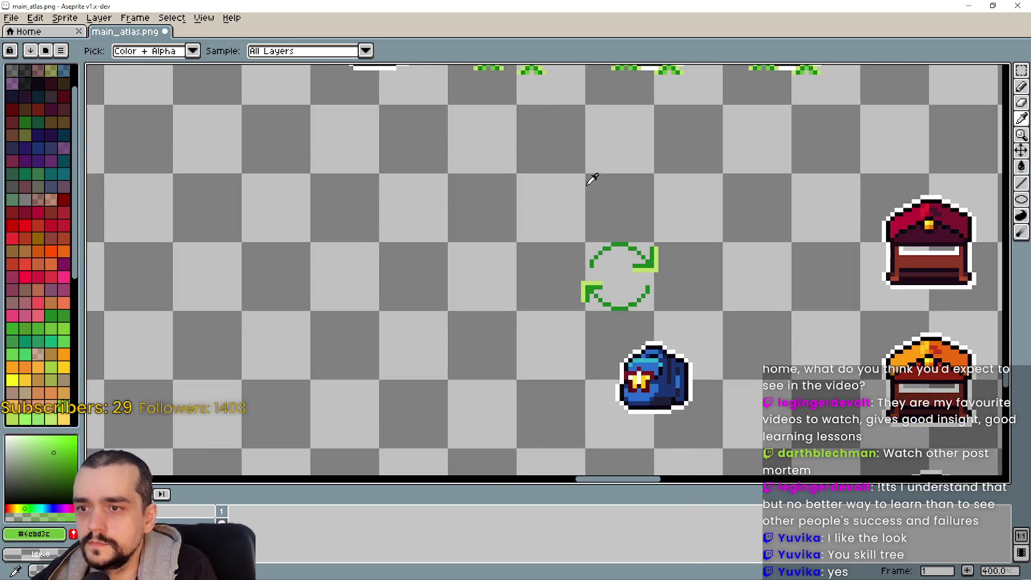
{"action": "scroll", "coordinate": [702, 249], "scroll_direction": "up", "scroll_amount": 2}
{"action": "left_click", "coordinate": [1021, 88]}
{"action": "scroll", "coordinate": [620, 280], "scroll_direction": "up", "scroll_amount": 4}
{"action": "mouse_move", "coordinate": [621, 298]}
{"action": "left_mouse_down"}
{"action": "mouse_move", "coordinate": [549, 245]}
{"action": "mouse_move", "coordinate": [511, 245]}
{"action": "mouse_move", "coordinate": [436, 297]}
{"action": "mouse_move", "coordinate": [434, 350]}
{"action": "mouse_move", "coordinate": [396, 376]}
{"action": "mouse_move", "coordinate": [425, 407]}
{"action": "mouse_move", "coordinate": [498, 424]}
{"action": "mouse_move", "coordinate": [579, 361]}
{"action": "left_mouse_up"}
{"action": "scroll", "coordinate": [497, 402], "scroll_direction": "down", "scroll_amount": 3}
{"action": "scroll", "coordinate": [496, 402], "scroll_direction": "up", "scroll_amount": 3}
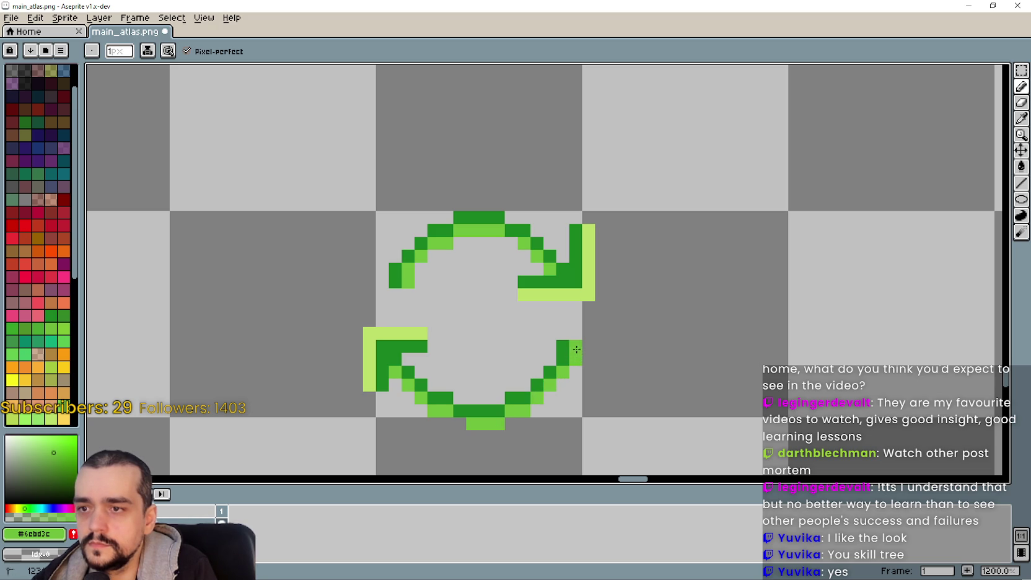
{"action": "scroll", "coordinate": [576, 352], "scroll_direction": "down", "scroll_amount": 7}
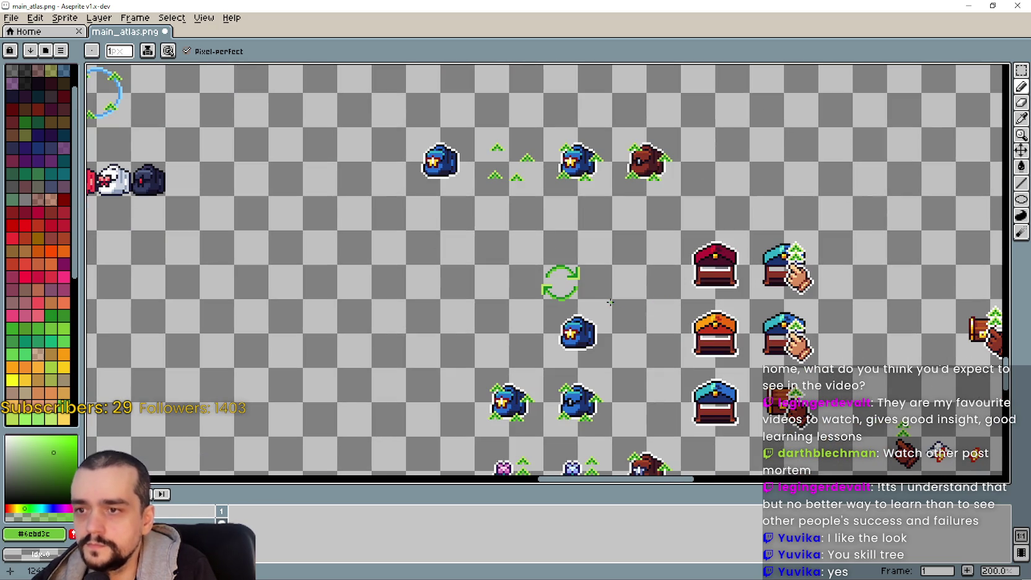
- Select the circular-arrows icon with the Rectangular Marquee
{"action": "scroll", "coordinate": [544, 236], "scroll_direction": "up", "scroll_amount": 2}
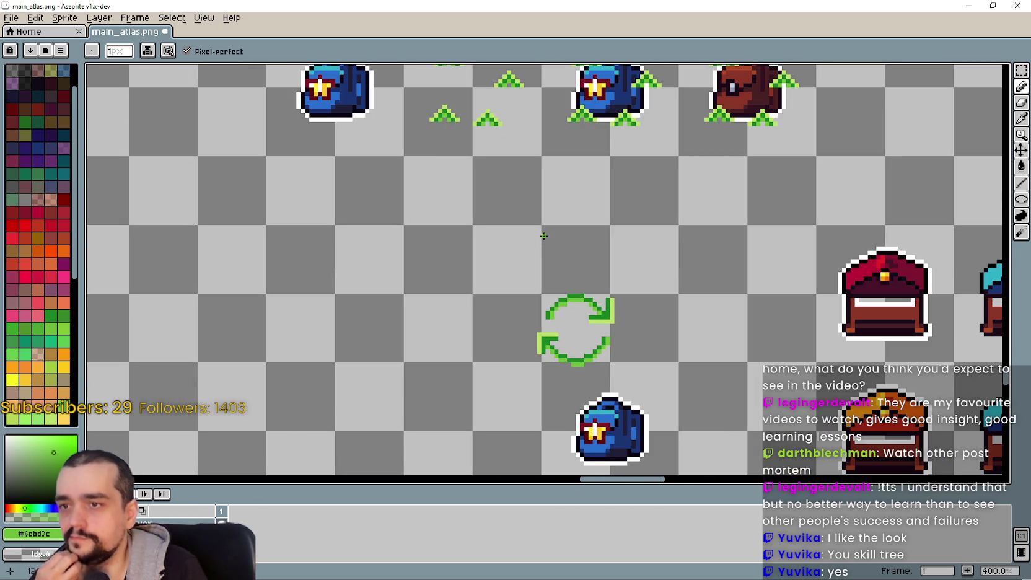
{"action": "left_click", "coordinate": [1021, 70]}
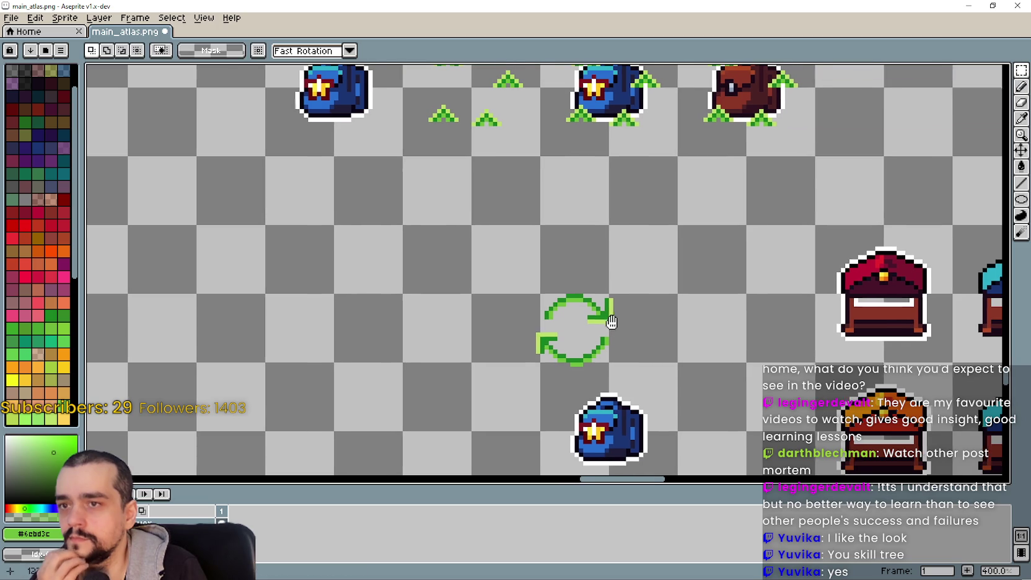
{"action": "scroll", "coordinate": [572, 238], "scroll_direction": "down", "scroll_amount": 2}
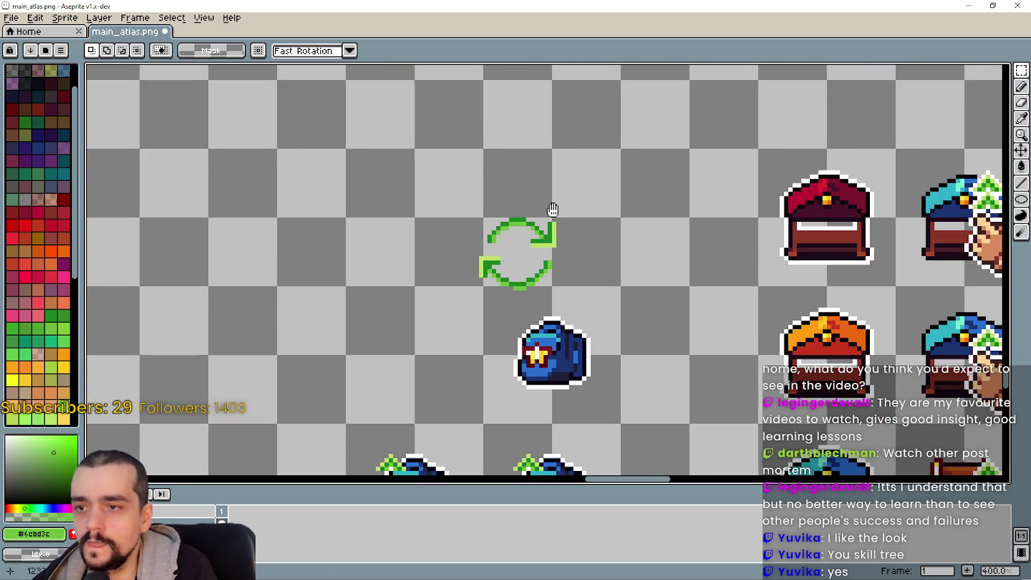
{"action": "scroll", "coordinate": [469, 232], "scroll_direction": "down", "scroll_amount": 2}
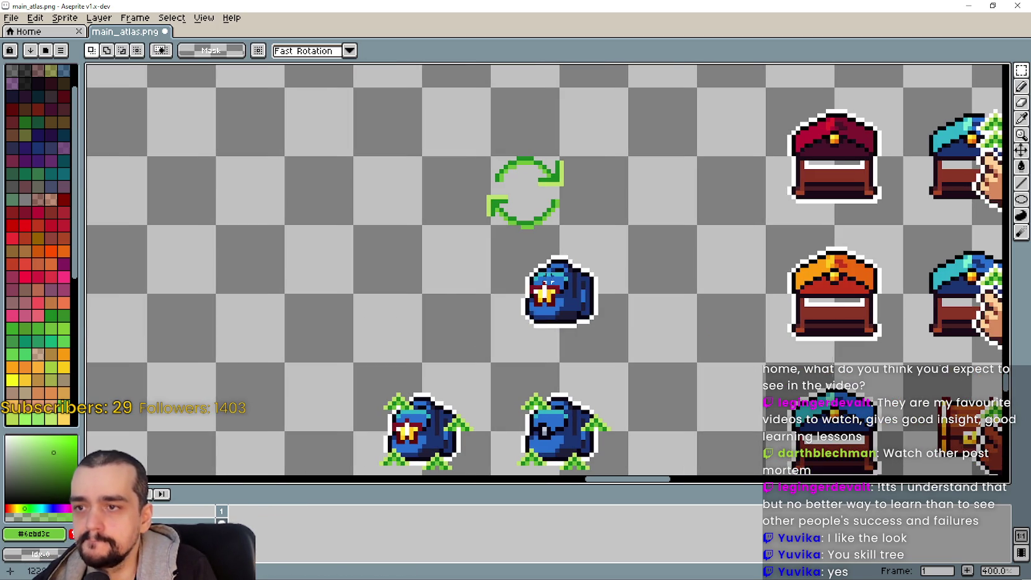
{"action": "left_click_drag", "start_coordinate": [527, 350], "coordinate": [613, 282]}
{"action": "left_click", "coordinate": [454, 191]}
{"action": "mouse_move", "coordinate": [476, 142]}
{"action": "left_mouse_down"}
{"action": "mouse_move", "coordinate": [596, 214]}
{"action": "mouse_move", "coordinate": [576, 237]}
{"action": "mouse_move", "coordinate": [584, 240]}
{"action": "left_mouse_up"}
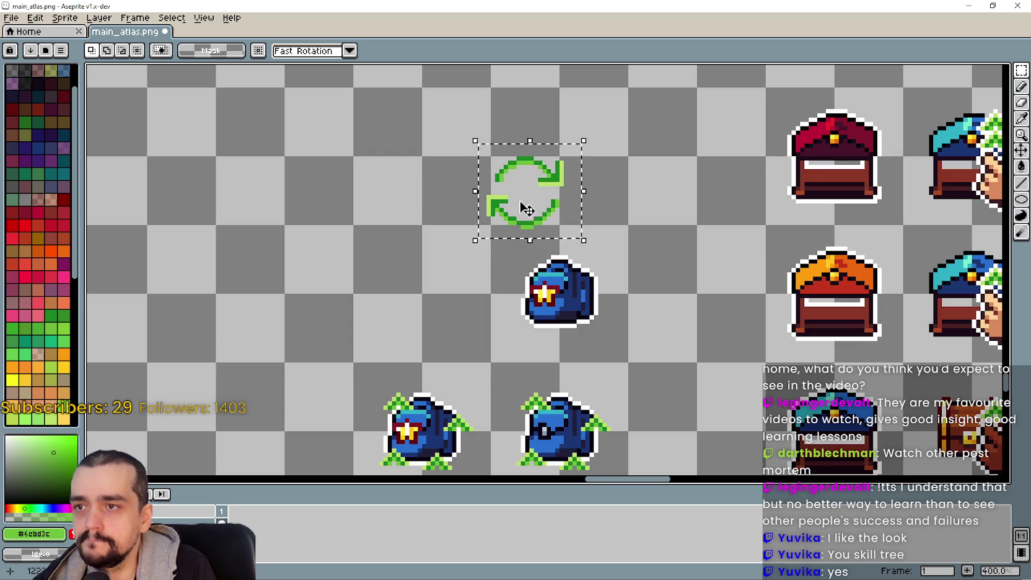
- Drag the selected arrows icon left and drop it over the blue backpack
{"action": "scroll", "coordinate": [545, 247], "scroll_direction": "up", "scroll_amount": 3}
{"action": "mouse_move", "coordinate": [571, 291]}
{"action": "left_mouse_down"}
{"action": "mouse_move", "coordinate": [310, 224]}
{"action": "mouse_move", "coordinate": [672, 368]}
{"action": "mouse_move", "coordinate": [649, 401]}
{"action": "mouse_move", "coordinate": [623, 285]}
{"action": "left_mouse_up"}
{"action": "scroll", "coordinate": [647, 384], "scroll_direction": "down", "scroll_amount": 2}
{"action": "scroll", "coordinate": [639, 345], "scroll_direction": "down", "scroll_amount": 1}
{"action": "scroll", "coordinate": [642, 347], "scroll_direction": "up", "scroll_amount": 1}
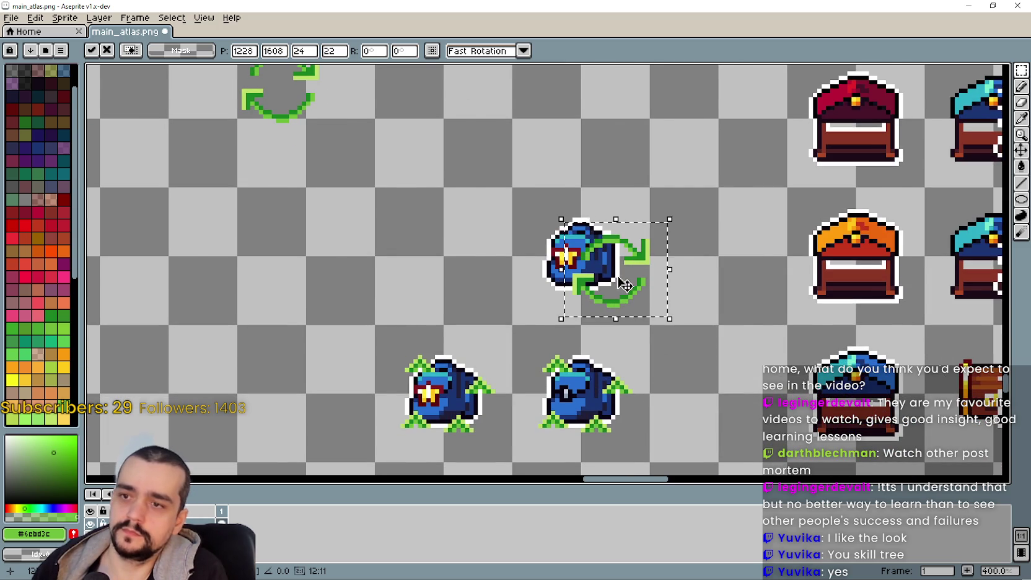
{"action": "scroll", "coordinate": [624, 285], "scroll_direction": "down", "scroll_amount": 3}
{"action": "scroll", "coordinate": [626, 291], "scroll_direction": "down", "scroll_amount": 1}
{"action": "scroll", "coordinate": [643, 313], "scroll_direction": "up", "scroll_amount": 4}
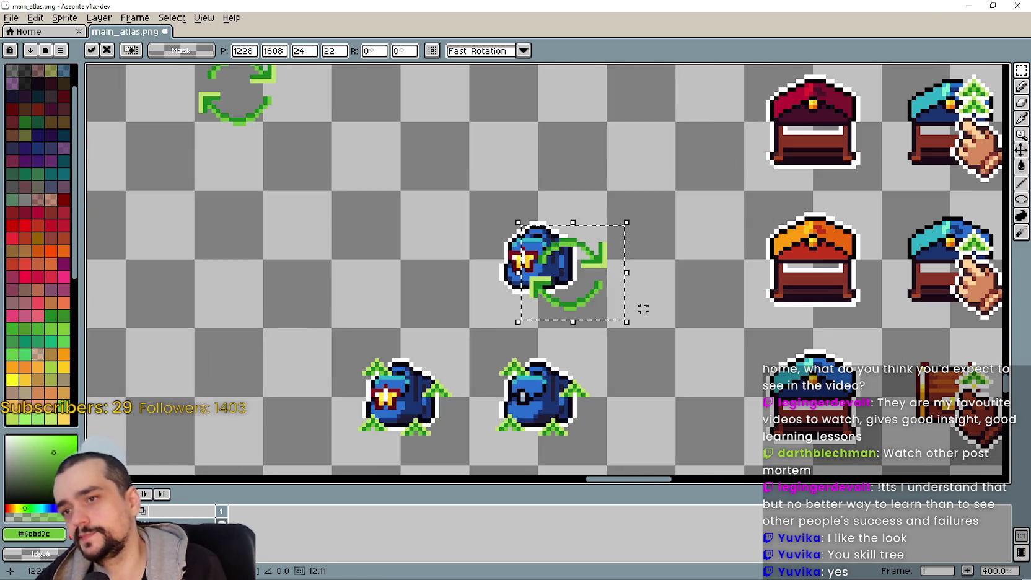
{"action": "scroll", "coordinate": [595, 254], "scroll_direction": "up", "scroll_amount": 1}
{"action": "mouse_move", "coordinate": [585, 312]}
{"action": "left_mouse_down"}
{"action": "mouse_move", "coordinate": [533, 299]}
{"action": "mouse_move", "coordinate": [557, 329]}
{"action": "mouse_move", "coordinate": [593, 324]}
{"action": "mouse_move", "coordinate": [595, 303]}
{"action": "left_mouse_up"}
- Move the arrows icon off the backpack into empty space and commit the move
{"action": "scroll", "coordinate": [631, 325], "scroll_direction": "down", "scroll_amount": 1}
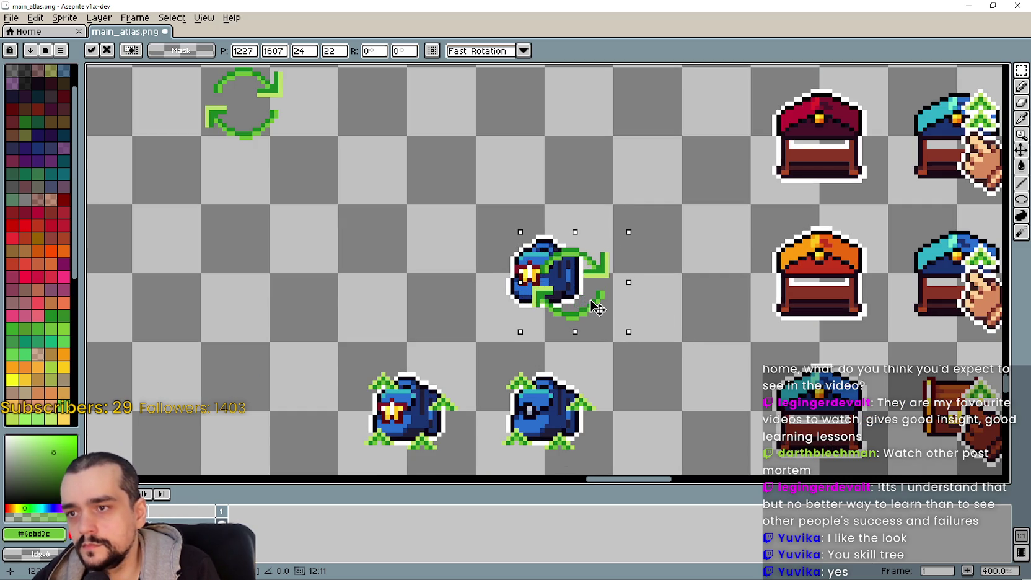
{"action": "scroll", "coordinate": [597, 308], "scroll_direction": "down", "scroll_amount": 2}
{"action": "scroll", "coordinate": [575, 334], "scroll_direction": "up", "scroll_amount": 2}
{"action": "mouse_move", "coordinate": [589, 276]}
{"action": "left_mouse_down"}
{"action": "mouse_move", "coordinate": [467, 196]}
{"action": "mouse_move", "coordinate": [493, 272]}
{"action": "mouse_move", "coordinate": [505, 223]}
{"action": "mouse_move", "coordinate": [476, 207]}
{"action": "mouse_move", "coordinate": [472, 226]}
{"action": "mouse_move", "coordinate": [481, 189]}
{"action": "mouse_move", "coordinate": [461, 207]}
{"action": "left_mouse_up"}
{"action": "scroll", "coordinate": [486, 188], "scroll_direction": "up", "scroll_amount": 2}
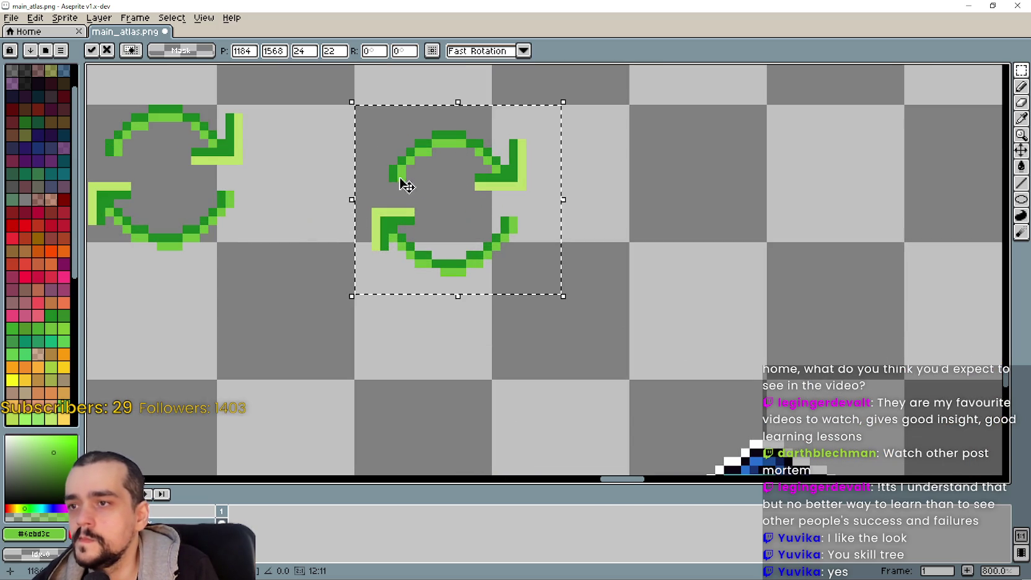
{"action": "key", "text": "ctrl+d"}
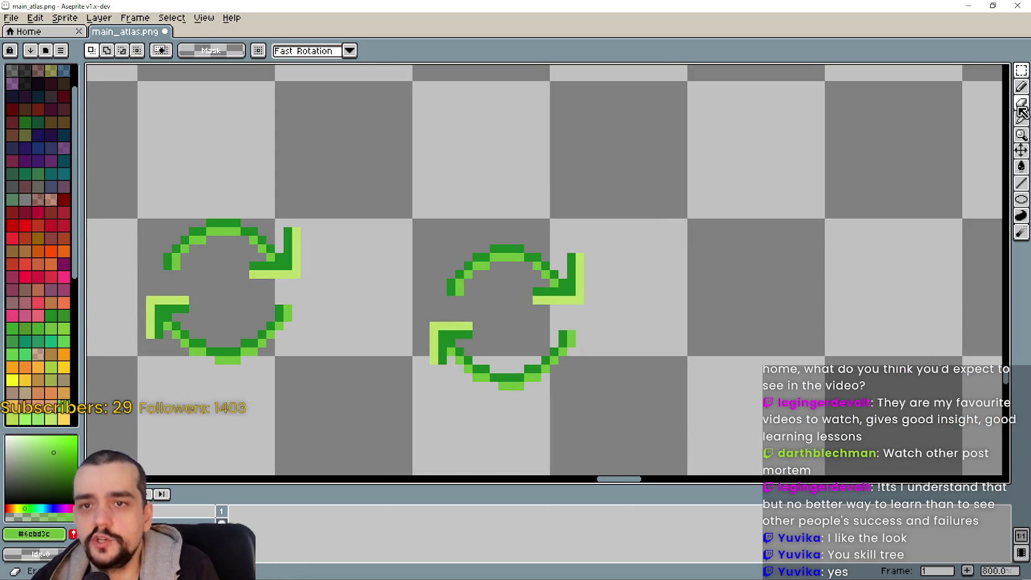
- Sample the light green from the arrow pixels
{"action": "key", "text": "i"}
{"action": "scroll", "coordinate": [559, 192], "scroll_direction": "up", "scroll_amount": 1}
{"action": "left_click", "coordinate": [595, 325]}
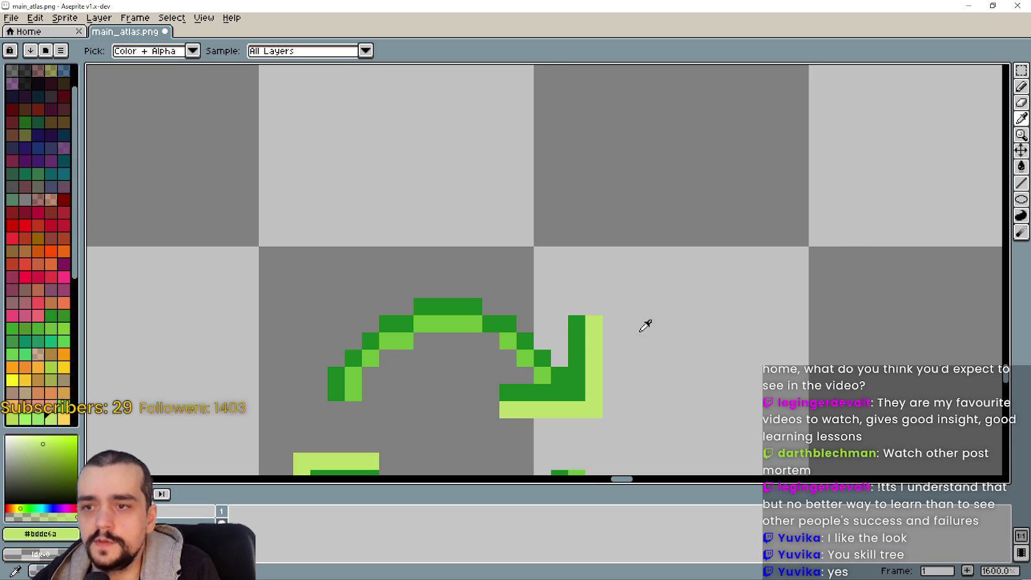
{"action": "scroll", "coordinate": [663, 314], "scroll_direction": "down", "scroll_amount": 3}
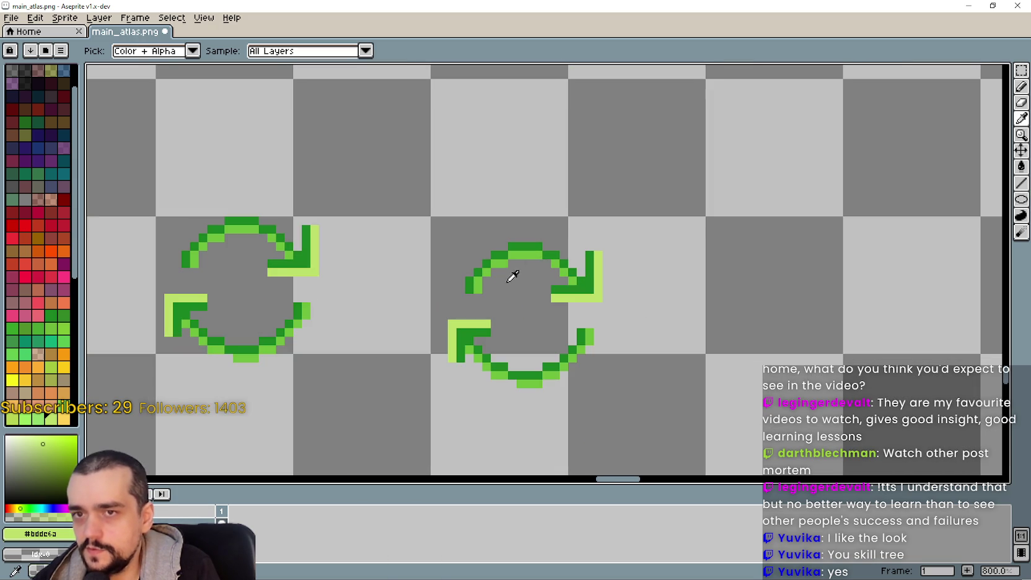
- Pan over the two arrow icons and sample their dark green
{"action": "left_click", "coordinate": [1021, 70]}
{"action": "mouse_move", "coordinate": [617, 375]}
{"action": "left_mouse_down"}
{"action": "mouse_move", "coordinate": [545, 300]}
{"action": "mouse_move", "coordinate": [594, 295]}
{"action": "left_mouse_up"}
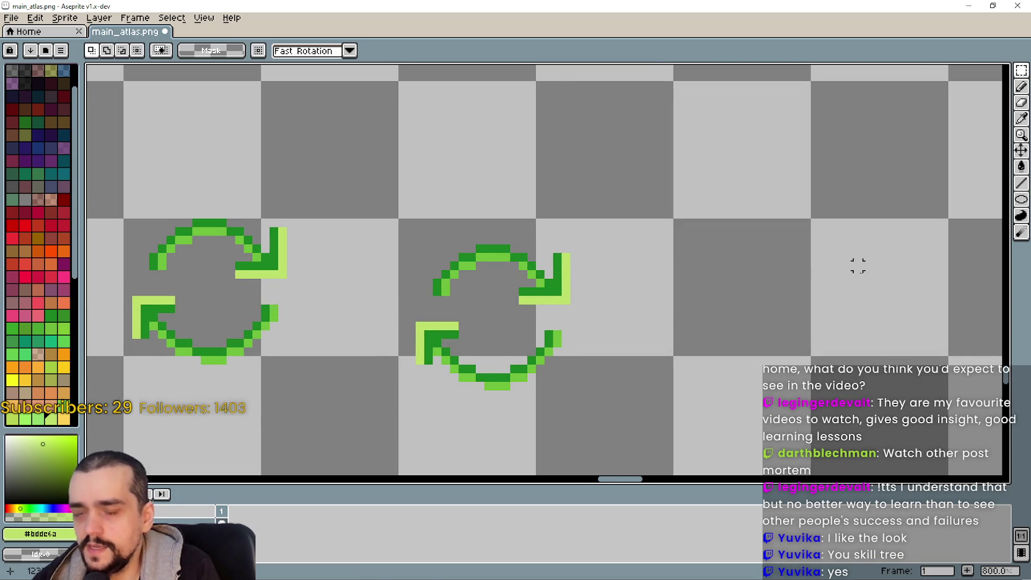
{"action": "scroll", "coordinate": [858, 248], "scroll_direction": "down", "scroll_amount": 2}
{"action": "scroll", "coordinate": [819, 255], "scroll_direction": "left", "scroll_amount": 1}
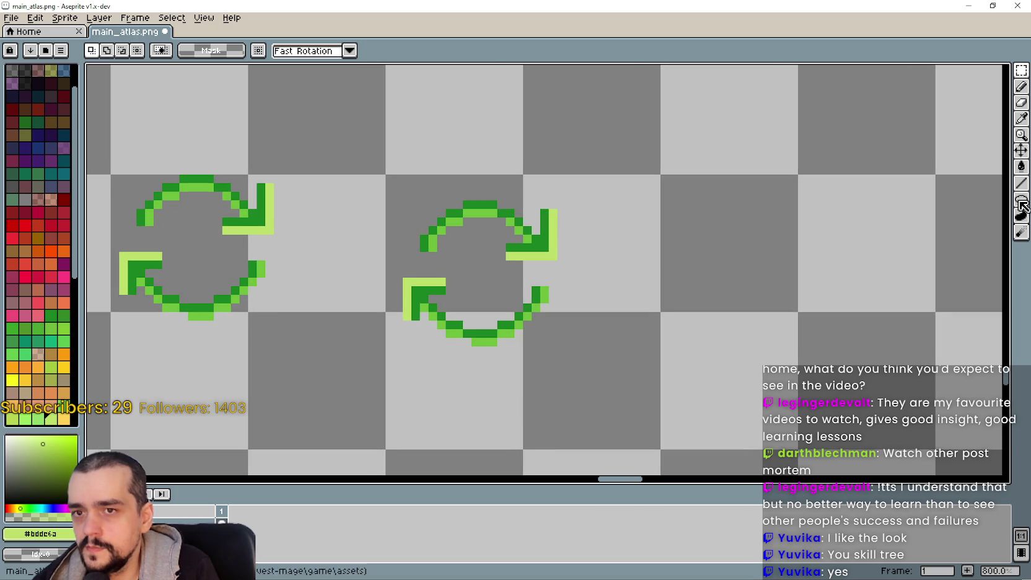
{"action": "scroll", "coordinate": [432, 231], "scroll_direction": "up", "scroll_amount": 2}
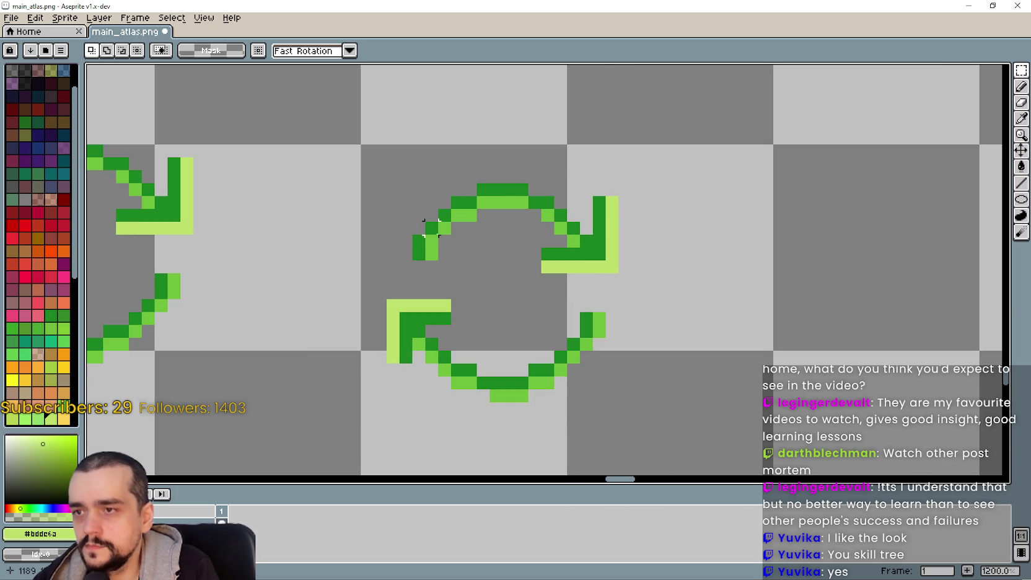
{"action": "scroll", "coordinate": [632, 201], "scroll_direction": "down", "scroll_amount": 3}
{"action": "scroll", "coordinate": [897, 206], "scroll_direction": "right", "scroll_amount": 1}
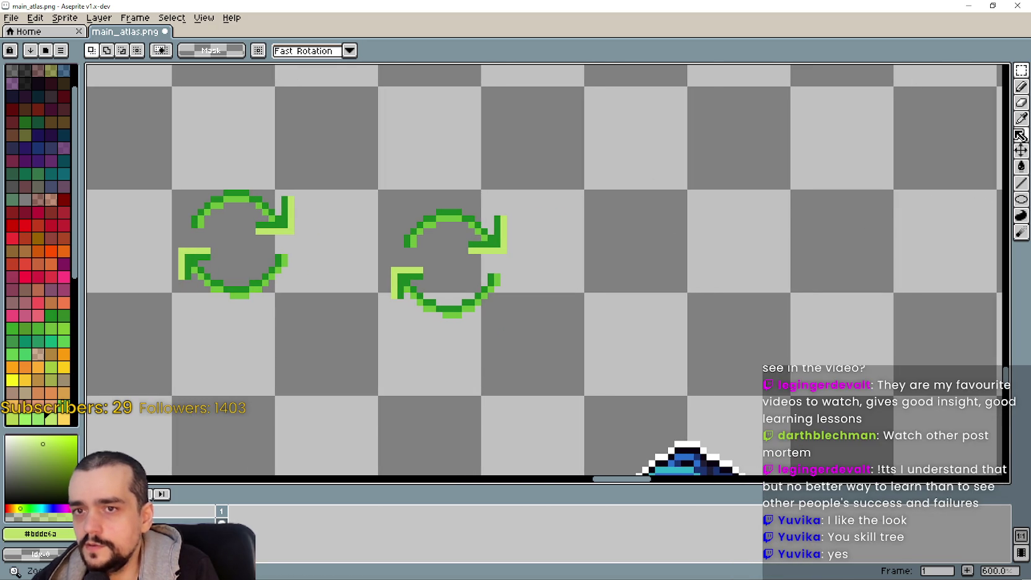
{"action": "left_click", "coordinate": [1021, 117]}
{"action": "scroll", "coordinate": [387, 251], "scroll_direction": "up", "scroll_amount": 3}
{"action": "left_click", "coordinate": [432, 255]}
- Draw a small green circle beside the arrows with the ellipse tool
{"action": "left_click", "coordinate": [1021, 198]}
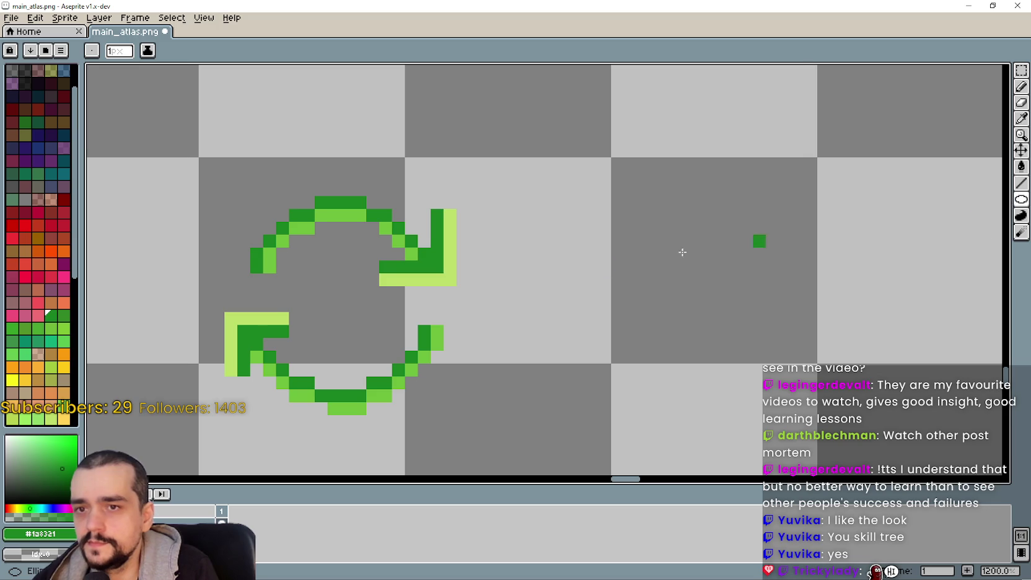
{"action": "scroll", "coordinate": [560, 276], "scroll_direction": "left", "scroll_amount": 1}
{"action": "mouse_move", "coordinate": [636, 355]}
{"action": "left_mouse_down"}
{"action": "mouse_move", "coordinate": [672, 310]}
{"action": "mouse_move", "coordinate": [724, 278]}
{"action": "mouse_move", "coordinate": [715, 289]}
{"action": "mouse_move", "coordinate": [618, 152]}
{"action": "mouse_move", "coordinate": [587, 85]}
{"action": "mouse_move", "coordinate": [624, 310]}
{"action": "mouse_move", "coordinate": [616, 237]}
{"action": "mouse_move", "coordinate": [638, 248]}
{"action": "left_mouse_up"}
{"action": "scroll", "coordinate": [716, 288], "scroll_direction": "down", "scroll_amount": 3}
{"action": "scroll", "coordinate": [576, 327], "scroll_direction": "up", "scroll_amount": 1}
{"action": "key", "text": "ctrl+z"}
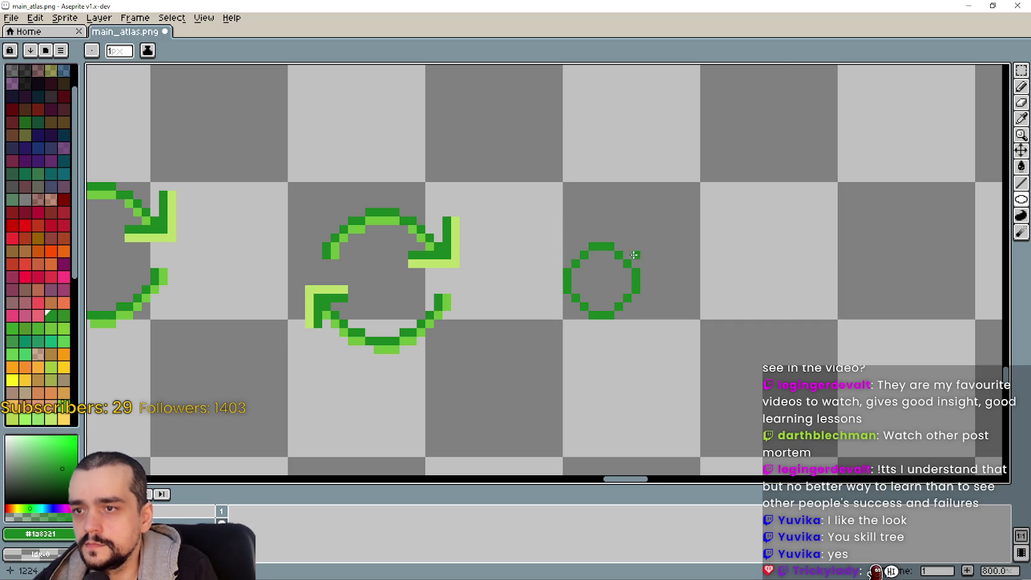
{"action": "scroll", "coordinate": [637, 248], "scroll_direction": "down", "scroll_amount": 2}
{"action": "scroll", "coordinate": [647, 285], "scroll_direction": "up", "scroll_amount": 3}
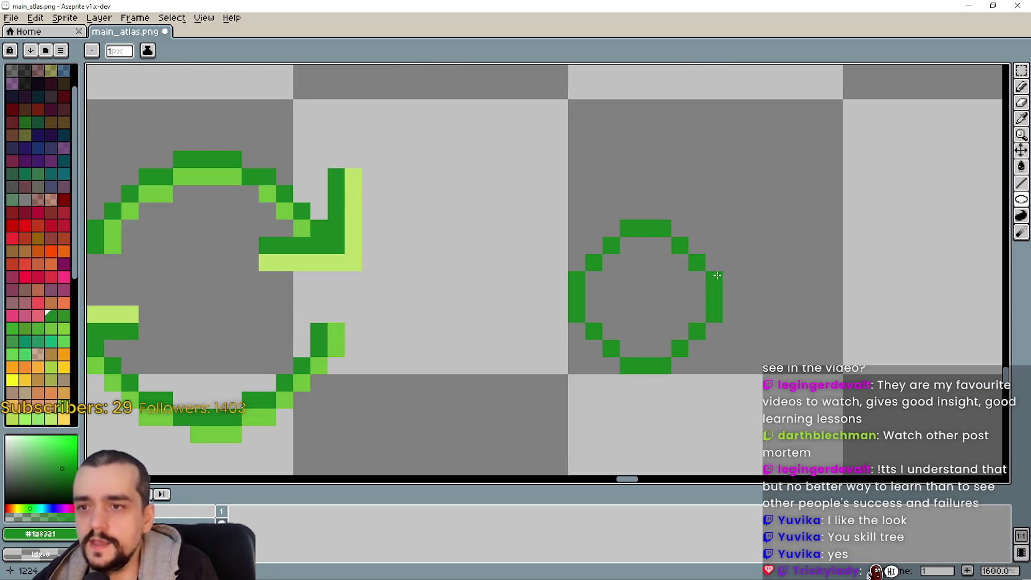
- Paint and erase pixels to form an arrowhead at the small ring's upper-right end
{"action": "right_click", "coordinate": [714, 296]}
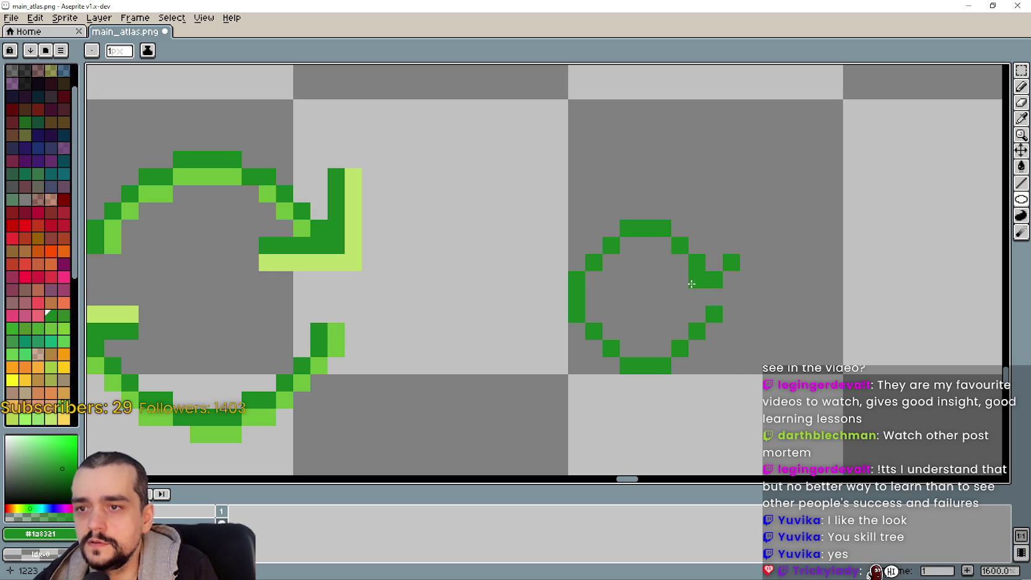
{"action": "left_click", "coordinate": [693, 279]}
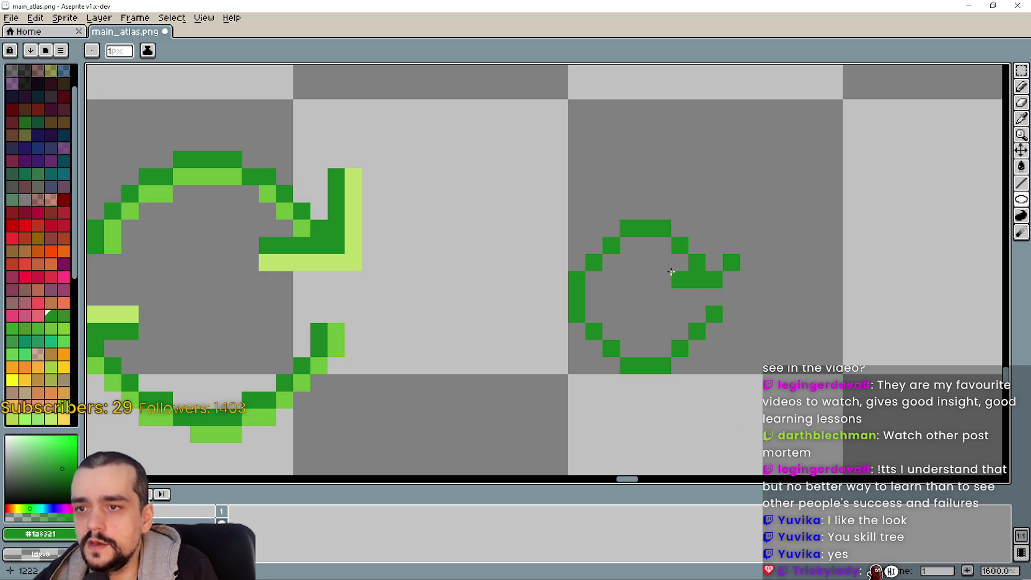
{"action": "left_click", "coordinate": [704, 265]}
{"action": "left_click", "coordinate": [714, 262]}
{"action": "left_click", "coordinate": [731, 246]}
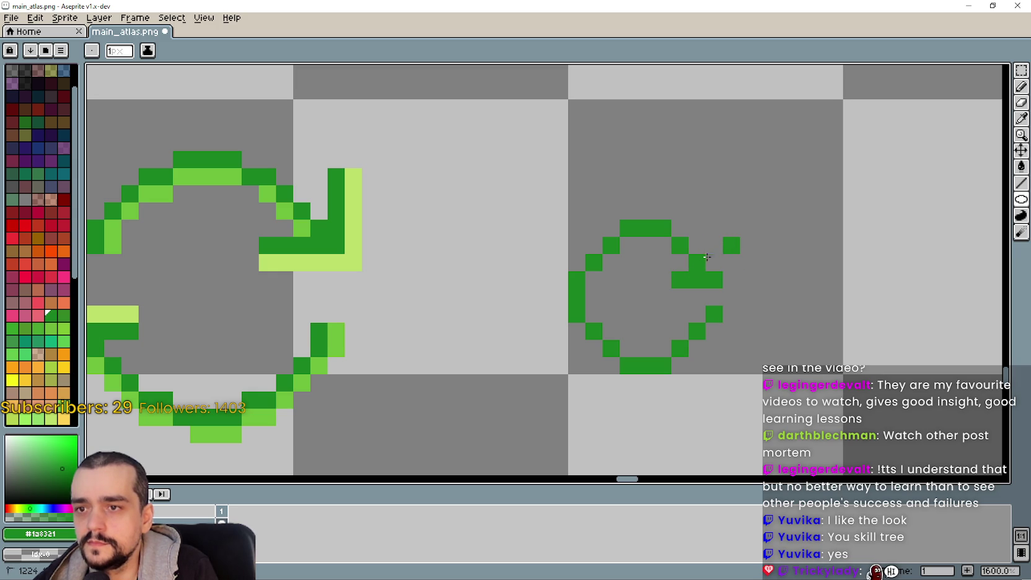
{"action": "right_click", "coordinate": [714, 279]}
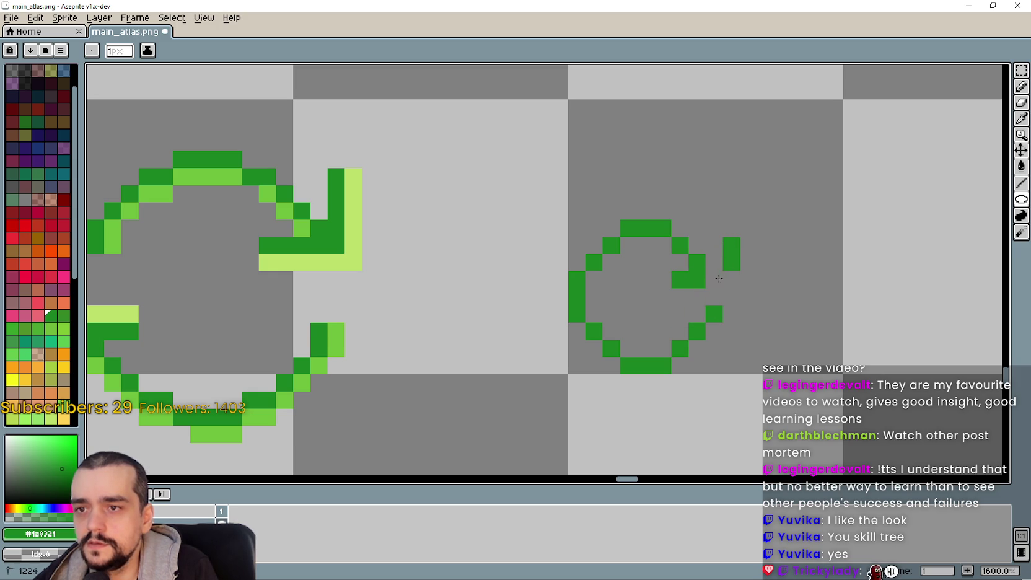
{"action": "right_click", "coordinate": [730, 248]}
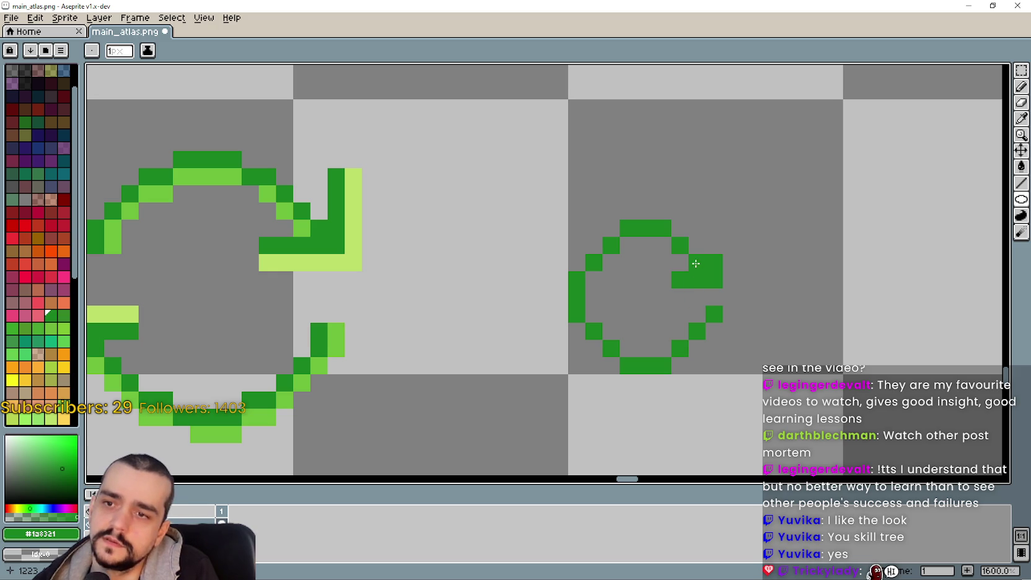
{"action": "left_click", "coordinate": [714, 263]}
{"action": "left_click", "coordinate": [714, 245]}
{"action": "left_click", "coordinate": [696, 263]}
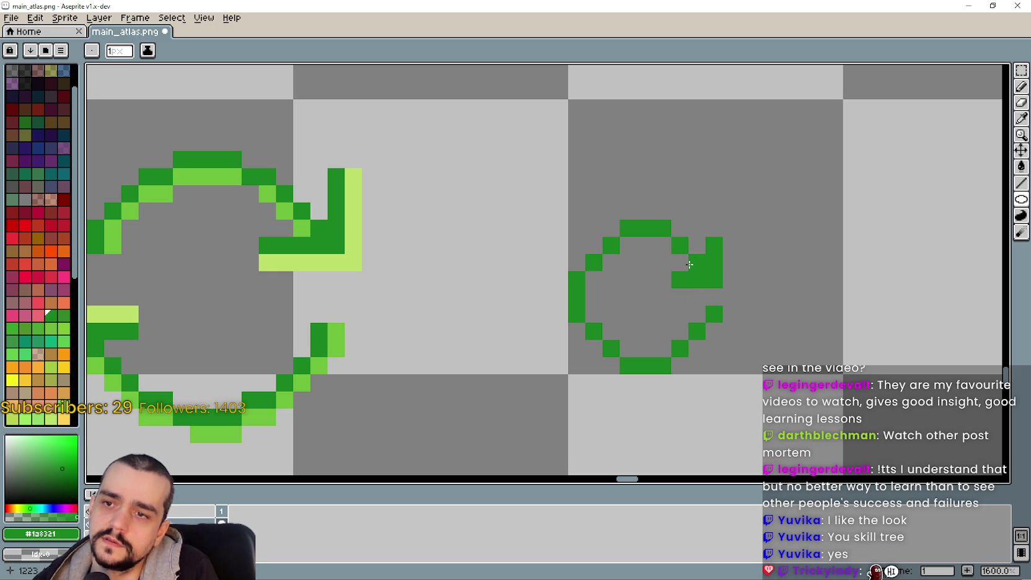
{"action": "left_click_drag", "start_coordinate": [630, 315], "coordinate": [663, 287]}
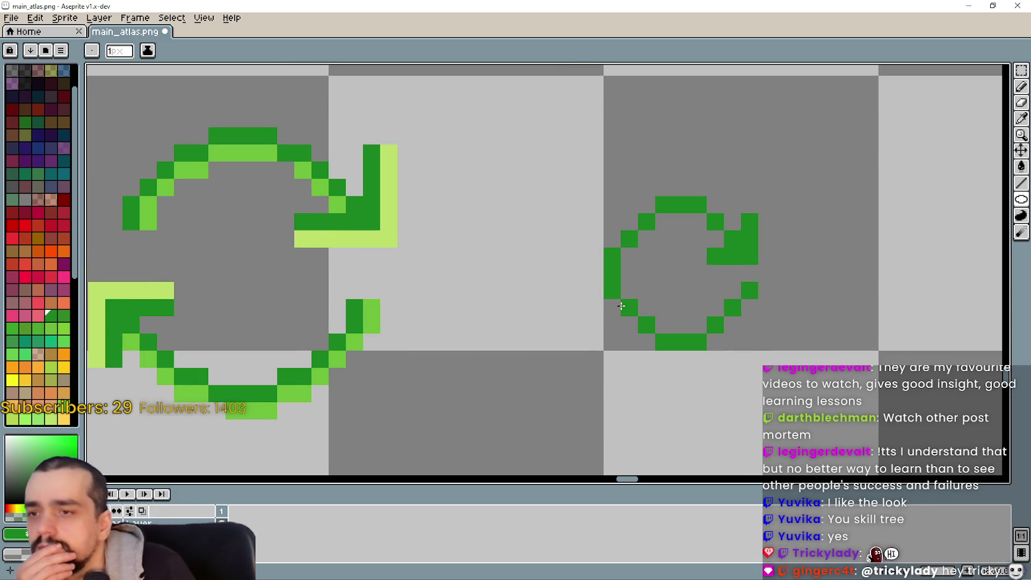
- Test and erase trial pixels around the small ring's lower-left edge and interior
{"action": "left_click", "coordinate": [612, 325]}
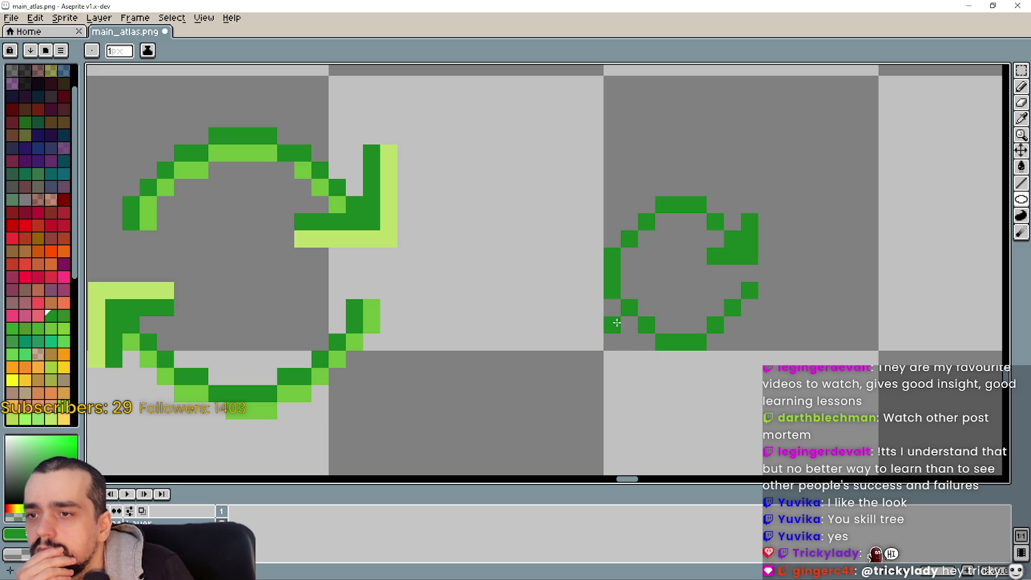
{"action": "left_click", "coordinate": [664, 307]}
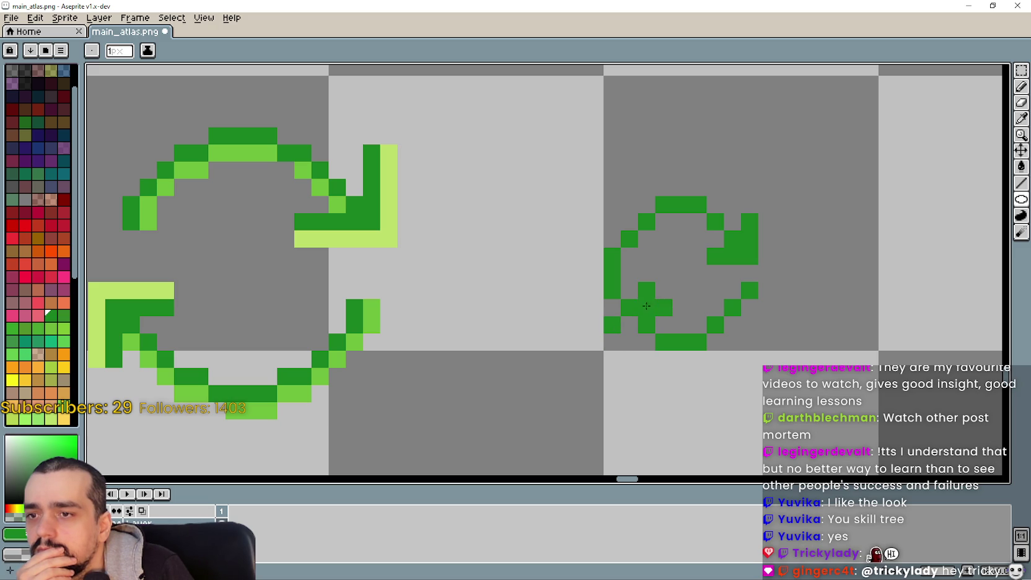
{"action": "right_click", "coordinate": [646, 307]}
{"action": "right_click", "coordinate": [645, 292]}
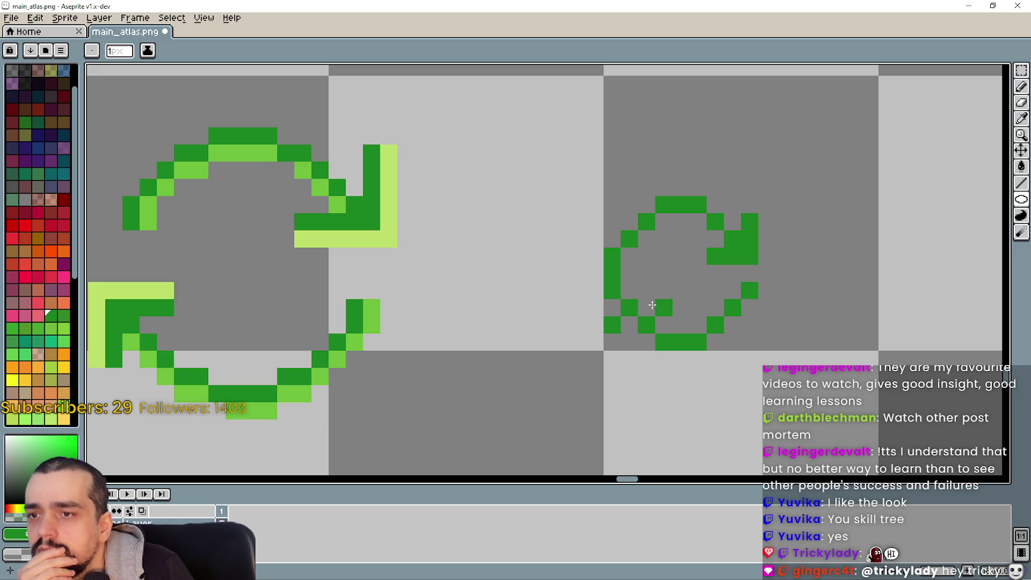
{"action": "left_click", "coordinate": [646, 308]}
{"action": "right_click", "coordinate": [646, 308]}
{"action": "right_click", "coordinate": [647, 290]}
{"action": "left_click", "coordinate": [617, 334]}
{"action": "right_click", "coordinate": [632, 325]}
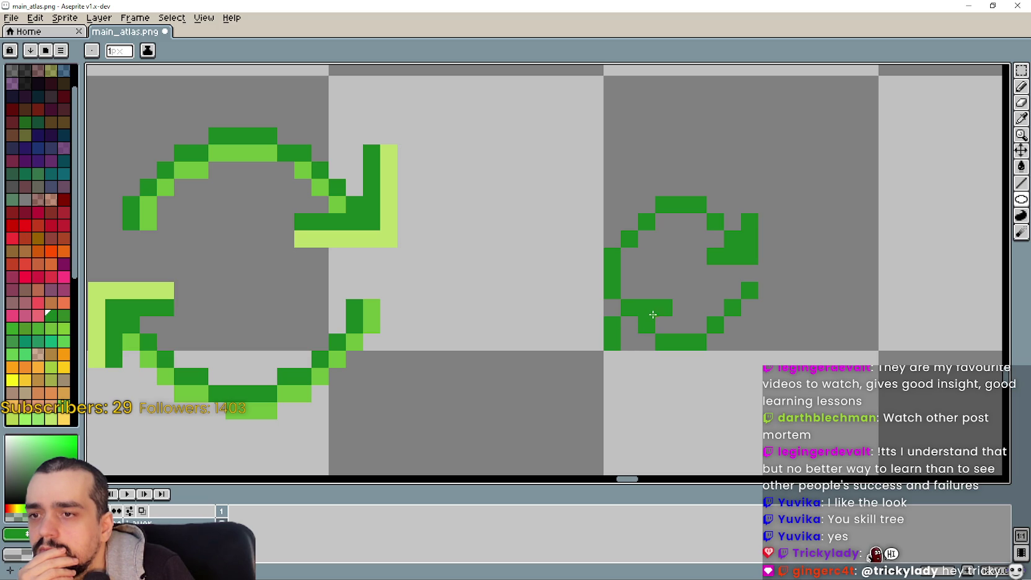
{"action": "right_click", "coordinate": [660, 307]}
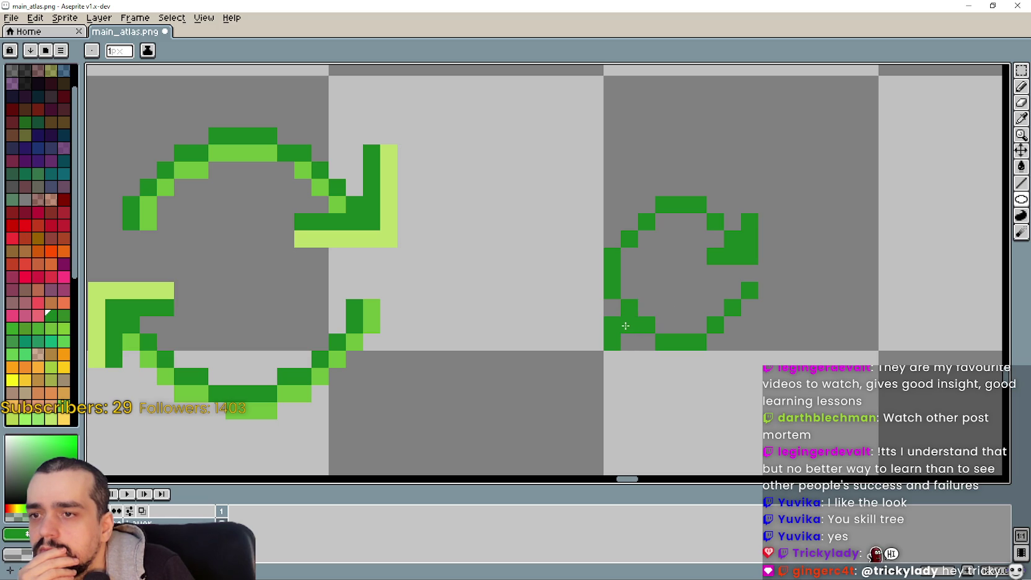
{"action": "right_click", "coordinate": [647, 307]}
{"action": "left_click", "coordinate": [647, 290]}
{"action": "left_click", "coordinate": [664, 307]}
{"action": "right_click", "coordinate": [647, 290]}
{"action": "right_click", "coordinate": [611, 342]}
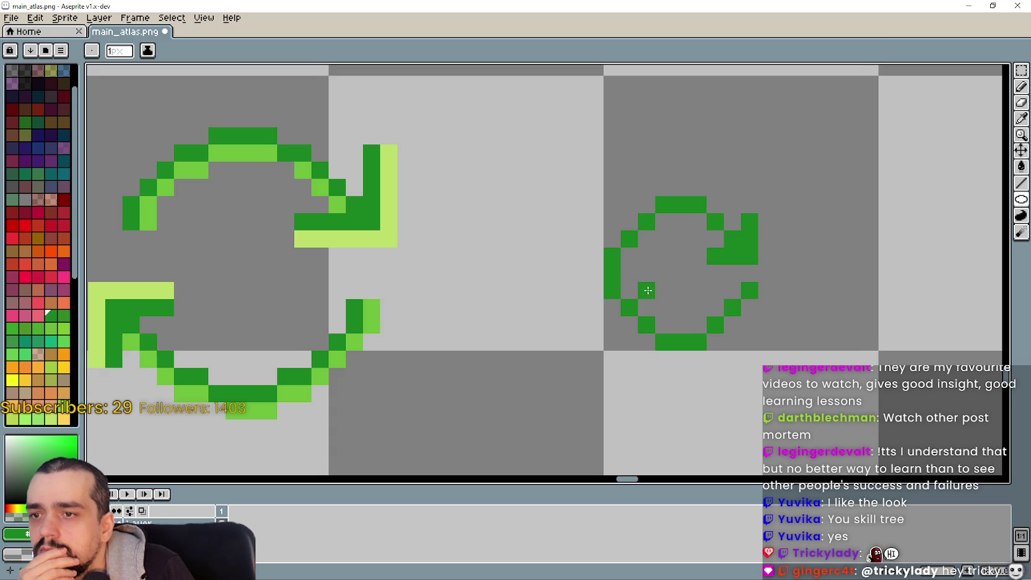
- Sketch the lower-left arrowhead pixels, shifting one up a row and adding one to its left
{"action": "left_click_drag", "start_coordinate": [647, 291], "coordinate": [659, 278]}
{"action": "right_click", "coordinate": [658, 277]}
{"action": "right_click", "coordinate": [658, 311]}
{"action": "left_click", "coordinate": [624, 311]}
{"action": "left_click", "coordinate": [658, 294]}
{"action": "right_click", "coordinate": [658, 293]}
{"action": "left_click", "coordinate": [624, 328]}
{"action": "right_click", "coordinate": [624, 328]}
{"action": "right_click", "coordinate": [624, 311]}
{"action": "left_click", "coordinate": [624, 311]}
{"action": "right_click", "coordinate": [624, 311]}
{"action": "left_click", "coordinate": [624, 293]}
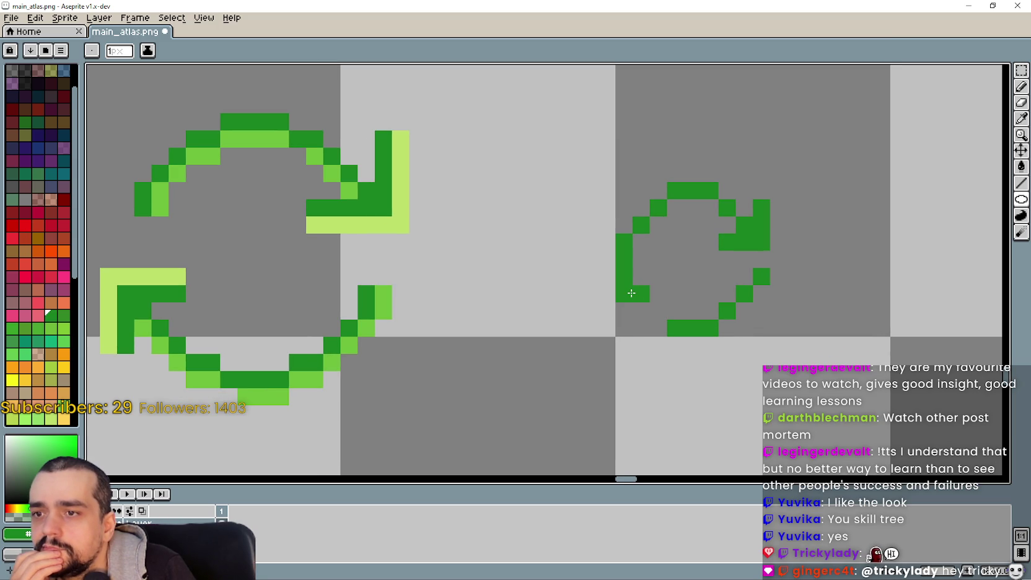
{"action": "left_click", "coordinate": [607, 311]}
{"action": "right_click", "coordinate": [606, 311]}
{"action": "left_click", "coordinate": [607, 311]}
{"action": "right_click", "coordinate": [607, 311]}
{"action": "left_click", "coordinate": [607, 294]}
{"action": "right_click", "coordinate": [607, 296]}
{"action": "left_click", "coordinate": [602, 298]}
- Extend the ring's left side downward and adjust the lower-left arrowhead pixels
{"action": "right_click", "coordinate": [606, 293]}
{"action": "left_click", "coordinate": [606, 311]}
{"action": "left_click", "coordinate": [609, 324]}
{"action": "right_click", "coordinate": [607, 311]}
{"action": "right_click", "coordinate": [623, 296]}
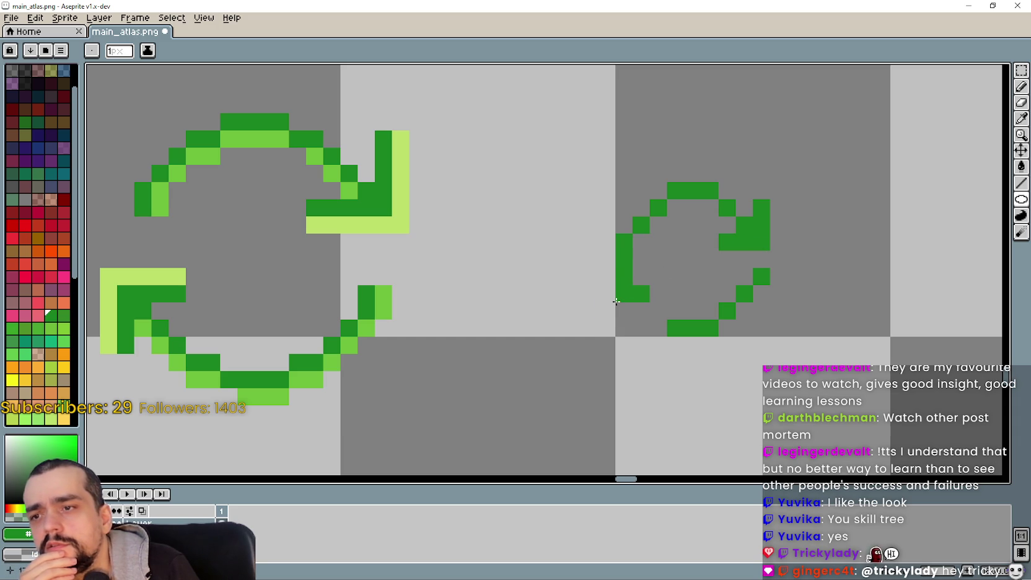
{"action": "left_click_drag", "start_coordinate": [624, 311], "coordinate": [607, 328]}
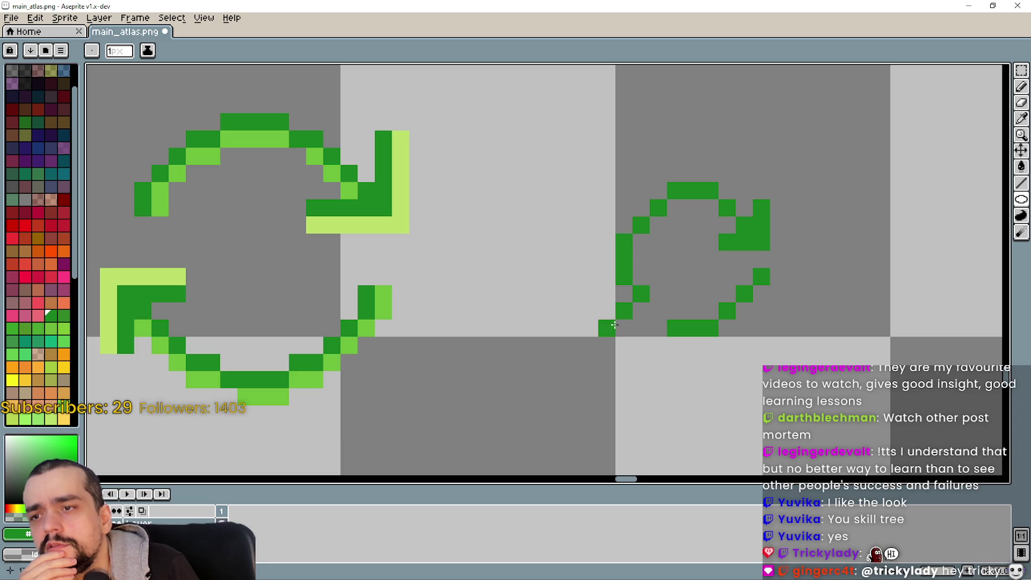
{"action": "left_click", "coordinate": [675, 293]}
{"action": "right_click", "coordinate": [607, 328]}
{"action": "left_click", "coordinate": [608, 311]}
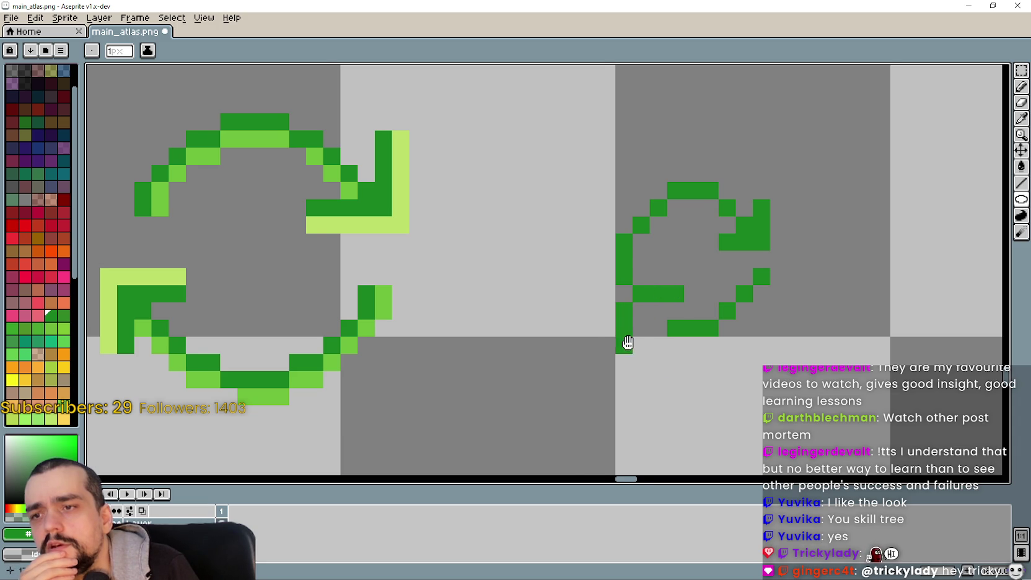
- Erase a pixel from the small icon's right side and trim its left edge
{"action": "scroll", "coordinate": [589, 378], "scroll_direction": "up", "scroll_amount": 2}
{"action": "scroll", "coordinate": [589, 381], "scroll_direction": "down", "scroll_amount": 2}
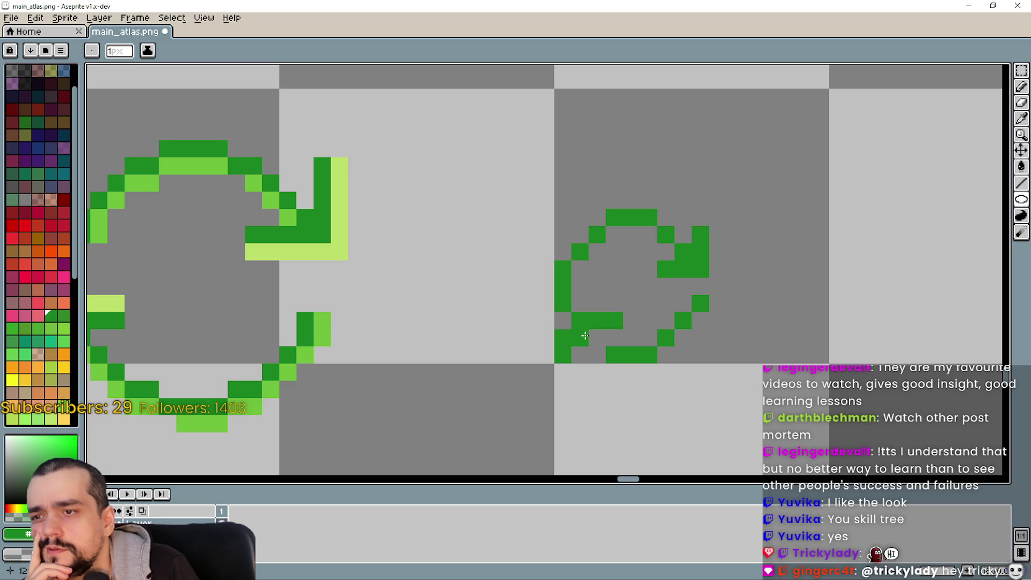
{"action": "right_click", "coordinate": [700, 304]}
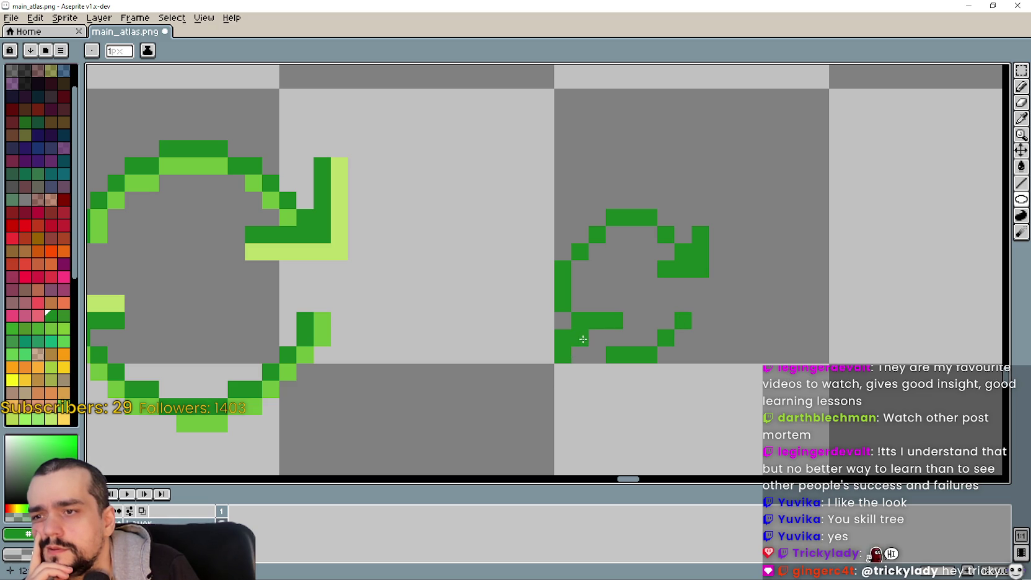
{"action": "right_click", "coordinate": [563, 269]}
{"action": "scroll", "coordinate": [560, 279], "scroll_direction": "down", "scroll_amount": 1}
{"action": "scroll", "coordinate": [558, 296], "scroll_direction": "up", "scroll_amount": 1}
{"action": "left_click", "coordinate": [558, 296]}
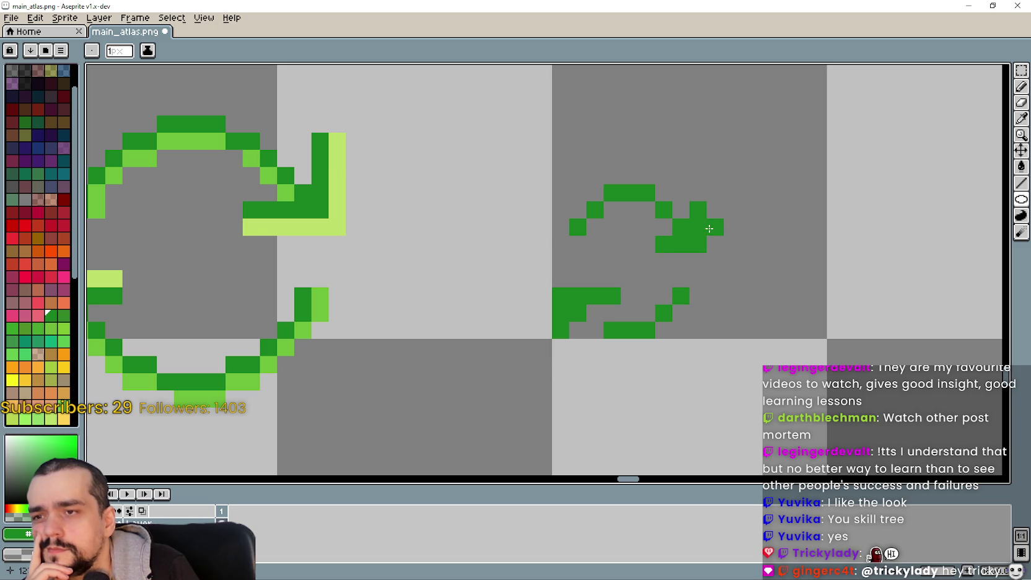
{"action": "left_click", "coordinate": [1021, 70]}
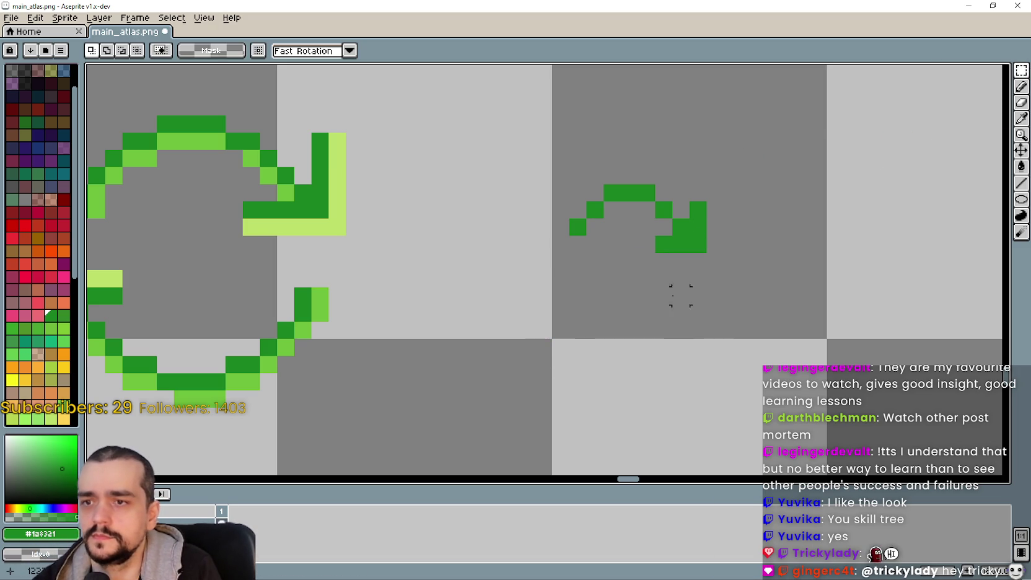
- Duplicate the small icon's top half and flip it vertically and horizontally to form the lower arrowhead
{"action": "mouse_move", "coordinate": [577, 175]}
{"action": "left_mouse_down"}
{"action": "mouse_move", "coordinate": [732, 262]}
{"action": "mouse_move", "coordinate": [722, 266]}
{"action": "left_mouse_up"}
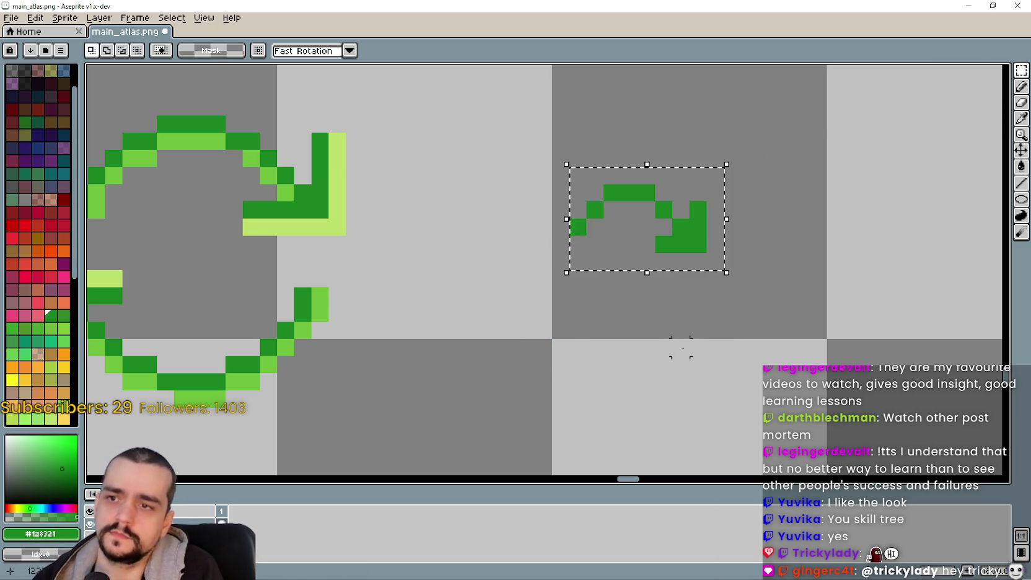
{"action": "mouse_move", "coordinate": [653, 237]}
{"action": "left_mouse_down"}
{"action": "mouse_move", "coordinate": [663, 364]}
{"action": "mouse_move", "coordinate": [681, 351]}
{"action": "mouse_move", "coordinate": [638, 302]}
{"action": "left_mouse_up"}
{"action": "key", "text": "shift+v"}
{"action": "key", "text": "shift+h"}
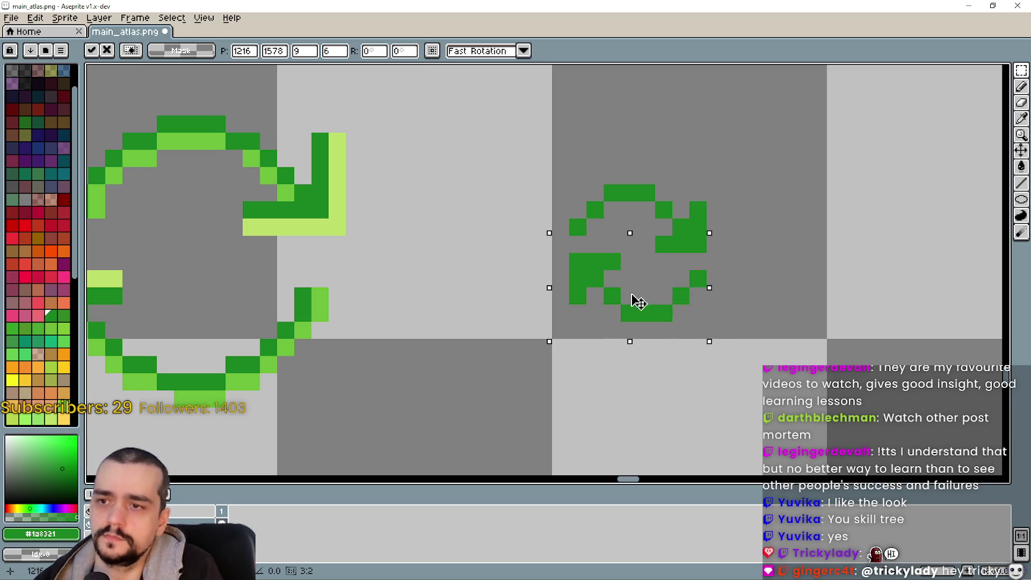
{"action": "left_click", "coordinate": [491, 352]}
{"action": "scroll", "coordinate": [508, 352], "scroll_direction": "down", "scroll_amount": 2}
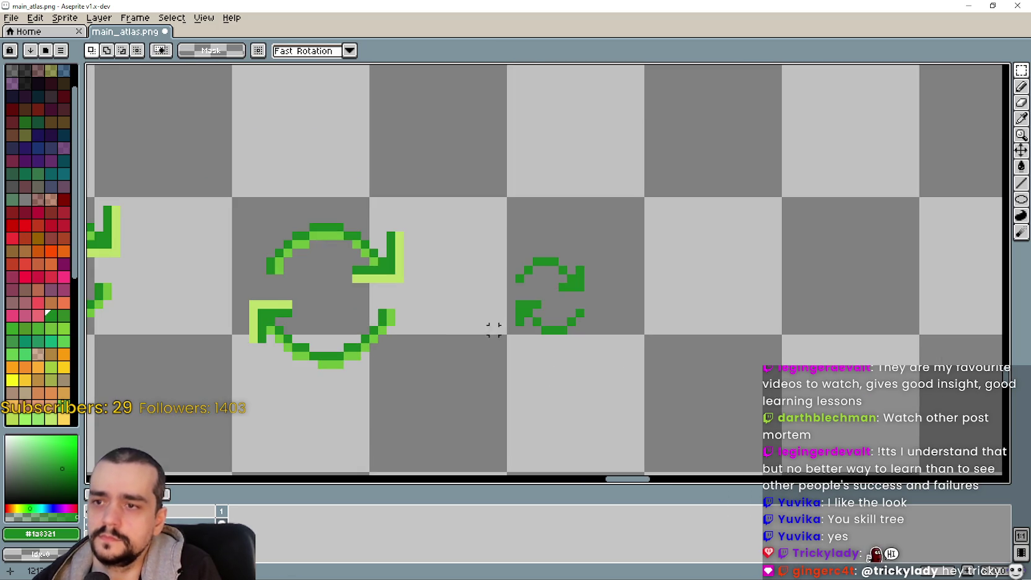
{"action": "left_click_drag", "start_coordinate": [610, 290], "coordinate": [630, 282]}
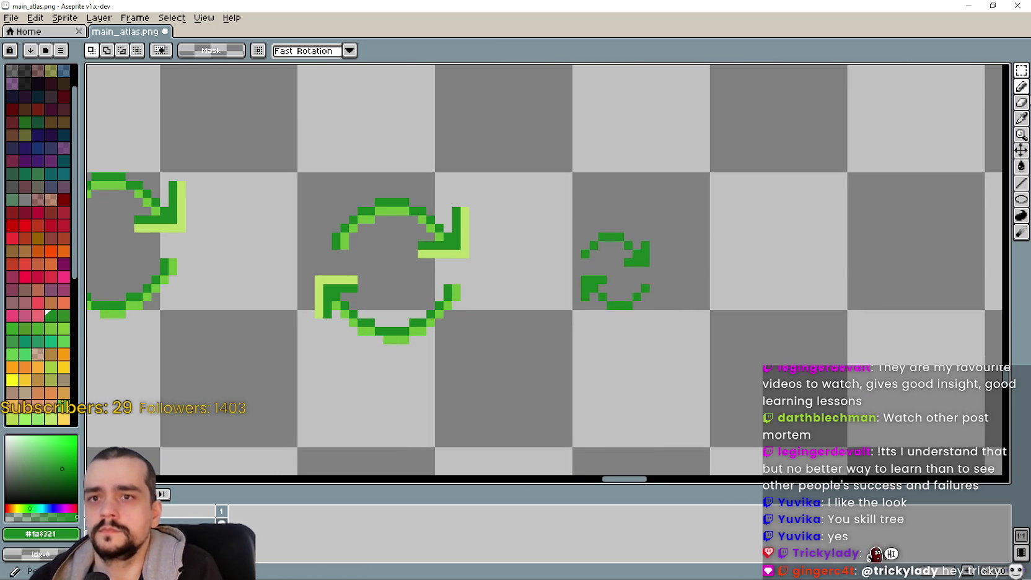
- Sample the light green from the large icon and highlight both arrowheads of the small icon
{"action": "left_click", "coordinate": [1021, 86]}
{"action": "scroll", "coordinate": [432, 231], "scroll_direction": "up", "scroll_amount": 3}
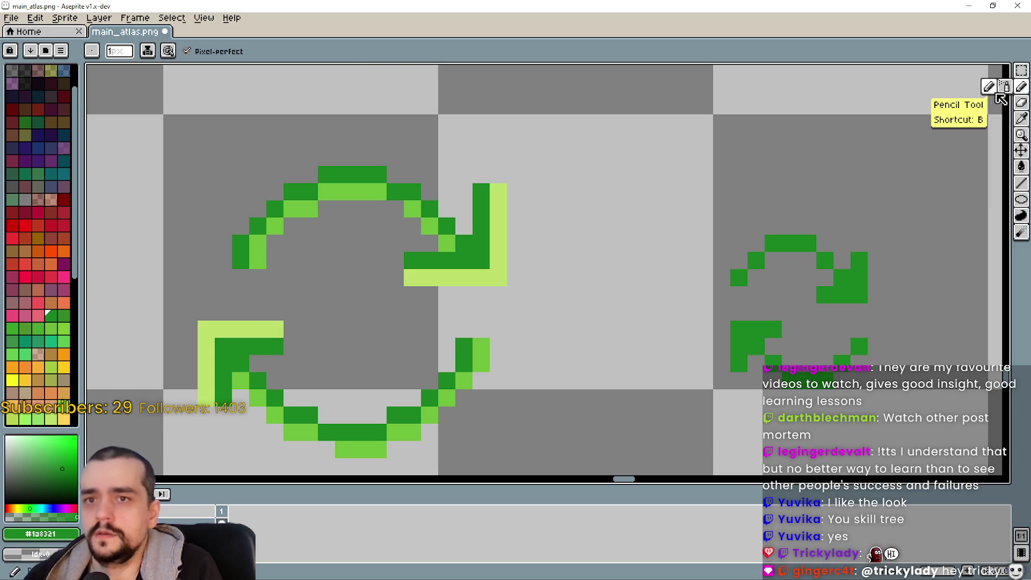
{"action": "left_click", "coordinate": [1021, 118]}
{"action": "left_click", "coordinate": [505, 271]}
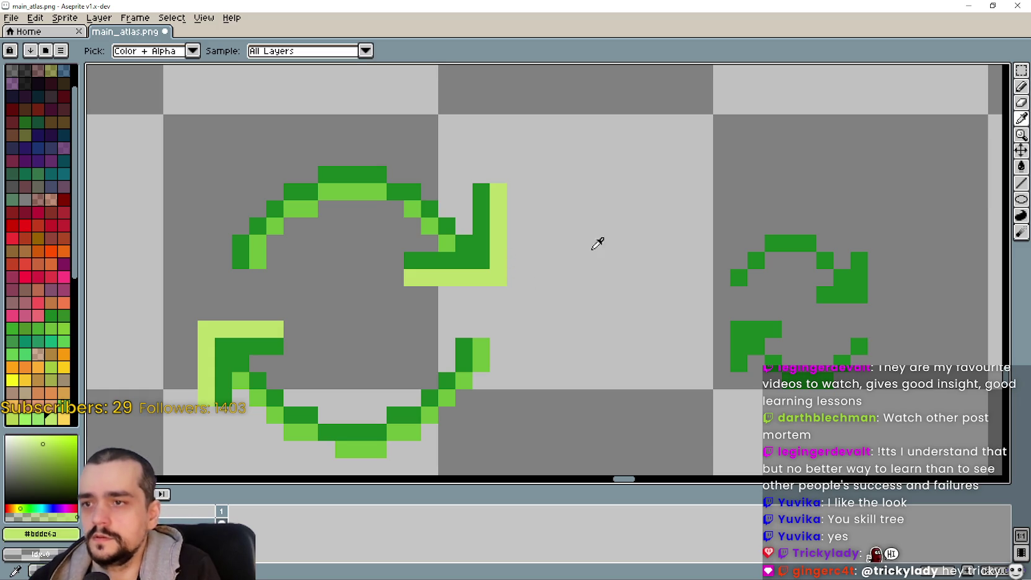
{"action": "left_click", "coordinate": [1021, 86]}
{"action": "scroll", "coordinate": [858, 313], "scroll_direction": "up", "scroll_amount": 1}
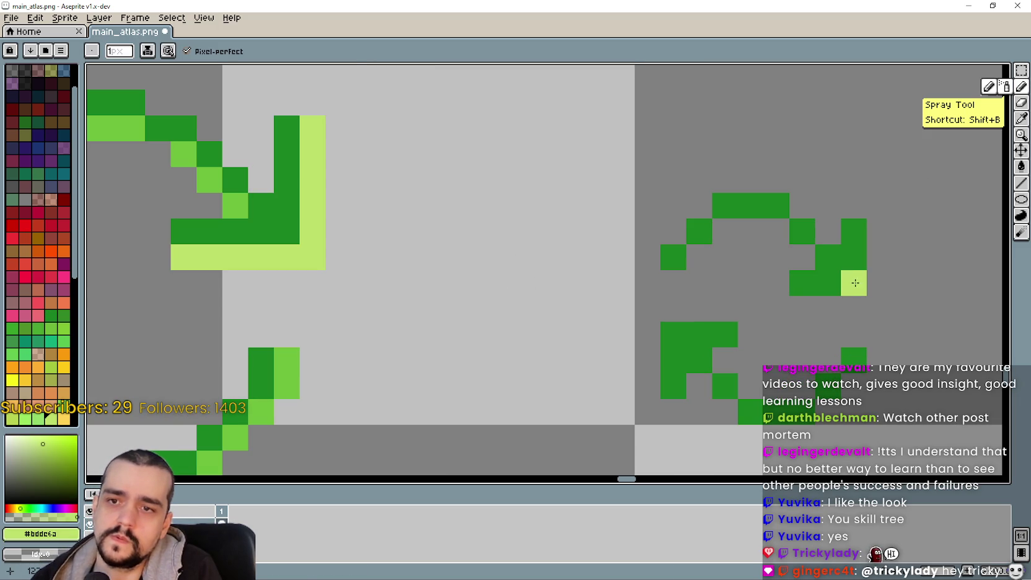
{"action": "left_click", "coordinate": [854, 283]}
{"action": "left_click", "coordinate": [680, 329]}
{"action": "scroll", "coordinate": [722, 367], "scroll_direction": "down", "scroll_amount": 2}
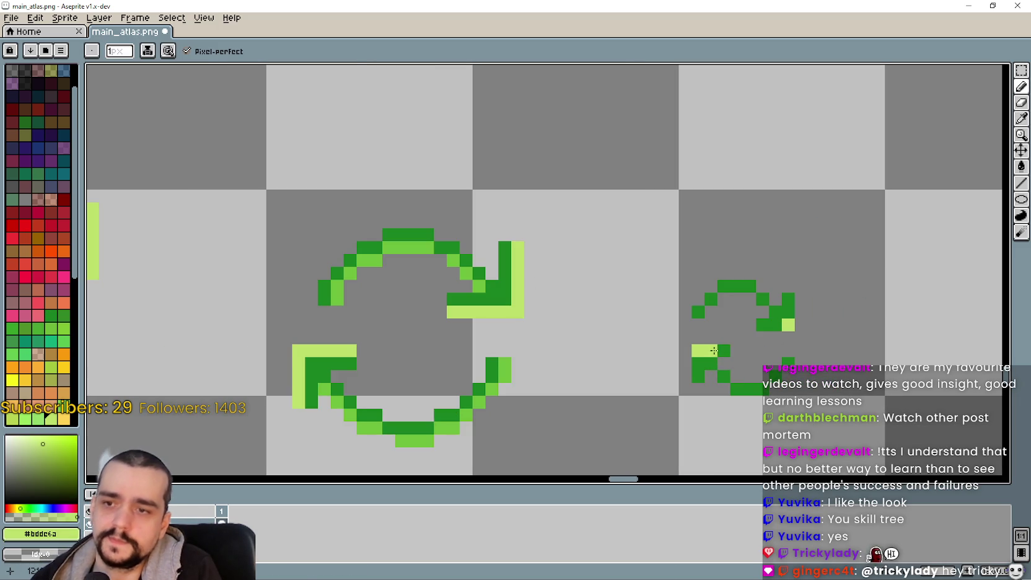
{"action": "left_click", "coordinate": [699, 362]}
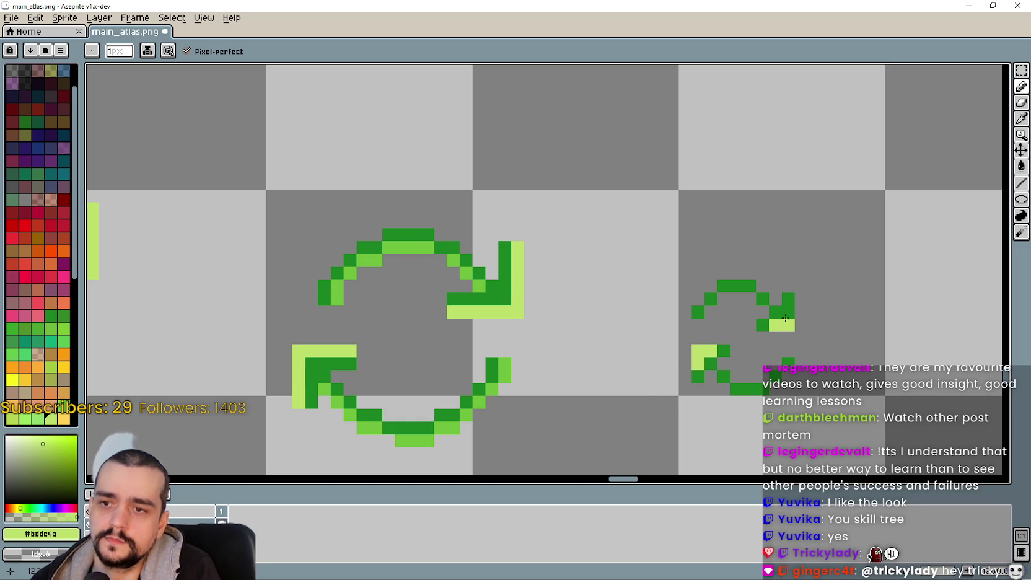
{"action": "left_click", "coordinate": [708, 361]}
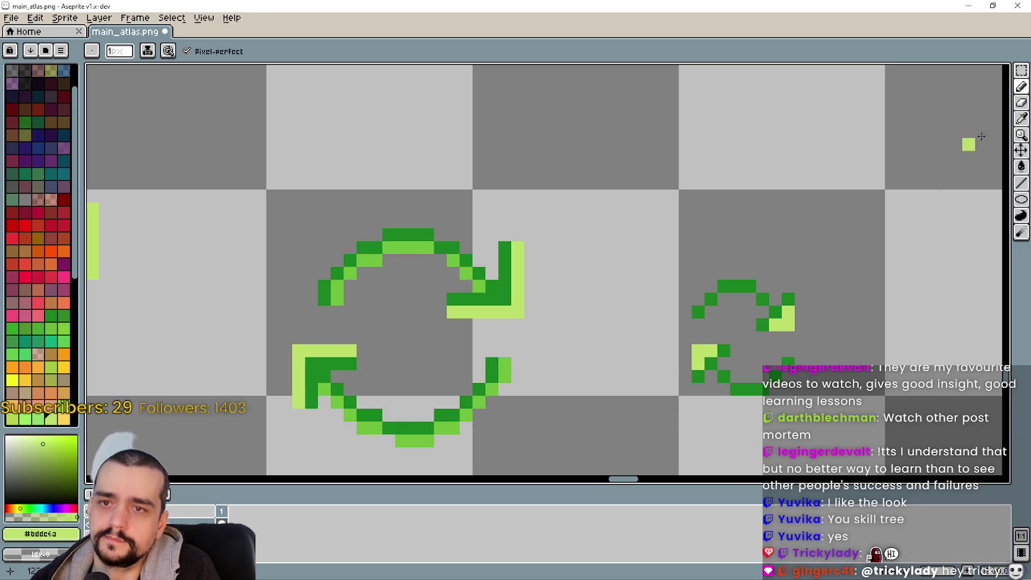
- Sample green #6cbd3c and draw a highlight along the small icon's inner top arc
{"action": "left_click", "coordinate": [1021, 117]}
{"action": "scroll", "coordinate": [543, 278], "scroll_direction": "down", "scroll_amount": 1}
{"action": "scroll", "coordinate": [511, 290], "scroll_direction": "up", "scroll_amount": 1}
{"action": "left_click", "coordinate": [511, 290]}
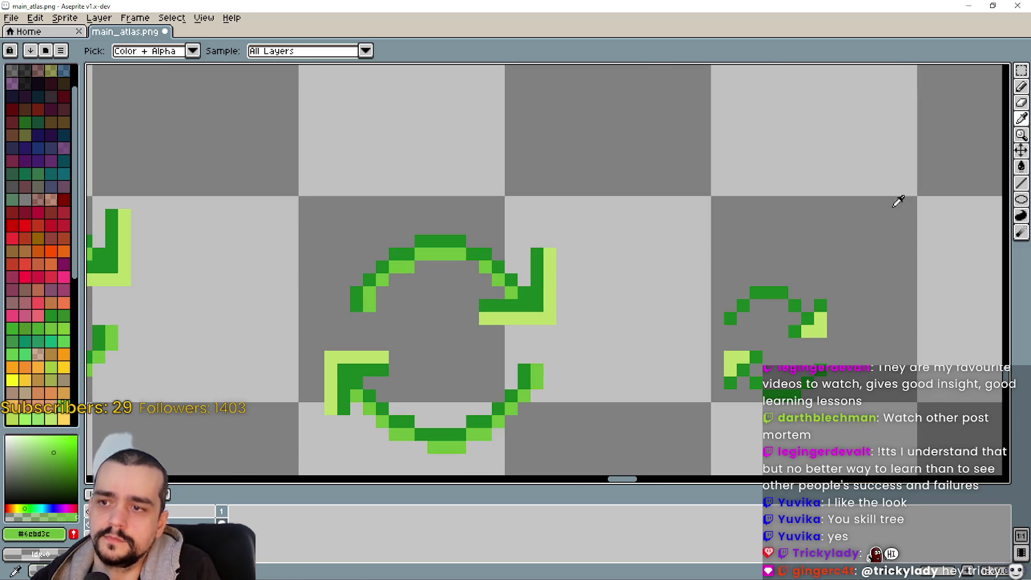
{"action": "left_click", "coordinate": [1021, 86]}
{"action": "scroll", "coordinate": [801, 318], "scroll_direction": "up", "scroll_amount": 1}
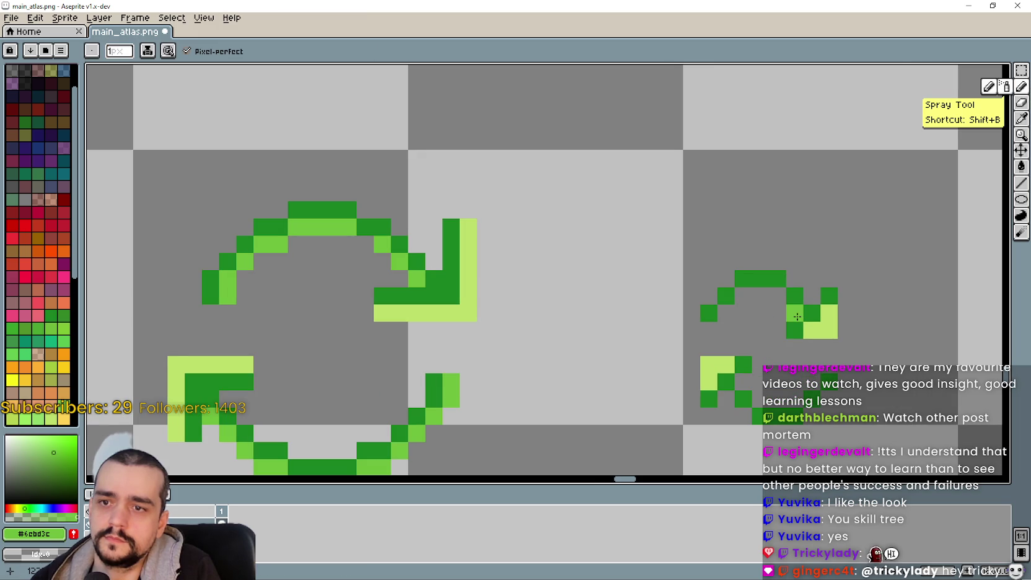
{"action": "mouse_move", "coordinate": [786, 295]}
{"action": "left_mouse_down"}
{"action": "mouse_move", "coordinate": [743, 295]}
{"action": "mouse_move", "coordinate": [722, 315]}
{"action": "left_mouse_up"}
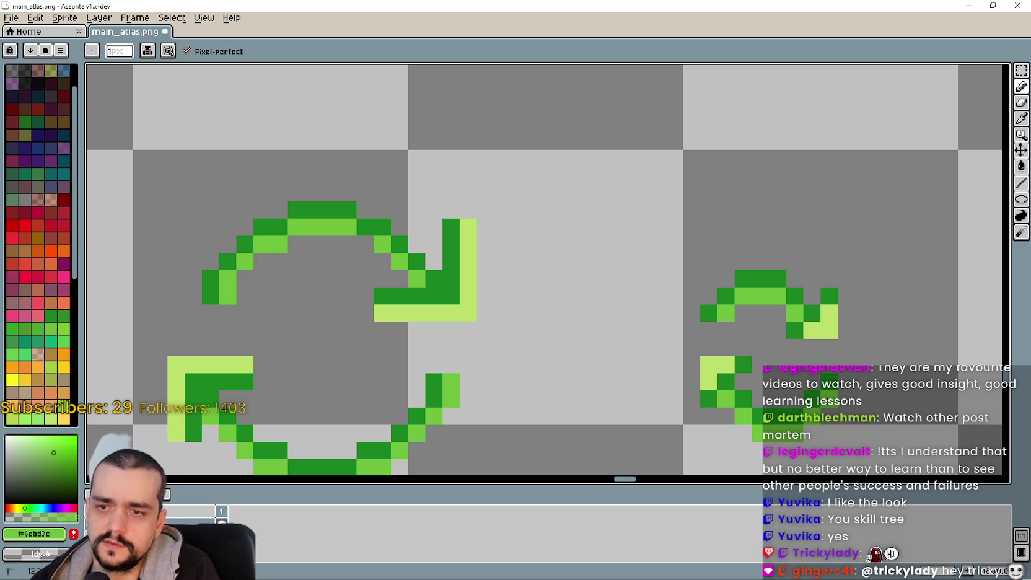
{"action": "key", "text": "alt+Tab"}
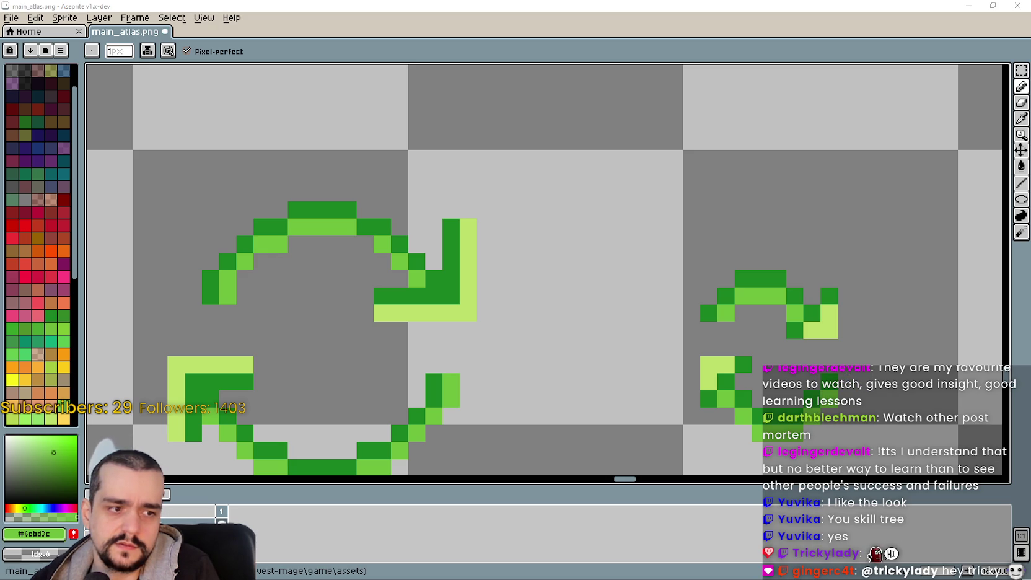
{"action": "key", "text": "alt+Tab"}
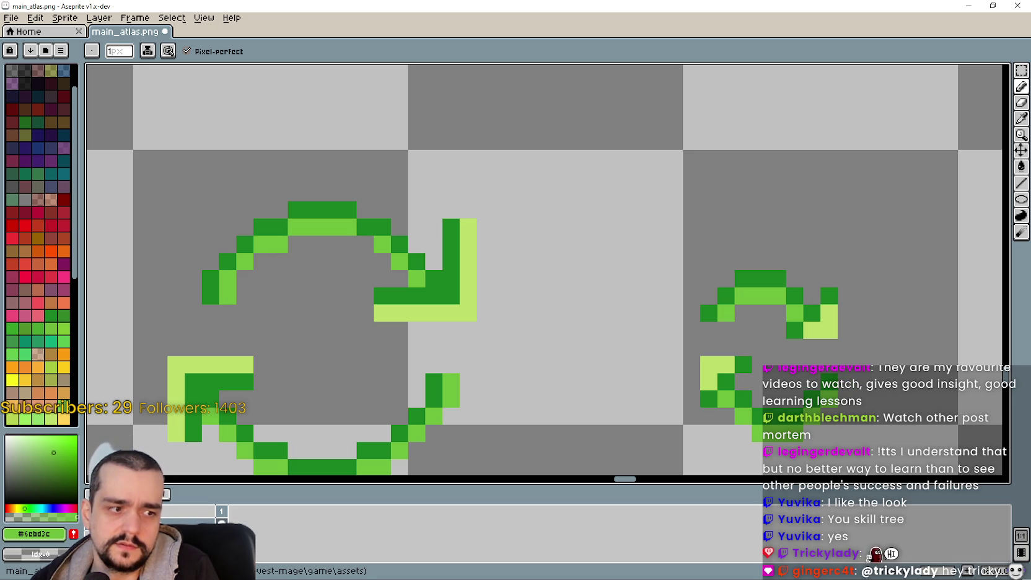
{"action": "key", "text": "alt+Tab"}
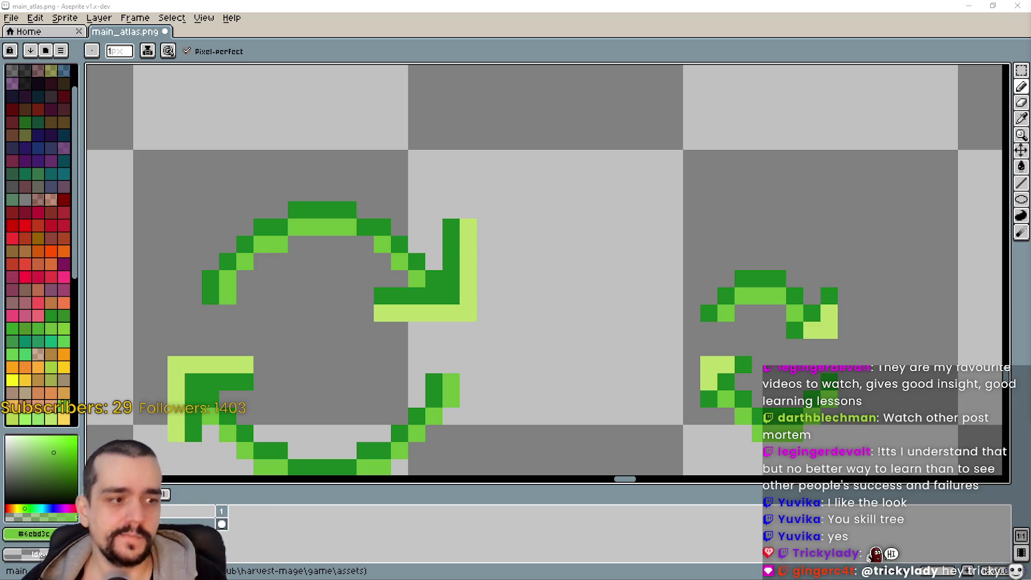
{"action": "scroll", "coordinate": [595, 319], "scroll_direction": "down", "scroll_amount": 2}
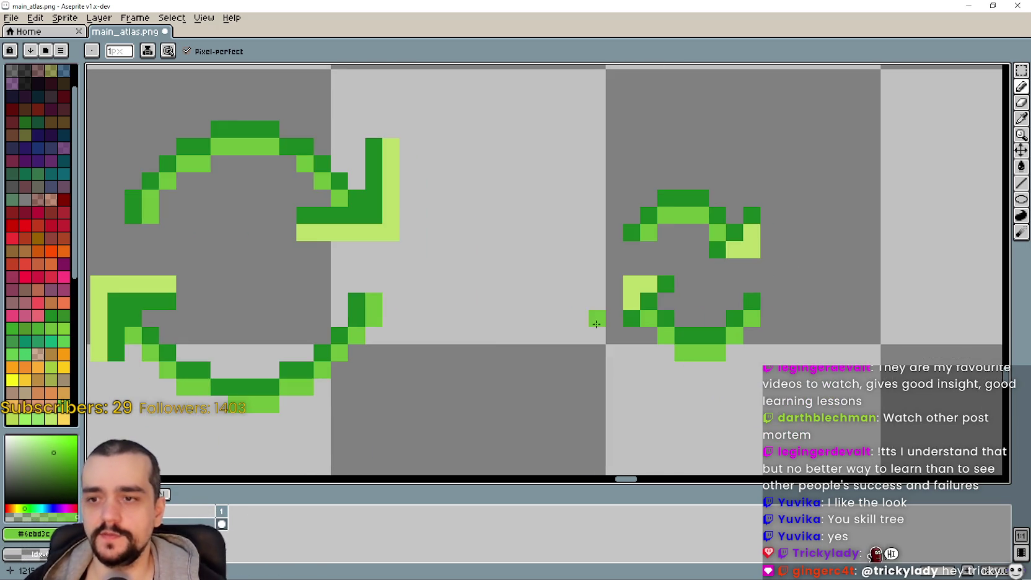
- Sample the dark green and repaint the right arrowhead's light pixels dark green
{"action": "scroll", "coordinate": [629, 273], "scroll_direction": "up", "scroll_amount": 4}
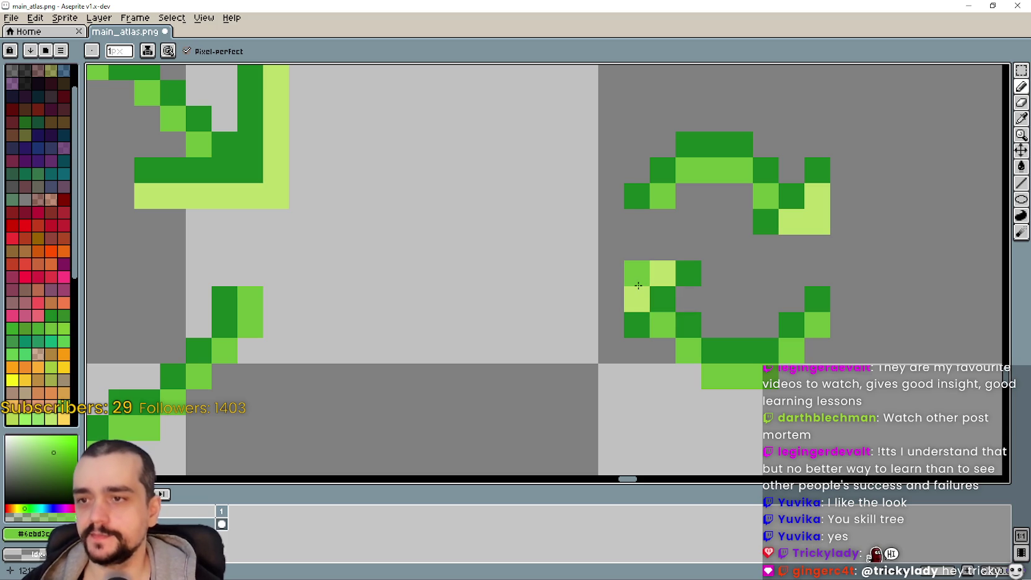
{"action": "scroll", "coordinate": [750, 288], "scroll_direction": "down", "scroll_amount": 3}
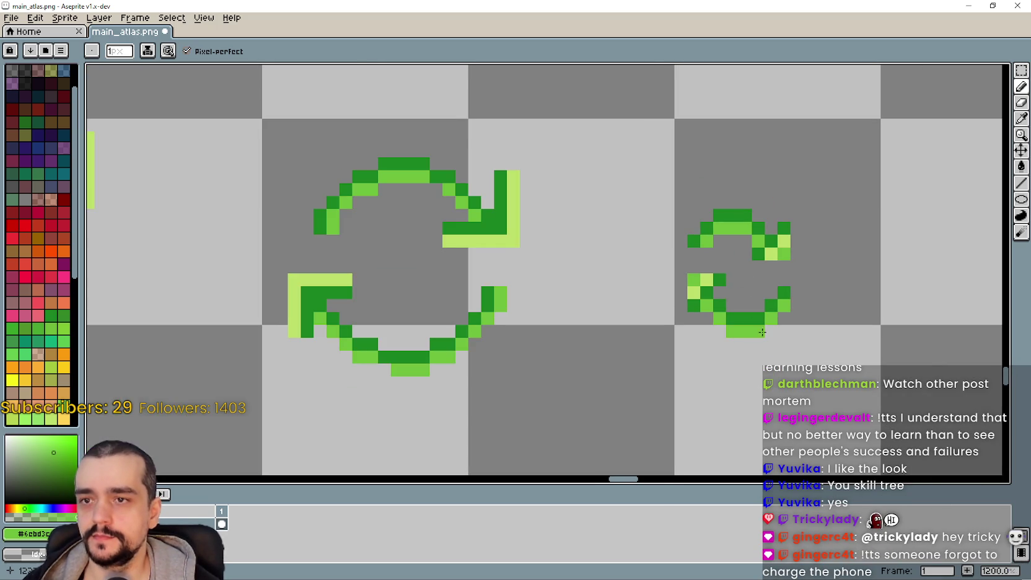
{"action": "scroll", "coordinate": [762, 266], "scroll_direction": "up", "scroll_amount": 3}
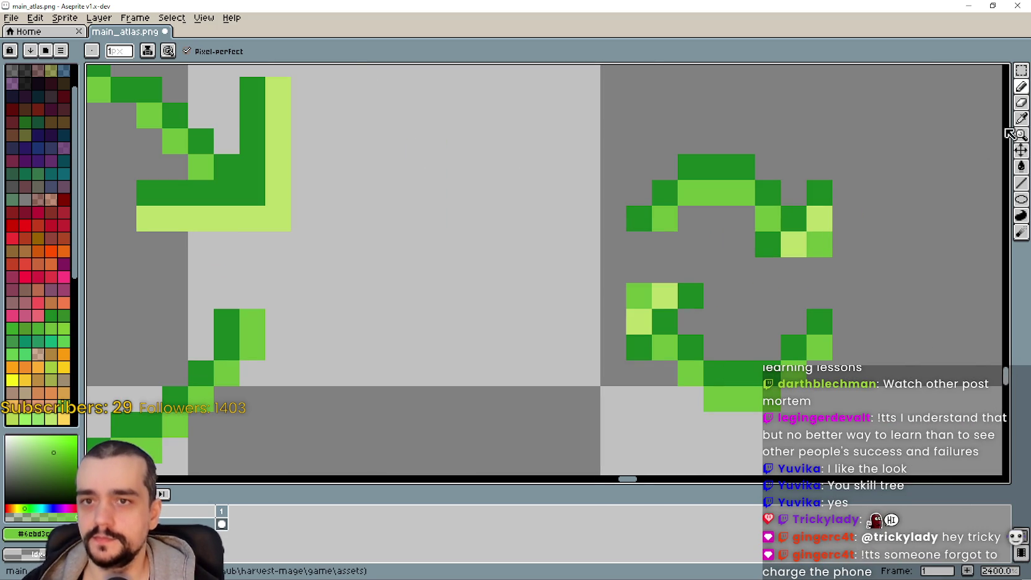
{"action": "left_click", "coordinate": [1021, 118]}
{"action": "left_click", "coordinate": [1021, 86]}
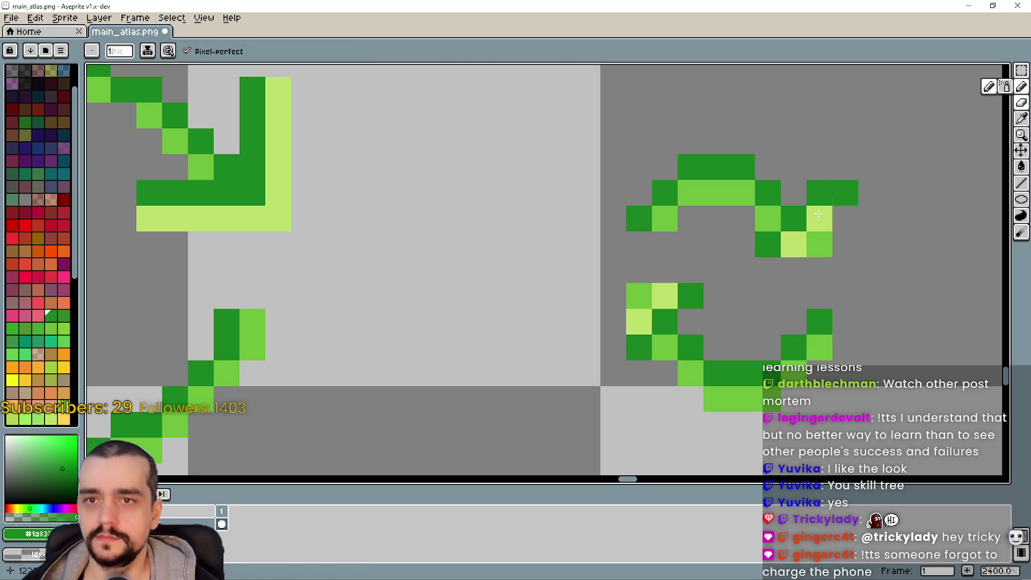
{"action": "left_click", "coordinate": [817, 218]}
{"action": "left_click", "coordinate": [815, 246]}
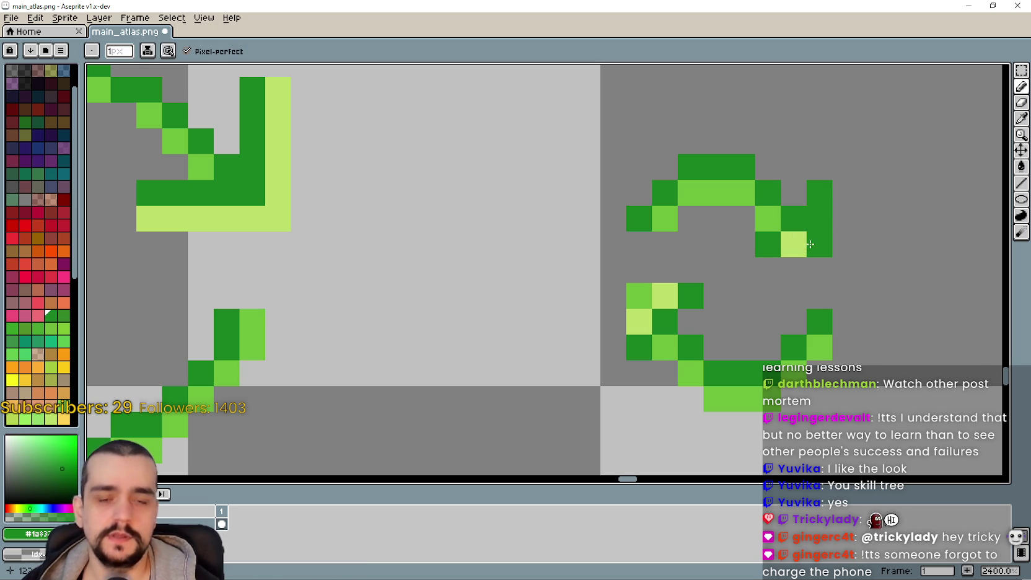
{"action": "left_click", "coordinate": [798, 245]}
- Repaint the lower-left arrowhead's light pixels dark green and erase a pixel from the top arc
{"action": "scroll", "coordinate": [716, 273], "scroll_direction": "down", "scroll_amount": 3}
{"action": "scroll", "coordinate": [682, 314], "scroll_direction": "up", "scroll_amount": 3}
{"action": "left_click", "coordinate": [695, 257]}
{"action": "left_click", "coordinate": [670, 258]}
{"action": "left_click", "coordinate": [669, 277]}
{"action": "scroll", "coordinate": [669, 276], "scroll_direction": "down", "scroll_amount": 3}
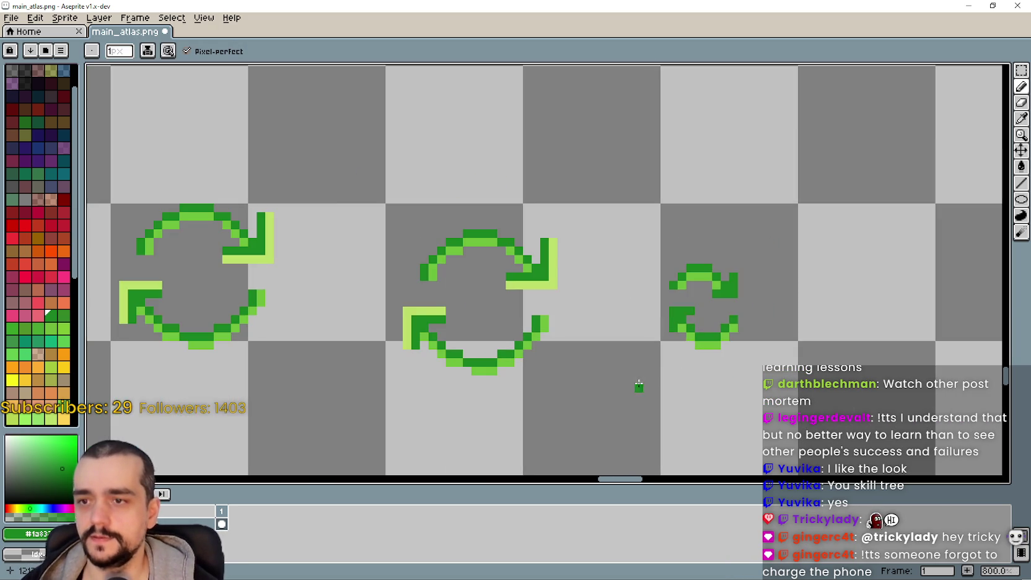
{"action": "scroll", "coordinate": [656, 322], "scroll_direction": "up", "scroll_amount": 2}
{"action": "left_click", "coordinate": [654, 320]}
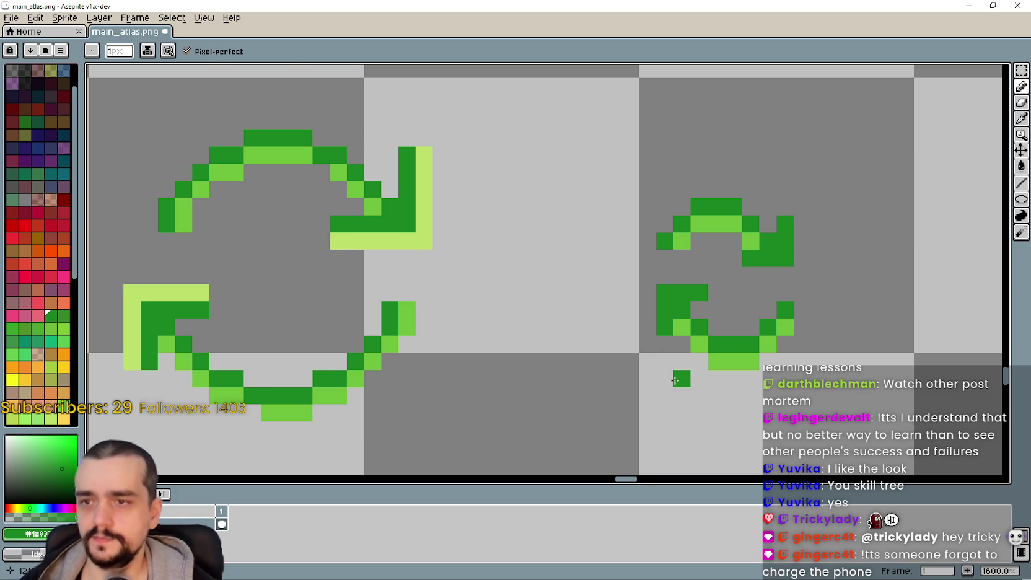
{"action": "scroll", "coordinate": [673, 359], "scroll_direction": "up", "scroll_amount": 2}
{"action": "left_click", "coordinate": [684, 308]}
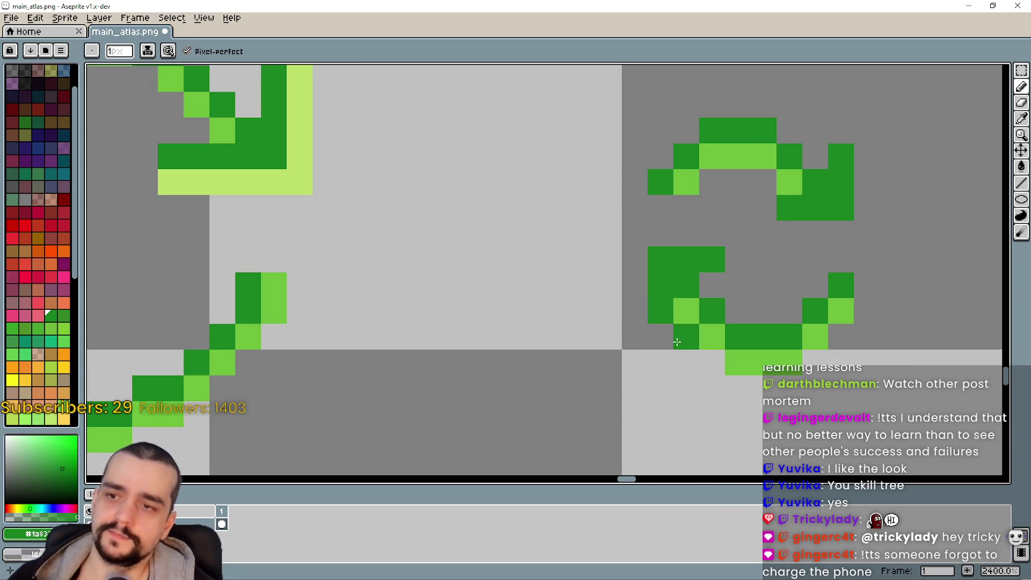
{"action": "scroll", "coordinate": [617, 385], "scroll_direction": "down", "scroll_amount": 4}
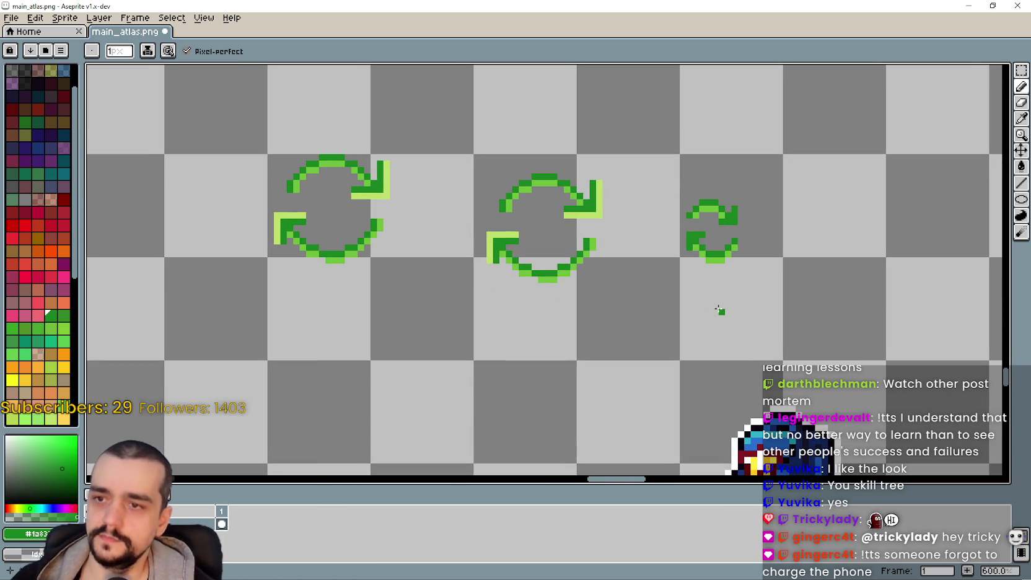
{"action": "scroll", "coordinate": [749, 221], "scroll_direction": "up", "scroll_amount": 3}
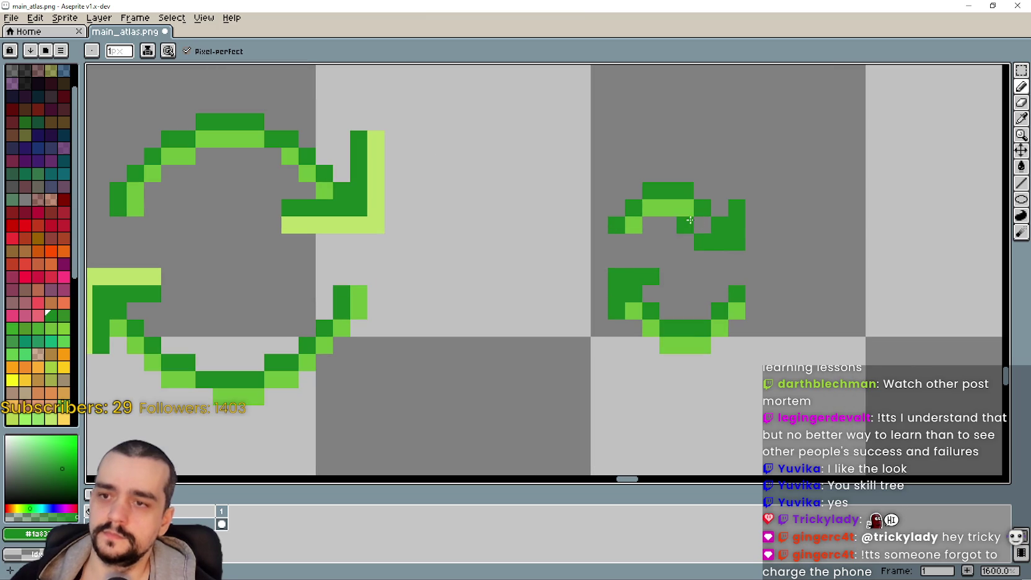
{"action": "right_click", "coordinate": [668, 212]}
- Erase stray left-arc pixels and add mid green #6cbd3c pixels to extend the top arc
{"action": "right_click", "coordinate": [646, 219]}
{"action": "right_click", "coordinate": [633, 224]}
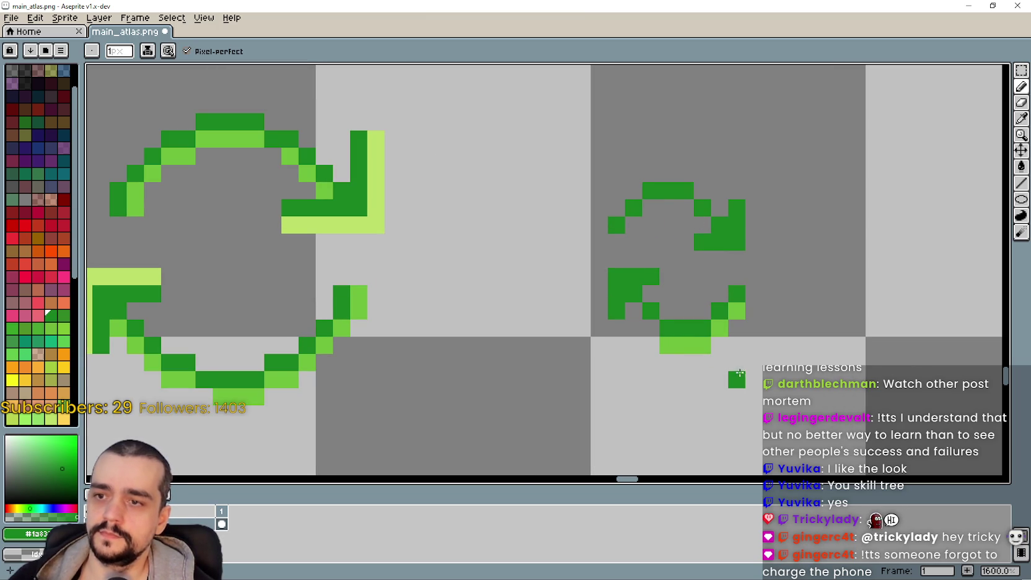
{"action": "scroll", "coordinate": [736, 350], "scroll_direction": "left", "scroll_amount": 1}
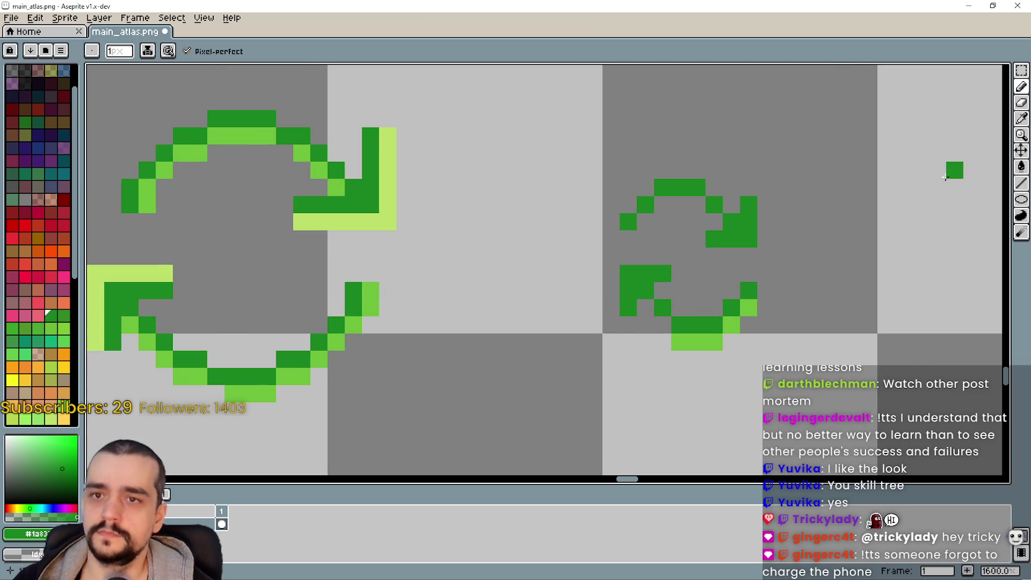
{"action": "left_click", "coordinate": [1017, 118]}
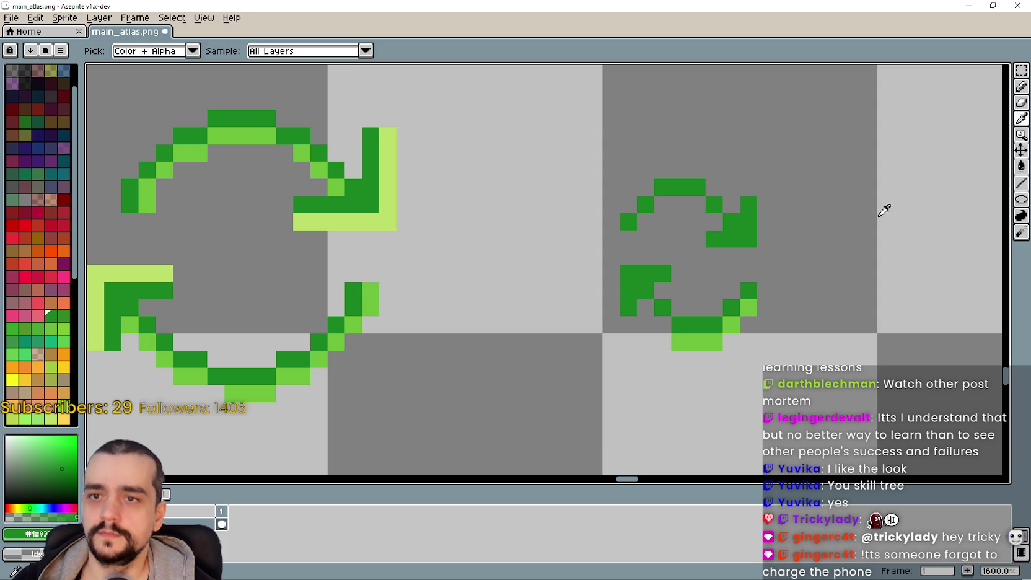
{"action": "left_click", "coordinate": [697, 336]}
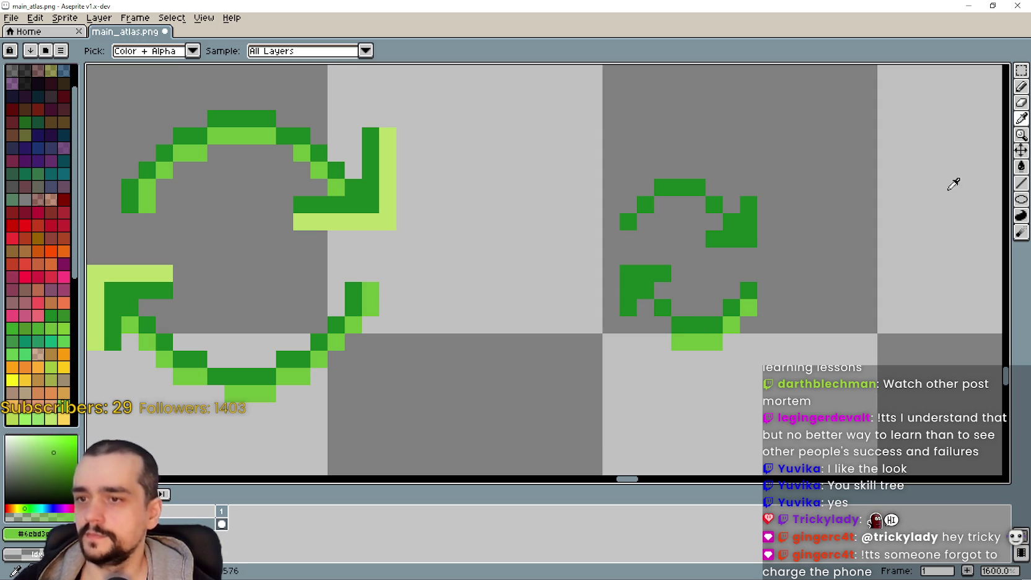
{"action": "left_click", "coordinate": [1021, 88]}
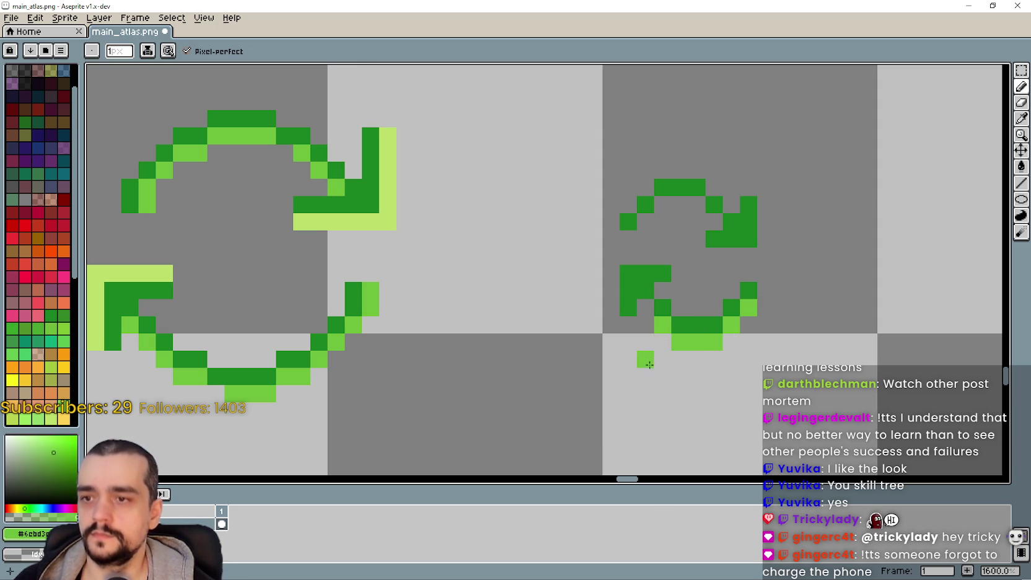
{"action": "left_click", "coordinate": [715, 192]}
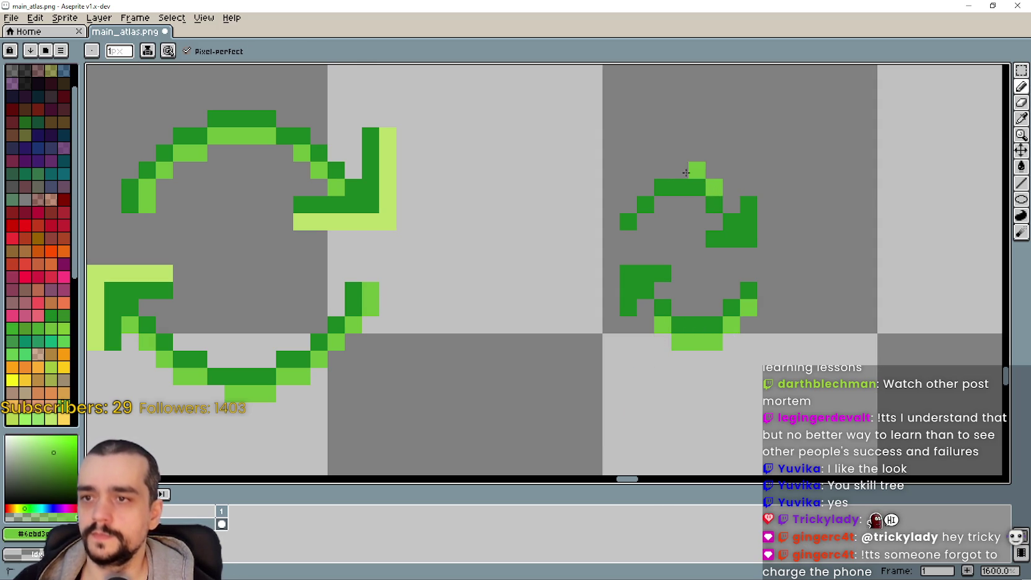
{"action": "left_click", "coordinate": [631, 198]}
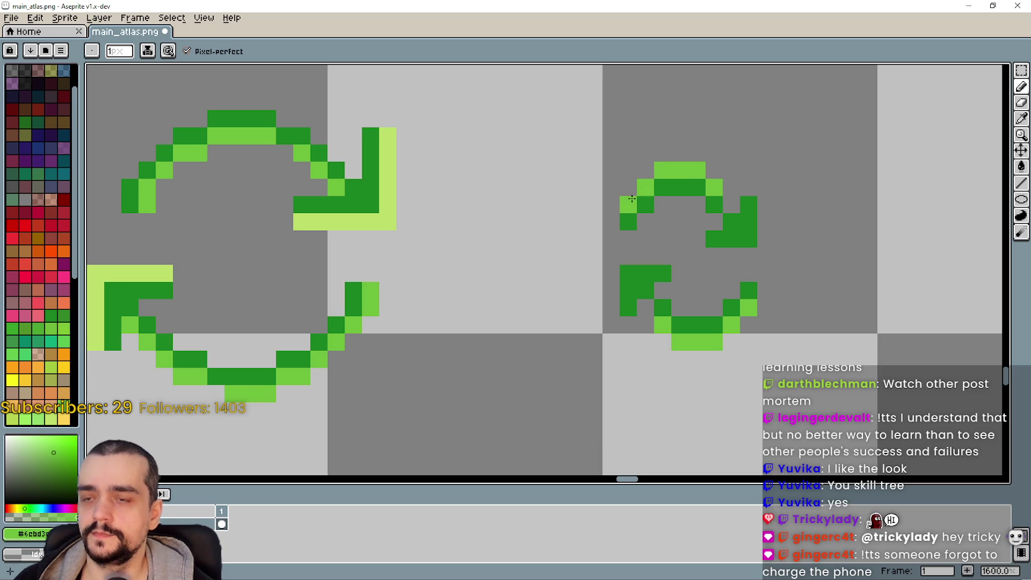
- Sample the pale green and paint inner highlights inside the ring's top and along its bottom arc
{"action": "left_click", "coordinate": [1021, 119]}
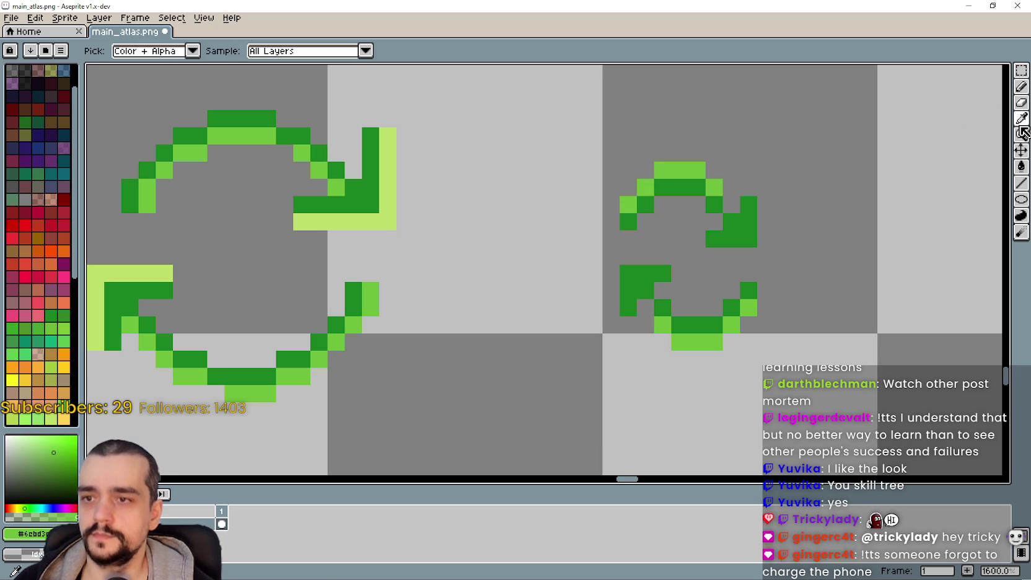
{"action": "left_click", "coordinate": [308, 220]}
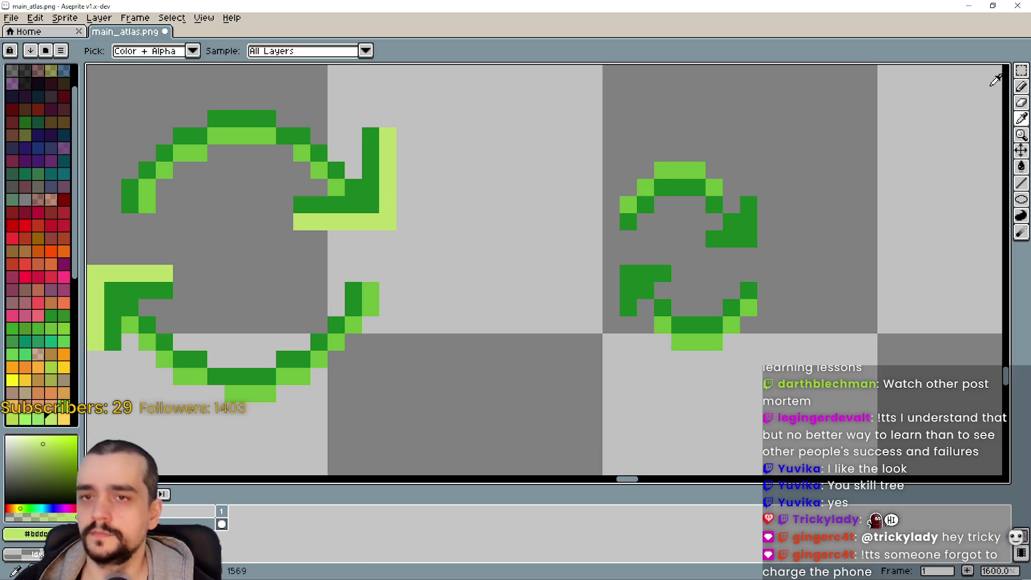
{"action": "left_click", "coordinate": [1021, 87]}
{"action": "left_click", "coordinate": [692, 205]}
{"action": "left_click", "coordinate": [645, 221]}
{"action": "left_click", "coordinate": [696, 308]}
{"action": "left_click_drag", "start_coordinate": [713, 308], "coordinate": [680, 311]}
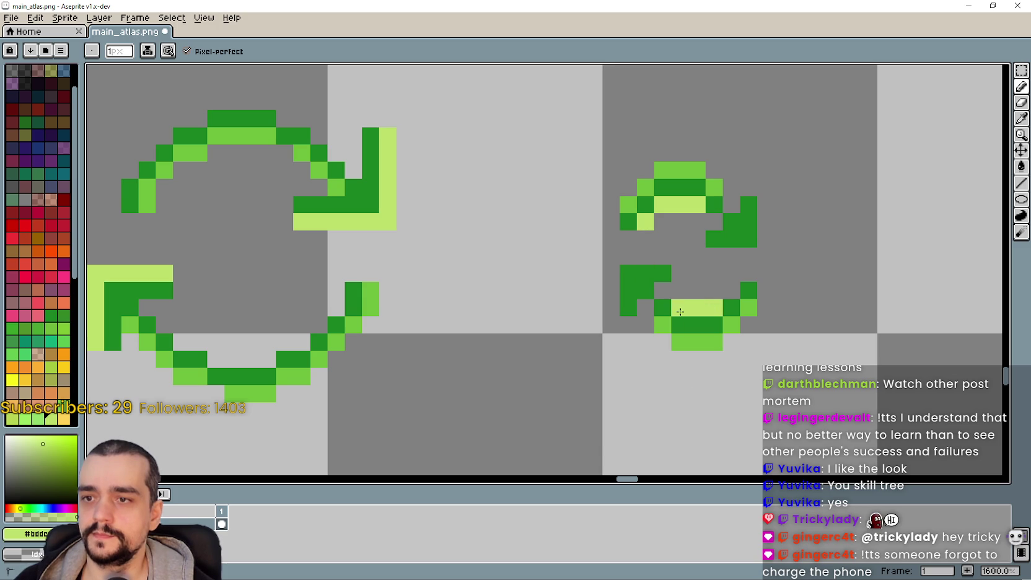
{"action": "scroll", "coordinate": [680, 312], "scroll_direction": "down", "scroll_amount": 3}
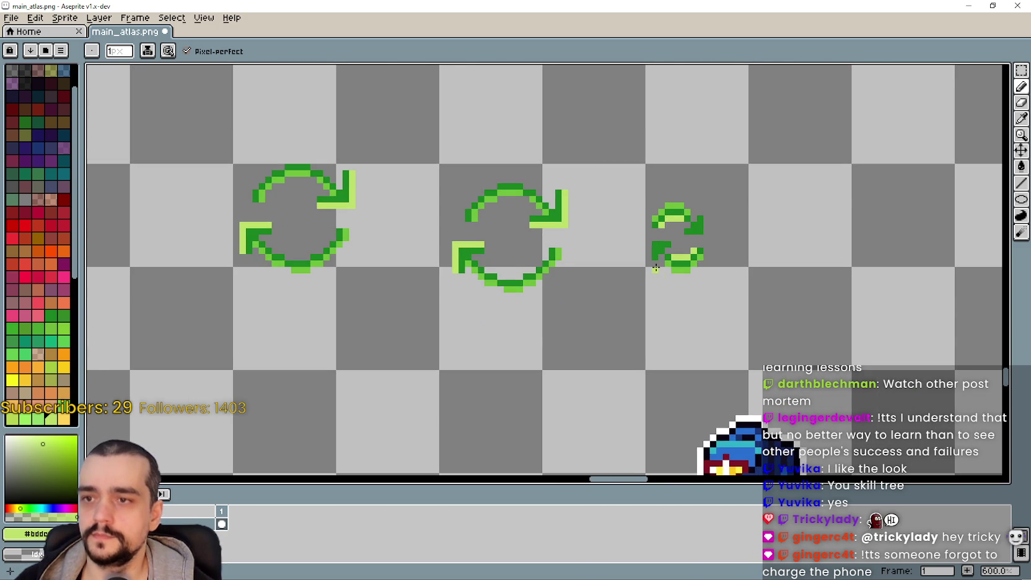
{"action": "scroll", "coordinate": [658, 270], "scroll_direction": "down", "scroll_amount": 2}
{"action": "scroll", "coordinate": [634, 230], "scroll_direction": "up", "scroll_amount": 5}
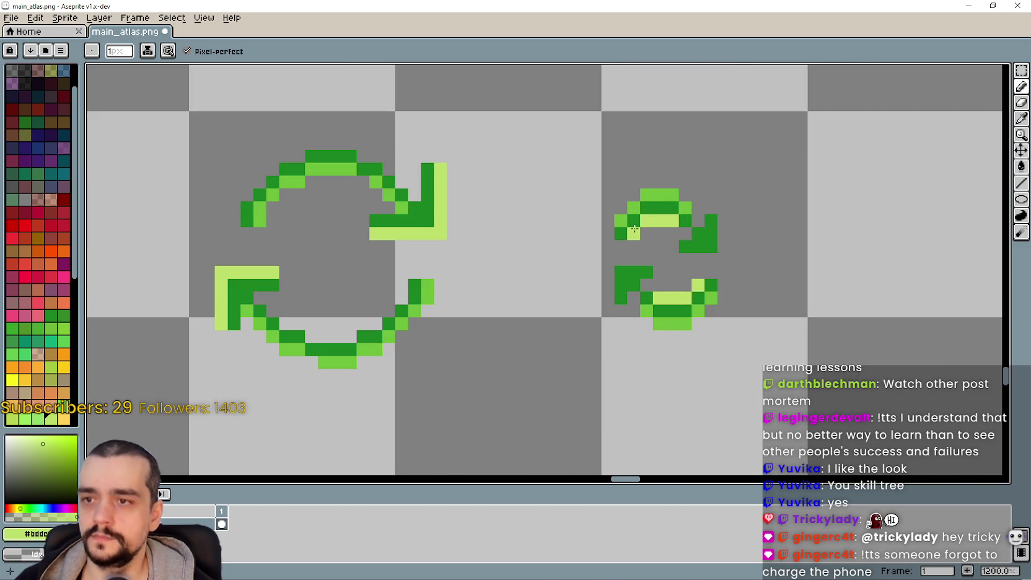
{"action": "scroll", "coordinate": [674, 270], "scroll_direction": "up", "scroll_amount": 3}
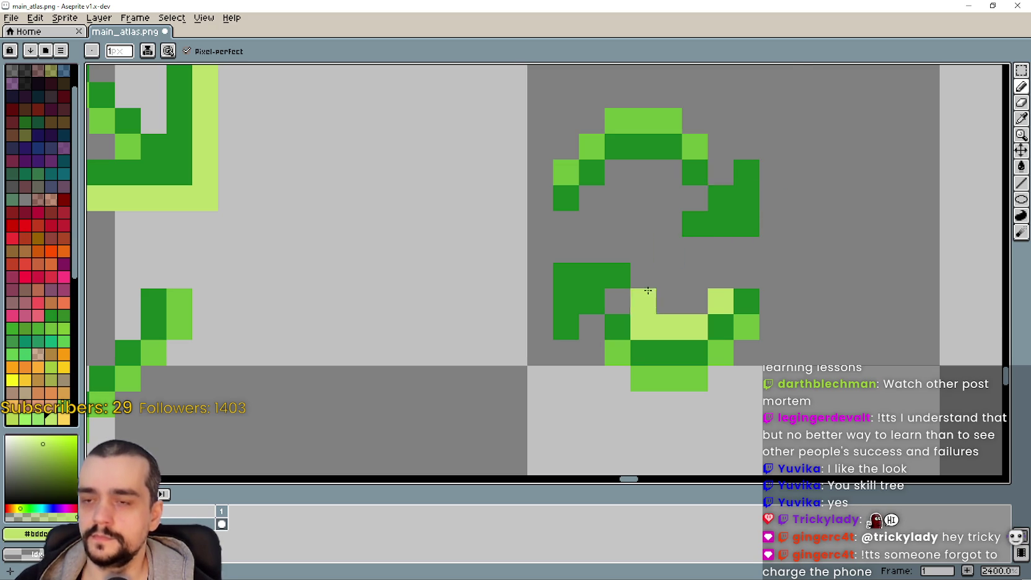
{"action": "scroll", "coordinate": [645, 277], "scroll_direction": "down", "scroll_amount": 3}
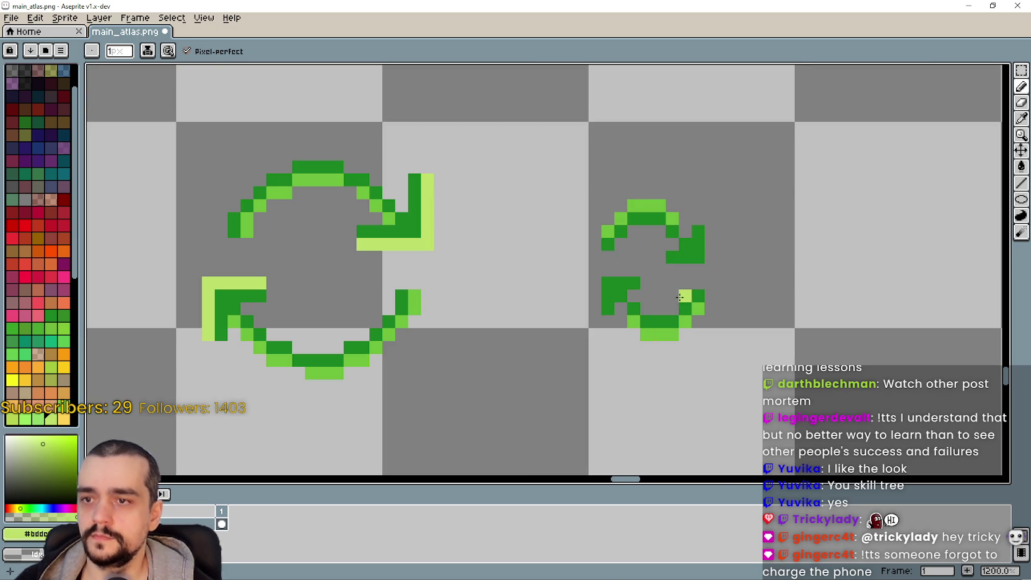
{"action": "scroll", "coordinate": [680, 298], "scroll_direction": "down", "scroll_amount": 5}
{"action": "scroll", "coordinate": [768, 231], "scroll_direction": "up", "scroll_amount": 2}
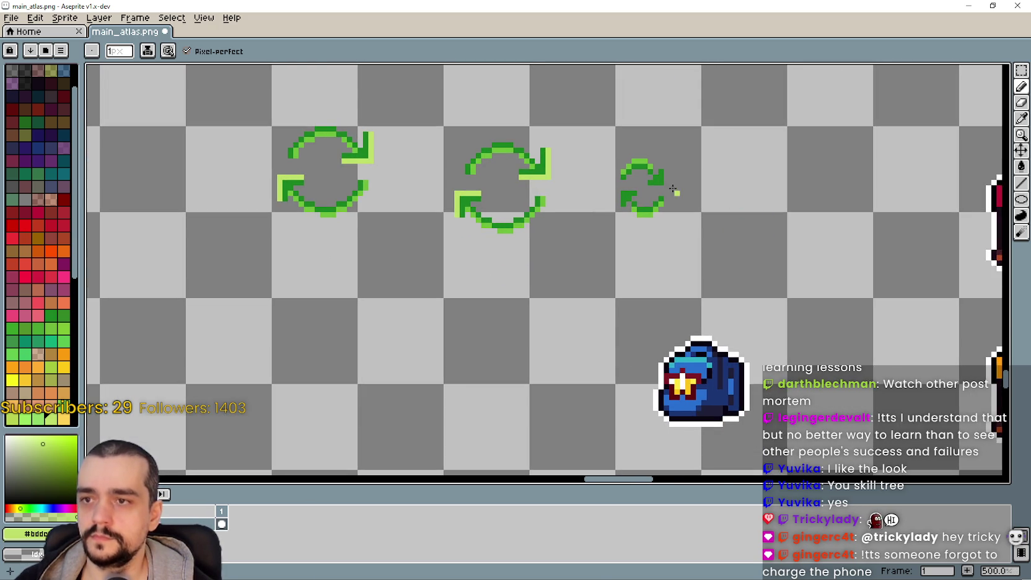
{"action": "scroll", "coordinate": [684, 197], "scroll_direction": "up", "scroll_amount": 2}
{"action": "key", "text": "shift+q"}
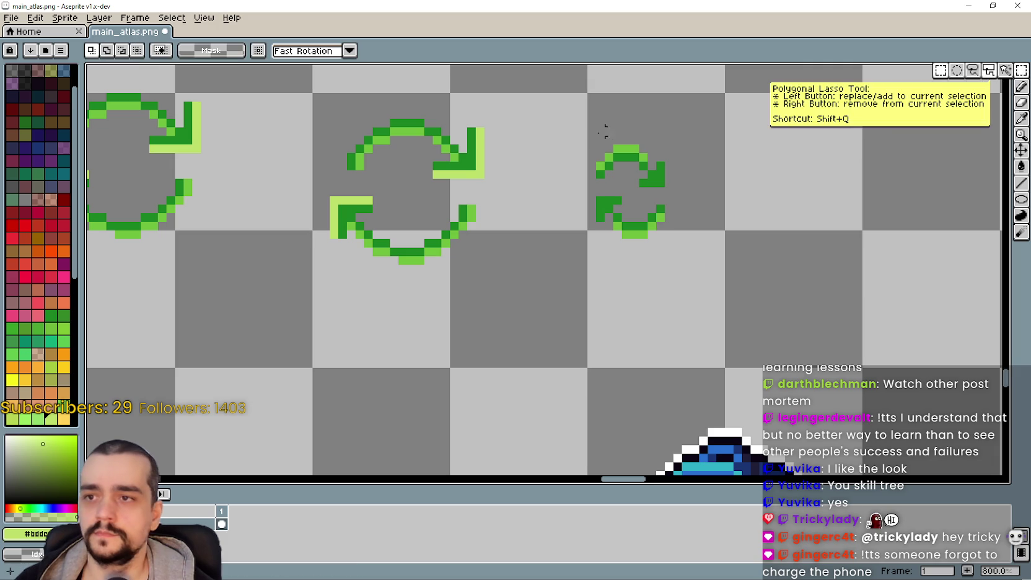
{"action": "left_click", "coordinate": [587, 132]}
{"action": "left_click", "coordinate": [674, 132]}
{"action": "left_click", "coordinate": [674, 246]}
{"action": "left_click", "coordinate": [587, 246]}
{"action": "left_click", "coordinate": [588, 132]}
{"action": "scroll", "coordinate": [724, 241], "scroll_direction": "down", "scroll_amount": 2}
{"action": "scroll", "coordinate": [692, 242], "scroll_direction": "up", "scroll_amount": 1}
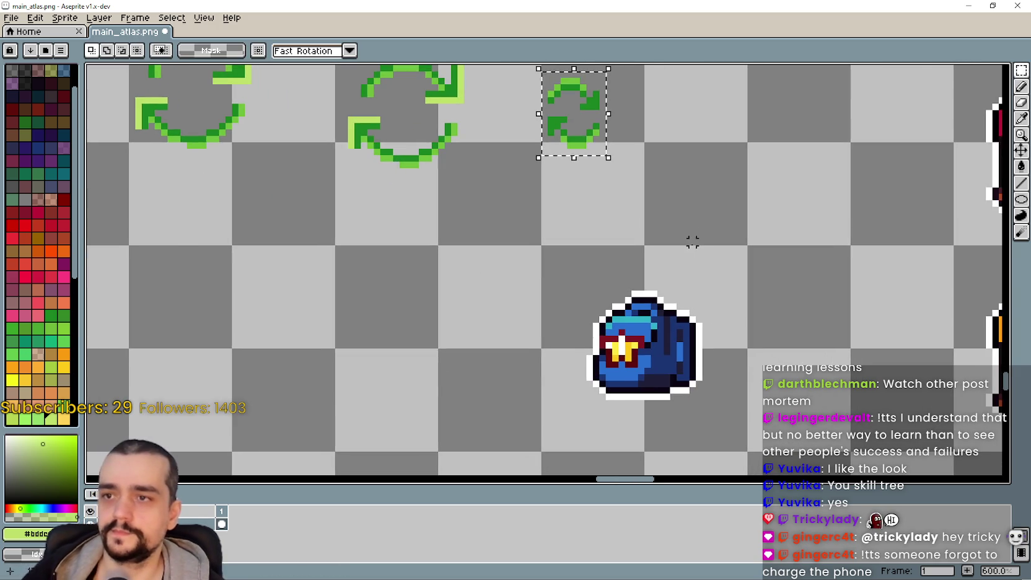
{"action": "scroll", "coordinate": [692, 242], "scroll_direction": "down", "scroll_amount": 2}
{"action": "key", "text": "ctrl+c"}
{"action": "key", "text": "ctrl+v"}
{"action": "mouse_move", "coordinate": [560, 287]}
{"action": "left_mouse_down"}
{"action": "mouse_move", "coordinate": [642, 245]}
{"action": "mouse_move", "coordinate": [655, 268]}
{"action": "left_mouse_up"}
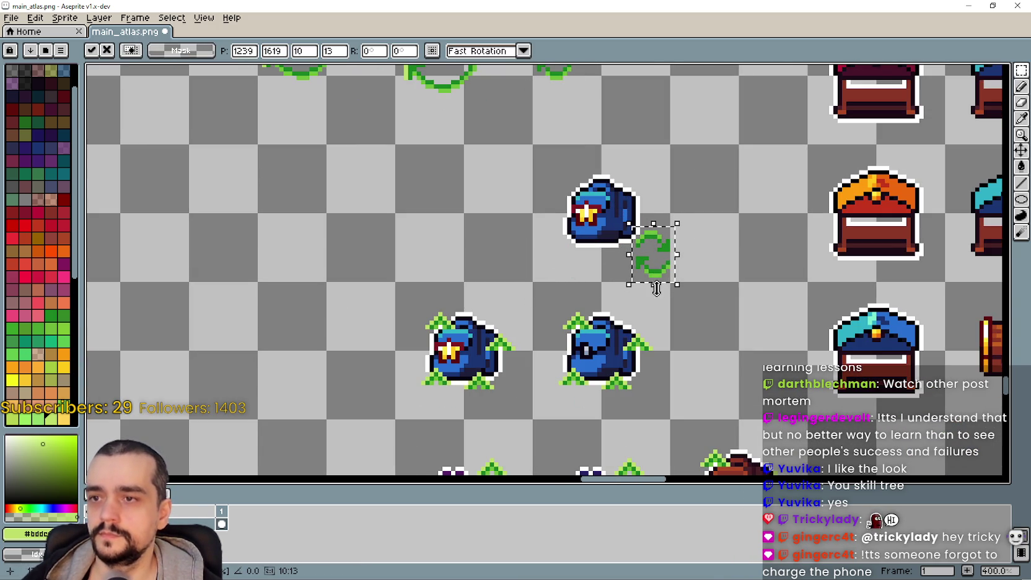
{"action": "scroll", "coordinate": [661, 275], "scroll_direction": "up", "scroll_amount": 2}
{"action": "scroll", "coordinate": [664, 271], "scroll_direction": "down", "scroll_amount": 1}
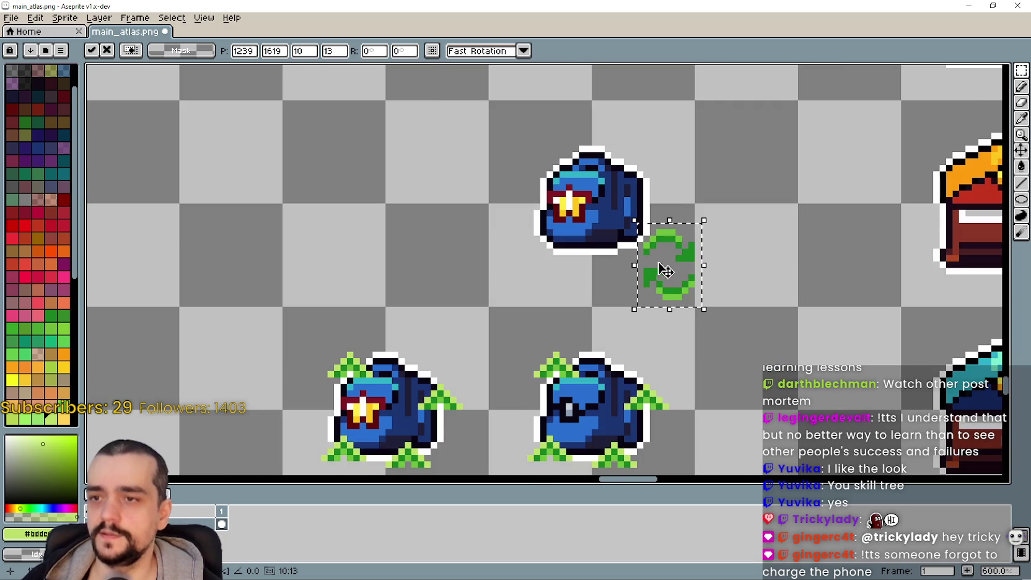
{"action": "scroll", "coordinate": [663, 276], "scroll_direction": "up", "scroll_amount": 2}
{"action": "scroll", "coordinate": [663, 275], "scroll_direction": "down", "scroll_amount": 1}
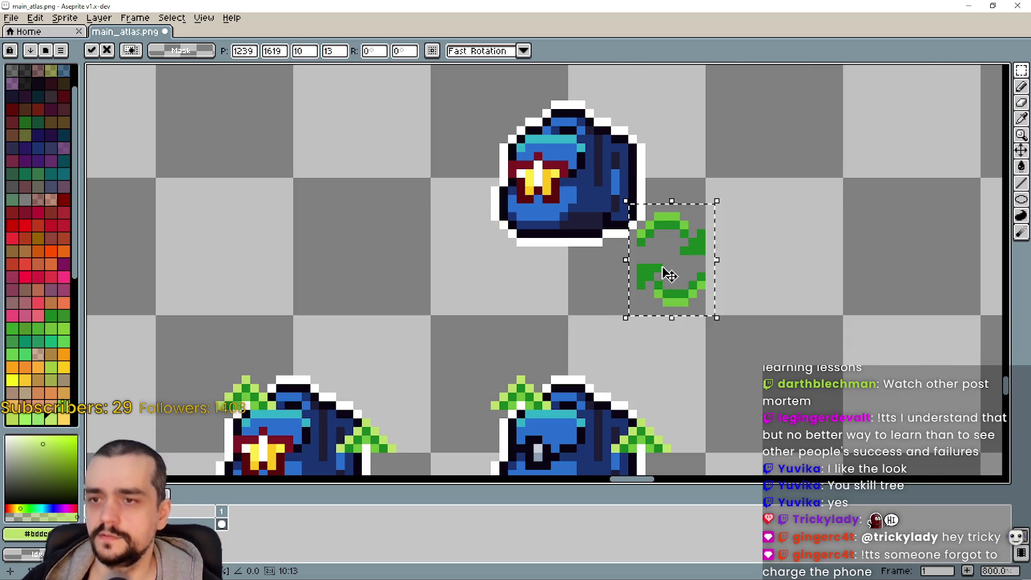
{"action": "key", "text": "Escape"}
{"action": "scroll", "coordinate": [713, 355], "scroll_direction": "up", "scroll_amount": 1}
{"action": "scroll", "coordinate": [714, 354], "scroll_direction": "up", "scroll_amount": 3}
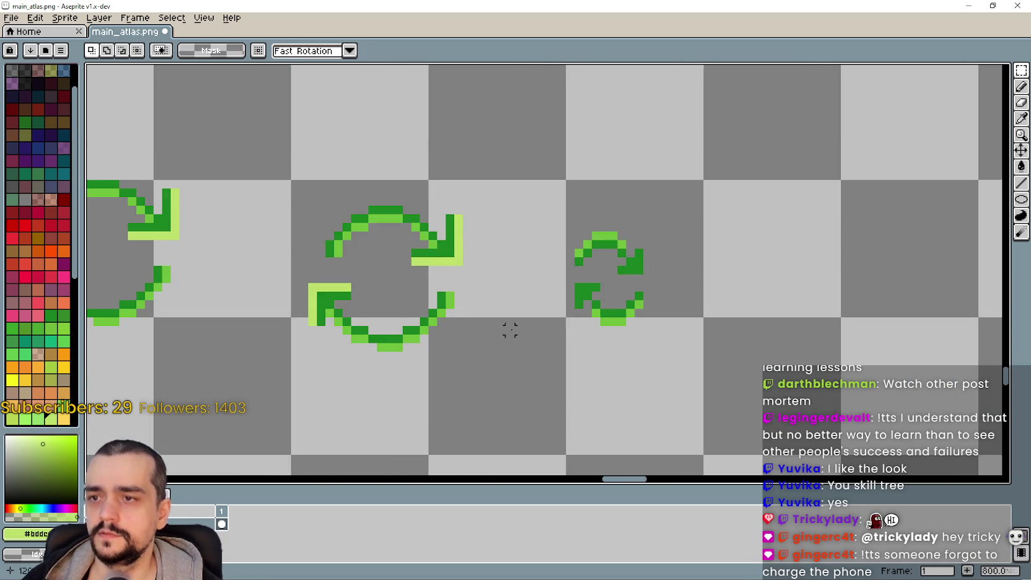
- Select the small arrow's lower half, nudge it one pixel up and one left, and commit
{"action": "scroll", "coordinate": [514, 338], "scroll_direction": "up", "scroll_amount": 2}
{"action": "left_click_drag", "start_coordinate": [573, 353], "coordinate": [724, 264]}
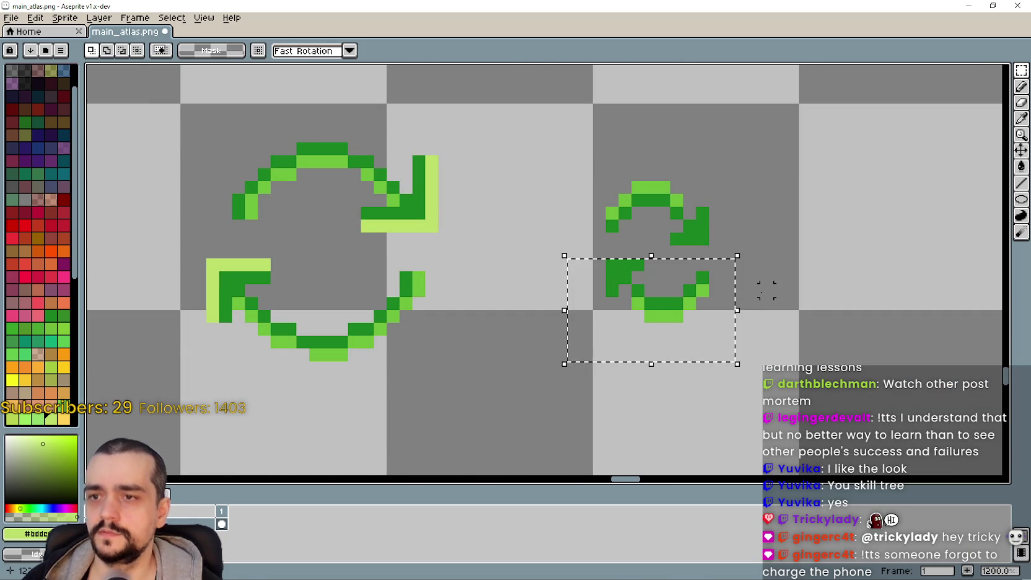
{"action": "key", "text": "Up"}
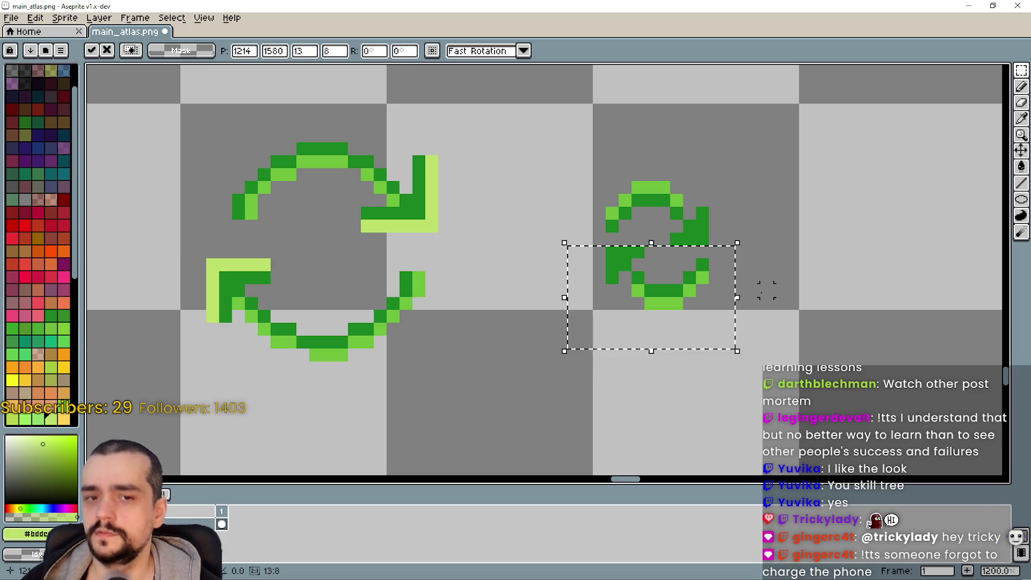
{"action": "key", "text": "Left"}
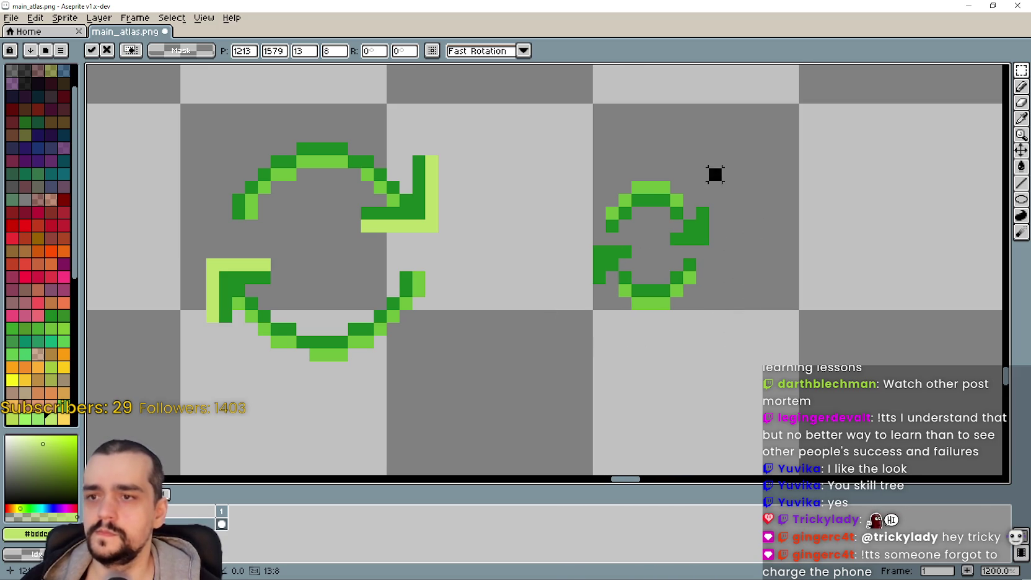
{"action": "key", "text": "Return"}
{"action": "scroll", "coordinate": [755, 328], "scroll_direction": "down", "scroll_amount": 4}
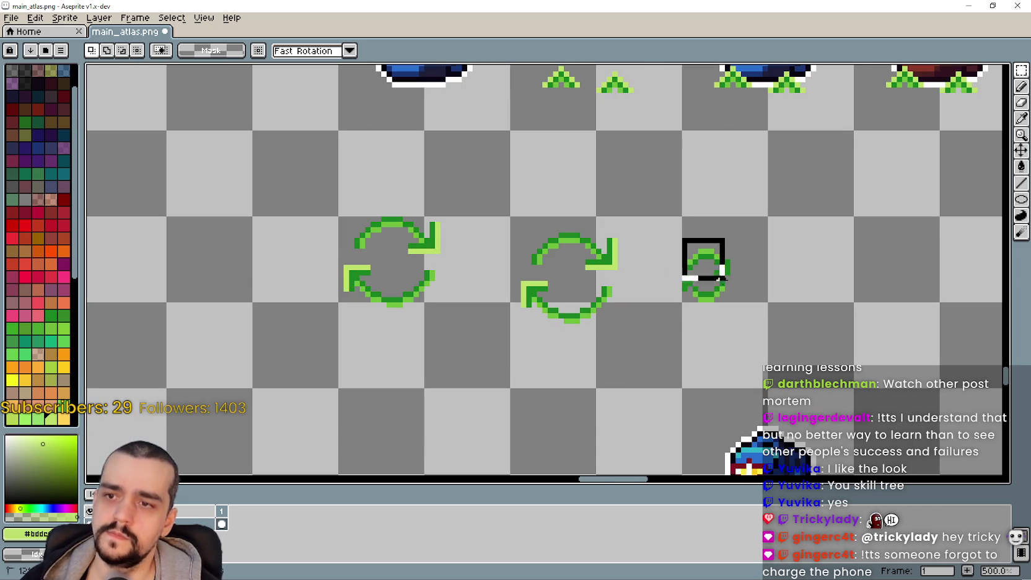
- Position the green ring snugly against the star backpack's lower-right corner and commit it
{"action": "scroll", "coordinate": [775, 358], "scroll_direction": "down", "scroll_amount": 3}
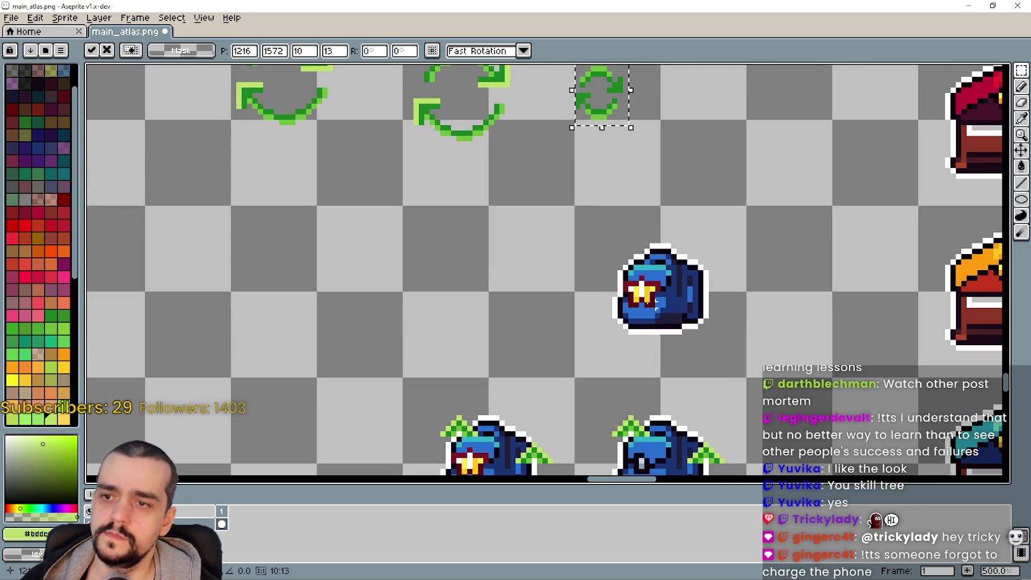
{"action": "left_click_drag", "start_coordinate": [622, 89], "coordinate": [726, 320]}
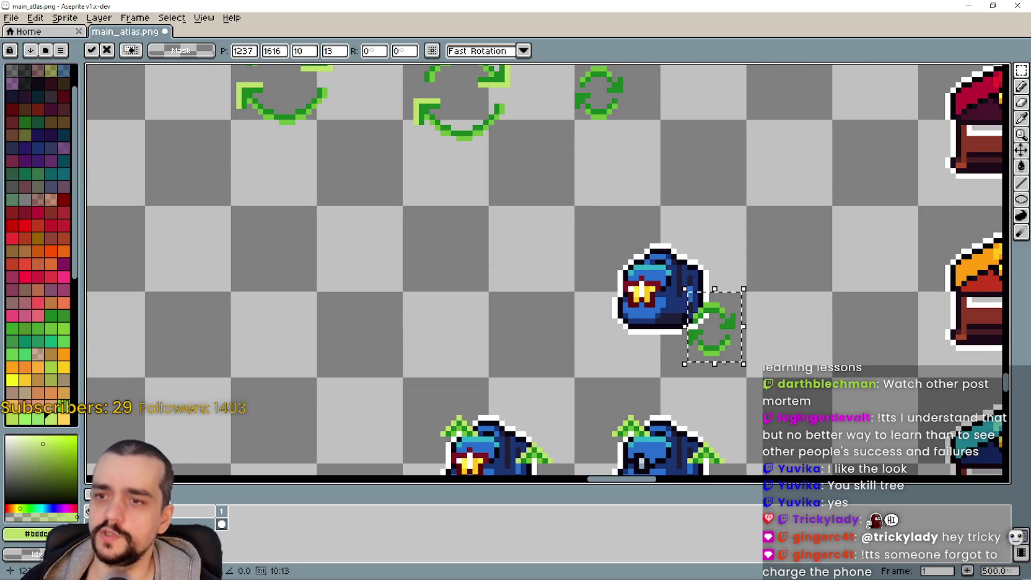
{"action": "scroll", "coordinate": [730, 339], "scroll_direction": "up", "scroll_amount": 1}
{"action": "scroll", "coordinate": [749, 372], "scroll_direction": "down", "scroll_amount": 2}
{"action": "left_click_drag", "start_coordinate": [727, 260], "coordinate": [725, 275]}
{"action": "scroll", "coordinate": [724, 276], "scroll_direction": "down", "scroll_amount": 3}
{"action": "scroll", "coordinate": [632, 247], "scroll_direction": "up", "scroll_amount": 2}
{"action": "scroll", "coordinate": [632, 248], "scroll_direction": "down", "scroll_amount": 2}
{"action": "scroll", "coordinate": [629, 245], "scroll_direction": "up", "scroll_amount": 3}
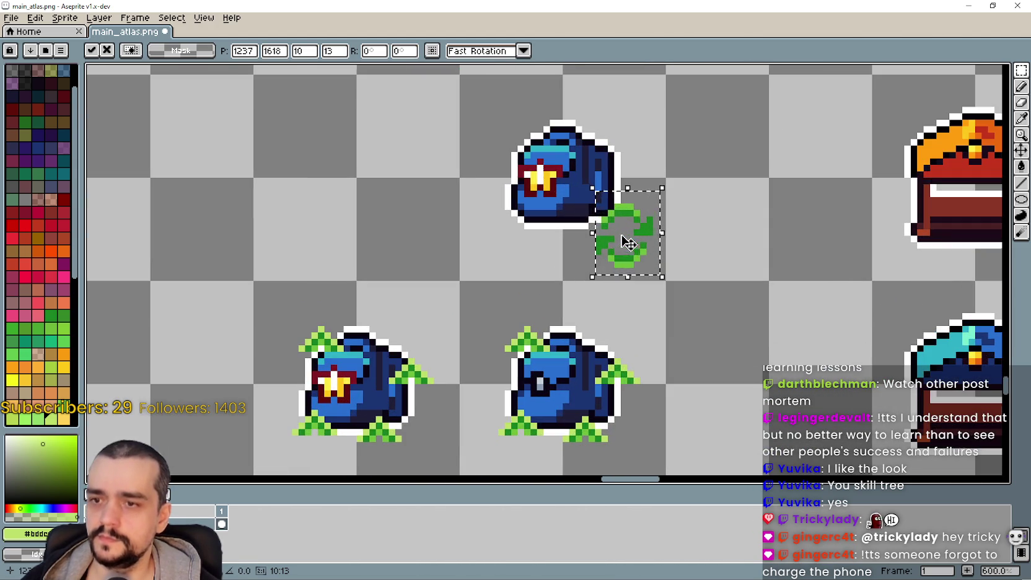
{"action": "left_click_drag", "start_coordinate": [619, 245], "coordinate": [617, 242]}
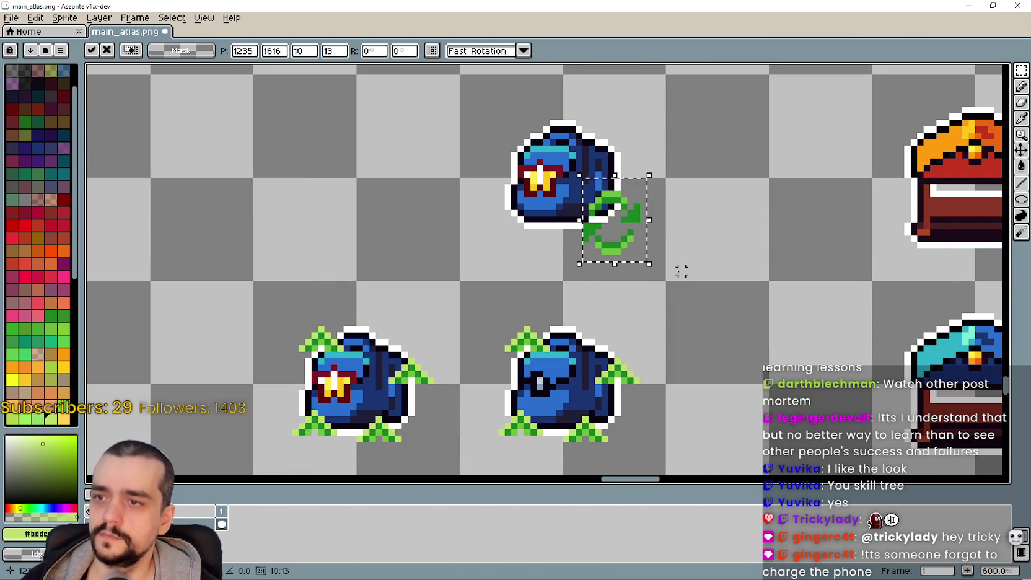
{"action": "left_click", "coordinate": [515, 283]}
- Save main_atlas.png and return to the Godot editor
{"action": "scroll", "coordinate": [520, 285], "scroll_direction": "down", "scroll_amount": 1}
{"action": "scroll", "coordinate": [682, 310], "scroll_direction": "down", "scroll_amount": 3}
{"action": "key", "text": "ctrl+s"}
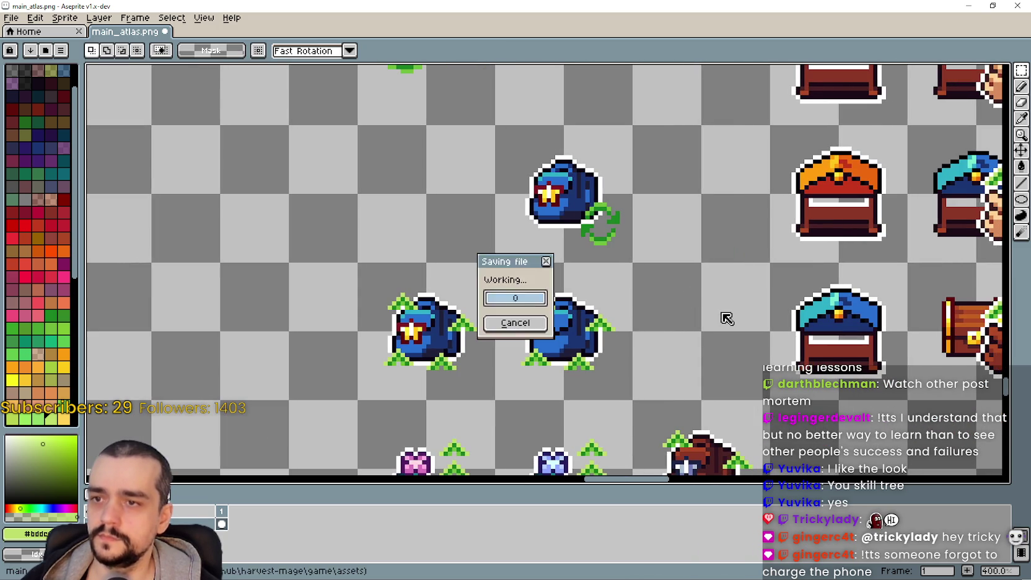
{"action": "key", "text": "alt+Tab"}
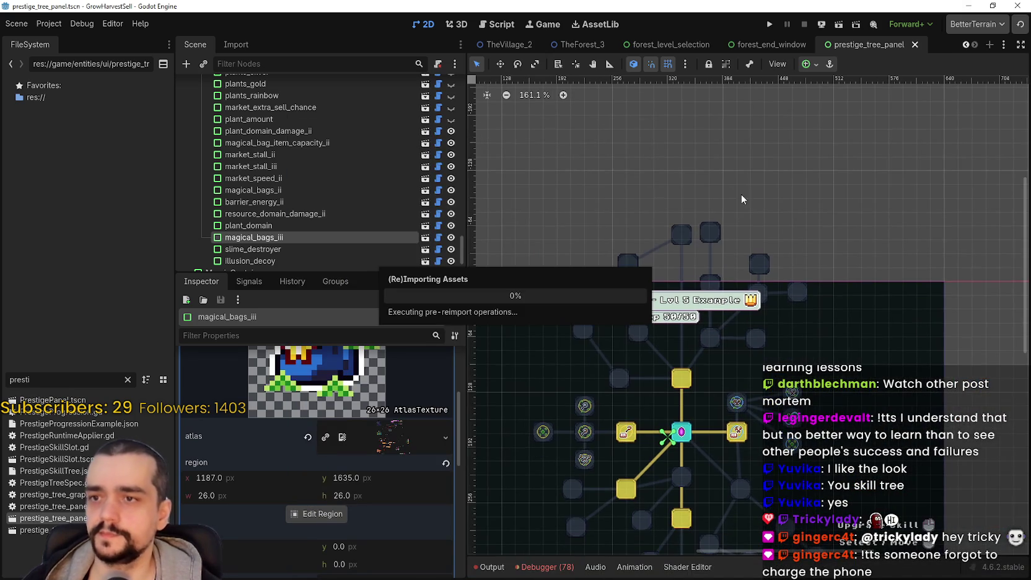
- Paste the copied atlas texture into portal_storage's skill_icon and open its region editor
{"action": "scroll", "coordinate": [700, 217], "scroll_direction": "up", "scroll_amount": 3}
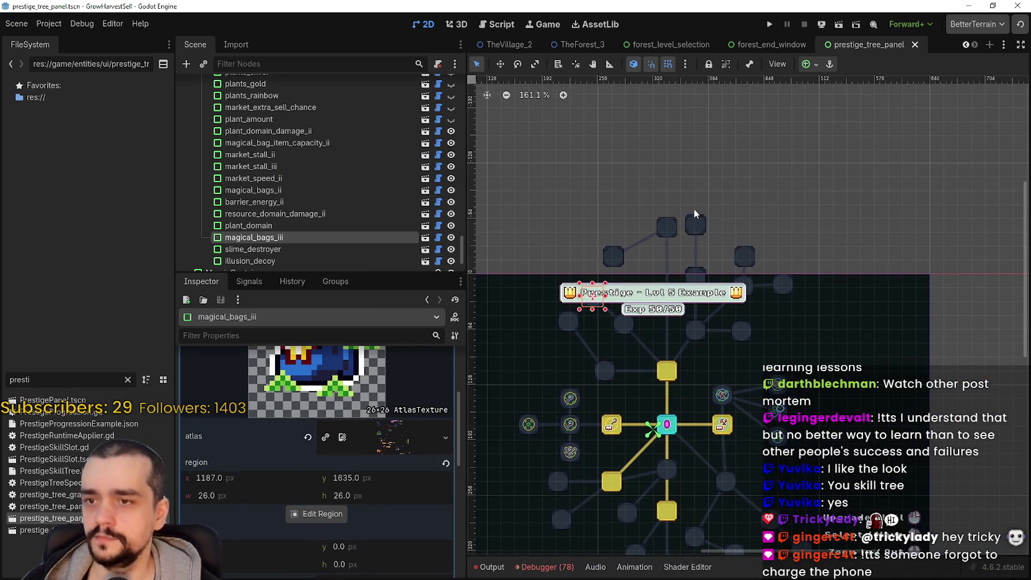
{"action": "left_click", "coordinate": [662, 217]}
{"action": "left_click", "coordinate": [370, 391]}
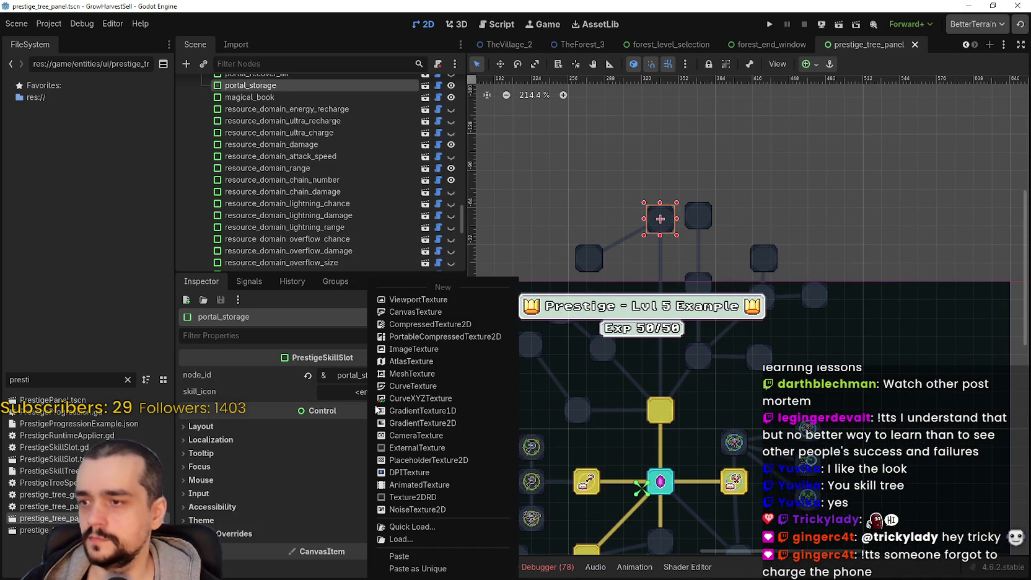
{"action": "left_click", "coordinate": [428, 566]}
{"action": "left_click", "coordinate": [323, 404]}
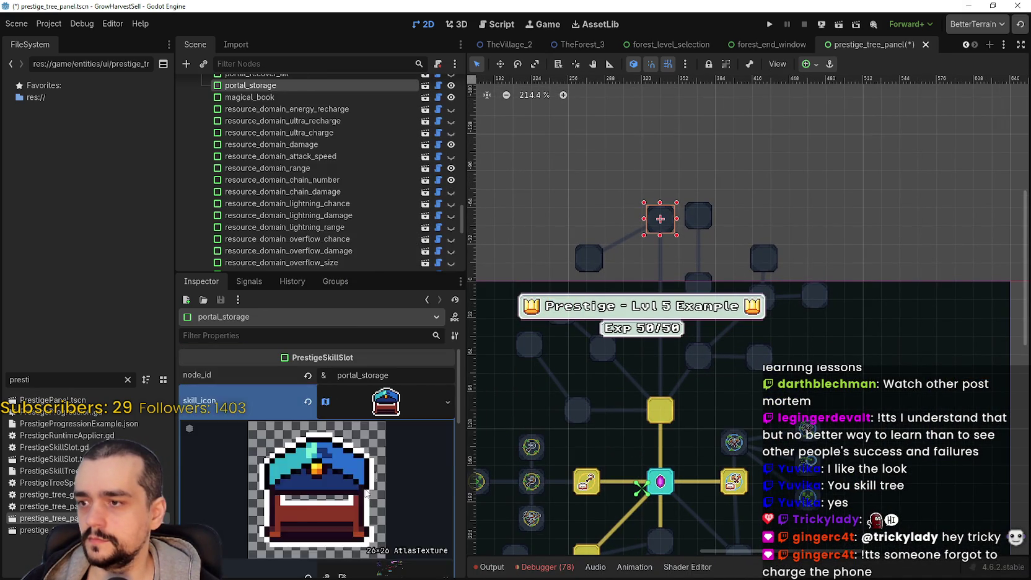
{"action": "scroll", "coordinate": [297, 518], "scroll_direction": "down", "scroll_amount": 3}
{"action": "left_click", "coordinate": [313, 543]}
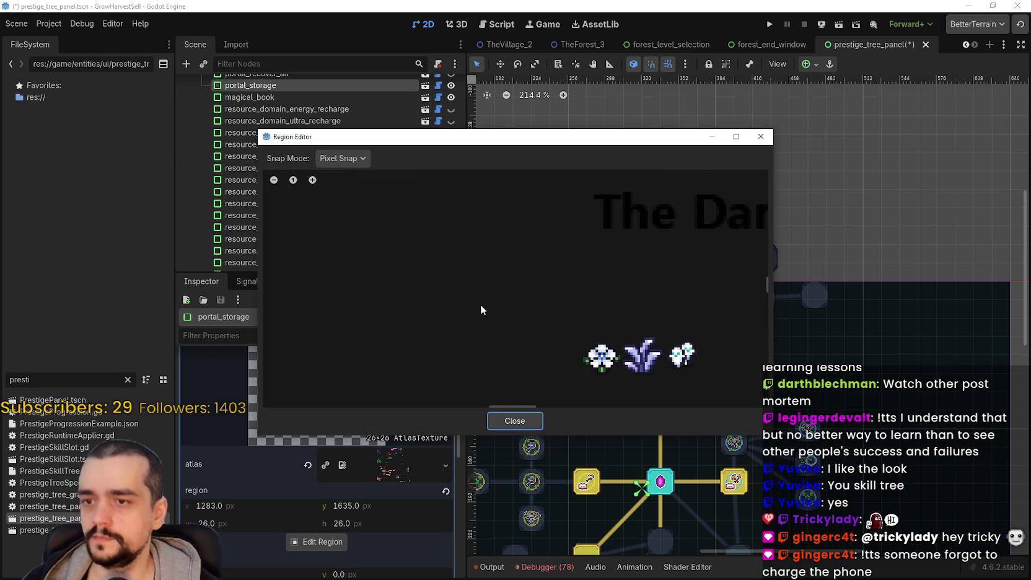
- Frame the star backpack sprite as the region using grid snapping, then return to pixel snapping
{"action": "scroll", "coordinate": [550, 324], "scroll_direction": "down", "scroll_amount": 5}
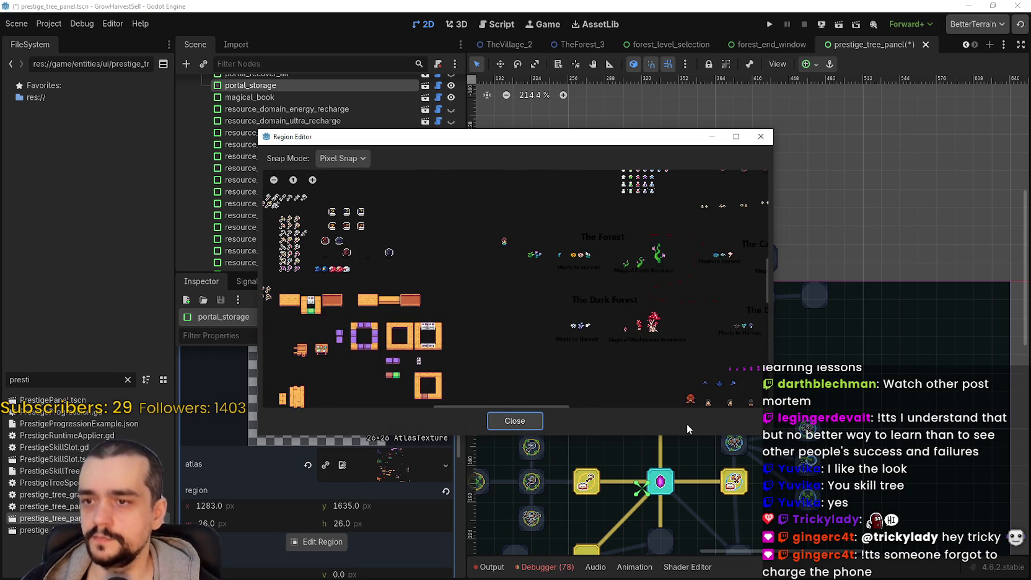
{"action": "scroll", "coordinate": [523, 251], "scroll_direction": "up", "scroll_amount": 3}
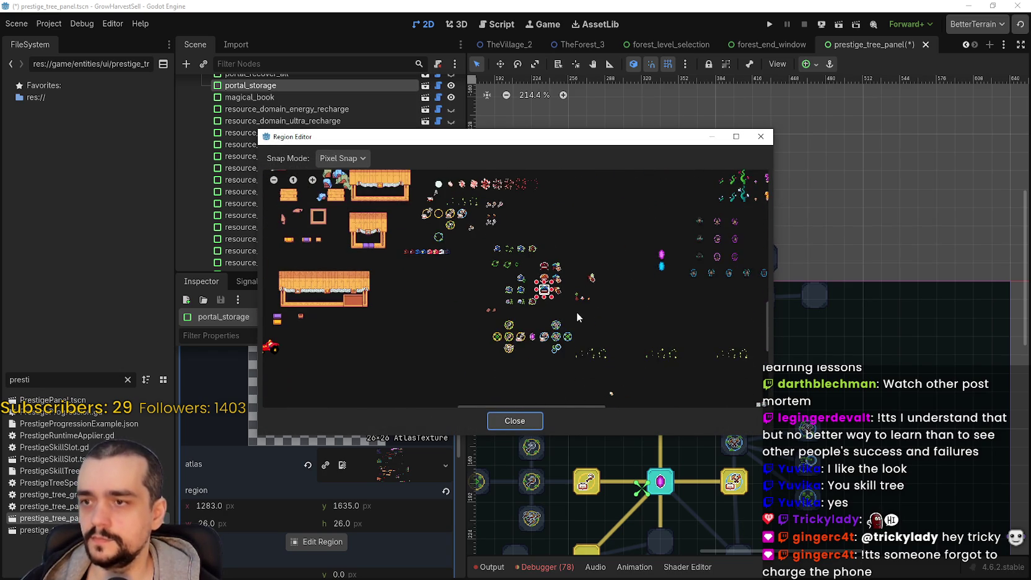
{"action": "scroll", "coordinate": [515, 264], "scroll_direction": "up", "scroll_amount": 2}
{"action": "scroll", "coordinate": [517, 263], "scroll_direction": "up", "scroll_amount": 5}
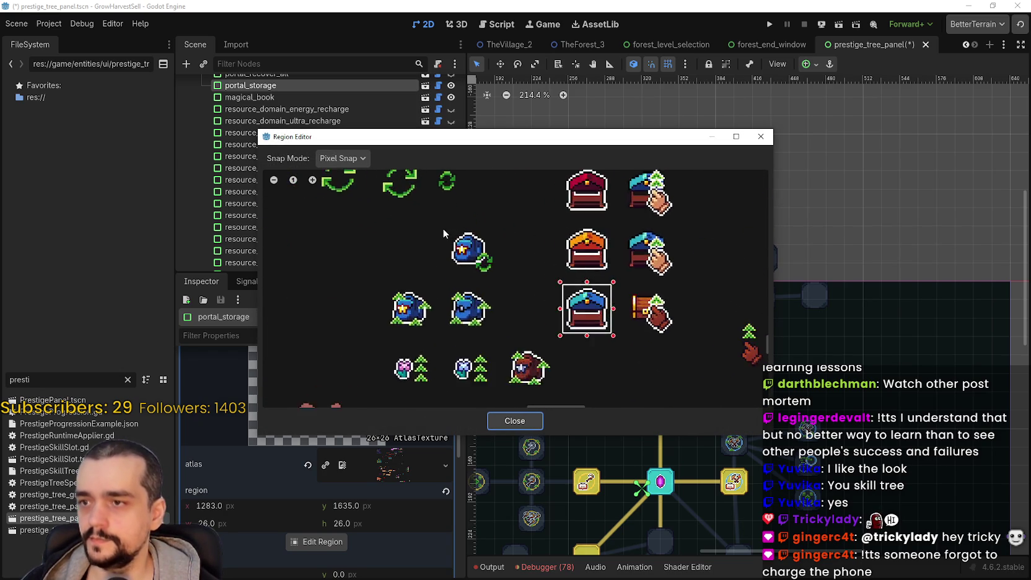
{"action": "left_click", "coordinate": [340, 159]}
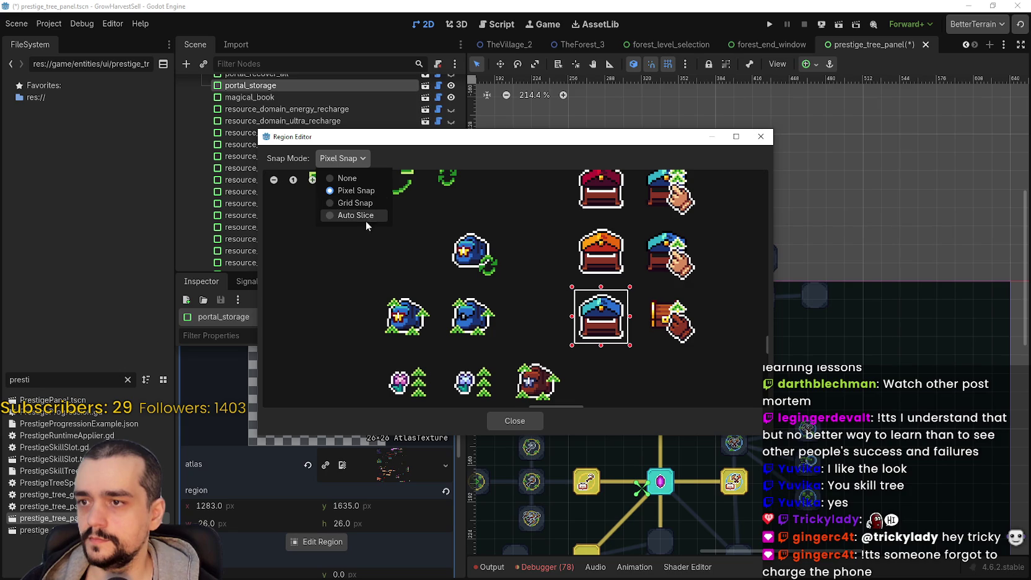
{"action": "left_click", "coordinate": [356, 204]}
{"action": "left_click_drag", "start_coordinate": [438, 208], "coordinate": [530, 298]}
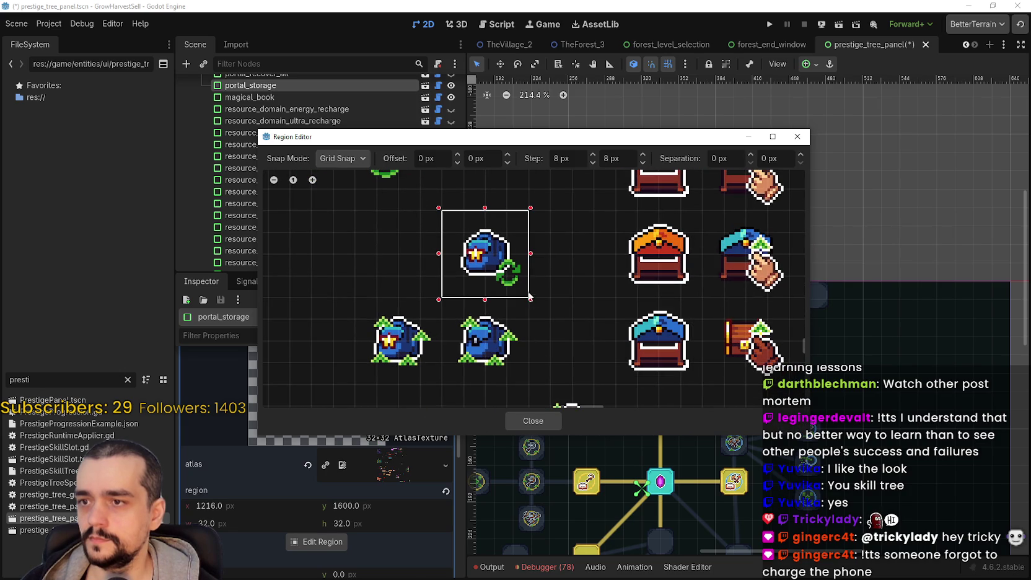
{"action": "left_click", "coordinate": [341, 158]}
{"action": "left_click", "coordinate": [347, 191]}
{"action": "scroll", "coordinate": [552, 239], "scroll_direction": "up", "scroll_amount": 4}
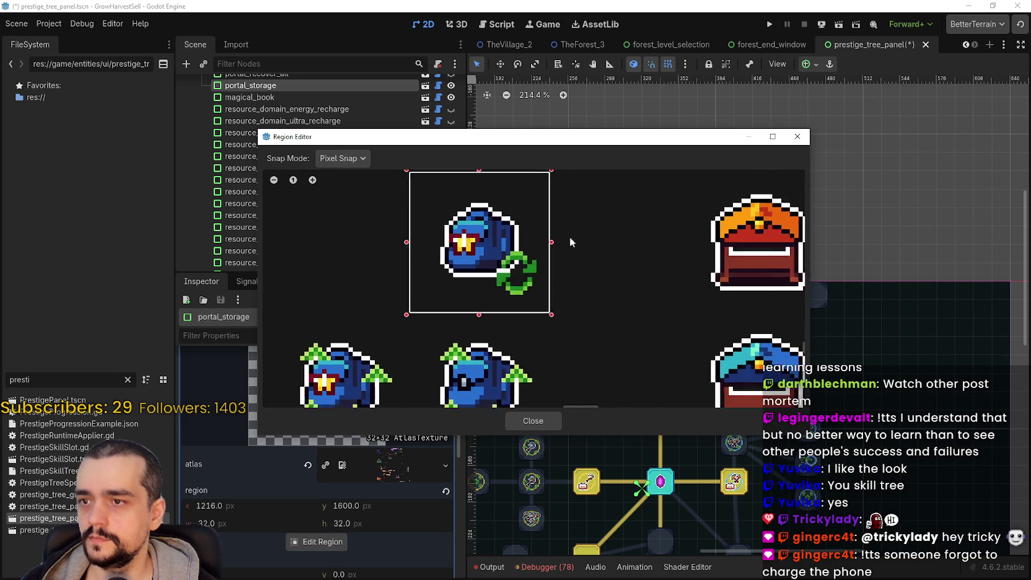
{"action": "left_click_drag", "start_coordinate": [557, 140], "coordinate": [647, 84]}
- Trim the region's edges pixel by pixel toward a 26-wide backpack frame
{"action": "left_click_drag", "start_coordinate": [736, 254], "coordinate": [722, 256]}
{"action": "left_click_drag", "start_coordinate": [597, 254], "coordinate": [607, 255]}
{"action": "left_click_drag", "start_coordinate": [661, 180], "coordinate": [667, 199]}
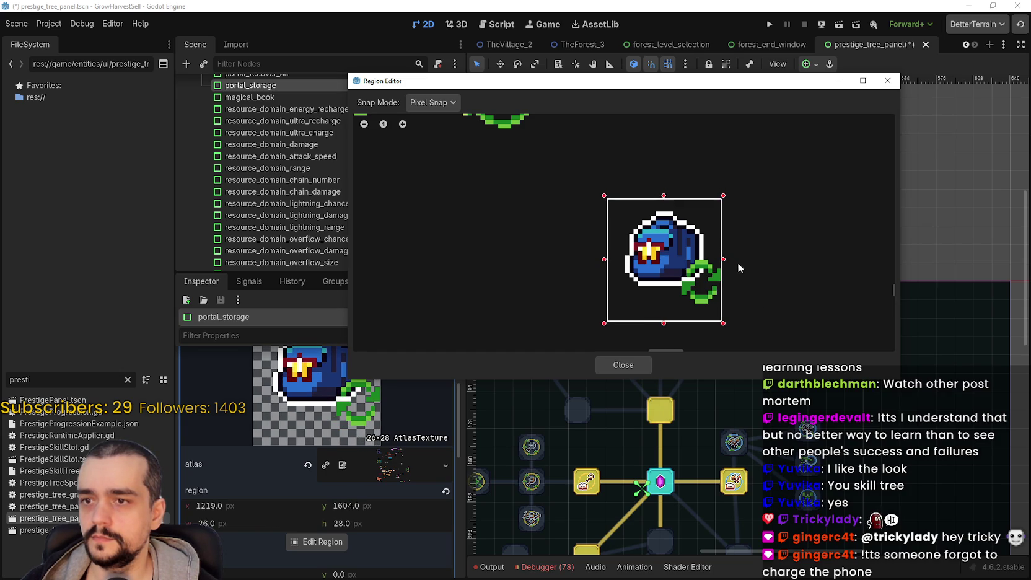
{"action": "left_click_drag", "start_coordinate": [725, 262], "coordinate": [727, 263]}
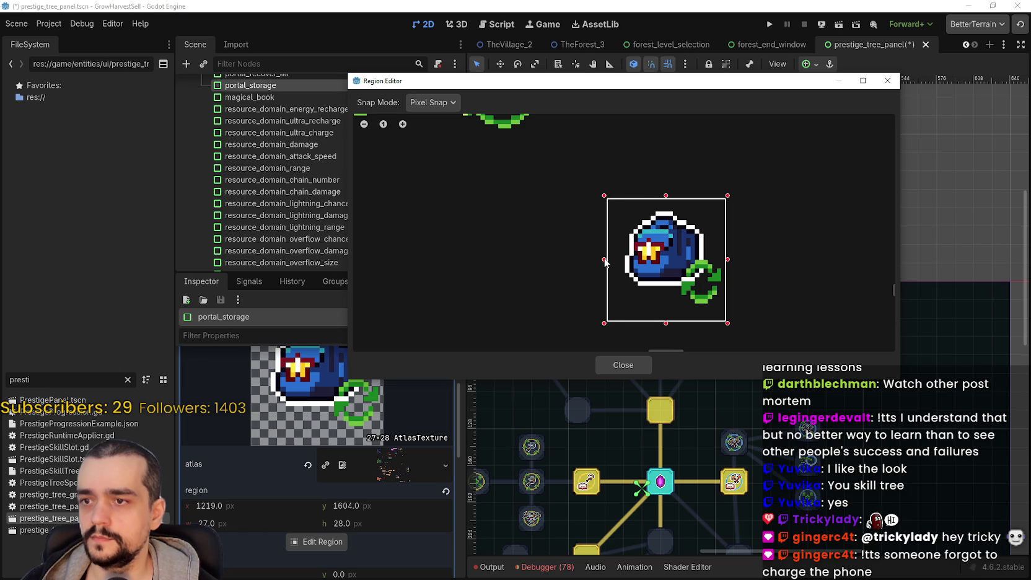
{"action": "left_click_drag", "start_coordinate": [605, 261], "coordinate": [609, 261]}
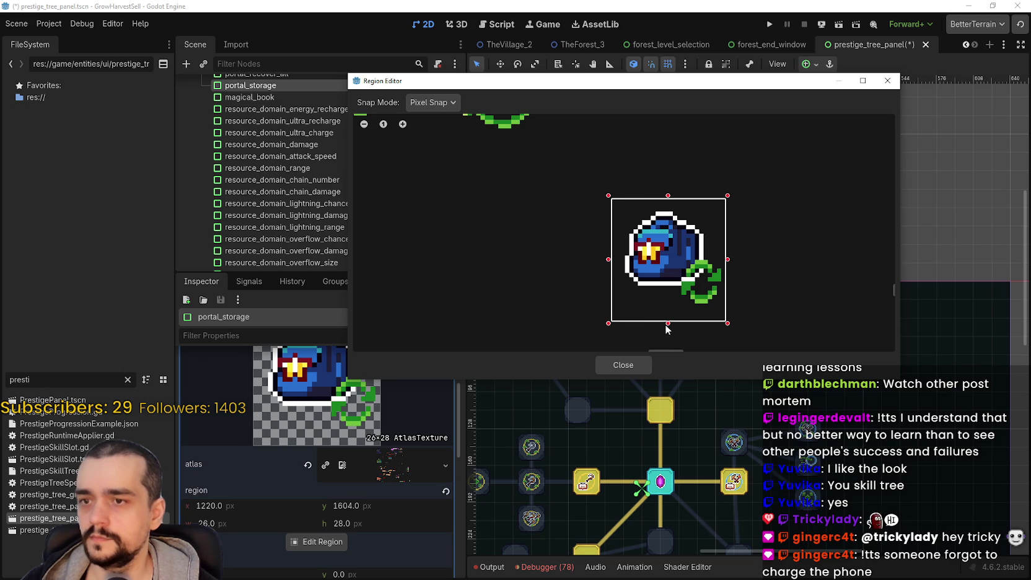
{"action": "left_click_drag", "start_coordinate": [667, 322], "coordinate": [669, 317]}
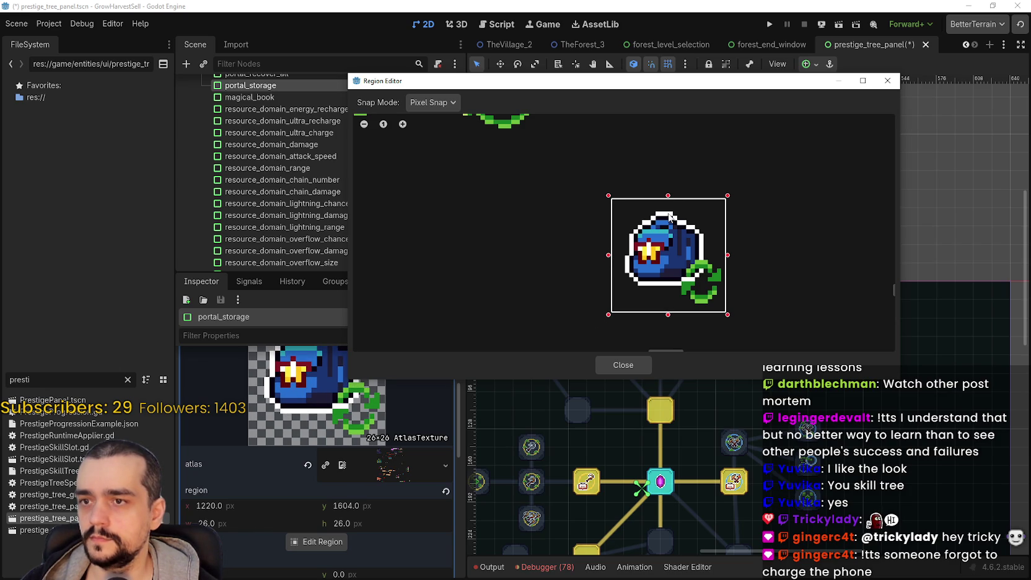
{"action": "left_click_drag", "start_coordinate": [668, 201], "coordinate": [669, 207]}
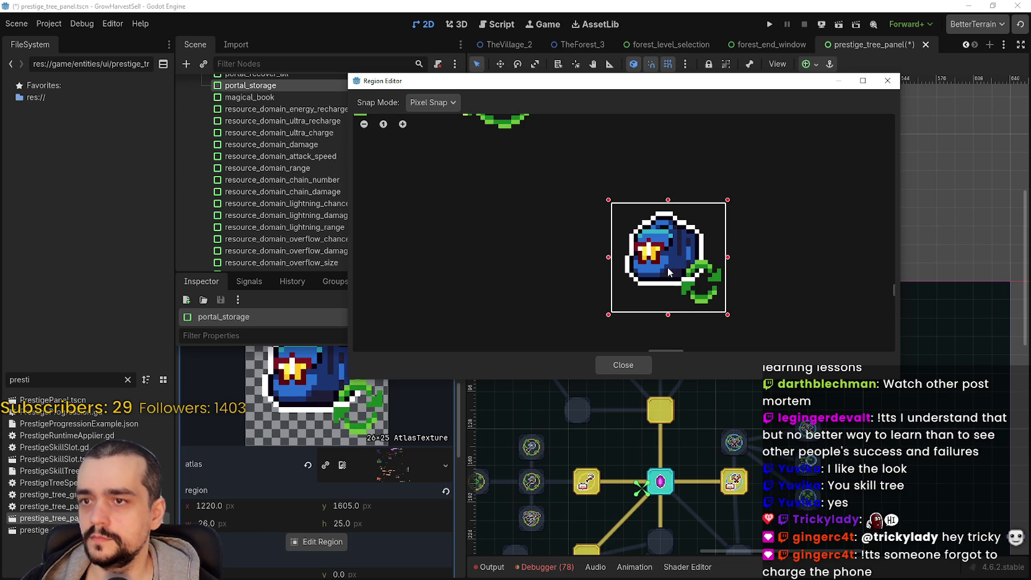
- Finish the 26×26 region at 1220, 1605 and save the prestige_tree_panel scene
{"action": "scroll", "coordinate": [669, 276], "scroll_direction": "up", "scroll_amount": 3}
{"action": "scroll", "coordinate": [666, 327], "scroll_direction": "up", "scroll_amount": 3}
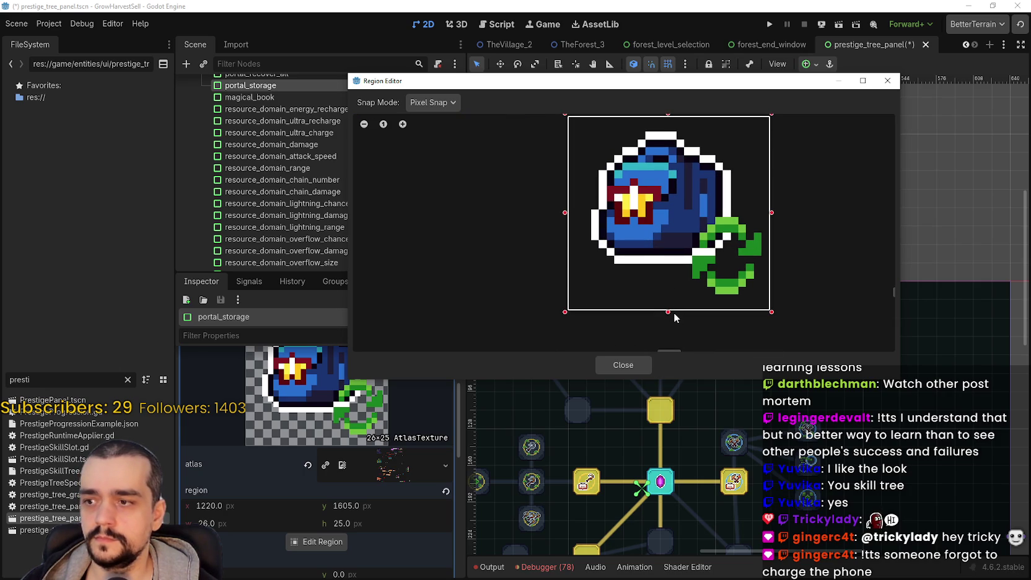
{"action": "left_click_drag", "start_coordinate": [674, 314], "coordinate": [675, 321]}
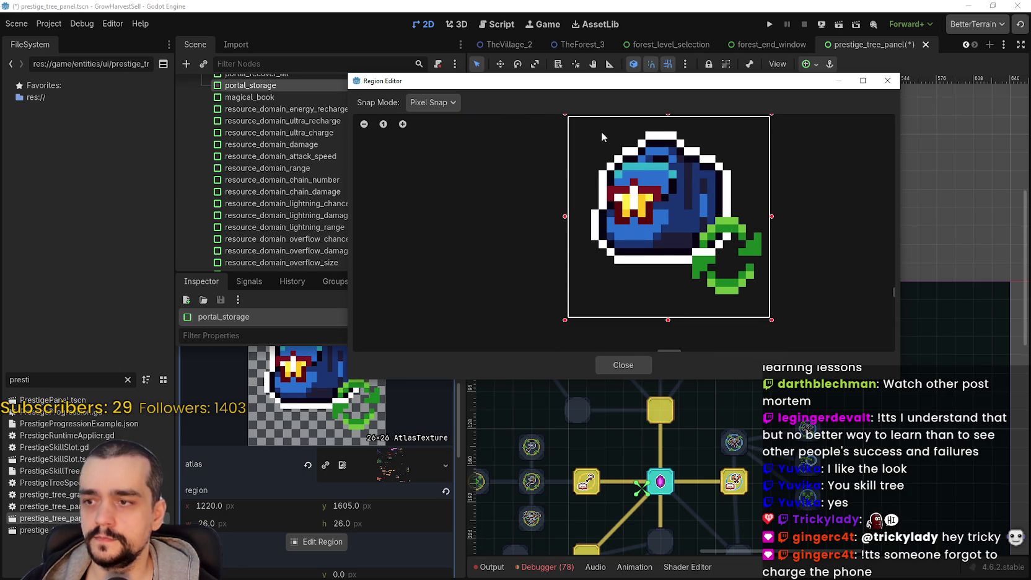
{"action": "scroll", "coordinate": [643, 211], "scroll_direction": "down", "scroll_amount": 2}
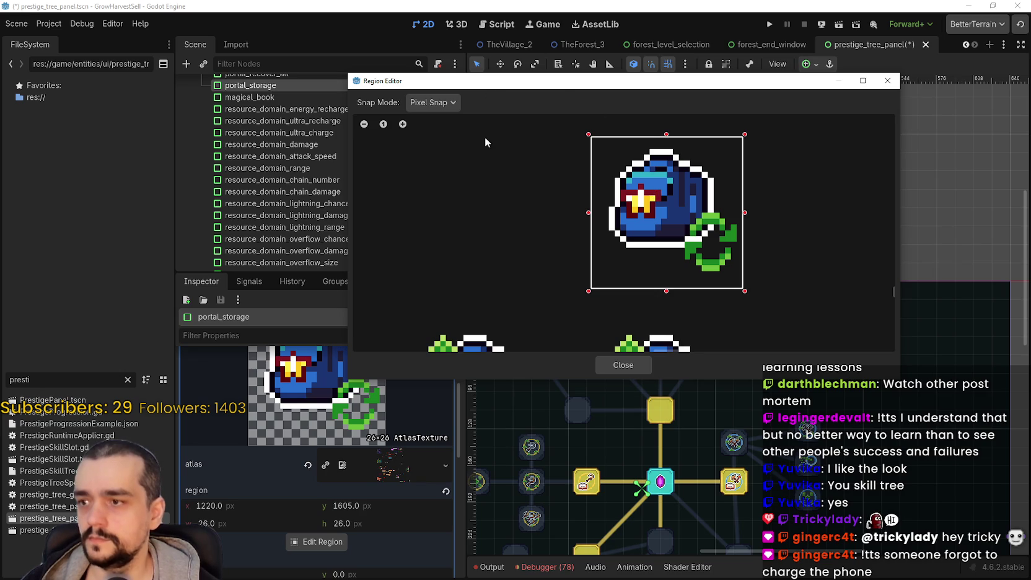
{"action": "left_click", "coordinate": [640, 366]}
{"action": "key", "text": "ctrl+s"}
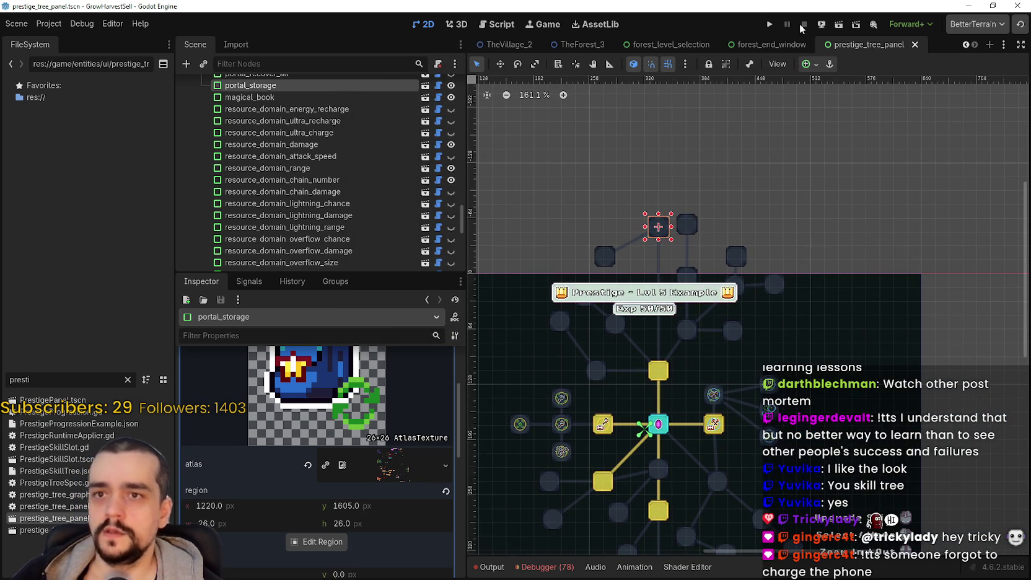
- Run Harvest Mage with the loaded save, check SteamDB's 48-hour chart, then return to the game
{"action": "left_click", "coordinate": [768, 26]}
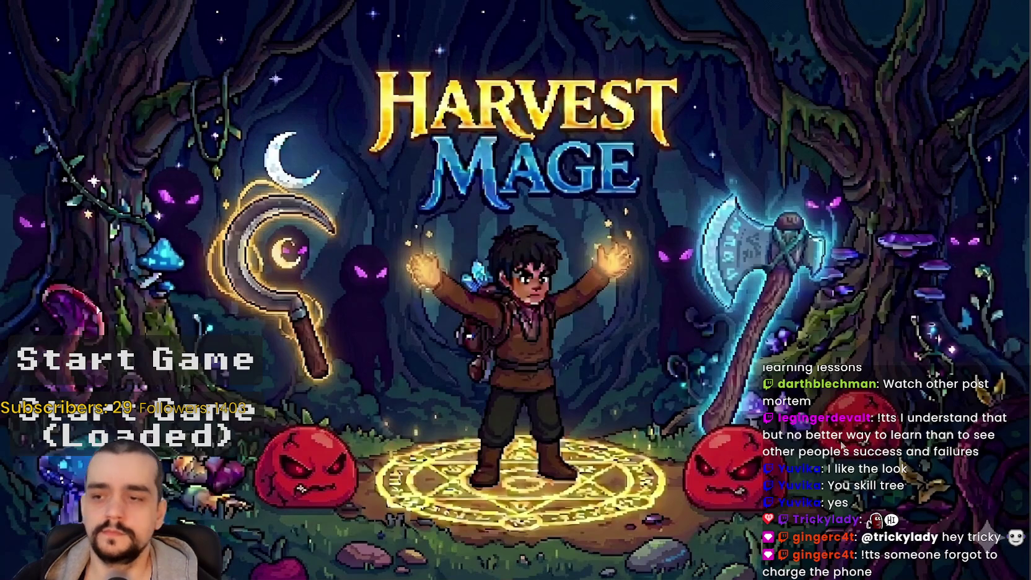
{"action": "left_click", "coordinate": [136, 428]}
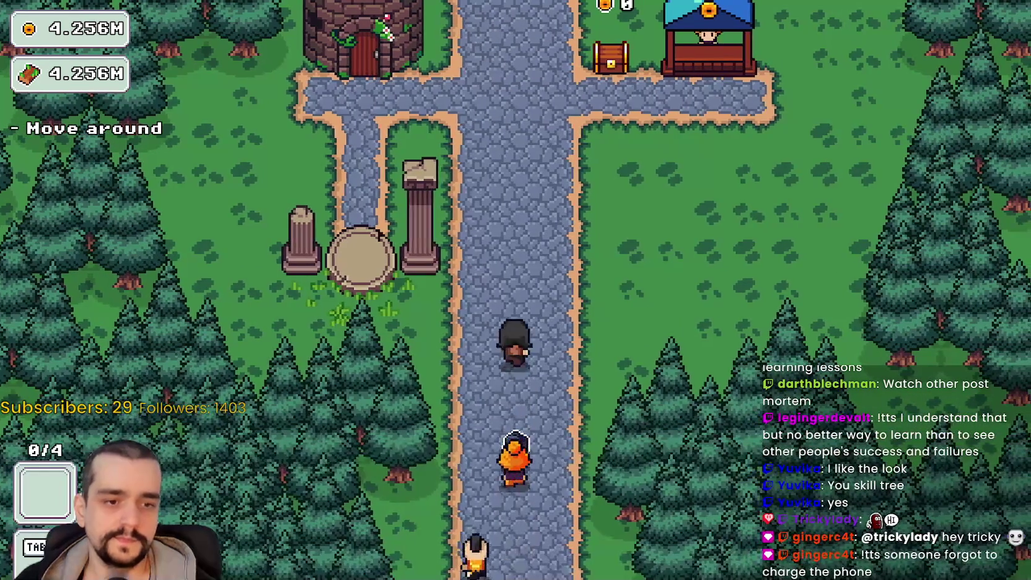
{"action": "key", "text": "alt+Tab"}
{"action": "key", "text": "F5"}
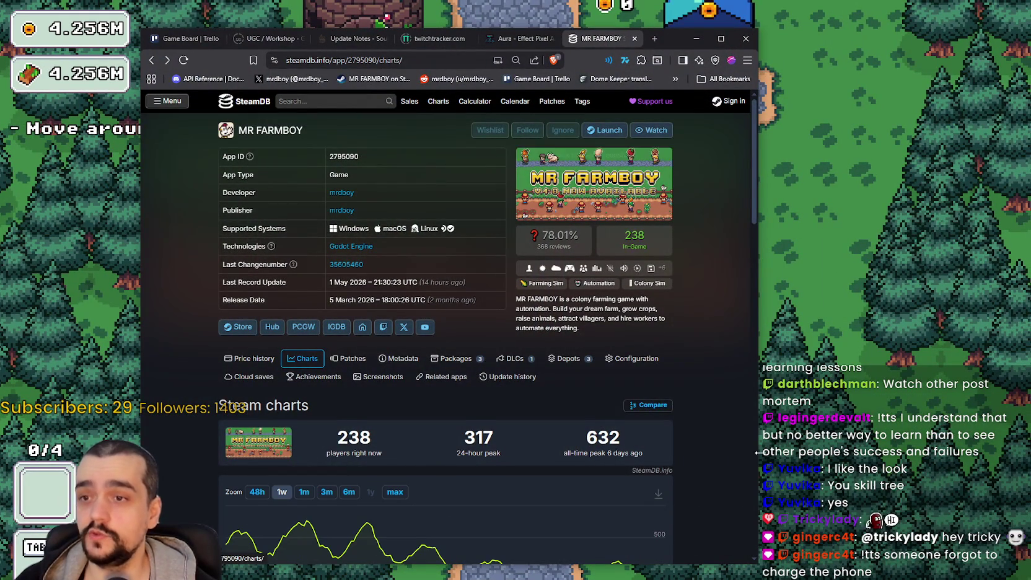
{"action": "scroll", "coordinate": [717, 436], "scroll_direction": "down", "scroll_amount": 3}
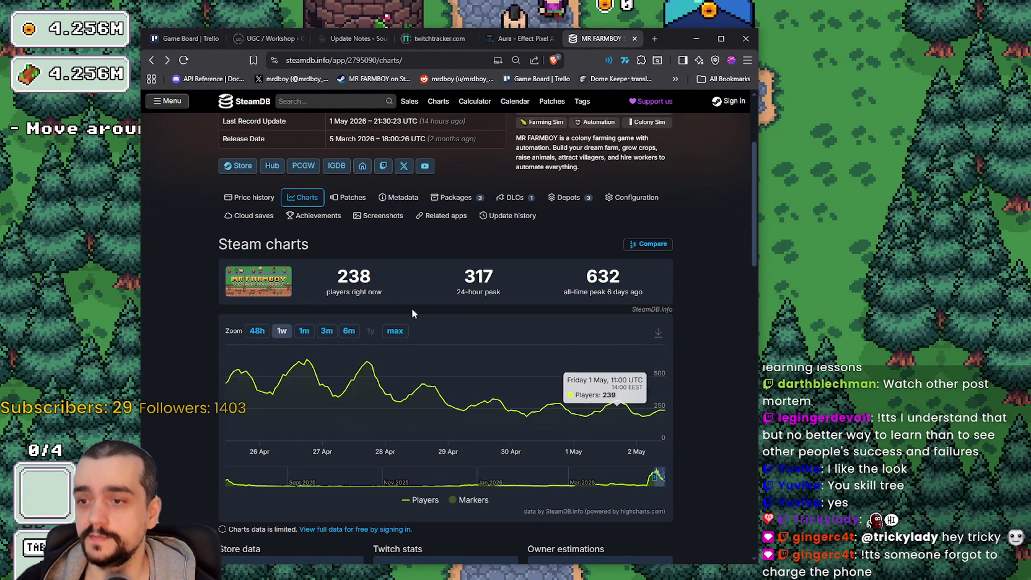
{"action": "left_click", "coordinate": [263, 333]}
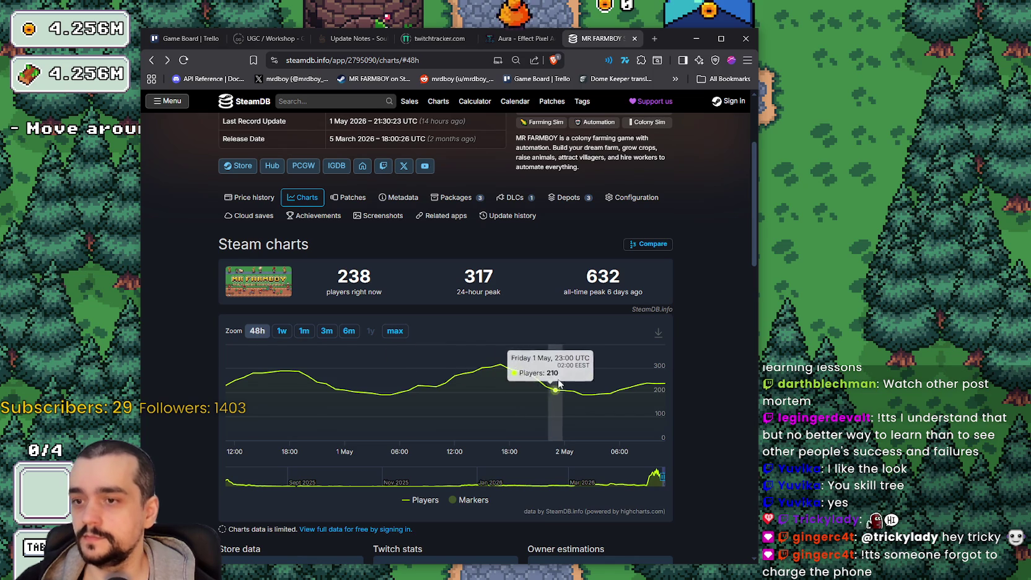
{"action": "left_click", "coordinate": [809, 345]}
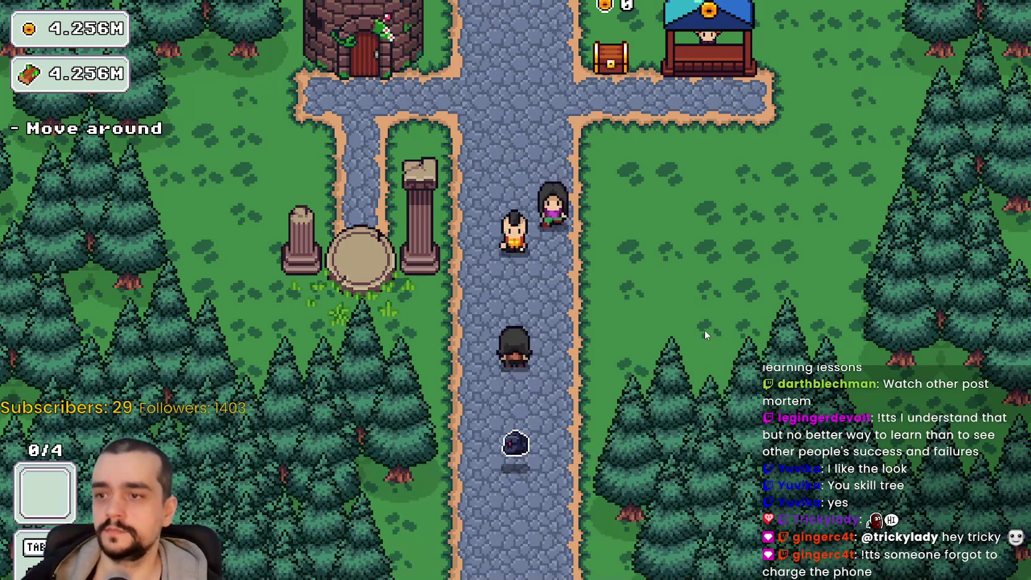
- Walk to the Mage Tower, open the prestige skill tree and unlock the Portal root node
{"action": "key", "text": "w"}
{"action": "key", "text": "a"}
{"action": "key", "text": "Tab"}
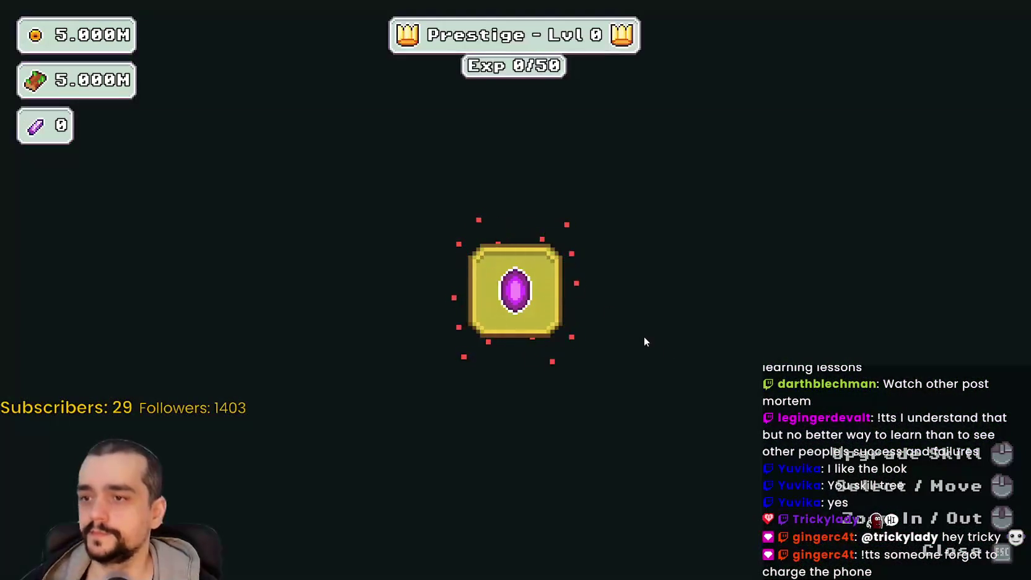
{"action": "scroll", "coordinate": [676, 358], "scroll_direction": "down", "scroll_amount": 3}
{"action": "mouse_move", "coordinate": [561, 274]}
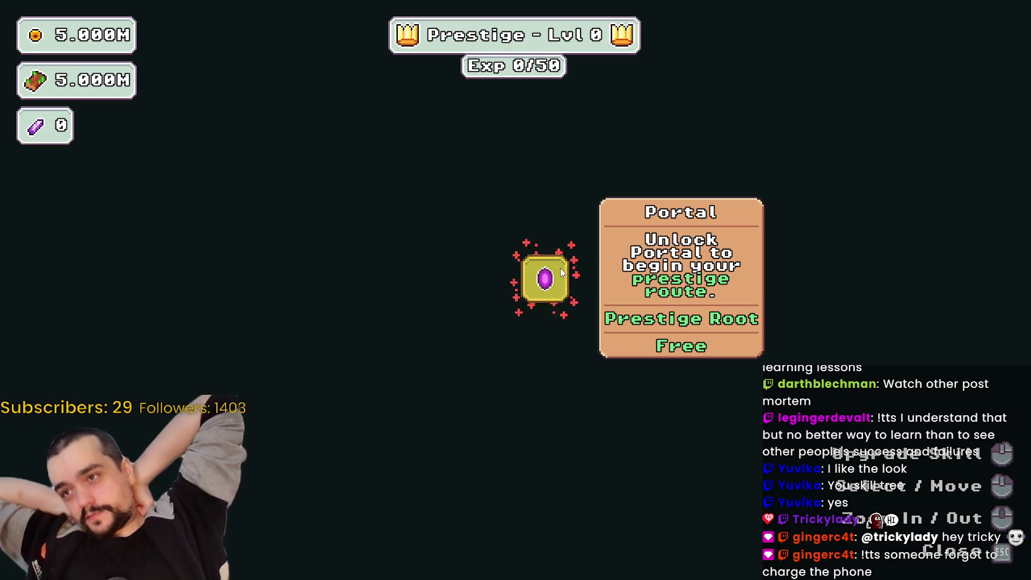
{"action": "left_click", "coordinate": [562, 273]}
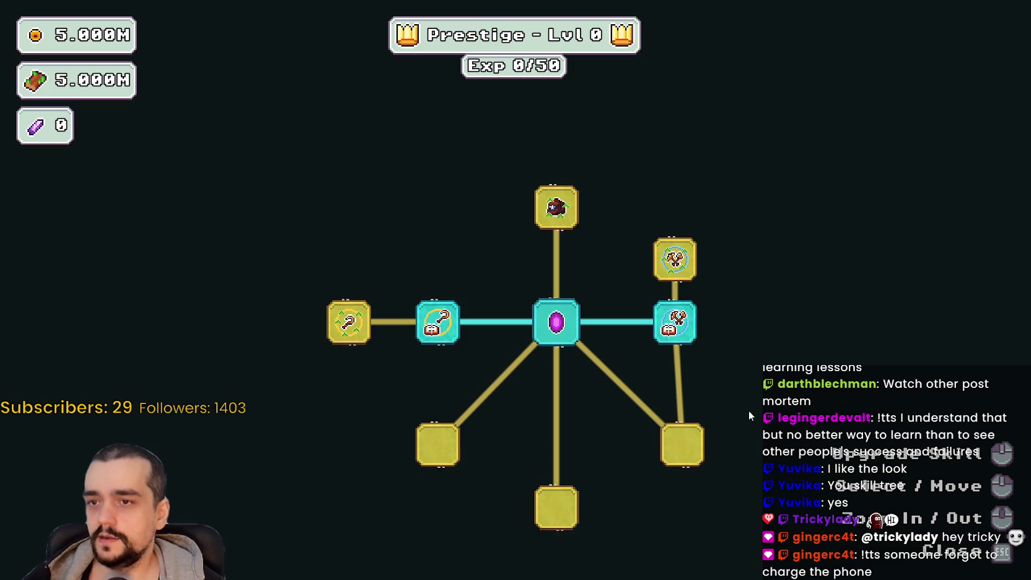
{"action": "scroll", "coordinate": [732, 420], "scroll_direction": "up", "scroll_amount": 1}
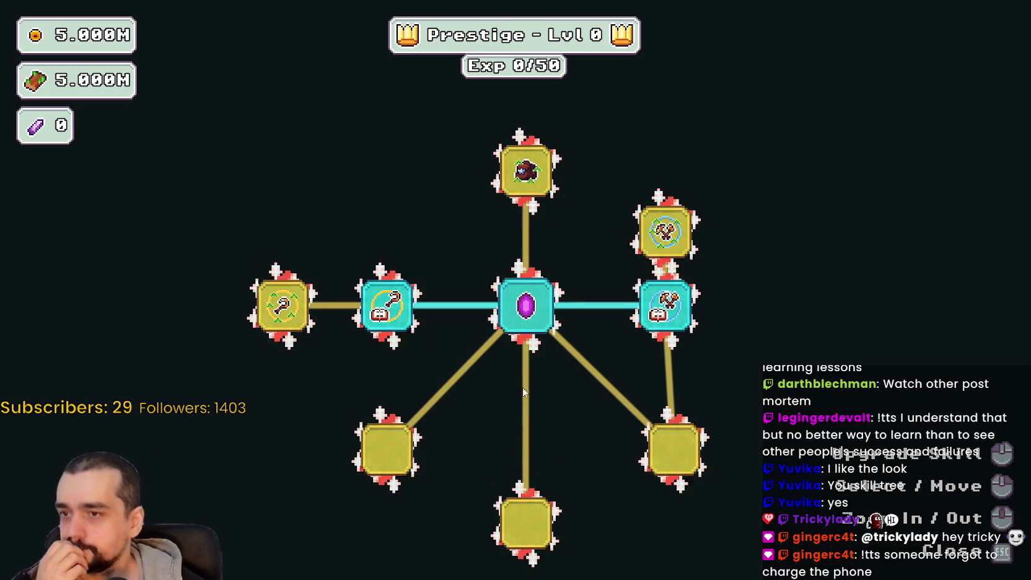
{"action": "scroll", "coordinate": [478, 432], "scroll_direction": "down", "scroll_amount": 1}
{"action": "scroll", "coordinate": [508, 462], "scroll_direction": "up", "scroll_amount": 2}
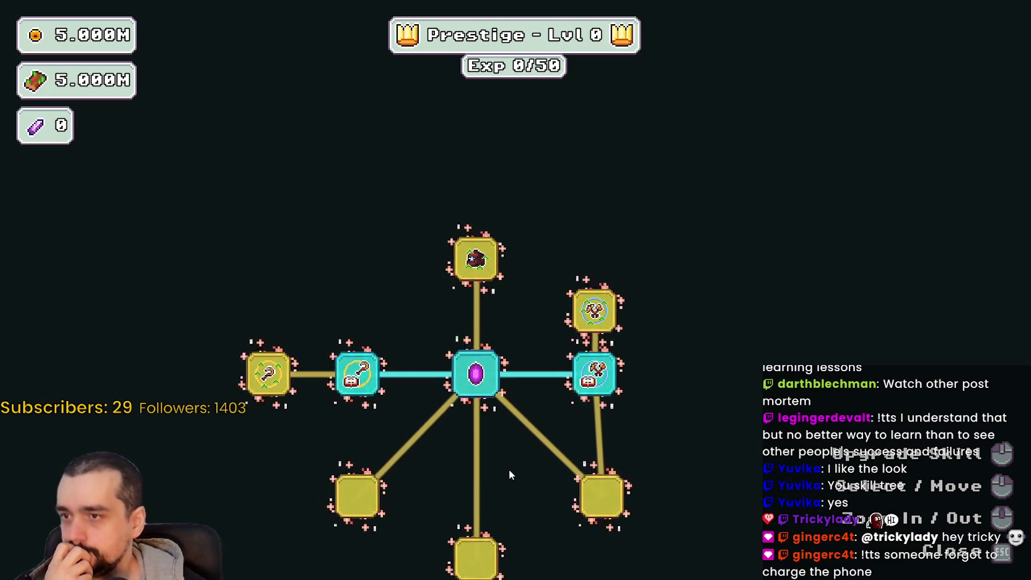
{"action": "scroll", "coordinate": [538, 477], "scroll_direction": "up", "scroll_amount": 2}
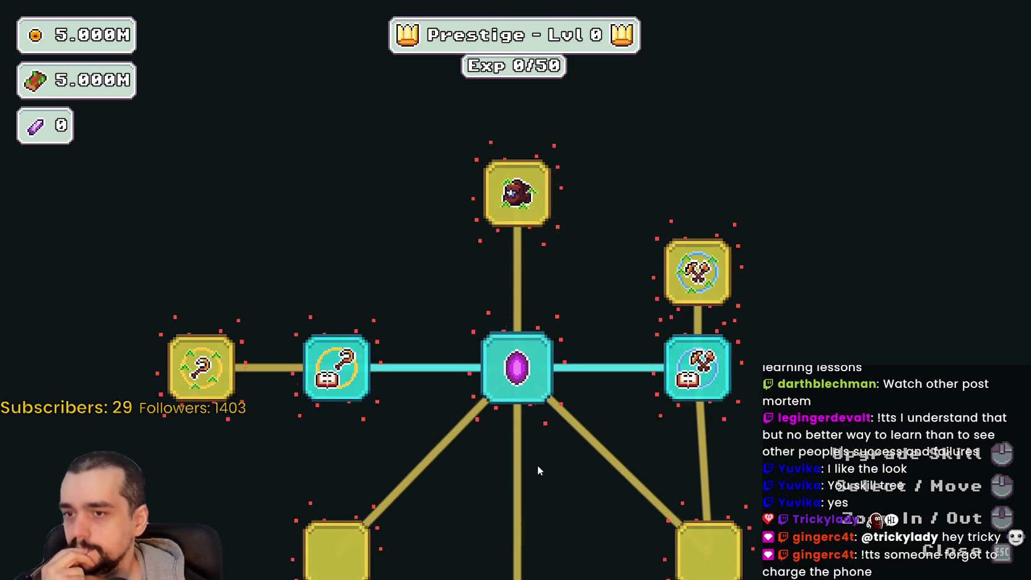
- Buy the plant branch nodes: the next node, both sickle nodes, and Domain Expansion
{"action": "mouse_move", "coordinate": [531, 472]}
{"action": "left_mouse_down"}
{"action": "mouse_move", "coordinate": [555, 427]}
{"action": "mouse_move", "coordinate": [628, 407]}
{"action": "mouse_move", "coordinate": [646, 437]}
{"action": "mouse_move", "coordinate": [558, 466]}
{"action": "left_mouse_up"}
{"action": "scroll", "coordinate": [572, 393], "scroll_direction": "down", "scroll_amount": 1}
{"action": "scroll", "coordinate": [586, 317], "scroll_direction": "up", "scroll_amount": 1}
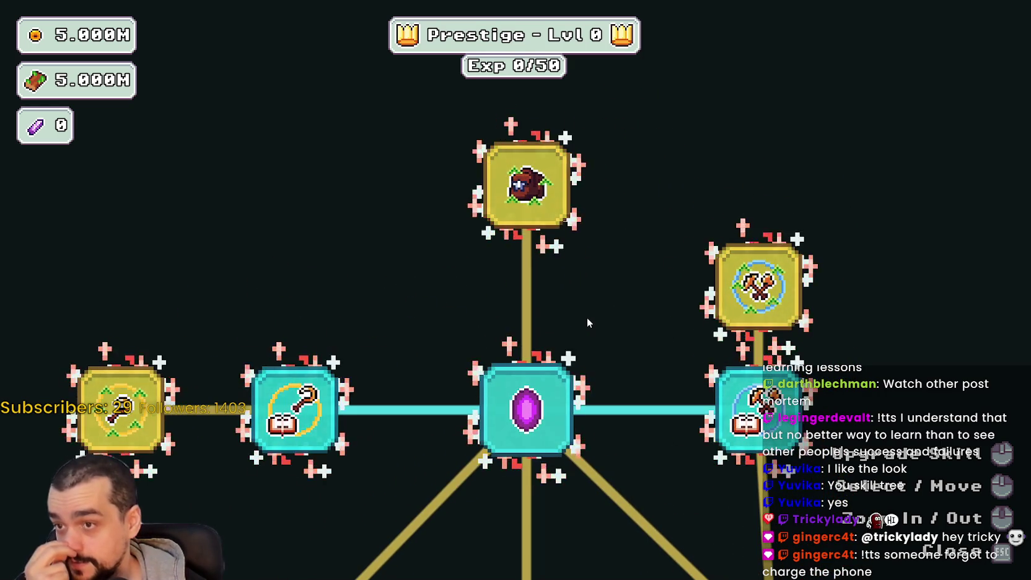
{"action": "mouse_move", "coordinate": [567, 379]}
{"action": "mouse_move", "coordinate": [567, 379]}
{"action": "left_mouse_down"}
{"action": "mouse_move", "coordinate": [511, 387]}
{"action": "mouse_move", "coordinate": [627, 422]}
{"action": "mouse_move", "coordinate": [592, 463]}
{"action": "mouse_move", "coordinate": [536, 470]}
{"action": "mouse_move", "coordinate": [609, 494]}
{"action": "left_mouse_up"}
{"action": "mouse_move", "coordinate": [561, 372]}
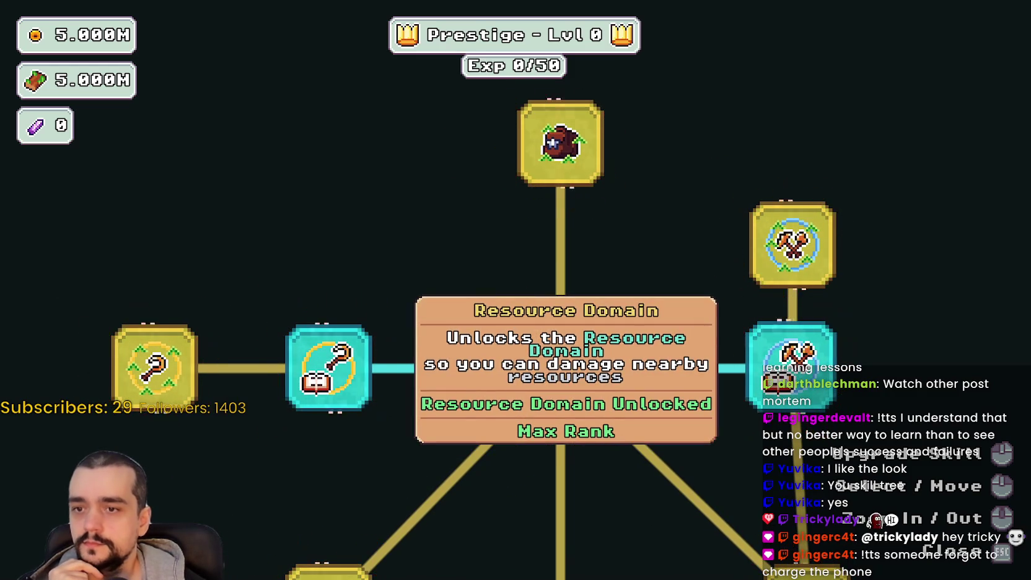
{"action": "left_click_drag", "start_coordinate": [596, 450], "coordinate": [685, 481]}
{"action": "left_click", "coordinate": [245, 400]}
{"action": "left_click_drag", "start_coordinate": [245, 399], "coordinate": [344, 354]}
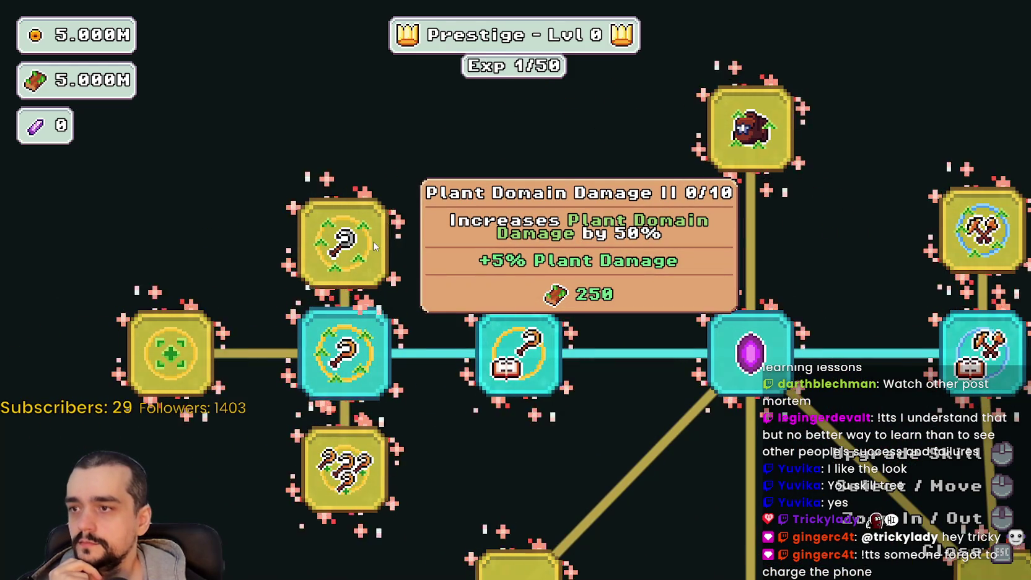
{"action": "left_click", "coordinate": [375, 247]}
{"action": "left_click", "coordinate": [328, 475]}
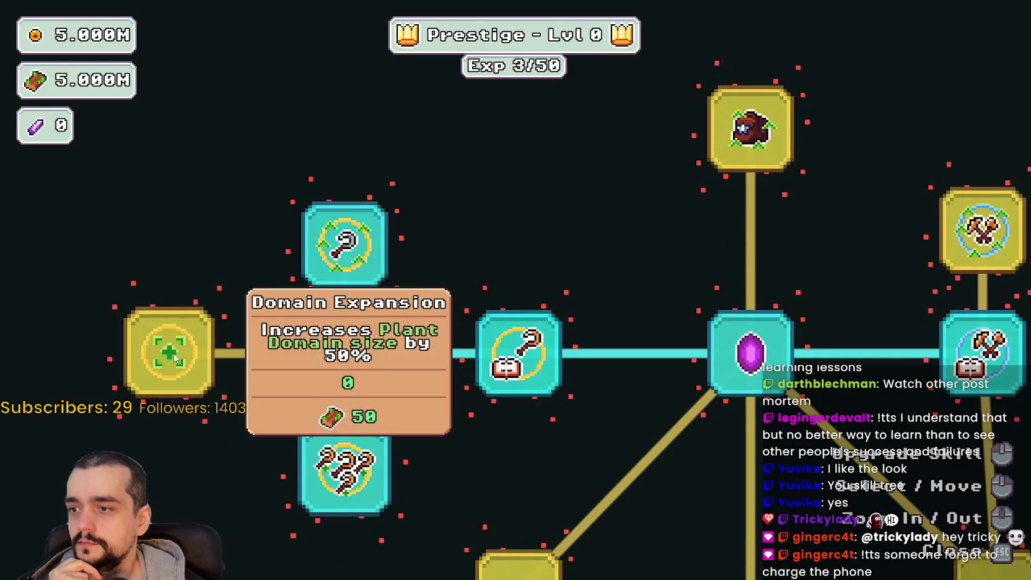
{"action": "left_click", "coordinate": [171, 353]}
- Rank up Plant Domain Damage II five times and Plant Domain Damage three times
{"action": "left_click", "coordinate": [325, 280]}
{"action": "left_click", "coordinate": [327, 278]}
{"action": "left_click", "coordinate": [327, 277]}
{"action": "left_click", "coordinate": [327, 278]}
{"action": "left_click", "coordinate": [330, 274]}
{"action": "left_click", "coordinate": [330, 274]}
{"action": "left_click", "coordinate": [333, 271]}
{"action": "left_click", "coordinate": [334, 270]}
{"action": "left_click", "coordinate": [334, 271]}
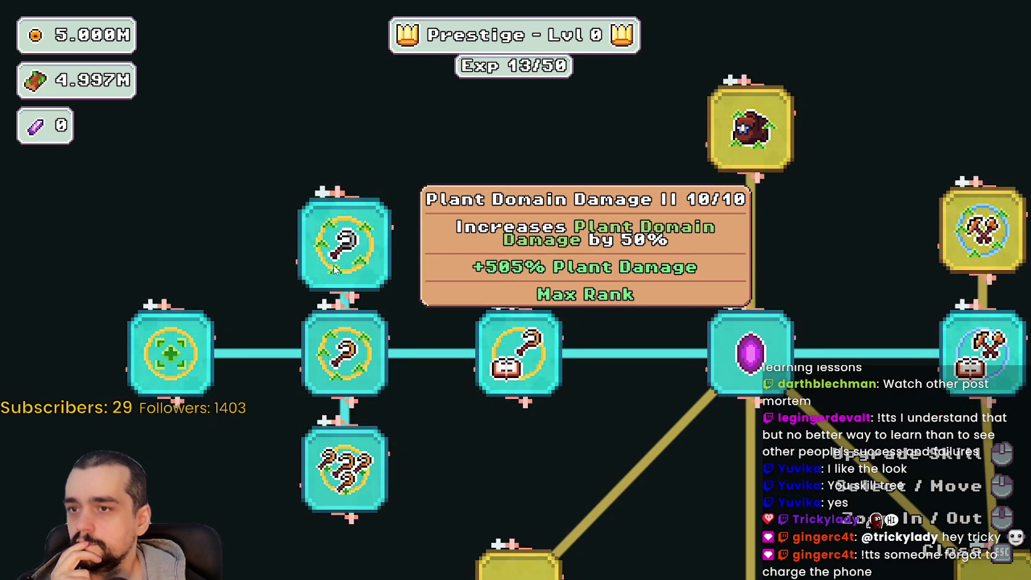
{"action": "mouse_move", "coordinate": [519, 239]}
{"action": "left_mouse_down"}
{"action": "mouse_move", "coordinate": [432, 225]}
{"action": "mouse_move", "coordinate": [402, 207]}
{"action": "mouse_move", "coordinate": [448, 203]}
{"action": "left_mouse_up"}
{"action": "mouse_move", "coordinate": [451, 297]}
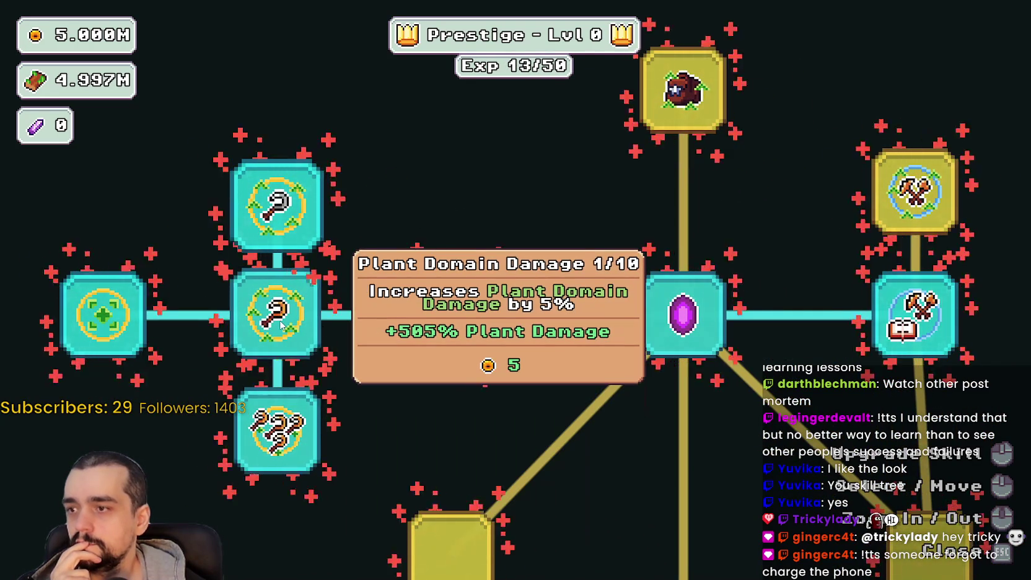
{"action": "left_click", "coordinate": [279, 319]}
{"action": "left_click", "coordinate": [279, 319]}
{"action": "left_click", "coordinate": [278, 319]}
{"action": "left_click", "coordinate": [278, 319]}
- Buy two Resource Domain Damage nodes plus Domain Chain and Domain Range
{"action": "mouse_move", "coordinate": [560, 264]}
{"action": "left_mouse_down"}
{"action": "mouse_move", "coordinate": [444, 239]}
{"action": "mouse_move", "coordinate": [260, 302]}
{"action": "left_mouse_up"}
{"action": "left_click", "coordinate": [613, 229]}
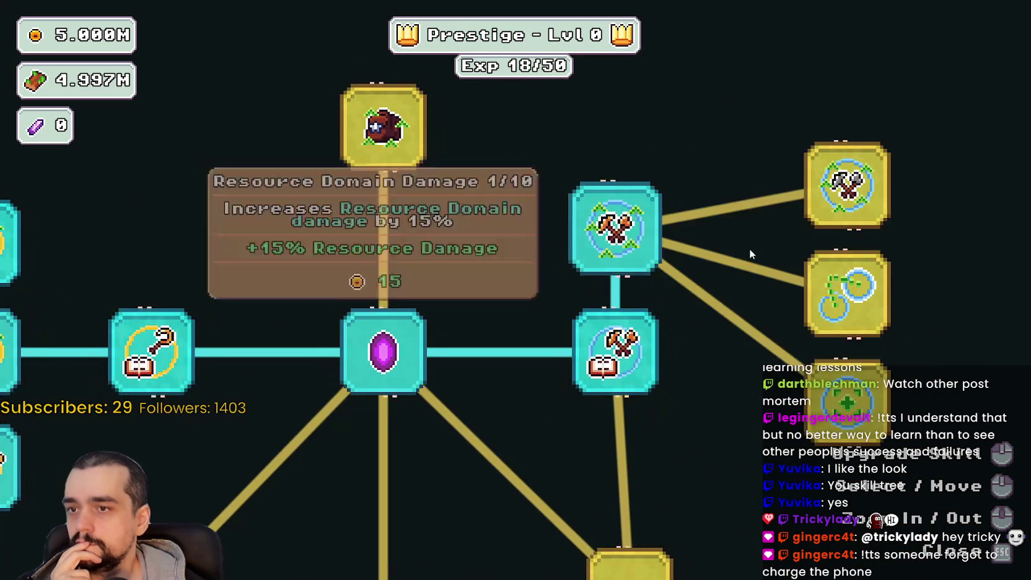
{"action": "left_click_drag", "start_coordinate": [743, 249], "coordinate": [621, 213]}
{"action": "left_click", "coordinate": [722, 155]}
{"action": "left_click", "coordinate": [713, 267]}
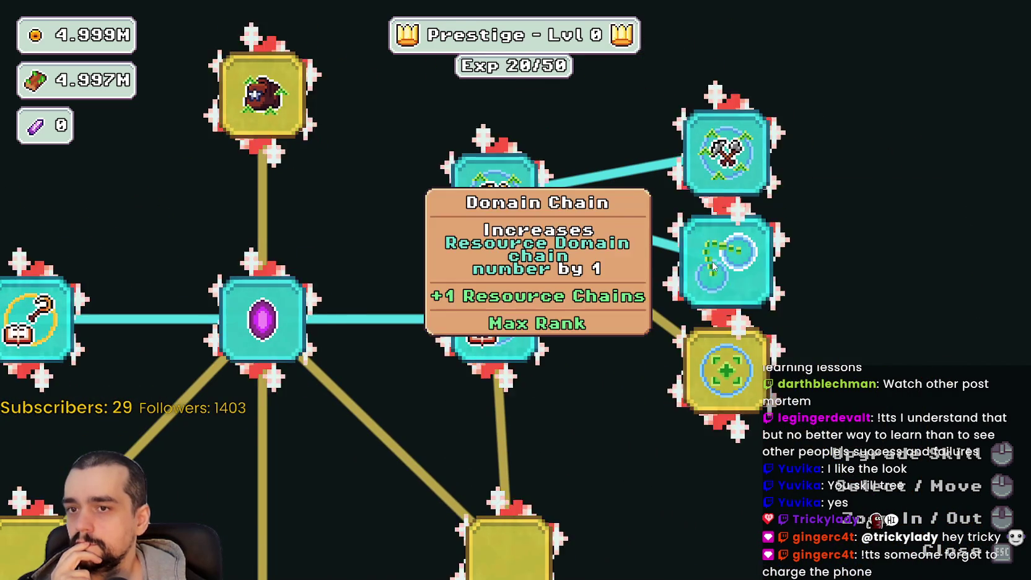
{"action": "left_click", "coordinate": [715, 370]}
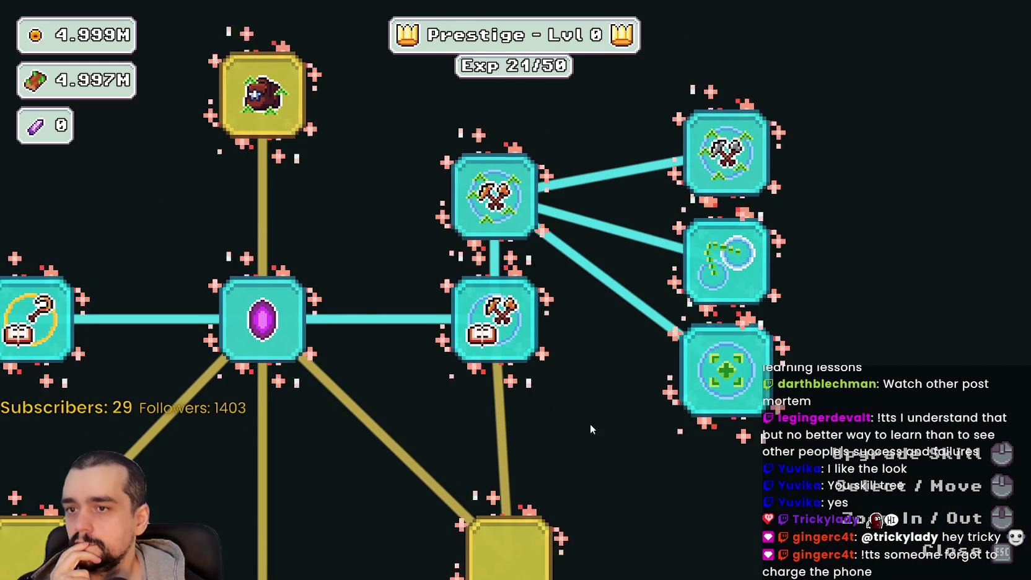
- Buy the magical bag nodes: the node above the Portal, Bag Slots II and III, and Item Capacity I and II
{"action": "mouse_move", "coordinate": [570, 377]}
{"action": "left_mouse_down"}
{"action": "mouse_move", "coordinate": [594, 373]}
{"action": "mouse_move", "coordinate": [693, 284]}
{"action": "mouse_move", "coordinate": [660, 343]}
{"action": "left_mouse_up"}
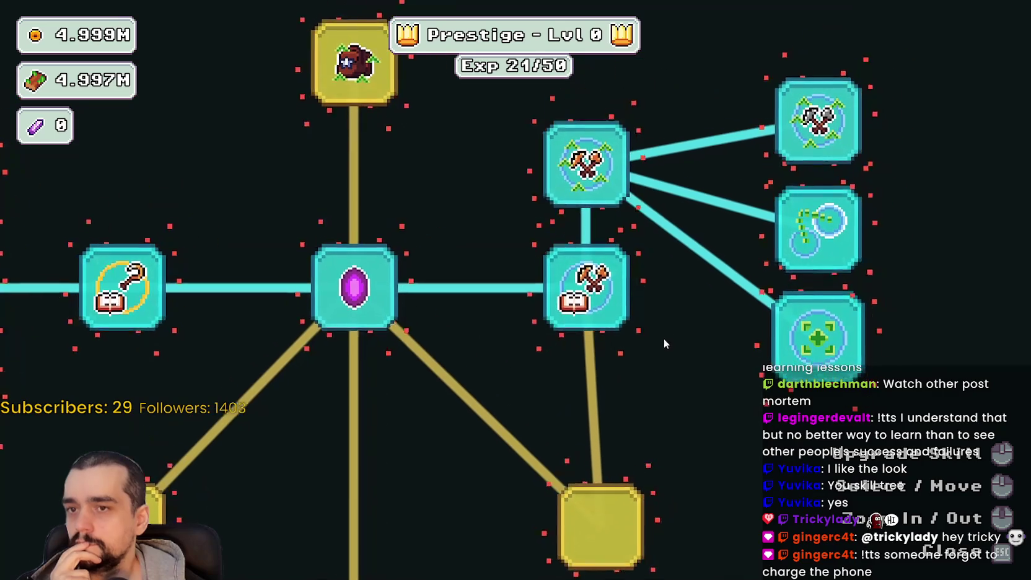
{"action": "scroll", "coordinate": [707, 309], "scroll_direction": "down", "scroll_amount": 1}
{"action": "scroll", "coordinate": [524, 343], "scroll_direction": "down", "scroll_amount": 2}
{"action": "scroll", "coordinate": [524, 343], "scroll_direction": "up", "scroll_amount": 2}
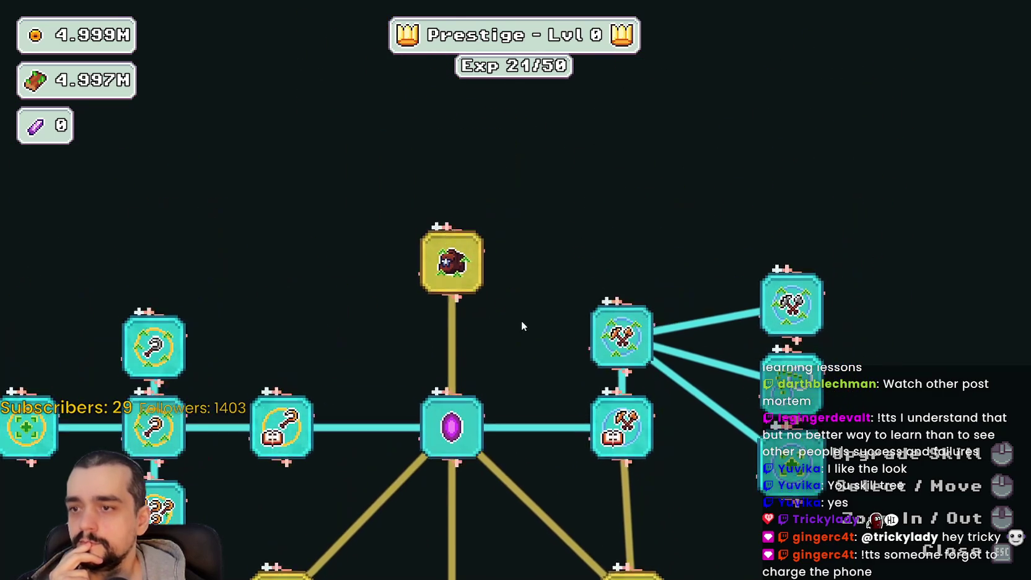
{"action": "left_click", "coordinate": [451, 260]}
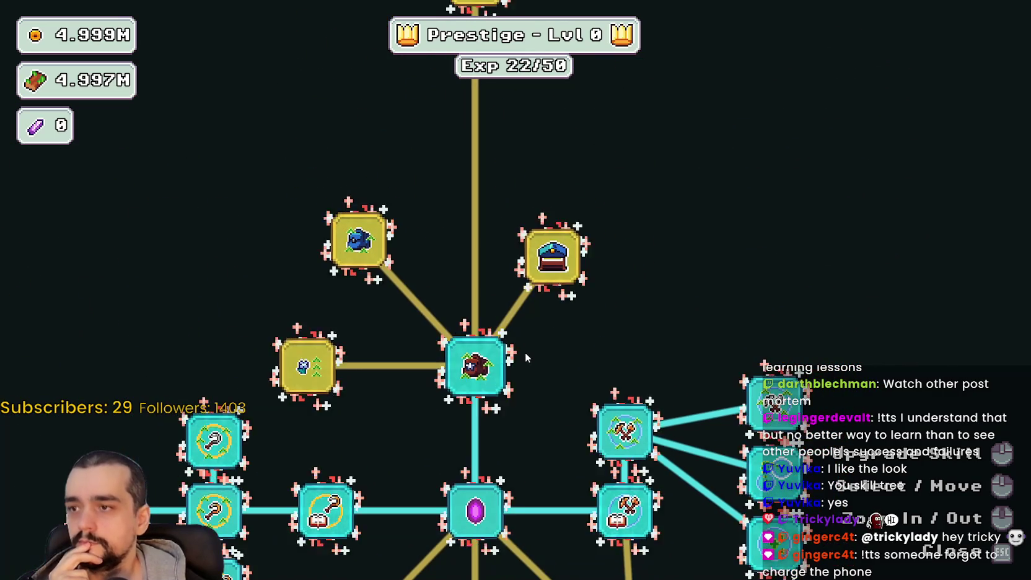
{"action": "scroll", "coordinate": [525, 356], "scroll_direction": "down", "scroll_amount": 1}
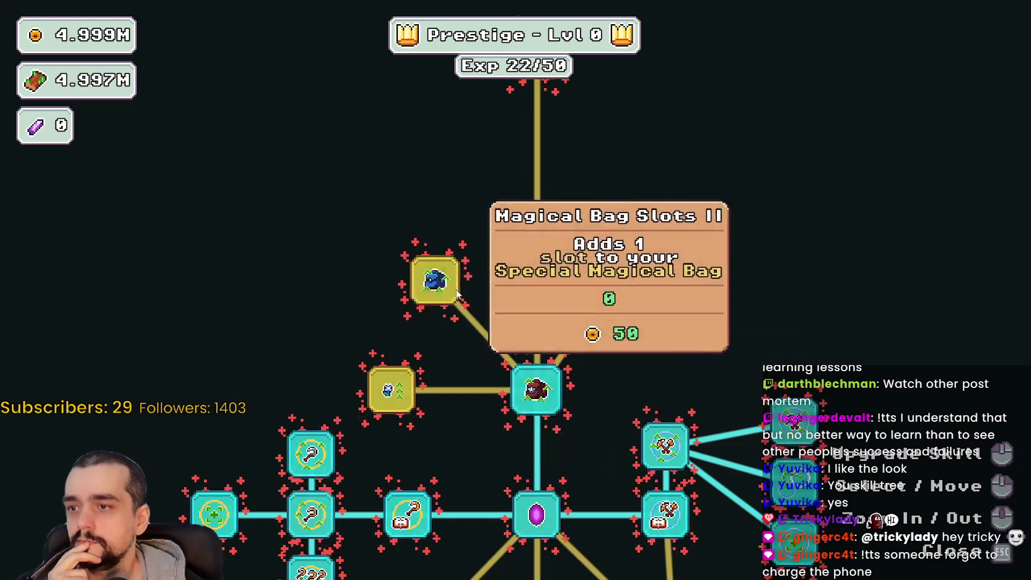
{"action": "left_click", "coordinate": [436, 281]}
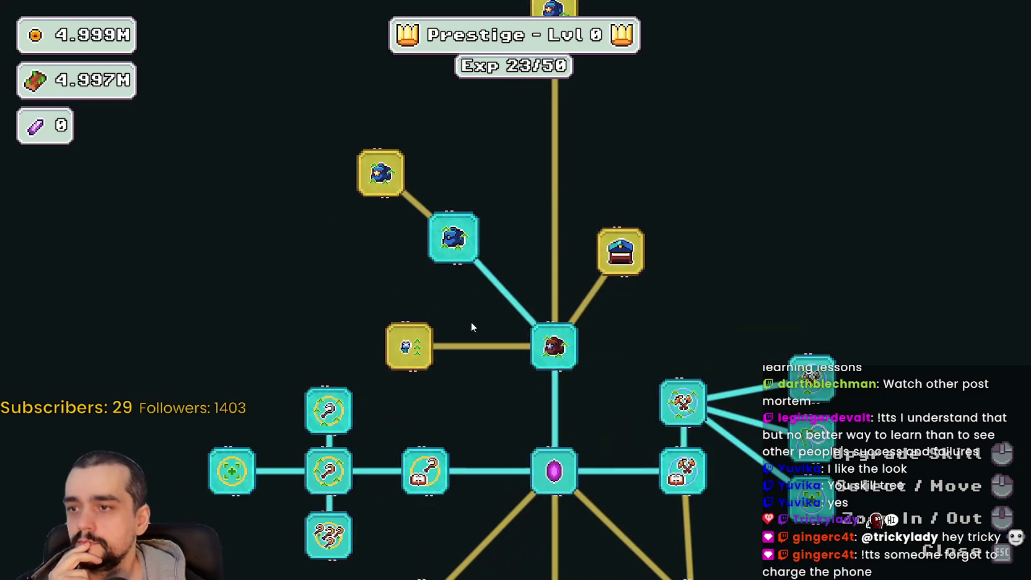
{"action": "left_click", "coordinate": [416, 345]}
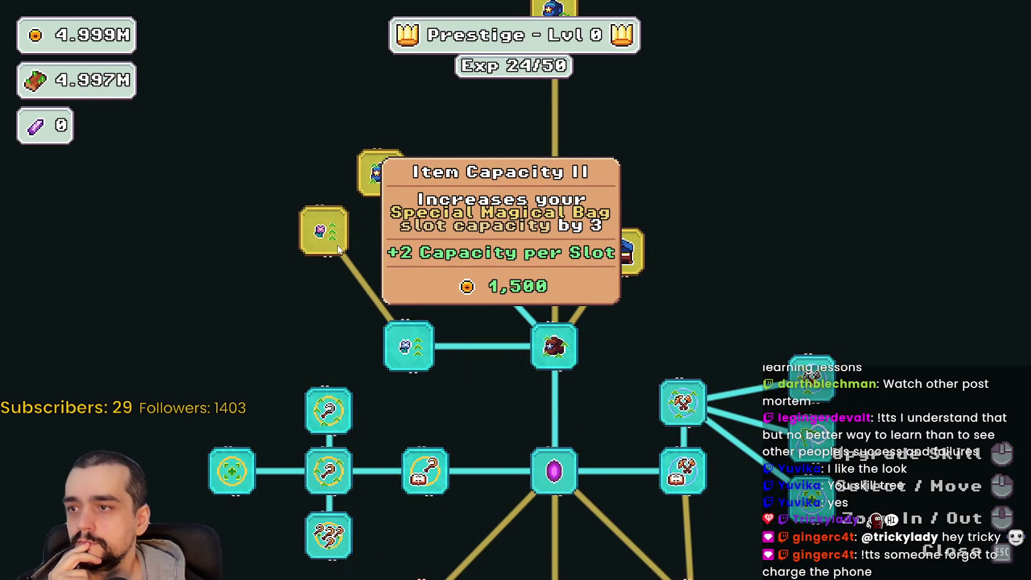
{"action": "left_click", "coordinate": [337, 248]}
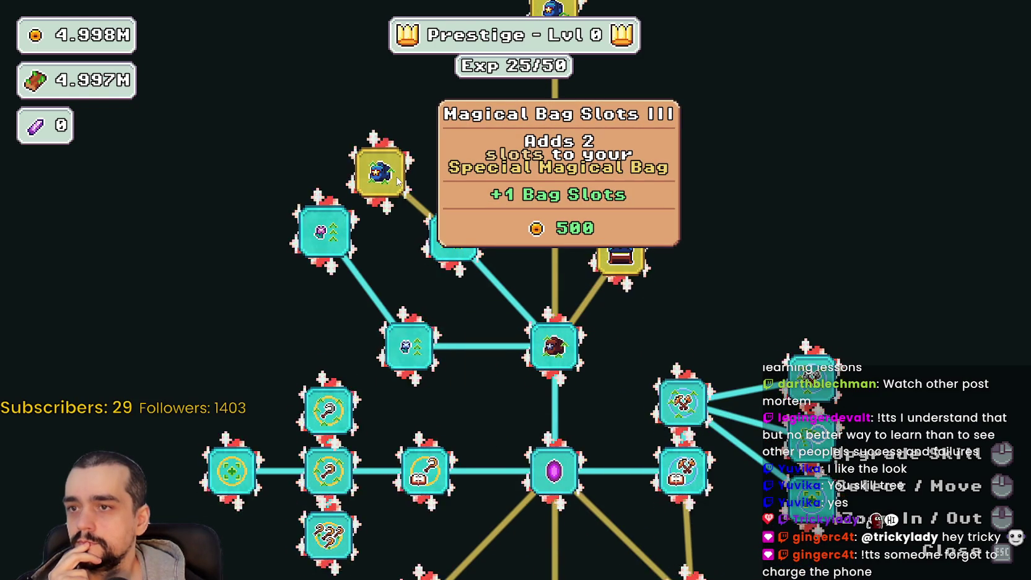
{"action": "left_click", "coordinate": [397, 180]}
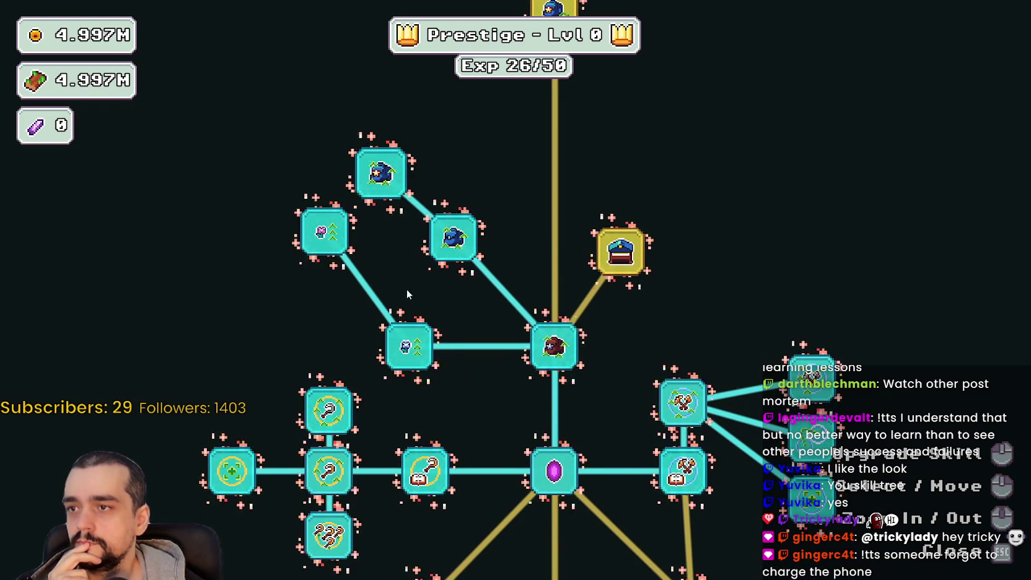
- Buy Market Stall I, Chest Speed and Market Speed on the market branch
{"action": "left_click", "coordinate": [620, 251]}
{"action": "mouse_move", "coordinate": [717, 297]}
{"action": "left_mouse_down"}
{"action": "mouse_move", "coordinate": [692, 299]}
{"action": "mouse_move", "coordinate": [707, 381]}
{"action": "left_mouse_up"}
{"action": "left_click", "coordinate": [710, 352]}
{"action": "left_click", "coordinate": [712, 256]}
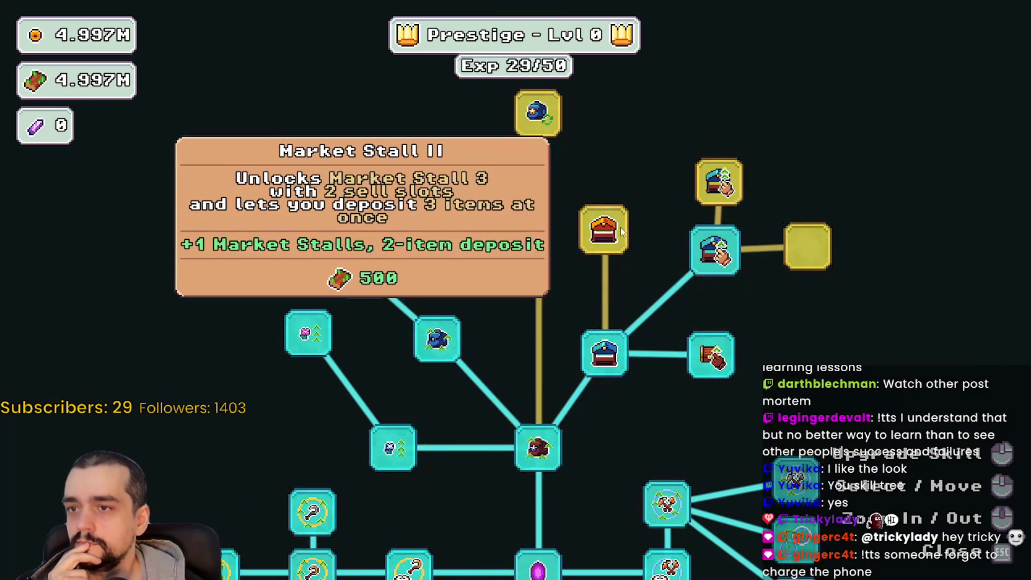
- Unlock Market Stall II, Market Speed II, Market Stall III and Magical Bag Automation
{"action": "left_click", "coordinate": [604, 229]}
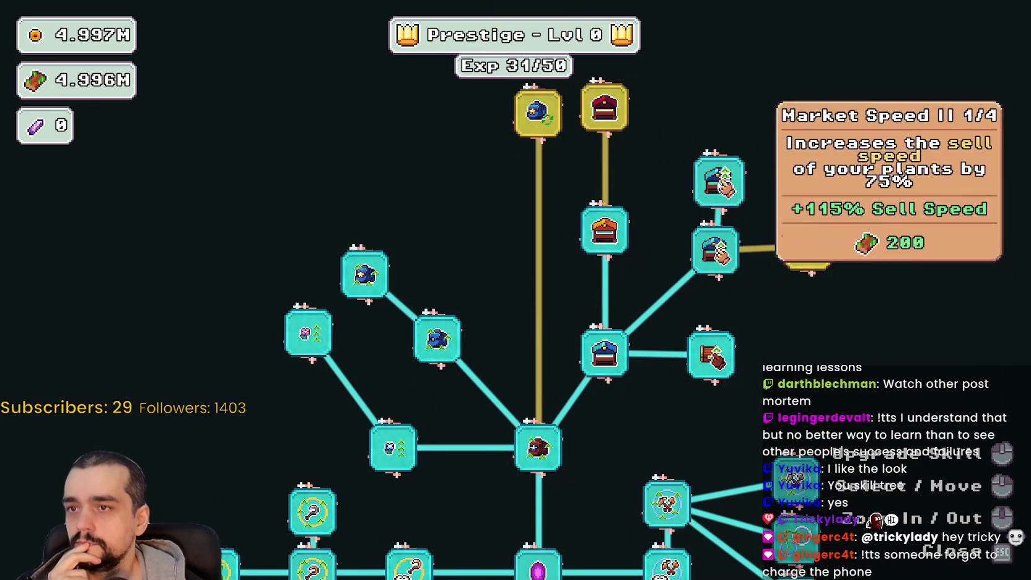
{"action": "left_click", "coordinate": [719, 181]}
{"action": "left_click", "coordinate": [590, 149]}
{"action": "left_click", "coordinate": [538, 175]}
{"action": "mouse_move", "coordinate": [528, 425]}
{"action": "left_mouse_down"}
{"action": "mouse_move", "coordinate": [544, 378]}
{"action": "mouse_move", "coordinate": [570, 358]}
{"action": "mouse_move", "coordinate": [553, 396]}
{"action": "left_mouse_up"}
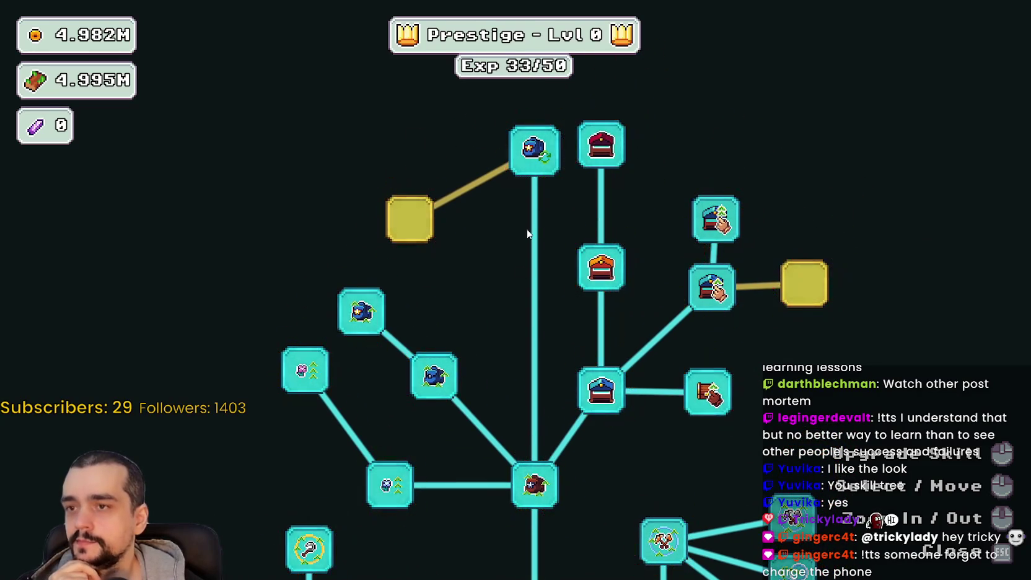
{"action": "mouse_move", "coordinate": [549, 164]}
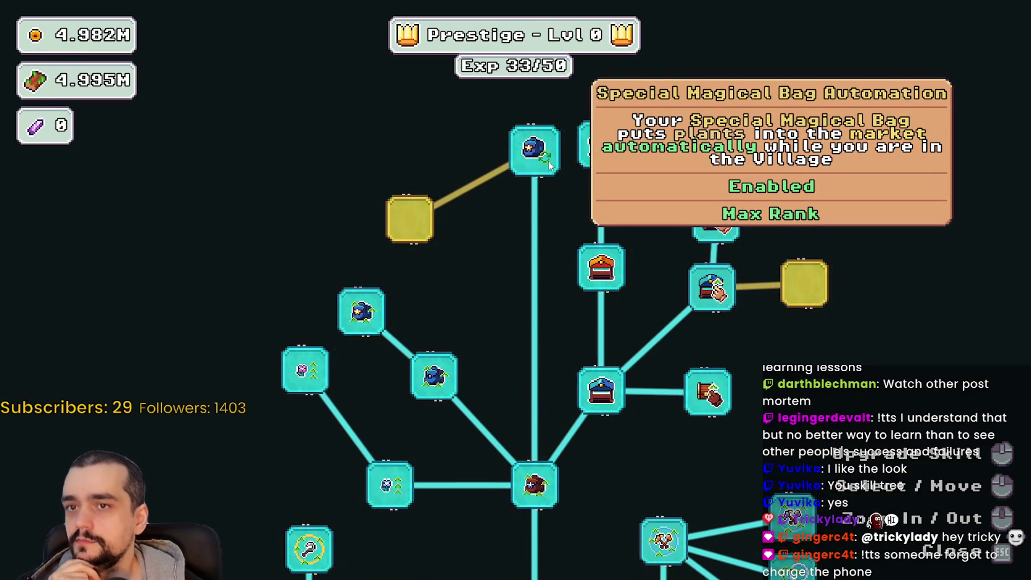
{"action": "mouse_move", "coordinate": [540, 350]}
{"action": "left_mouse_down"}
{"action": "mouse_move", "coordinate": [576, 252]}
{"action": "mouse_move", "coordinate": [567, 233]}
{"action": "mouse_move", "coordinate": [565, 312]}
{"action": "mouse_move", "coordinate": [558, 176]}
{"action": "mouse_move", "coordinate": [533, 178]}
{"action": "mouse_move", "coordinate": [538, 167]}
{"action": "mouse_move", "coordinate": [536, 247]}
{"action": "mouse_move", "coordinate": [550, 220]}
{"action": "mouse_move", "coordinate": [540, 238]}
{"action": "left_mouse_up"}
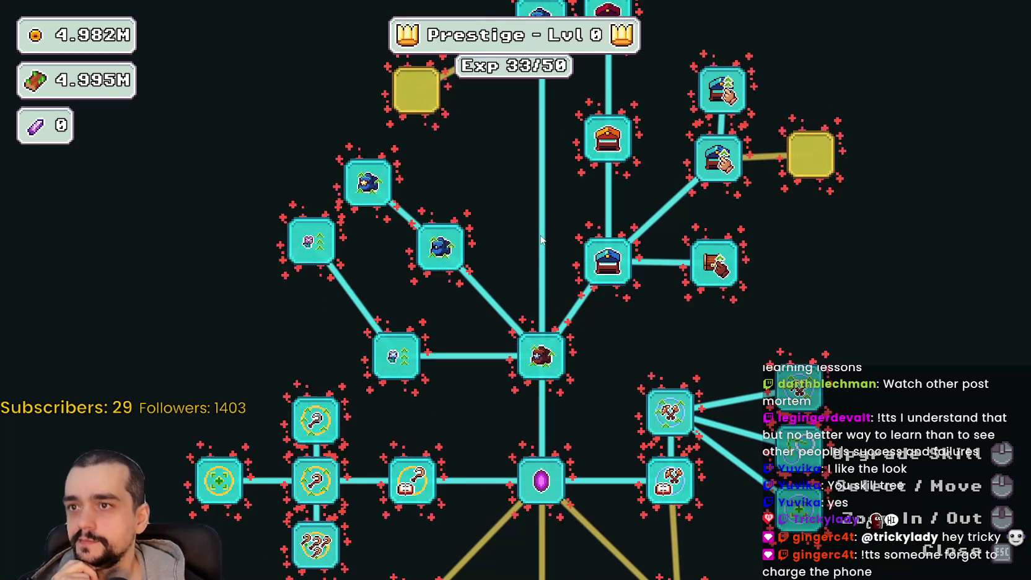
{"action": "mouse_move", "coordinate": [606, 279]}
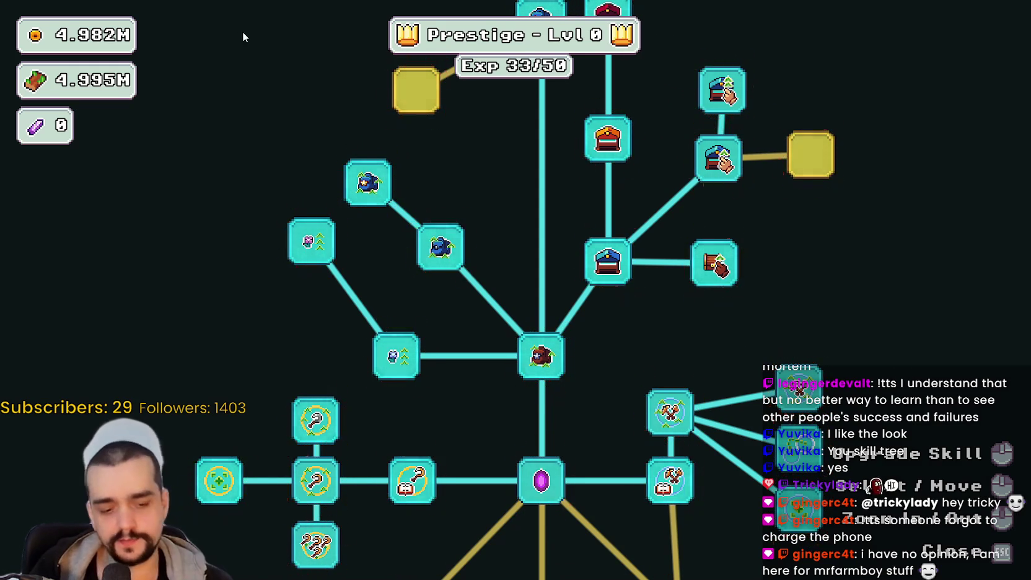
{"action": "scroll", "coordinate": [257, 350], "scroll_direction": "down", "scroll_amount": 2}
- Pan and zoom across the in-game skill tree, then Alt+Tab back to the Godot editor
{"action": "mouse_move", "coordinate": [262, 354]}
{"action": "left_mouse_down"}
{"action": "mouse_move", "coordinate": [308, 336]}
{"action": "mouse_move", "coordinate": [426, 423]}
{"action": "mouse_move", "coordinate": [385, 376]}
{"action": "mouse_move", "coordinate": [331, 348]}
{"action": "left_mouse_up"}
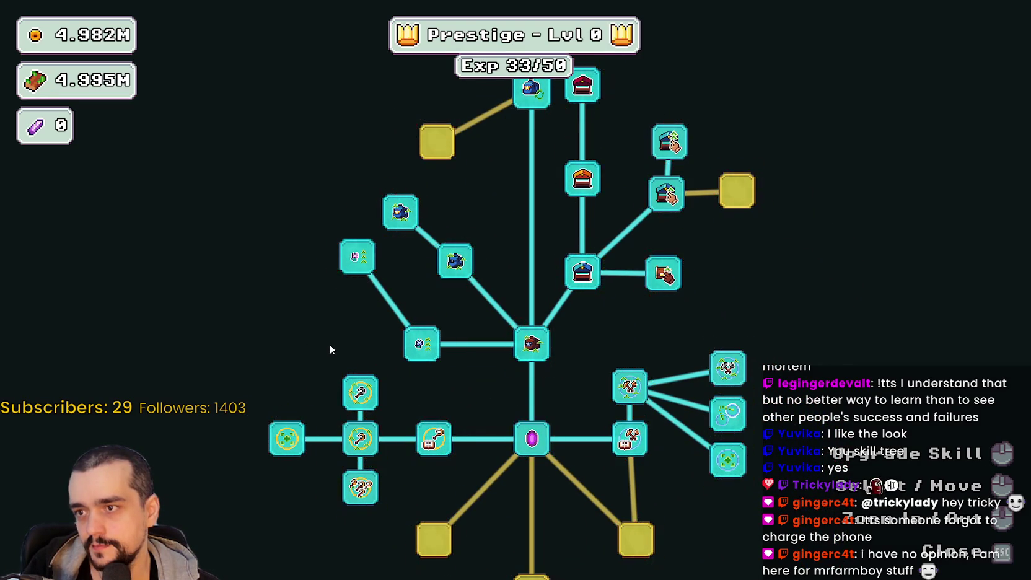
{"action": "scroll", "coordinate": [330, 345], "scroll_direction": "up", "scroll_amount": 2}
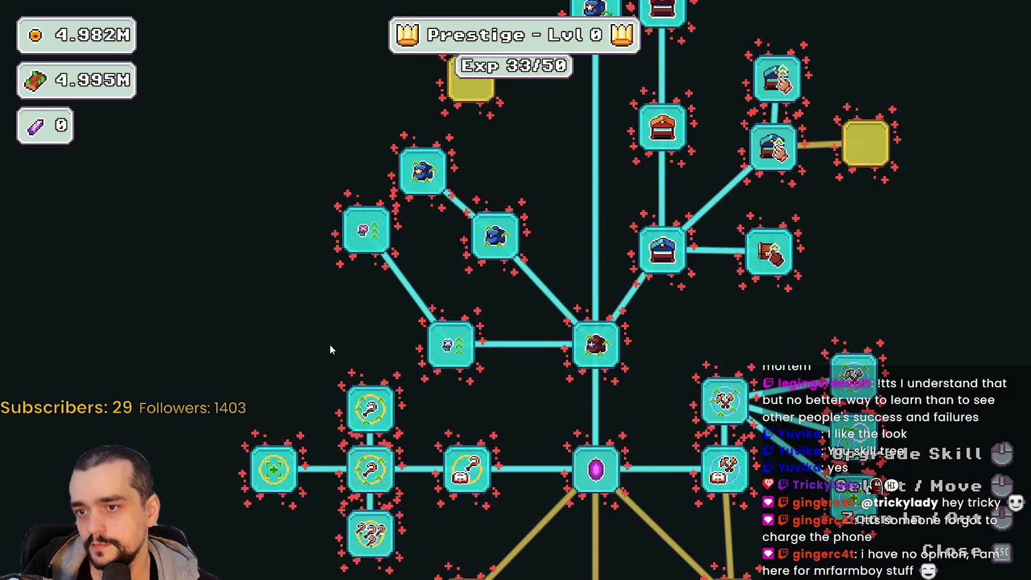
{"action": "scroll", "coordinate": [330, 344], "scroll_direction": "down", "scroll_amount": 1}
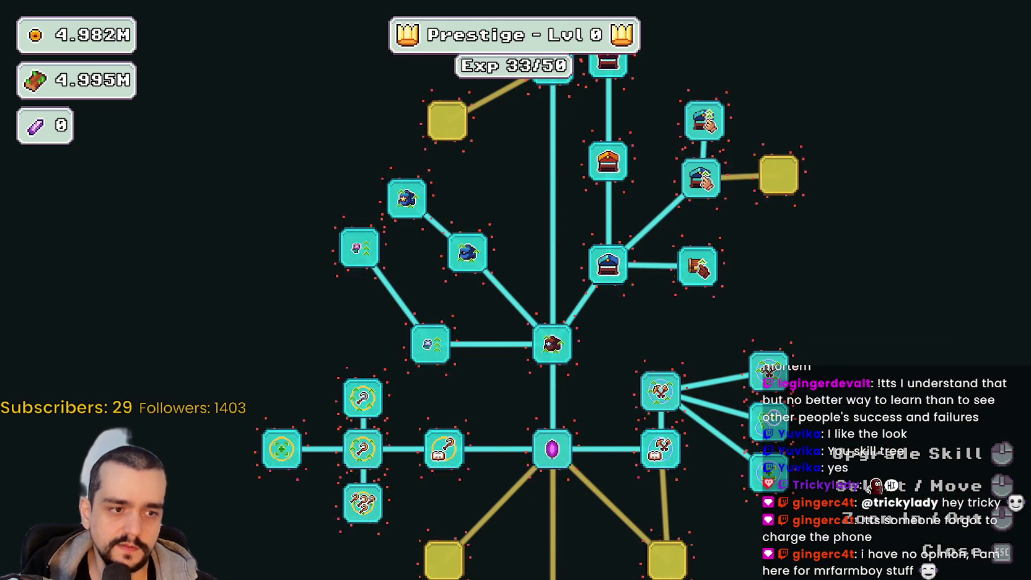
{"action": "key", "text": "alt+Tab"}
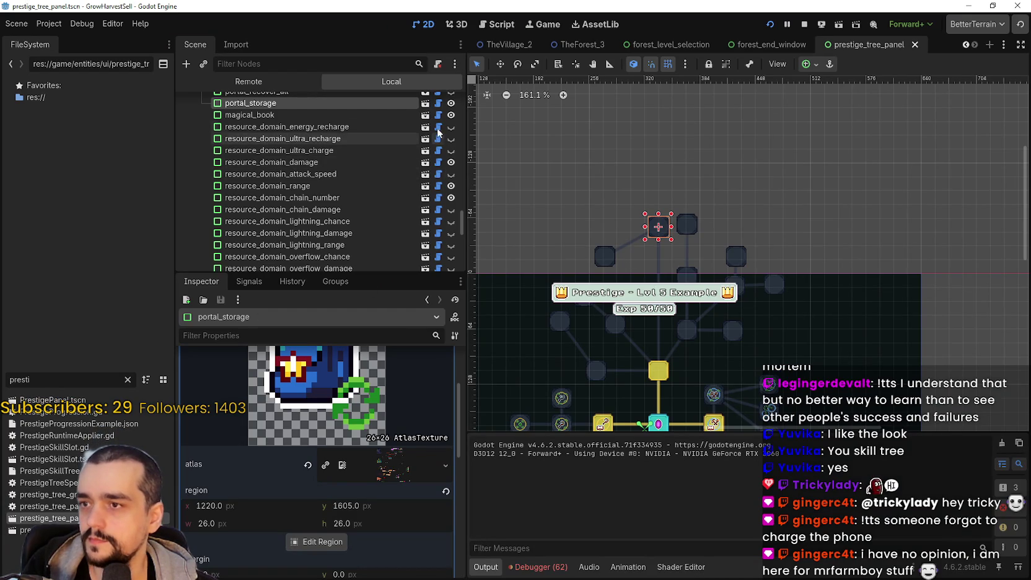
- Open PrestigeSkillSlot, select AnimatedSprite2D and inspect its offset, SpriteFrames and Transform settings
{"action": "left_click", "coordinate": [425, 102]}
{"action": "left_click", "coordinate": [225, 114]}
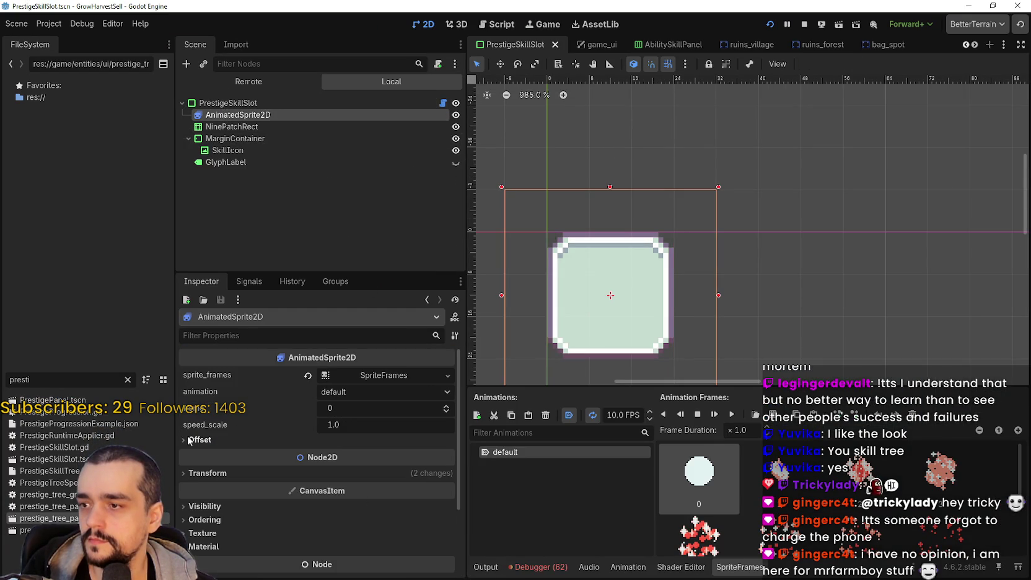
{"action": "left_click", "coordinate": [195, 440]}
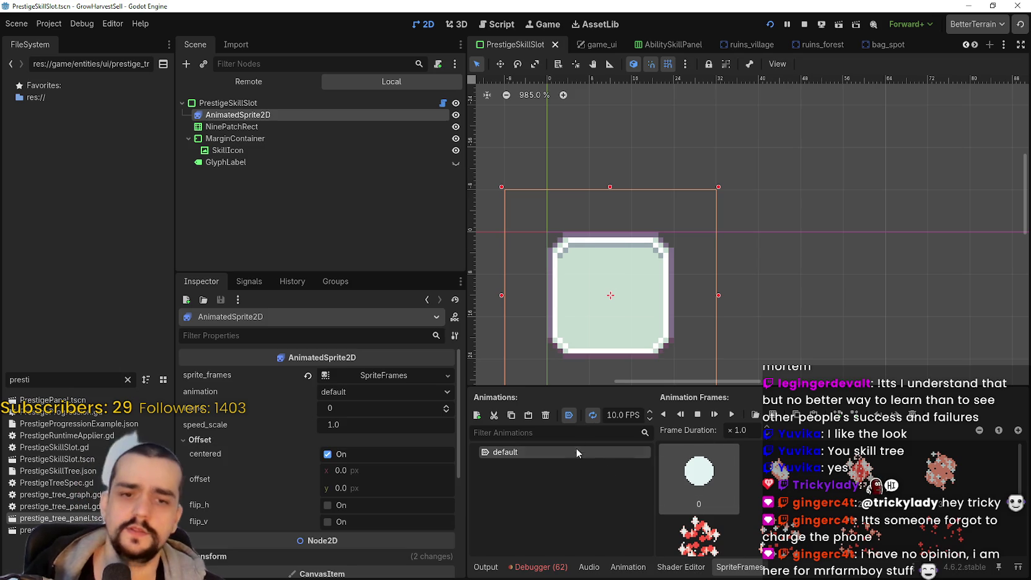
{"action": "scroll", "coordinate": [706, 489], "scroll_direction": "down", "scroll_amount": 2}
{"action": "scroll", "coordinate": [699, 490], "scroll_direction": "up", "scroll_amount": 1}
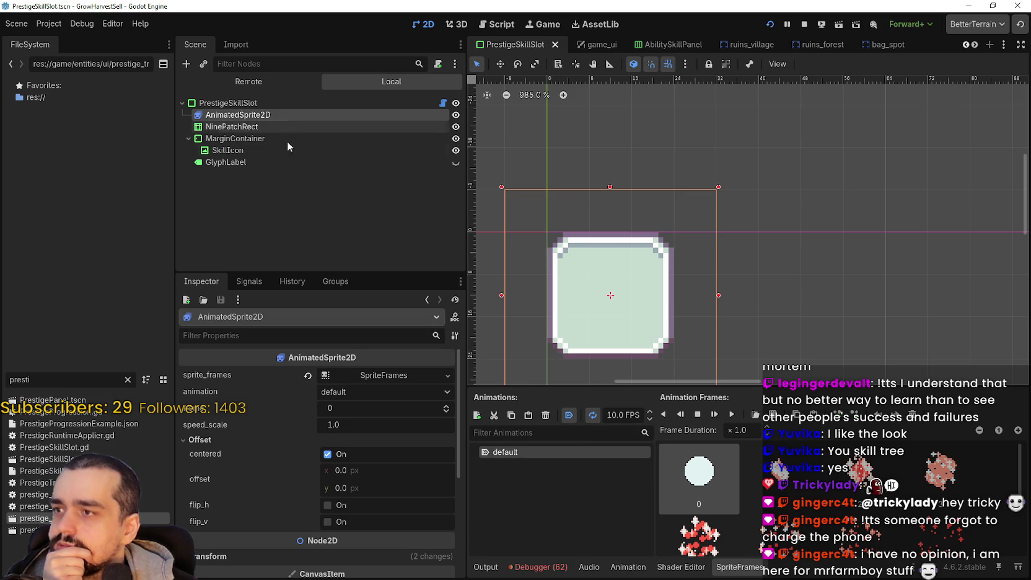
{"action": "left_click", "coordinate": [380, 374]}
{"action": "left_click", "coordinate": [376, 384]}
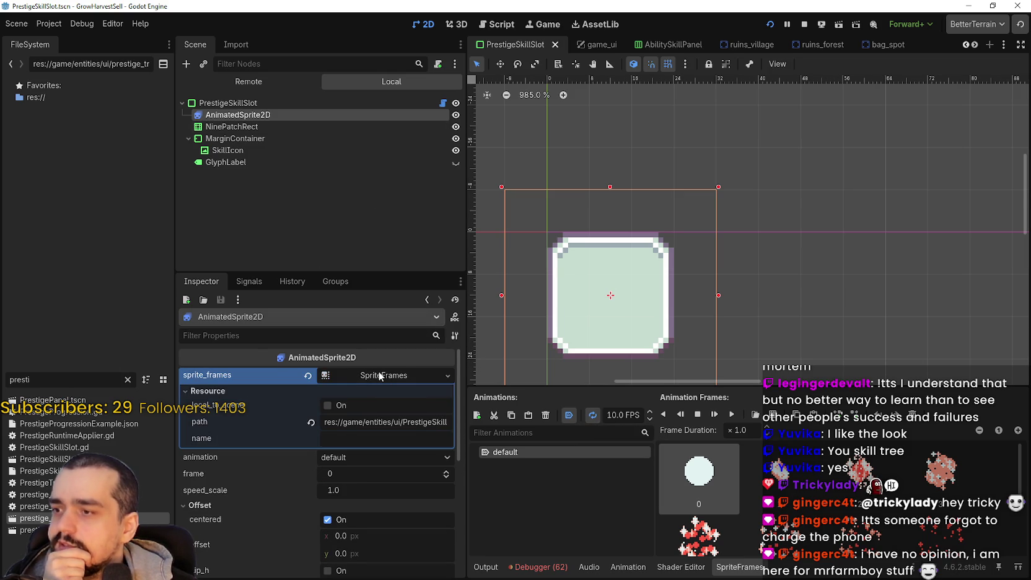
{"action": "left_click", "coordinate": [378, 371]}
{"action": "scroll", "coordinate": [339, 483], "scroll_direction": "down", "scroll_amount": 4}
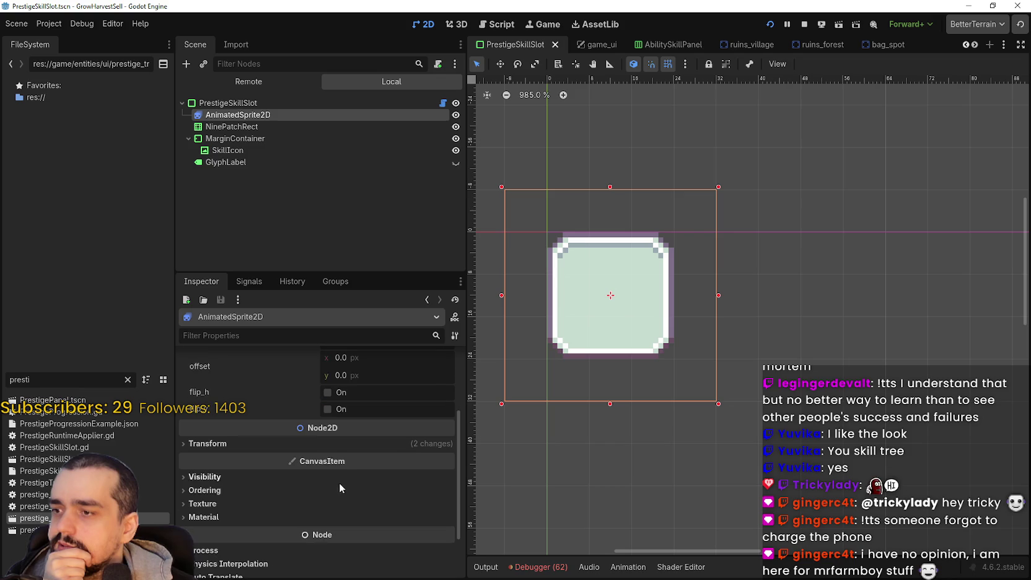
{"action": "left_click", "coordinate": [311, 444]}
{"action": "scroll", "coordinate": [316, 444], "scroll_direction": "up", "scroll_amount": 5}
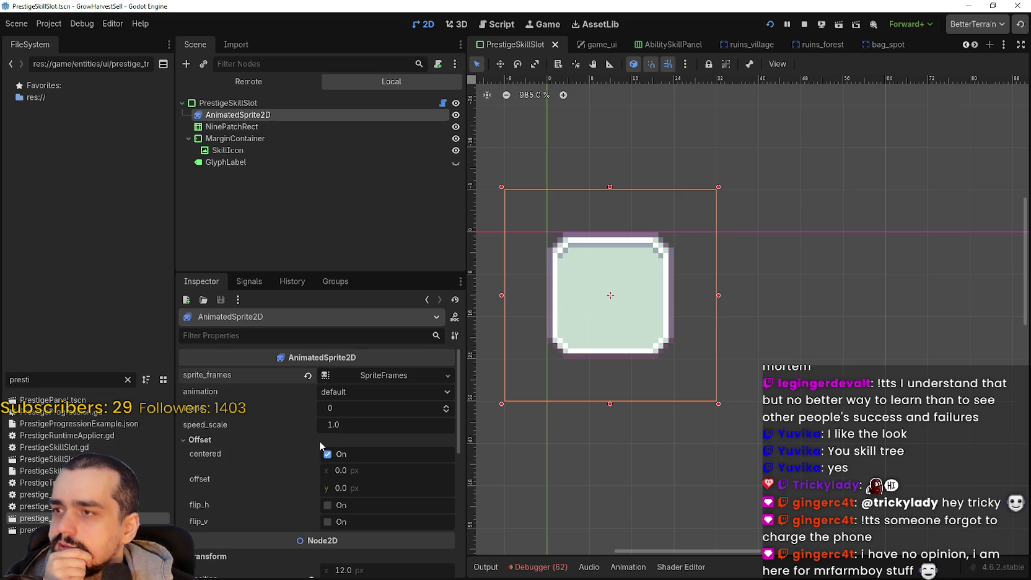
- Play the sparkle animation in the SpriteFrames panel and review the sprite's animation settings
{"action": "left_click", "coordinate": [360, 373]}
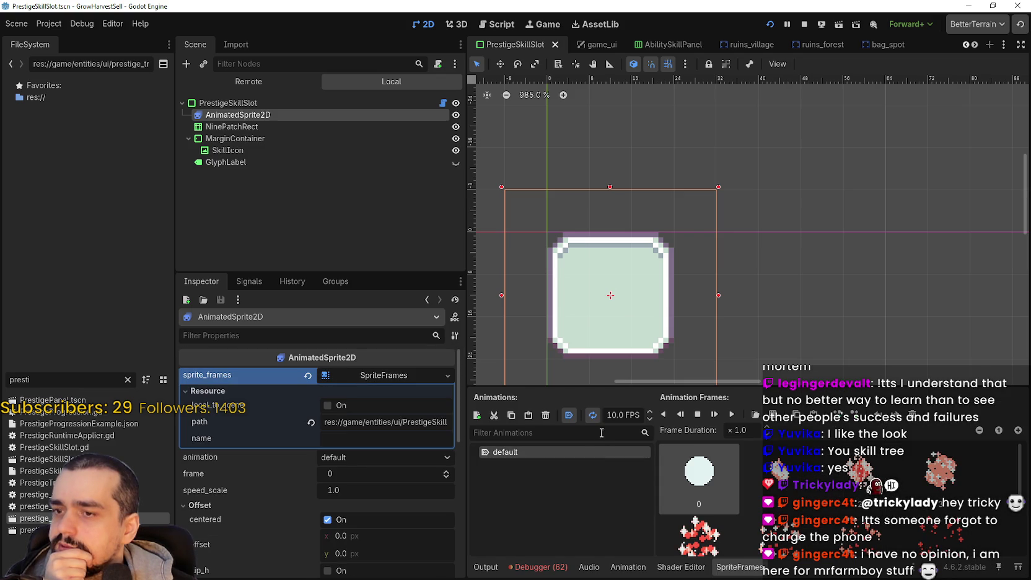
{"action": "left_click", "coordinate": [733, 415]}
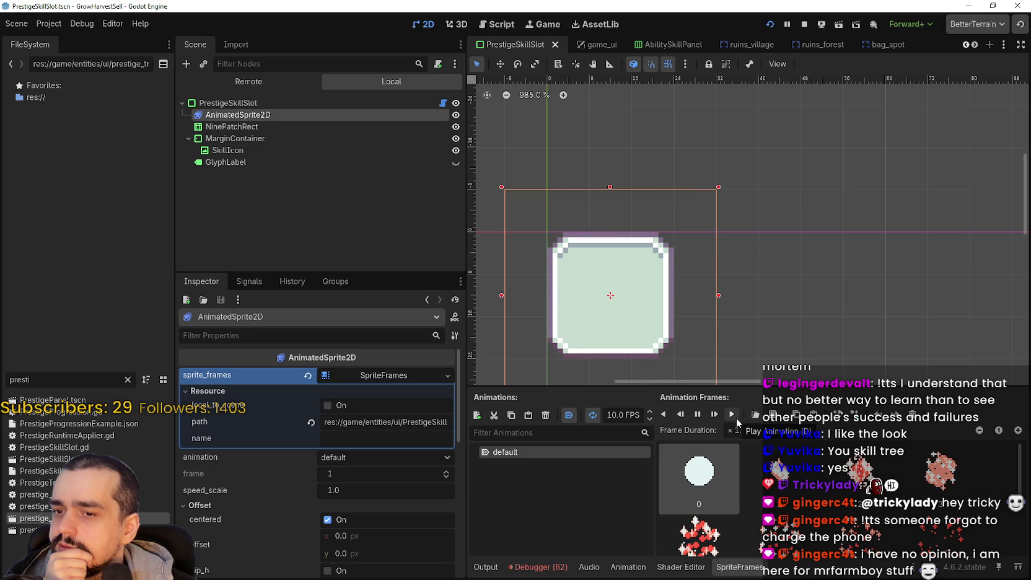
{"action": "scroll", "coordinate": [805, 496], "scroll_direction": "down", "scroll_amount": 1}
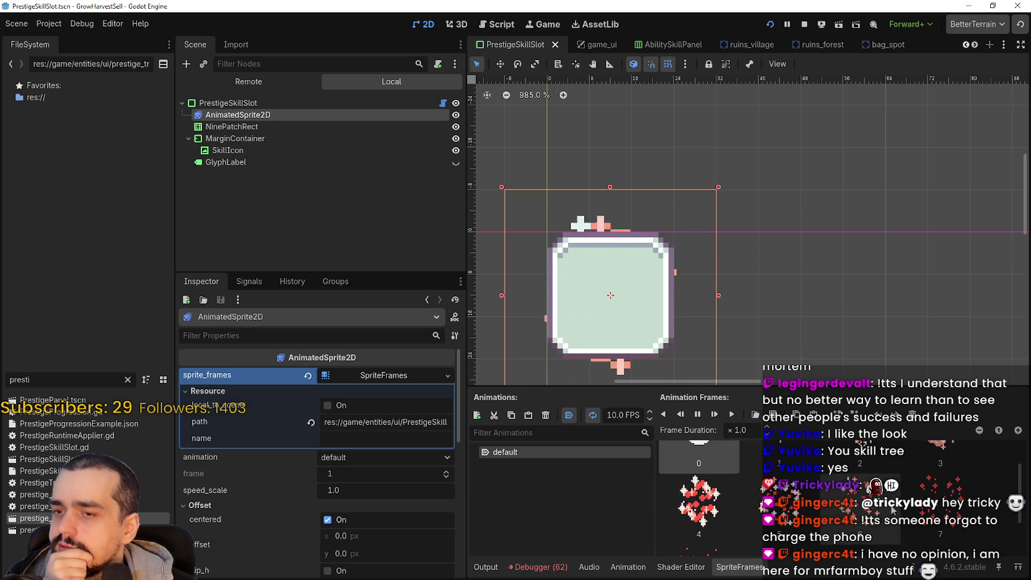
{"action": "scroll", "coordinate": [892, 509], "scroll_direction": "up", "scroll_amount": 1}
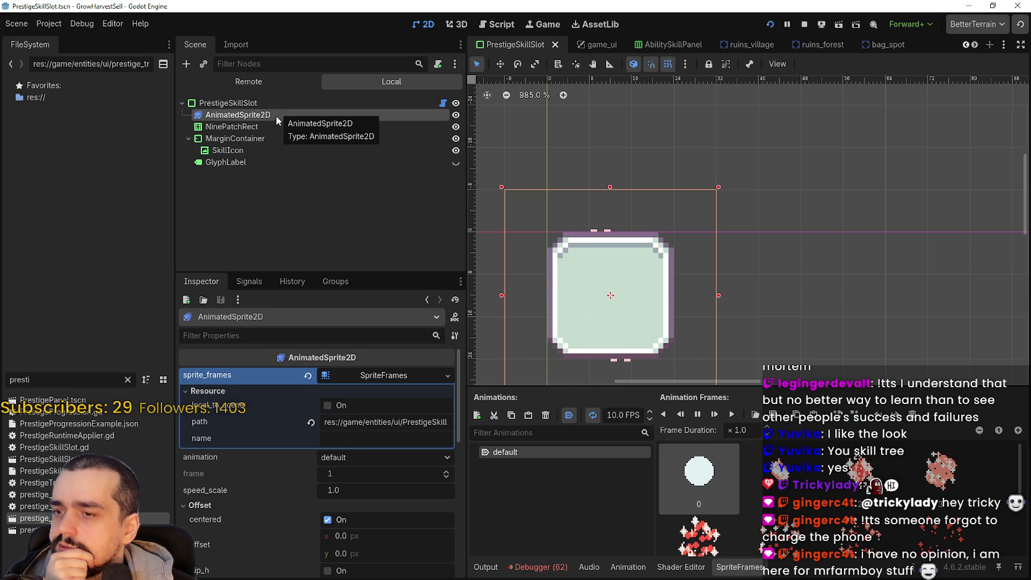
{"action": "scroll", "coordinate": [266, 496], "scroll_direction": "down", "scroll_amount": 3}
{"action": "scroll", "coordinate": [277, 496], "scroll_direction": "down", "scroll_amount": 6}
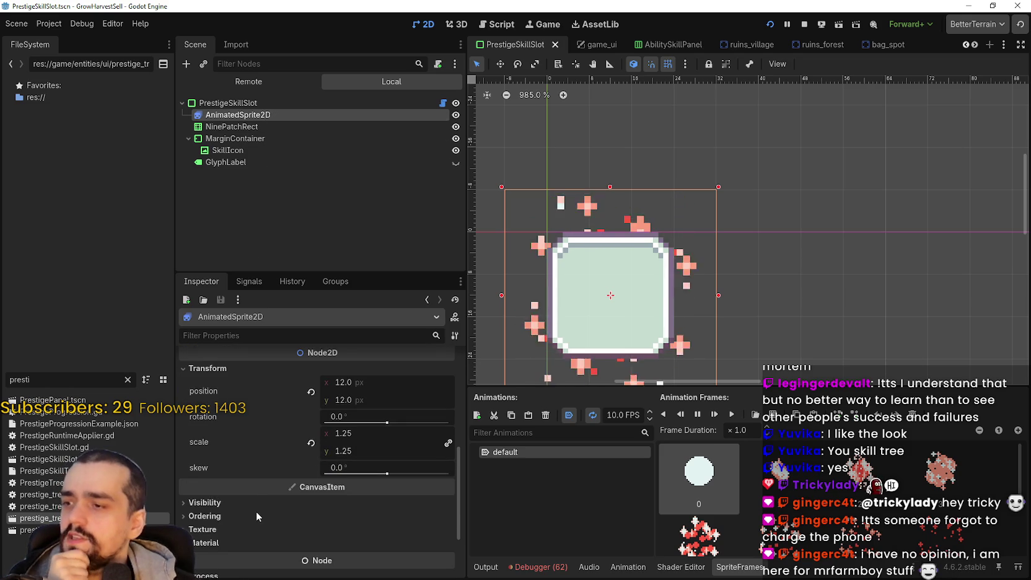
{"action": "left_click", "coordinate": [248, 115]}
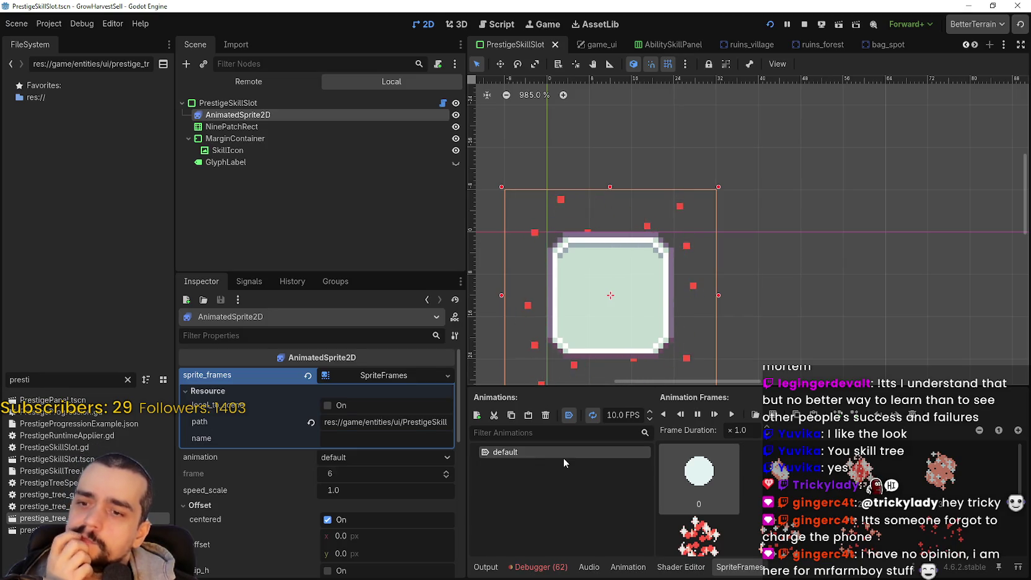
{"action": "scroll", "coordinate": [733, 501], "scroll_direction": "down", "scroll_amount": 5}
{"action": "scroll", "coordinate": [733, 501], "scroll_direction": "up", "scroll_amount": 5}
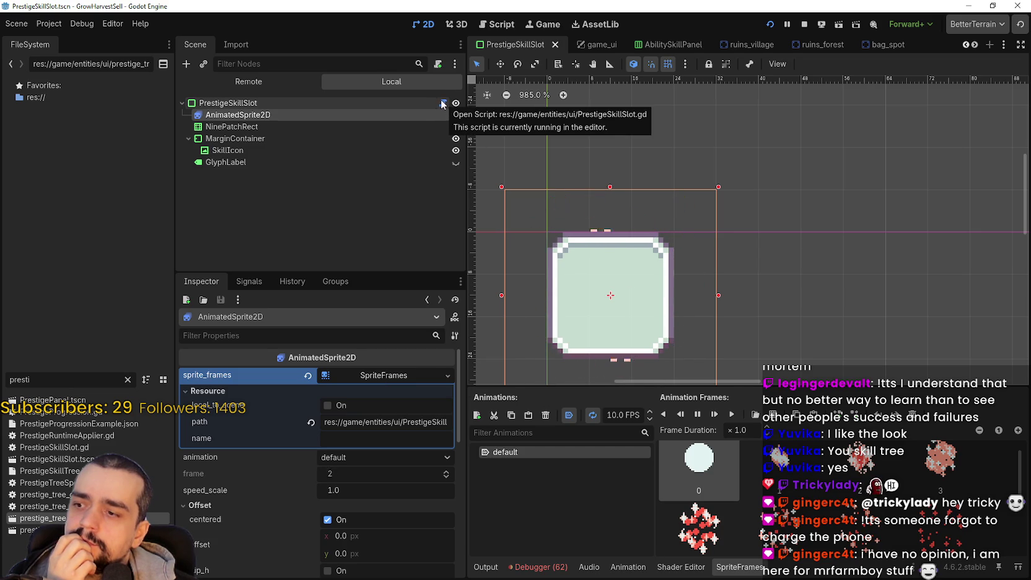
{"action": "scroll", "coordinate": [274, 521], "scroll_direction": "down", "scroll_amount": 2}
{"action": "scroll", "coordinate": [273, 522], "scroll_direction": "down", "scroll_amount": 2}
{"action": "scroll", "coordinate": [277, 511], "scroll_direction": "up", "scroll_amount": 4}
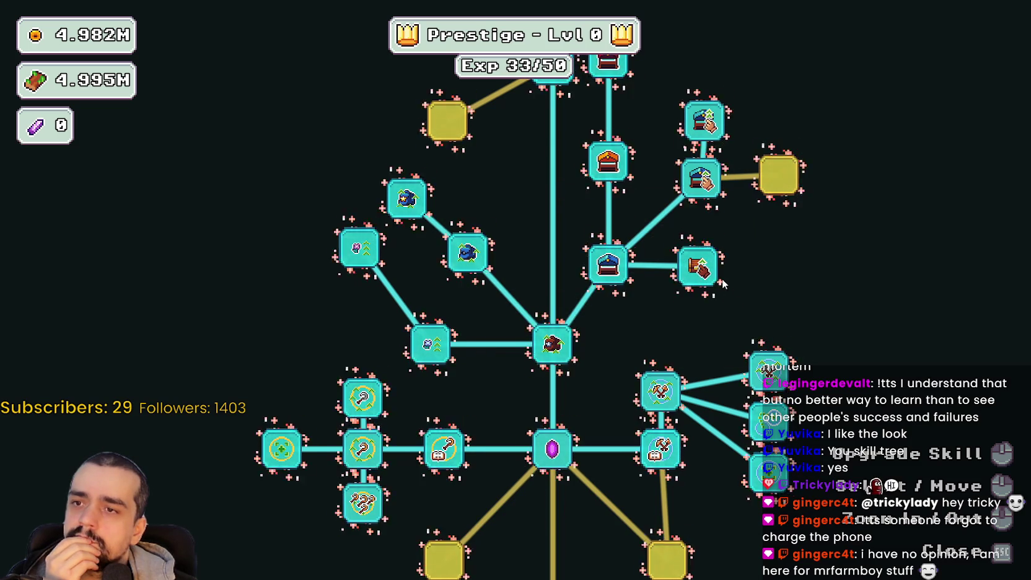
{"action": "mouse_move", "coordinate": [722, 276]}
{"action": "left_mouse_down"}
{"action": "mouse_move", "coordinate": [799, 230]}
{"action": "mouse_move", "coordinate": [784, 219]}
{"action": "mouse_move", "coordinate": [769, 234]}
{"action": "mouse_move", "coordinate": [747, 324]}
{"action": "mouse_move", "coordinate": [759, 384]}
{"action": "mouse_move", "coordinate": [758, 325]}
{"action": "left_mouse_up"}
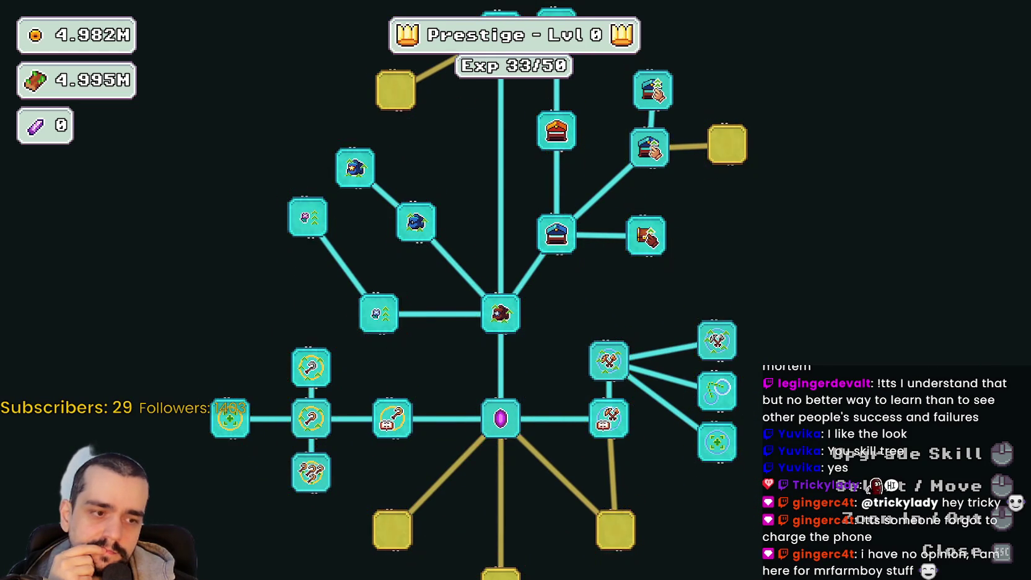
{"action": "key", "text": "alt+Tab"}
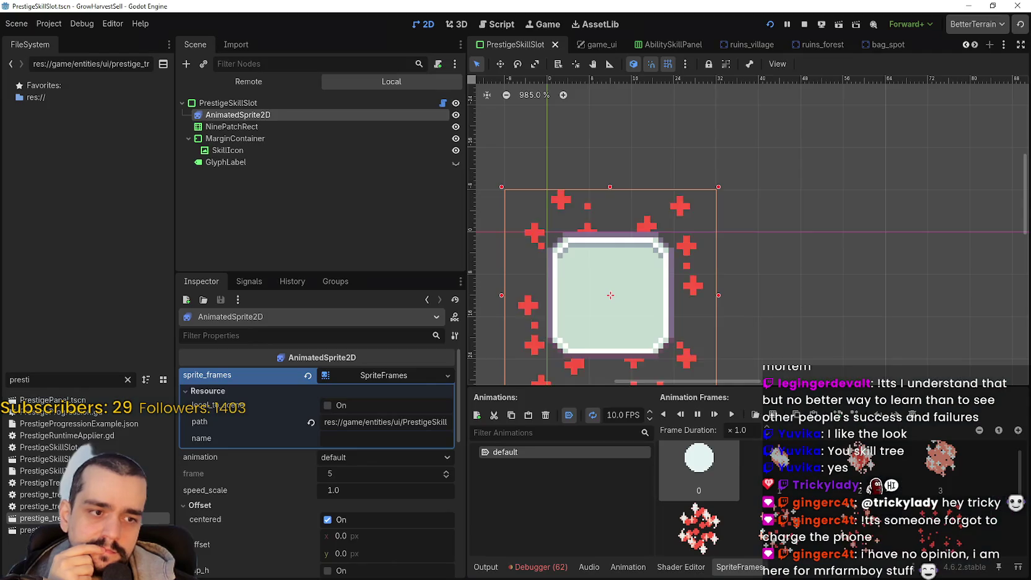
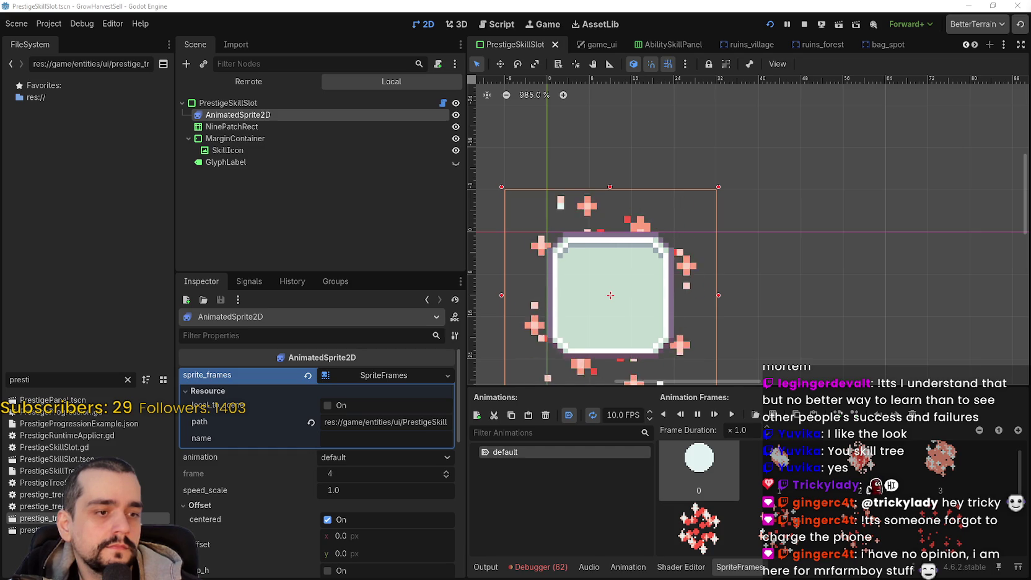
- Switch from Godot to the Aseprite window showing main_atlas.png
{"action": "key", "text": "alt+Tab"}
{"action": "scroll", "coordinate": [512, 309], "scroll_direction": "down", "scroll_amount": 4}
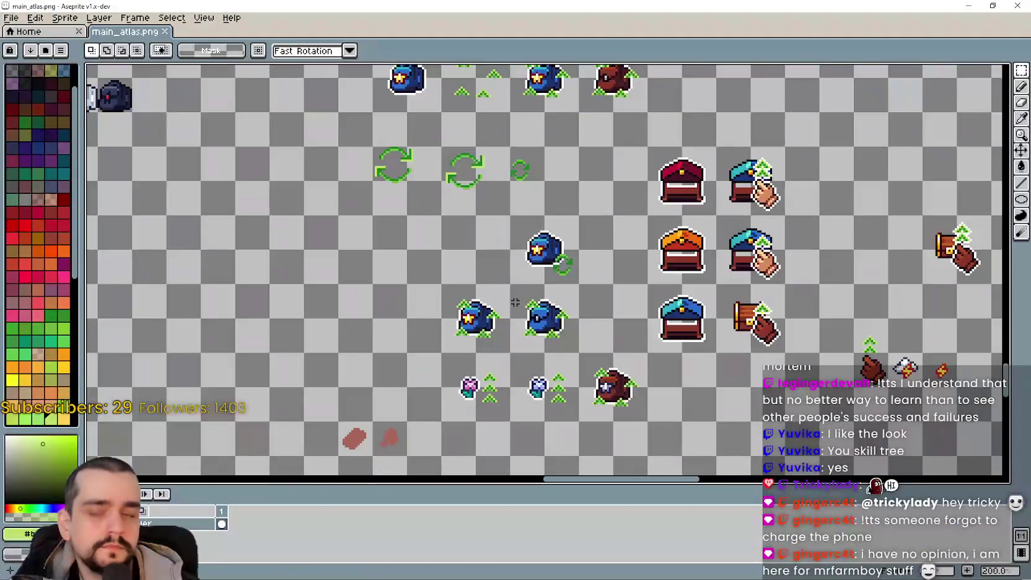
- Locate the red question-mark book in the atlas and marquee-select it
{"action": "scroll", "coordinate": [512, 309], "scroll_direction": "up", "scroll_amount": 5}
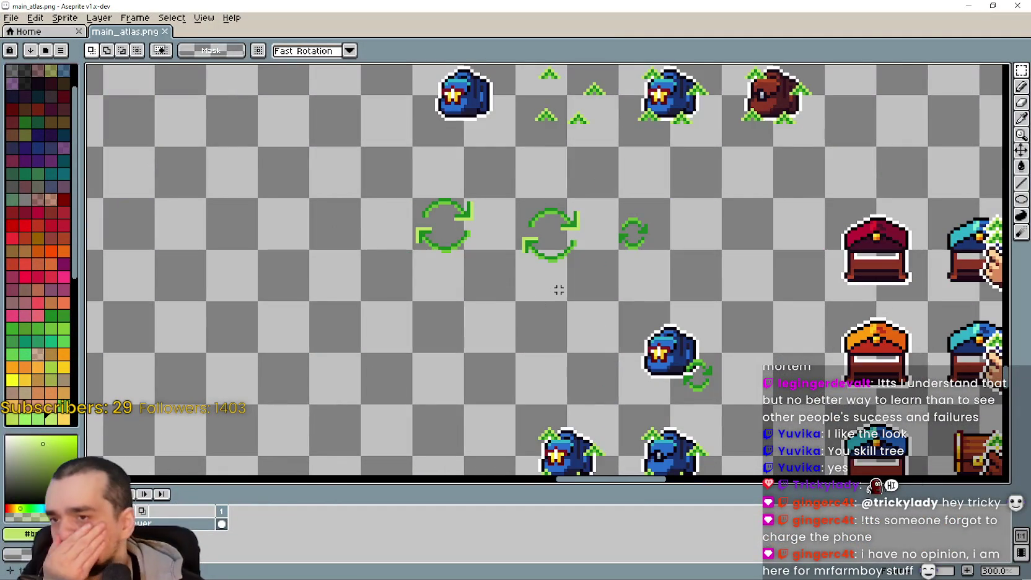
{"action": "scroll", "coordinate": [558, 288], "scroll_direction": "down", "scroll_amount": 1}
{"action": "scroll", "coordinate": [593, 326], "scroll_direction": "down", "scroll_amount": 4}
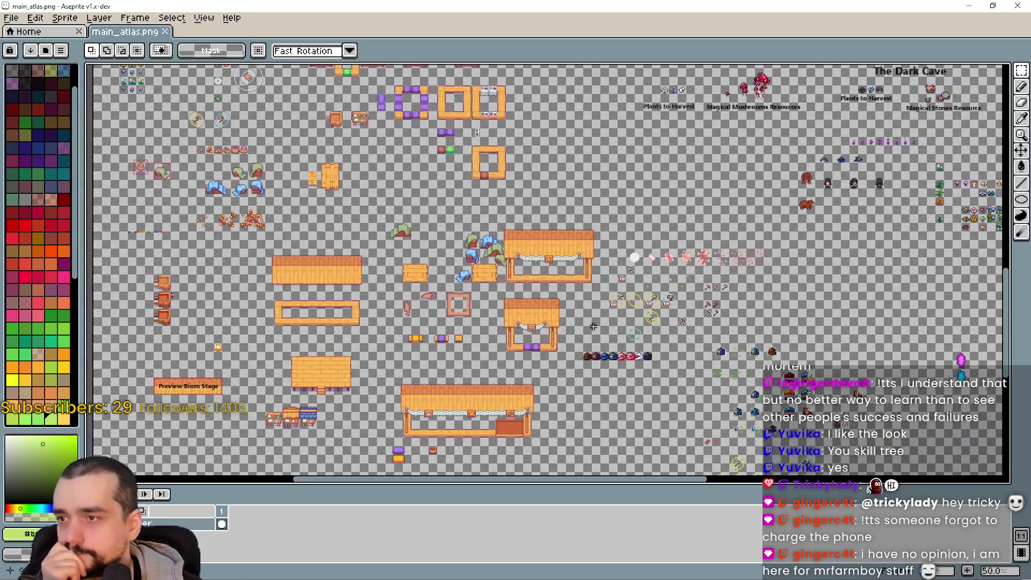
{"action": "mouse_move", "coordinate": [331, 167]}
{"action": "left_mouse_down"}
{"action": "mouse_move", "coordinate": [427, 167]}
{"action": "mouse_move", "coordinate": [448, 211]}
{"action": "mouse_move", "coordinate": [445, 432]}
{"action": "left_mouse_up"}
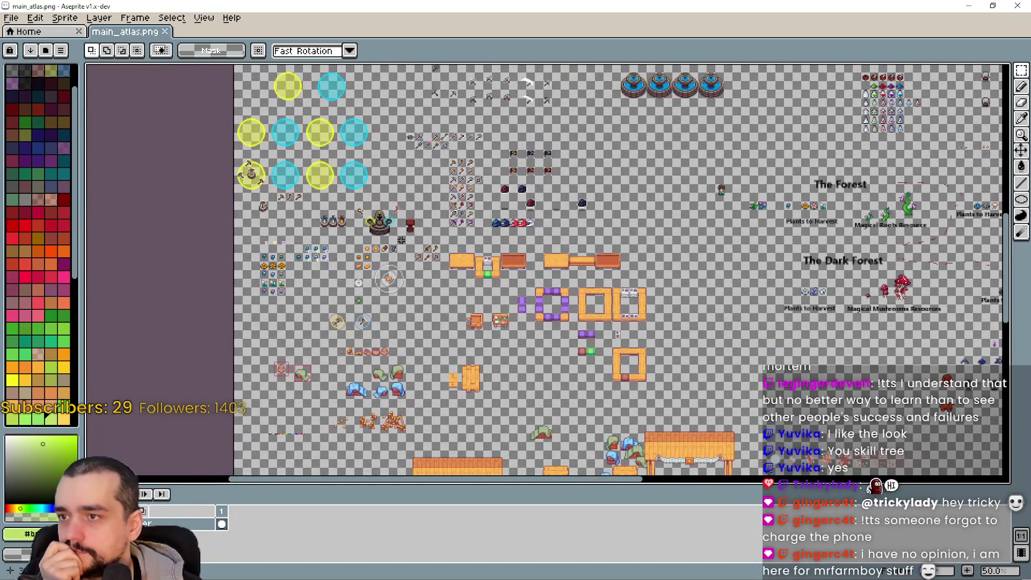
{"action": "scroll", "coordinate": [521, 259], "scroll_direction": "up", "scroll_amount": 1}
{"action": "left_click_drag", "start_coordinate": [521, 259], "coordinate": [507, 275]}
{"action": "scroll", "coordinate": [493, 130], "scroll_direction": "up", "scroll_amount": 1}
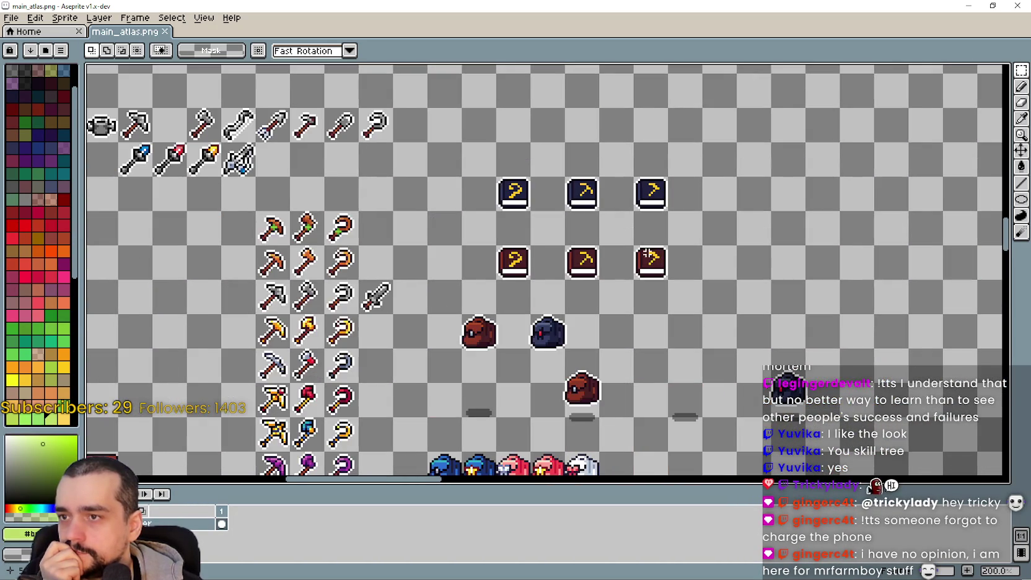
{"action": "left_click_drag", "start_coordinate": [493, 131], "coordinate": [433, 99]}
{"action": "left_click", "coordinate": [1019, 73]}
{"action": "scroll", "coordinate": [533, 211], "scroll_direction": "up", "scroll_amount": 2}
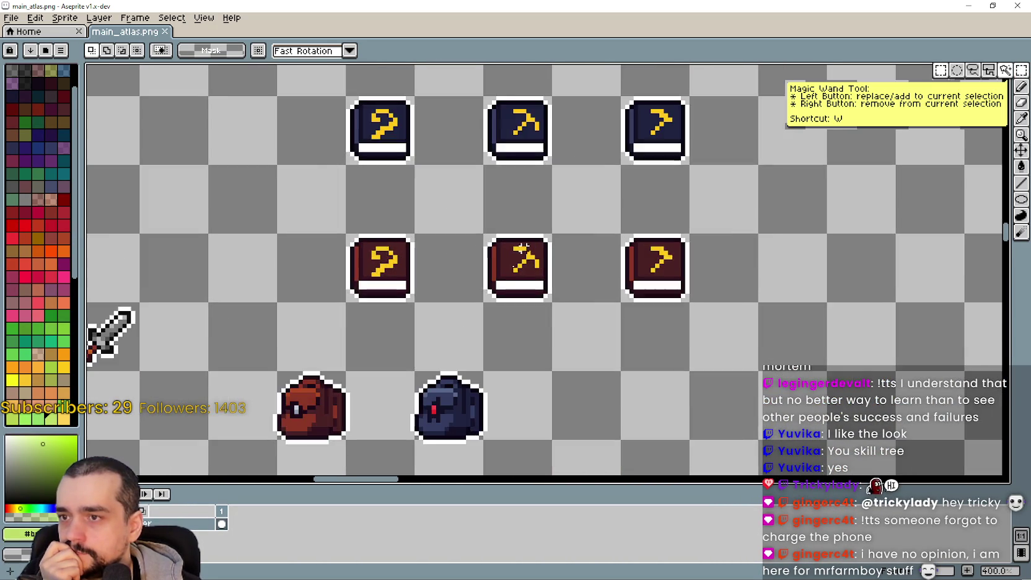
{"action": "scroll", "coordinate": [484, 306], "scroll_direction": "down", "scroll_amount": 1}
{"action": "left_click_drag", "start_coordinate": [387, 245], "coordinate": [449, 315]}
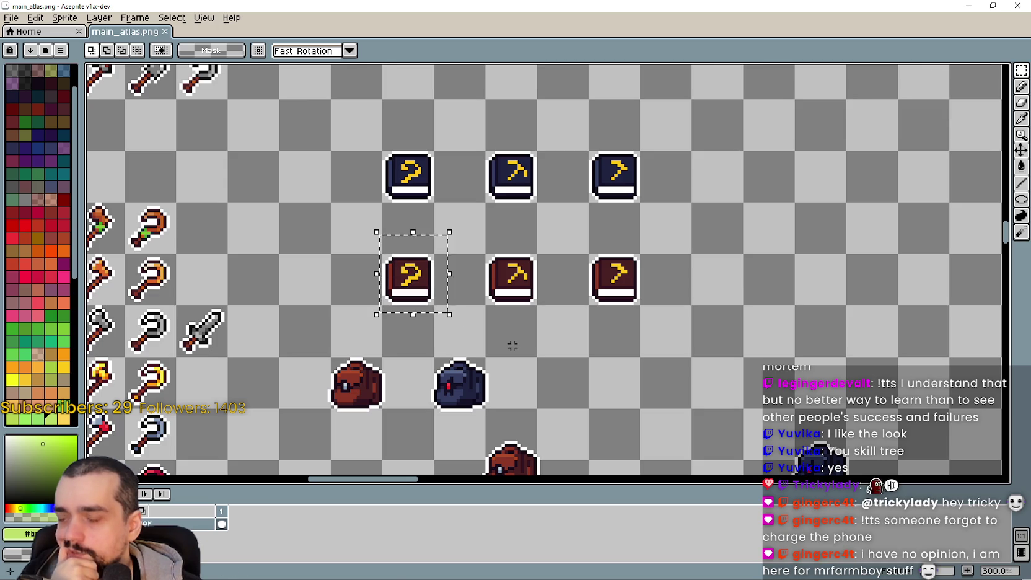
- Reselect the red question-mark book with a tighter rectangular marquee
{"action": "scroll", "coordinate": [515, 339], "scroll_direction": "down", "scroll_amount": 2}
{"action": "scroll", "coordinate": [524, 342], "scroll_direction": "up", "scroll_amount": 1}
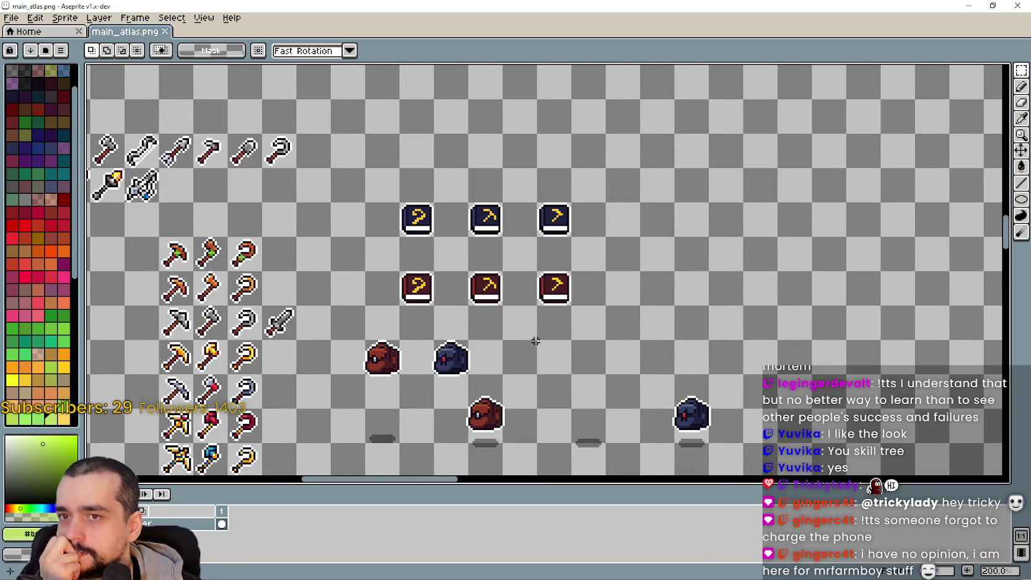
{"action": "scroll", "coordinate": [525, 332], "scroll_direction": "down", "scroll_amount": 1}
{"action": "scroll", "coordinate": [520, 325], "scroll_direction": "up", "scroll_amount": 2}
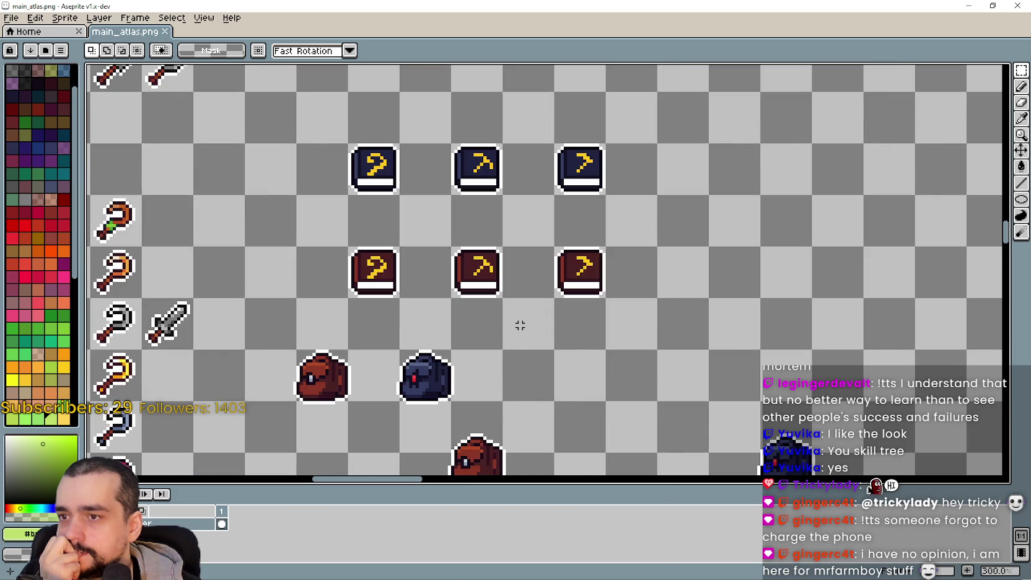
{"action": "scroll", "coordinate": [307, 286], "scroll_direction": "down", "scroll_amount": 2}
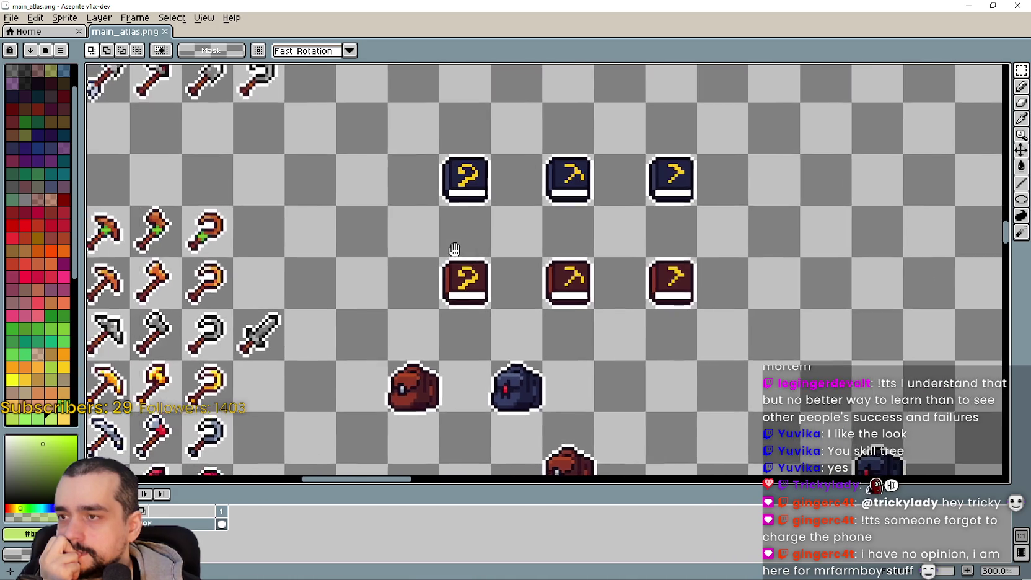
{"action": "scroll", "coordinate": [428, 293], "scroll_direction": "up", "scroll_amount": 3}
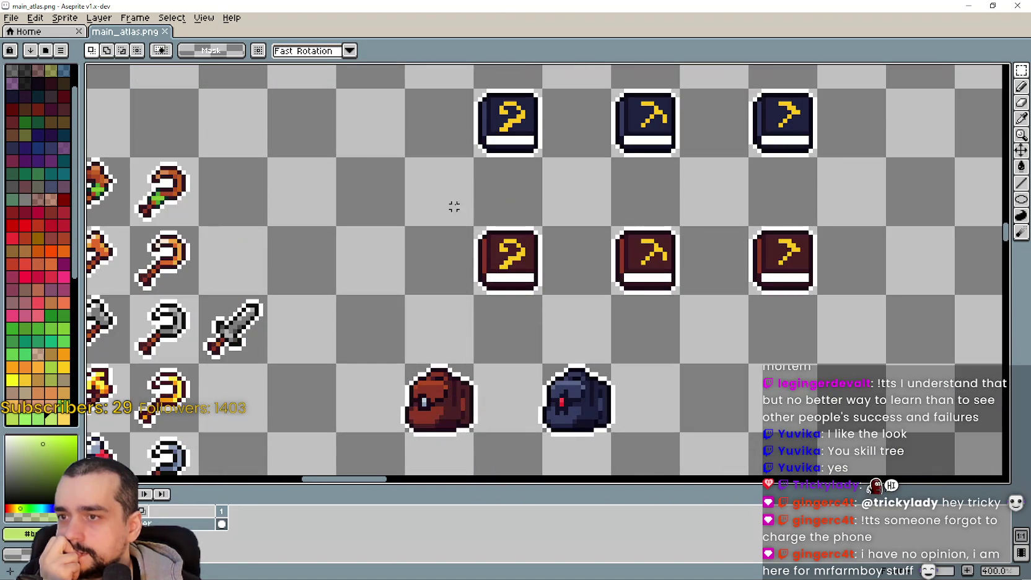
{"action": "left_click_drag", "start_coordinate": [454, 206], "coordinate": [559, 310]}
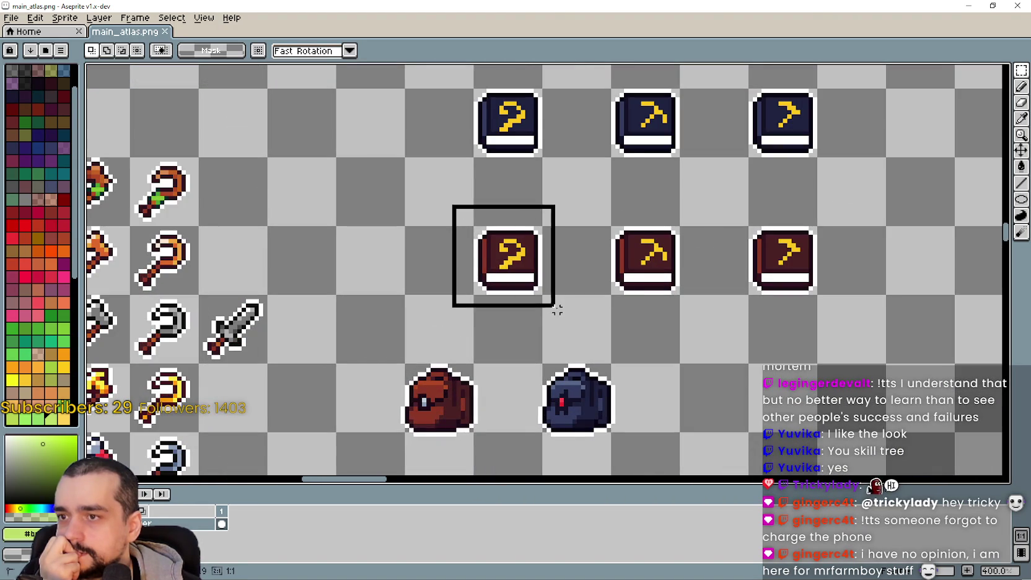
{"action": "scroll", "coordinate": [551, 307], "scroll_direction": "down", "scroll_amount": 3}
{"action": "scroll", "coordinate": [545, 303], "scroll_direction": "down", "scroll_amount": 3}
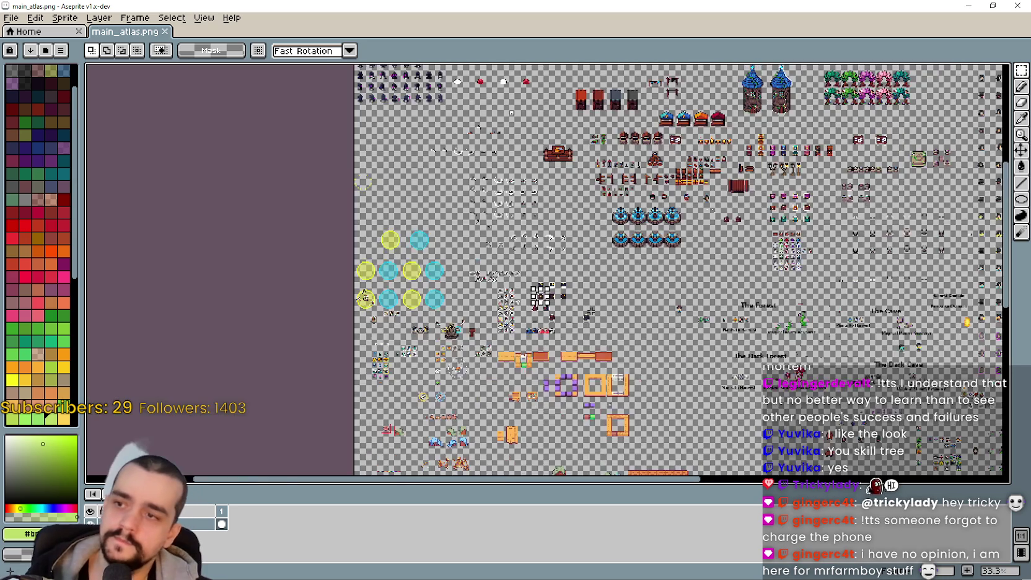
{"action": "scroll", "coordinate": [585, 277], "scroll_direction": "up", "scroll_amount": 3}
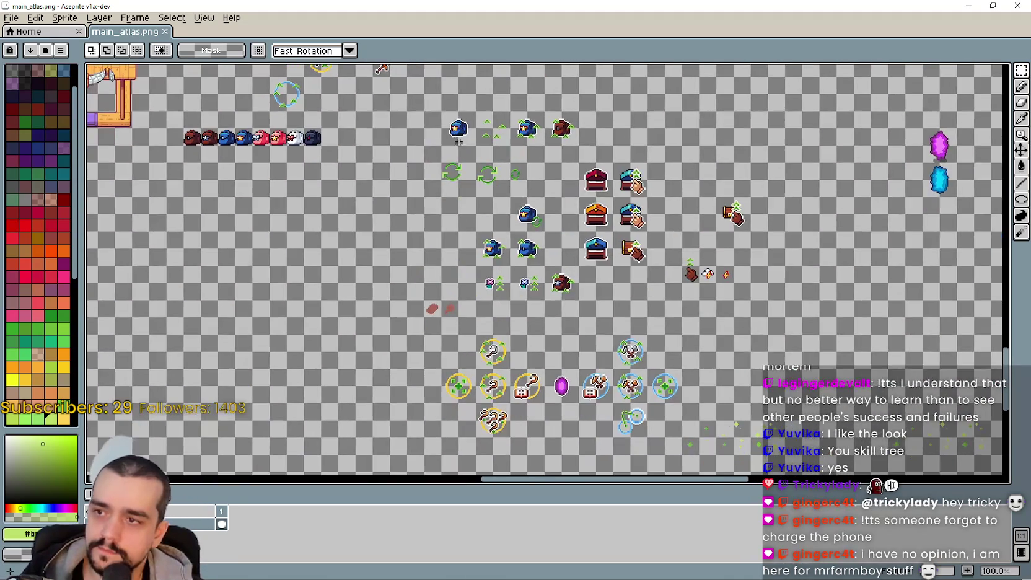
{"action": "scroll", "coordinate": [459, 228], "scroll_direction": "up", "scroll_amount": 1}
- Move the book beside the green recycle arrows and blue bags, at 1124, 1603
{"action": "mouse_move", "coordinate": [532, 228]}
{"action": "left_mouse_down"}
{"action": "mouse_move", "coordinate": [531, 255]}
{"action": "mouse_move", "coordinate": [487, 268]}
{"action": "mouse_move", "coordinate": [424, 206]}
{"action": "mouse_move", "coordinate": [393, 205]}
{"action": "mouse_move", "coordinate": [435, 245]}
{"action": "left_mouse_up"}
{"action": "scroll", "coordinate": [418, 228], "scroll_direction": "up", "scroll_amount": 1}
{"action": "scroll", "coordinate": [435, 245], "scroll_direction": "down", "scroll_amount": 2}
{"action": "scroll", "coordinate": [496, 298], "scroll_direction": "up", "scroll_amount": 1}
{"action": "left_click_drag", "start_coordinate": [525, 302], "coordinate": [501, 295]}
{"action": "scroll", "coordinate": [527, 310], "scroll_direction": "up", "scroll_amount": 2}
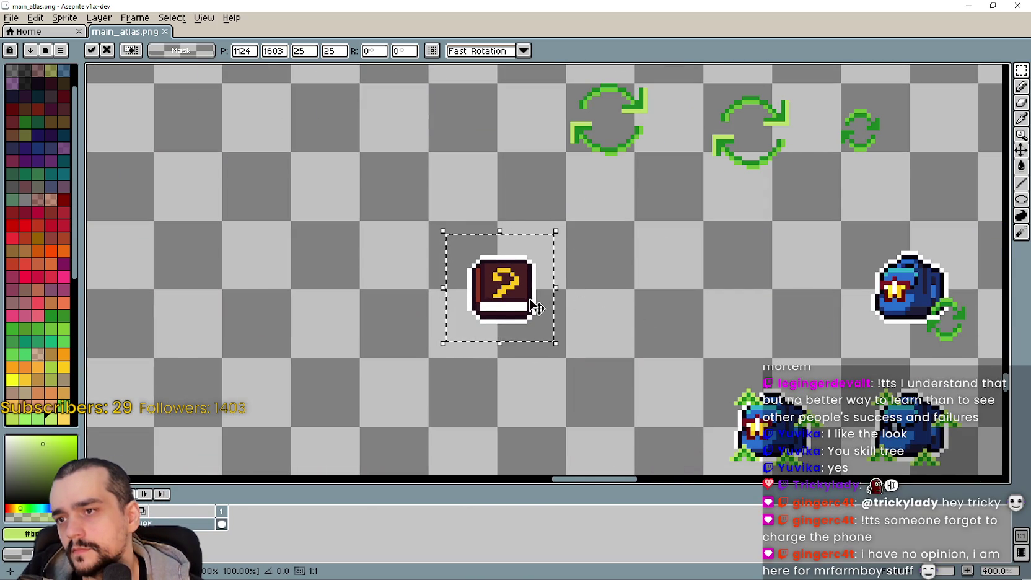
- Commit the question-mark book's new placement beside the recycle arrows
{"action": "left_click", "coordinate": [585, 319]}
{"action": "scroll", "coordinate": [560, 324], "scroll_direction": "down", "scroll_amount": 2}
{"action": "left_click_drag", "start_coordinate": [559, 324], "coordinate": [522, 282]}
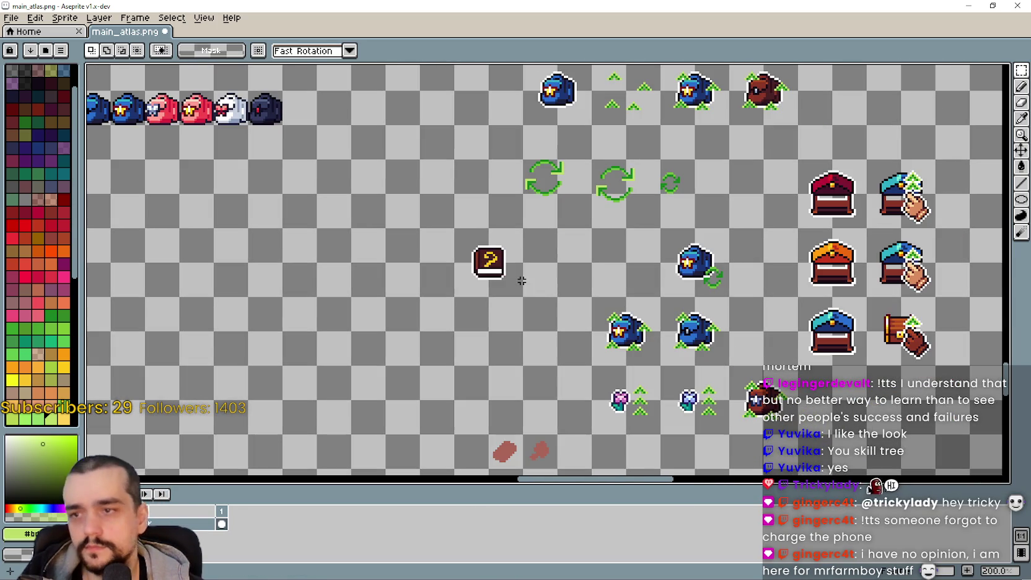
{"action": "scroll", "coordinate": [521, 282], "scroll_direction": "down", "scroll_amount": 2}
{"action": "left_click_drag", "start_coordinate": [734, 384], "coordinate": [712, 342]}
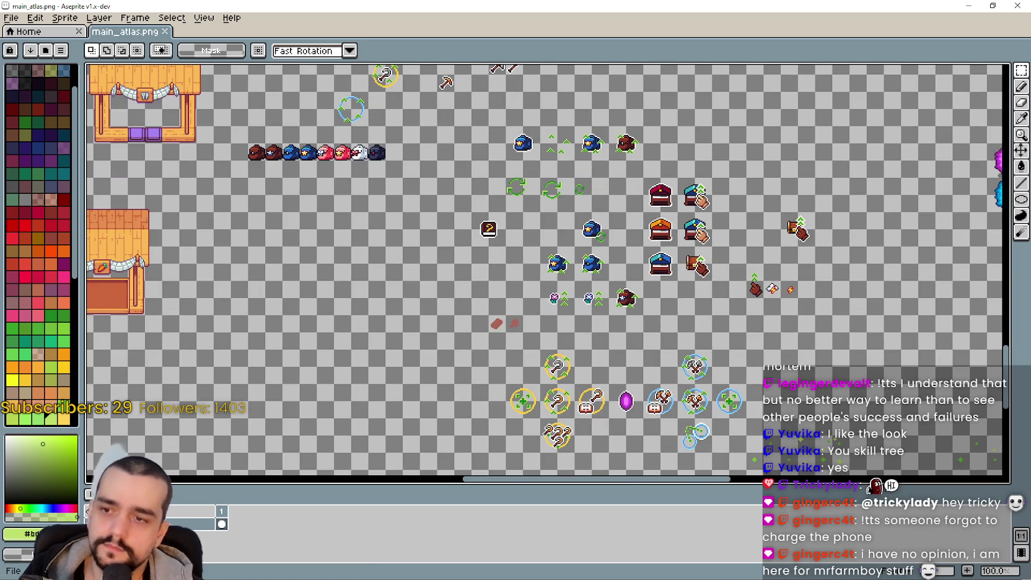
{"action": "scroll", "coordinate": [483, 245], "scroll_direction": "up", "scroll_amount": 2}
{"action": "left_click_drag", "start_coordinate": [484, 255], "coordinate": [467, 309]}
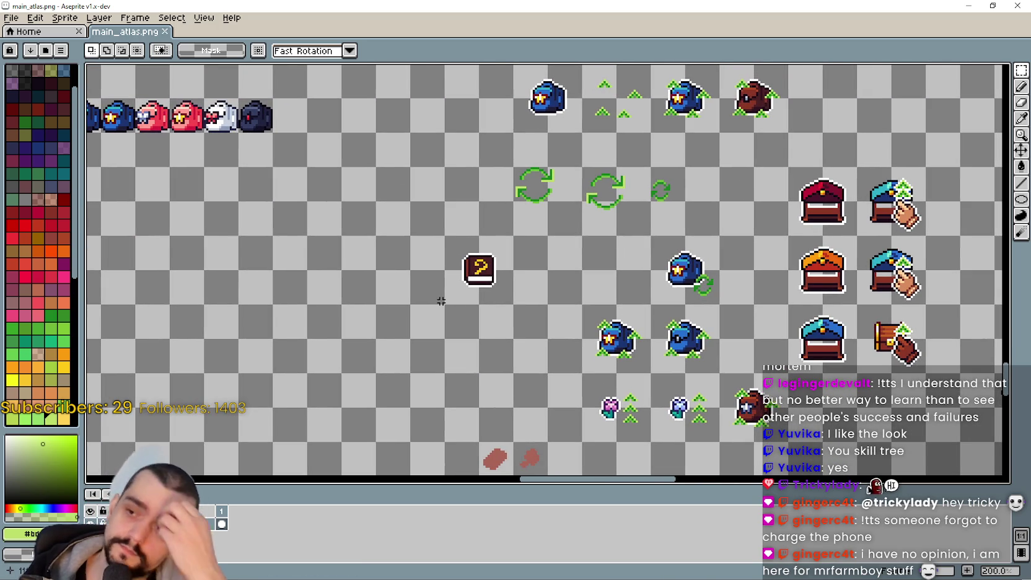
- Check the book's position among the nearby chests and icons, then return to the game
{"action": "mouse_move", "coordinate": [440, 301]}
{"action": "left_mouse_down"}
{"action": "mouse_move", "coordinate": [649, 329]}
{"action": "mouse_move", "coordinate": [723, 386]}
{"action": "left_mouse_up"}
{"action": "left_click_drag", "start_coordinate": [466, 335], "coordinate": [378, 265]}
{"action": "scroll", "coordinate": [379, 265], "scroll_direction": "down", "scroll_amount": 3}
{"action": "scroll", "coordinate": [409, 273], "scroll_direction": "up", "scroll_amount": 1}
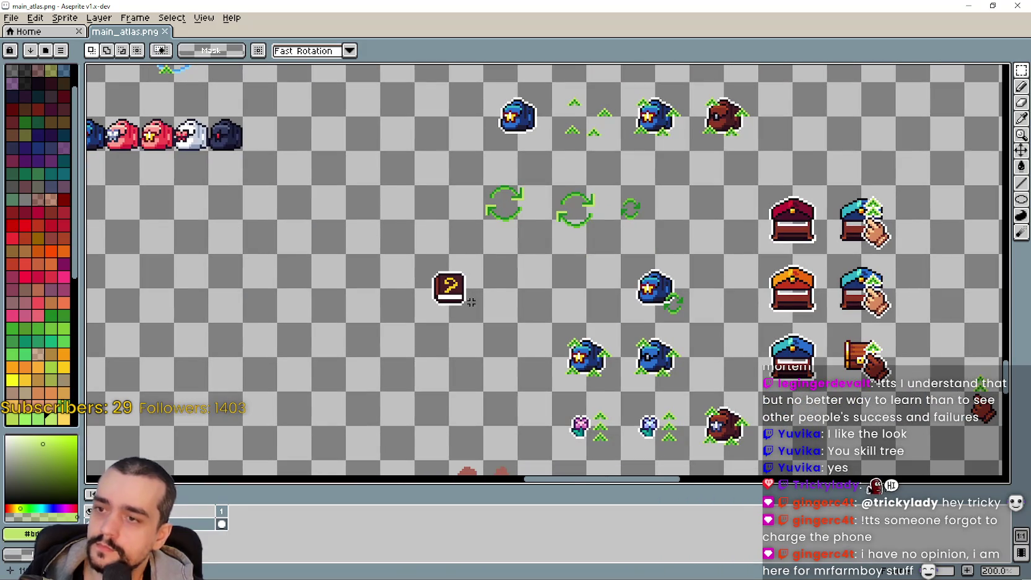
{"action": "mouse_move", "coordinate": [469, 302]}
{"action": "left_mouse_down"}
{"action": "mouse_move", "coordinate": [406, 315]}
{"action": "mouse_move", "coordinate": [456, 364]}
{"action": "mouse_move", "coordinate": [469, 301]}
{"action": "left_mouse_up"}
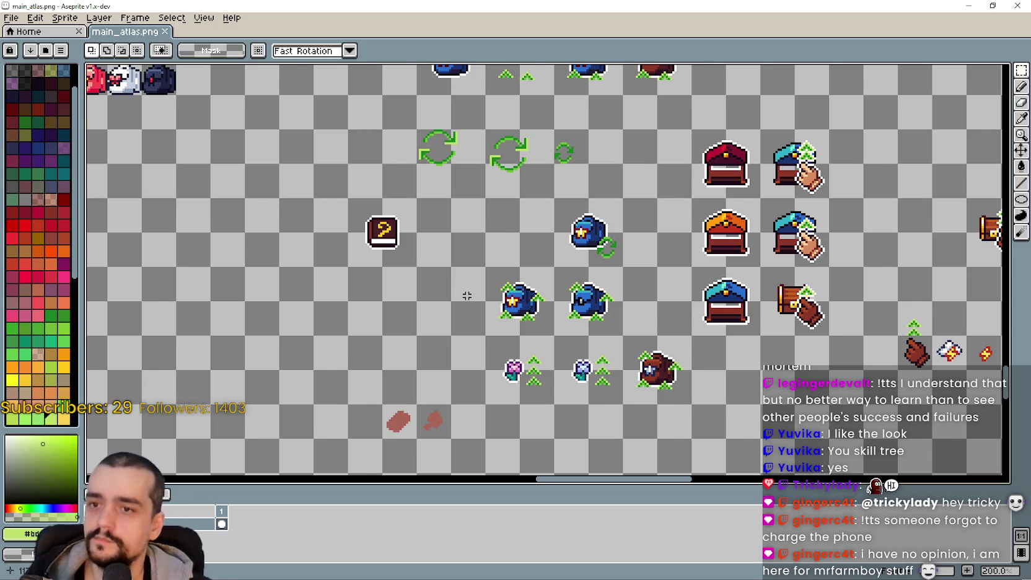
{"action": "scroll", "coordinate": [467, 295], "scroll_direction": "down", "scroll_amount": 3}
{"action": "scroll", "coordinate": [461, 306], "scroll_direction": "up", "scroll_amount": 3}
{"action": "scroll", "coordinate": [462, 306], "scroll_direction": "up", "scroll_amount": 1}
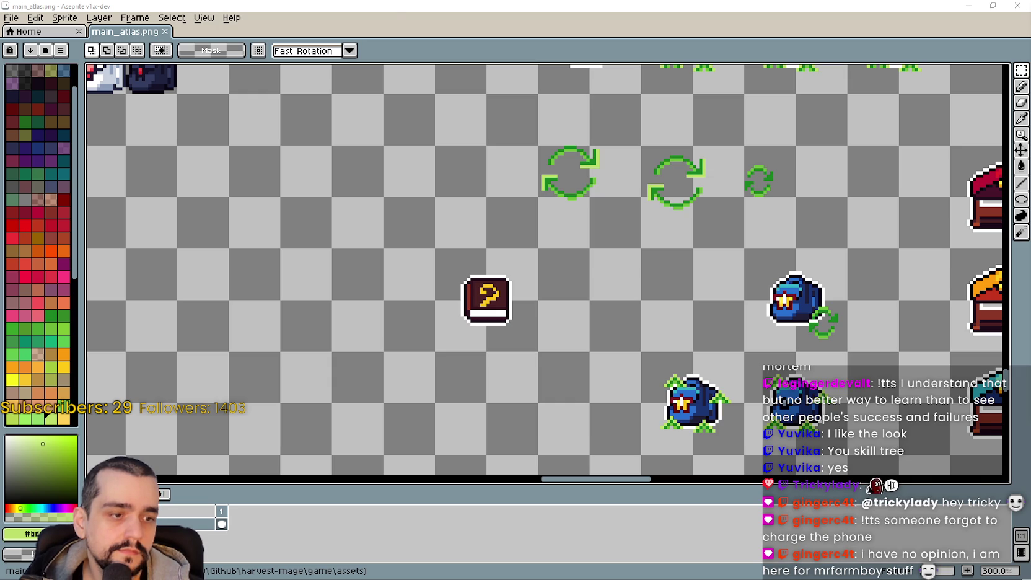
{"action": "key", "text": "alt+Tab"}
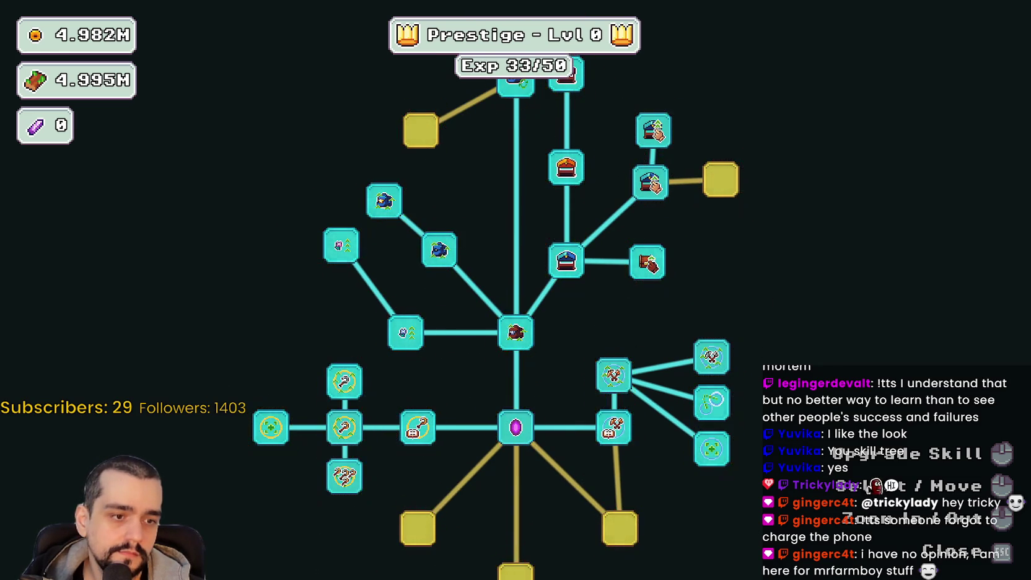
- Back in Godot, stop the running game and open the prestige_tree_panel scene
{"action": "key", "text": "alt+Tab"}
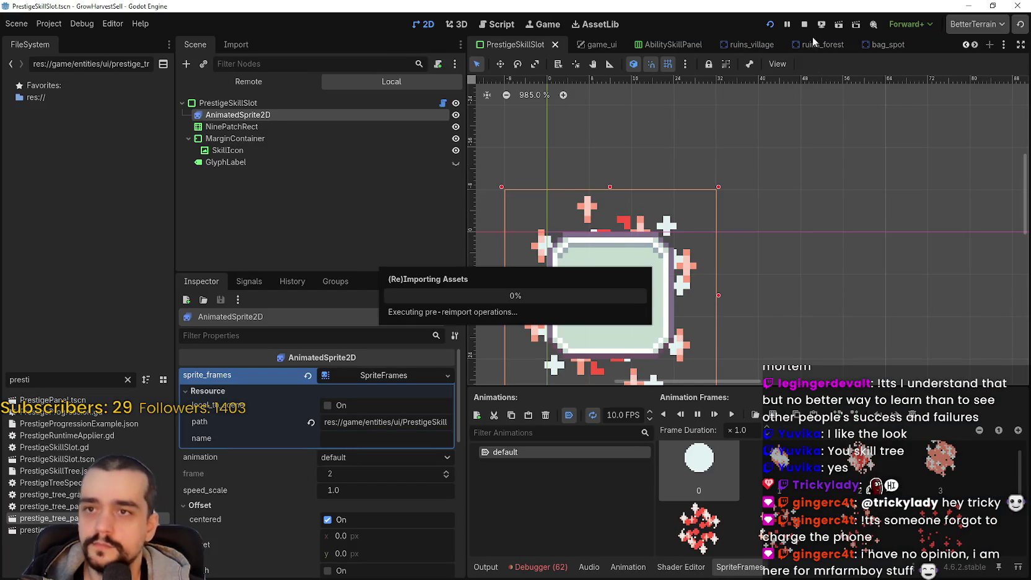
{"action": "left_click", "coordinate": [804, 24]}
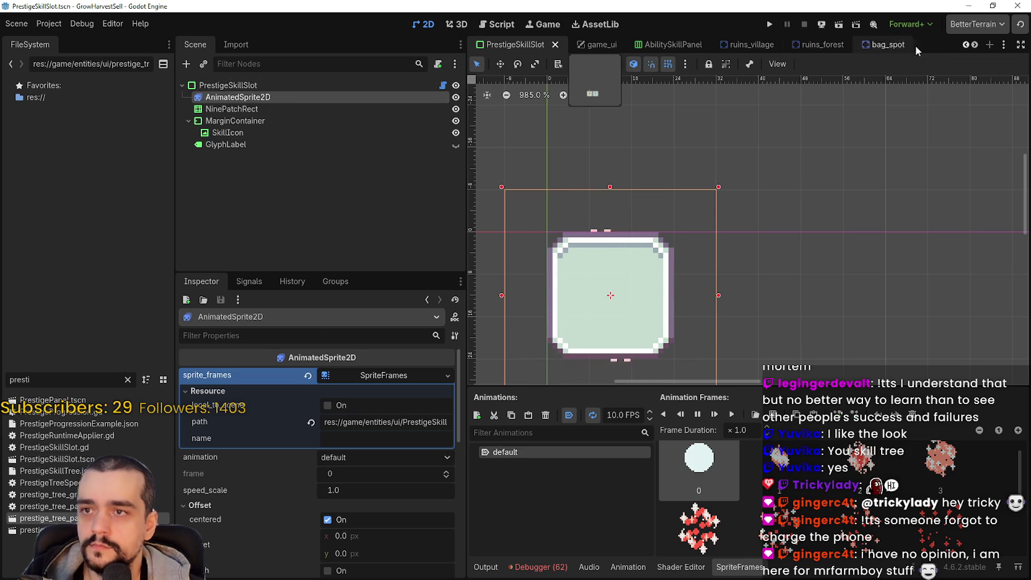
{"action": "left_click", "coordinate": [974, 45]}
{"action": "left_click", "coordinate": [974, 45]}
{"action": "left_click", "coordinate": [974, 45]}
{"action": "left_click", "coordinate": [975, 45]}
{"action": "left_click", "coordinate": [975, 45]}
{"action": "left_click", "coordinate": [974, 45]}
{"action": "left_click", "coordinate": [974, 45]}
{"action": "left_click", "coordinate": [974, 46]}
{"action": "left_click", "coordinate": [975, 46]}
{"action": "left_click", "coordinate": [974, 45]}
{"action": "left_click", "coordinate": [975, 46]}
{"action": "left_click", "coordinate": [974, 46]}
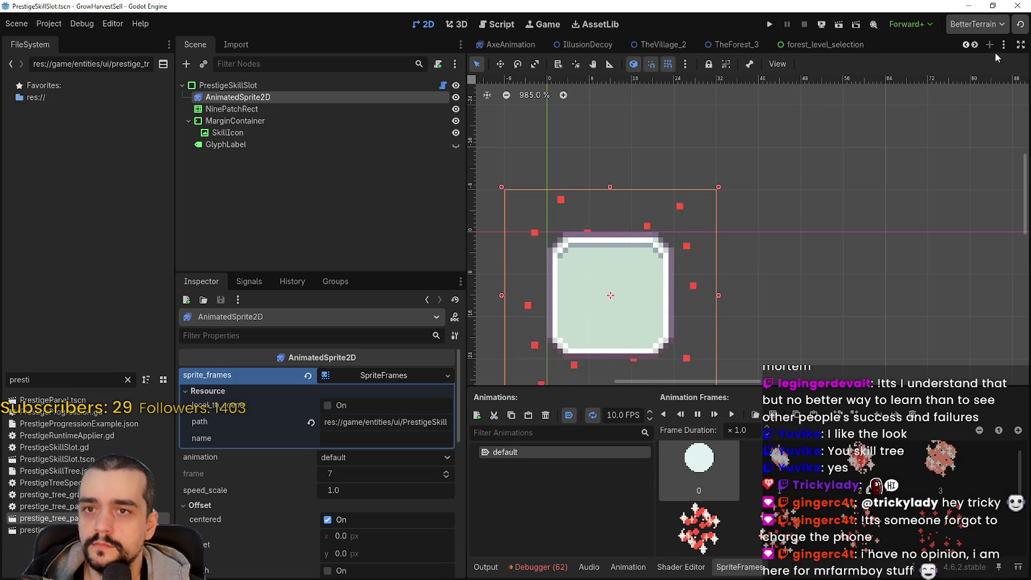
{"action": "left_click", "coordinate": [975, 46]}
{"action": "left_click", "coordinate": [857, 46]}
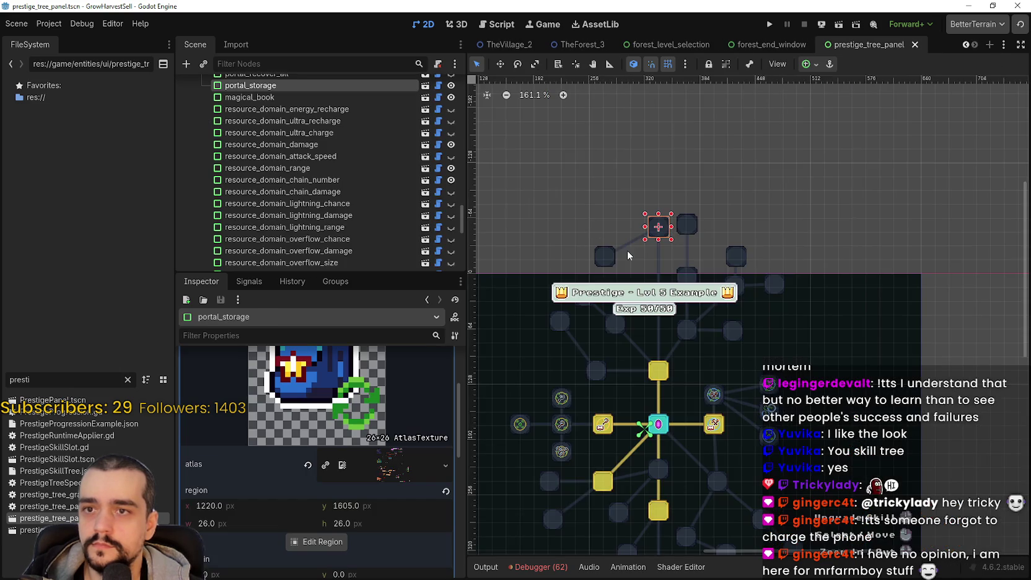
- Paste the copied atlas texture into magical_book's skill_icon and open its Edit Region editor
{"action": "scroll", "coordinate": [596, 270], "scroll_direction": "up", "scroll_amount": 2}
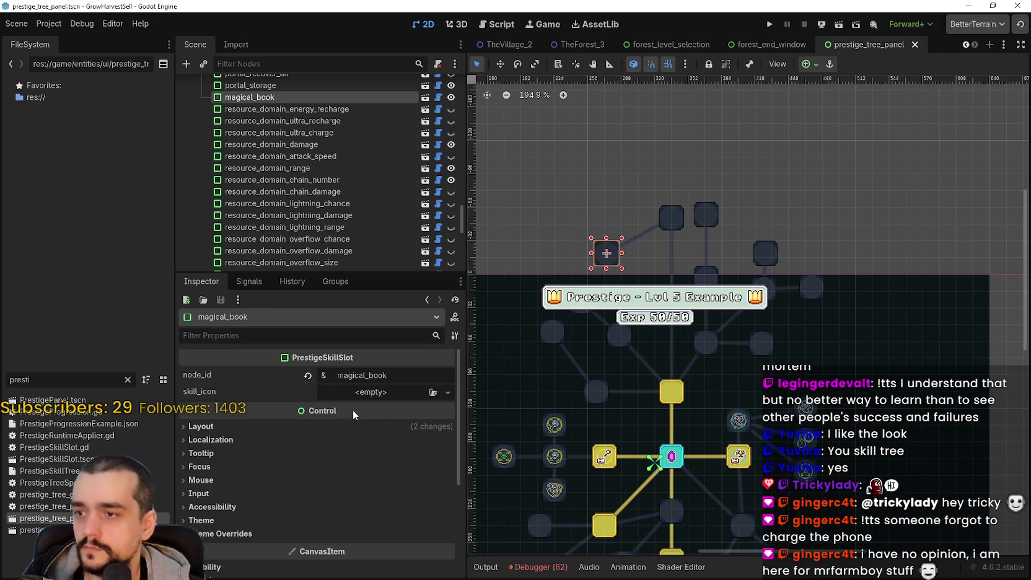
{"action": "left_click", "coordinate": [370, 391]}
{"action": "left_click", "coordinate": [397, 558]}
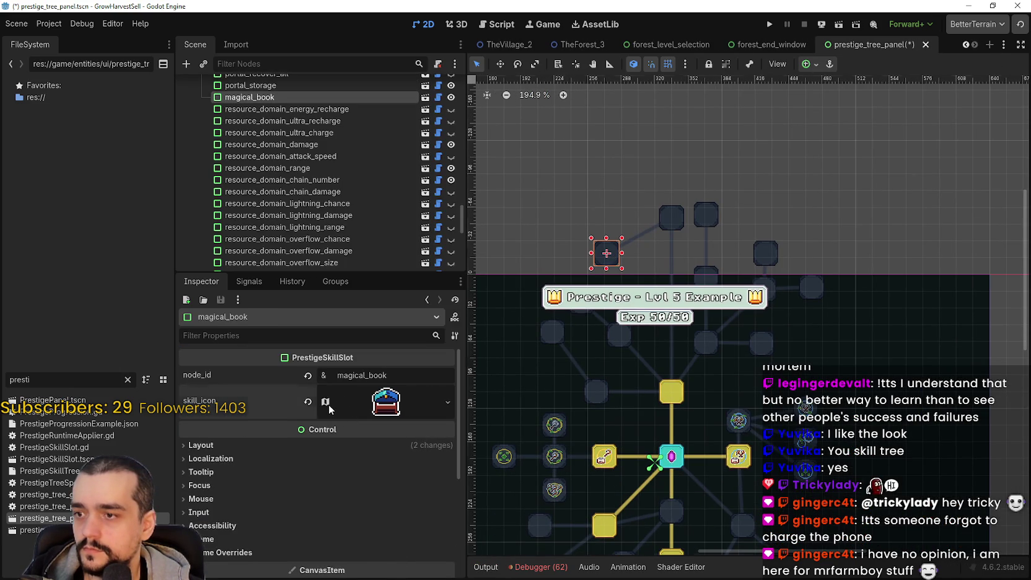
{"action": "left_click", "coordinate": [394, 402]}
{"action": "scroll", "coordinate": [322, 471], "scroll_direction": "down", "scroll_amount": 3}
{"action": "left_click", "coordinate": [317, 541]}
{"action": "scroll", "coordinate": [534, 260], "scroll_direction": "down", "scroll_amount": 6}
{"action": "scroll", "coordinate": [520, 288], "scroll_direction": "up", "scroll_amount": 2}
- Browse the atlas in the Region Editor to find the question-mark book
{"action": "scroll", "coordinate": [534, 291], "scroll_direction": "up", "scroll_amount": 2}
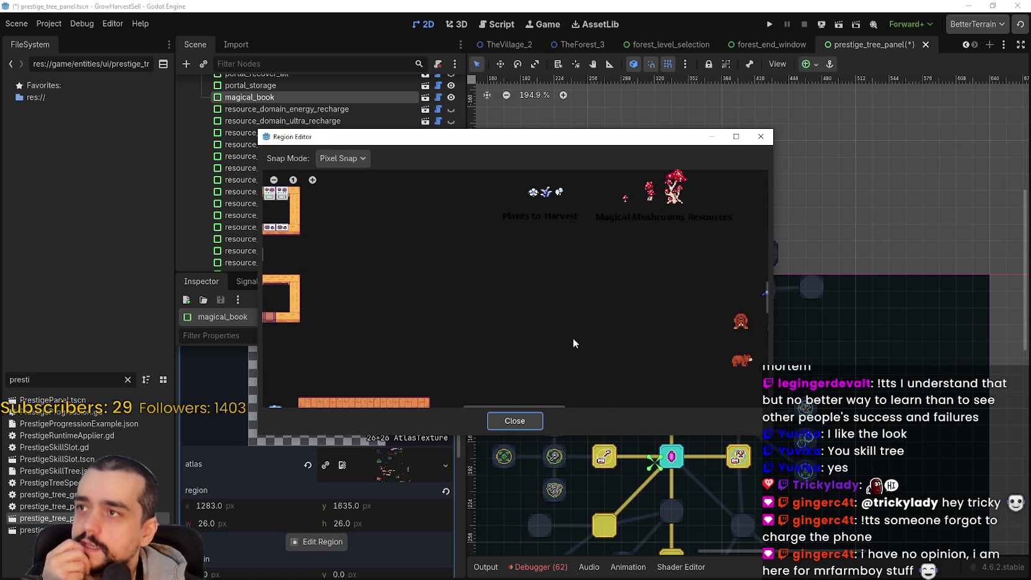
{"action": "scroll", "coordinate": [511, 297], "scroll_direction": "down", "scroll_amount": 1}
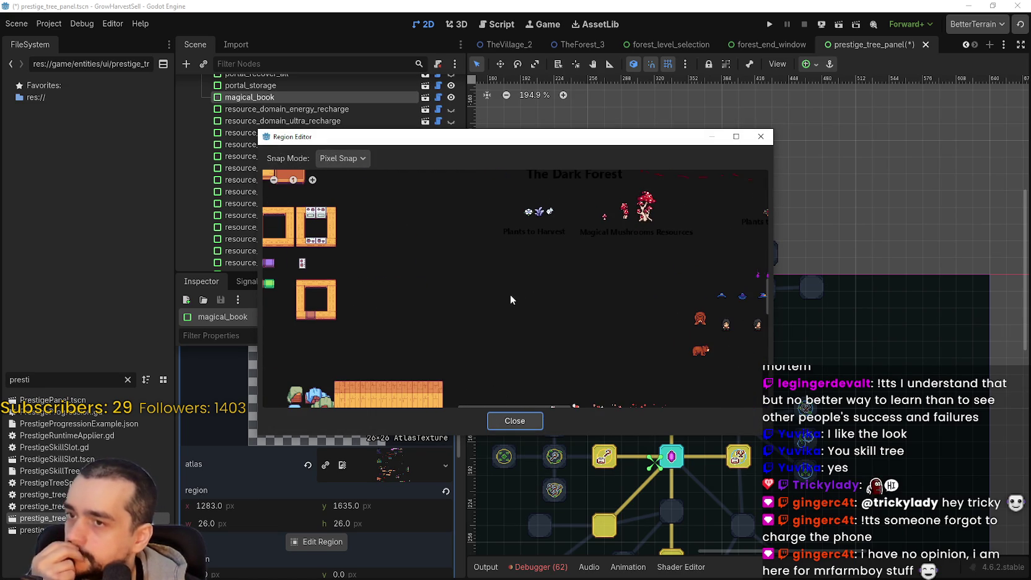
{"action": "scroll", "coordinate": [570, 310], "scroll_direction": "down", "scroll_amount": 2}
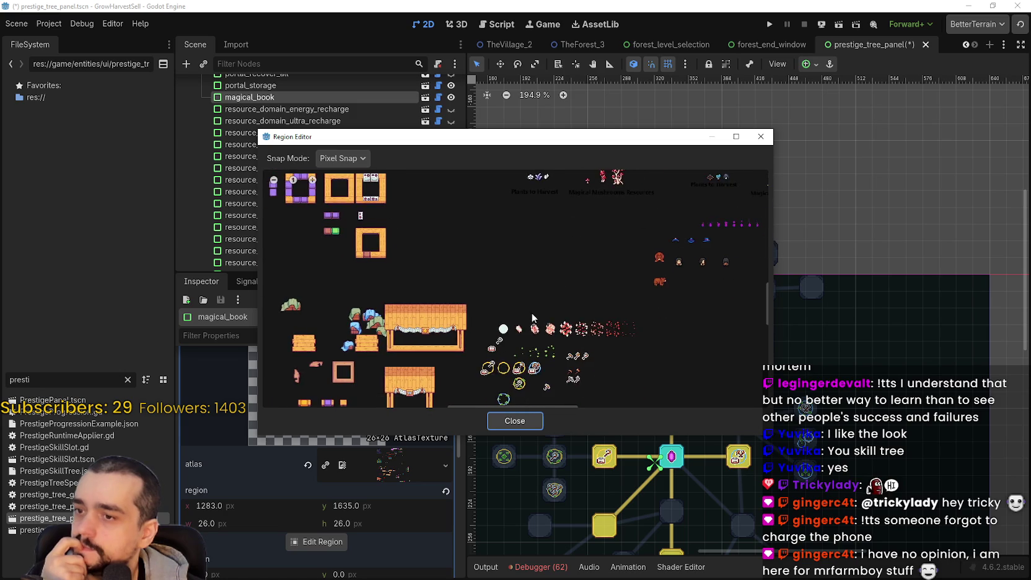
{"action": "scroll", "coordinate": [545, 310], "scroll_direction": "up", "scroll_amount": 1}
{"action": "scroll", "coordinate": [545, 309], "scroll_direction": "up", "scroll_amount": 1}
{"action": "scroll", "coordinate": [543, 303], "scroll_direction": "up", "scroll_amount": 1}
{"action": "scroll", "coordinate": [539, 298], "scroll_direction": "down", "scroll_amount": 1}
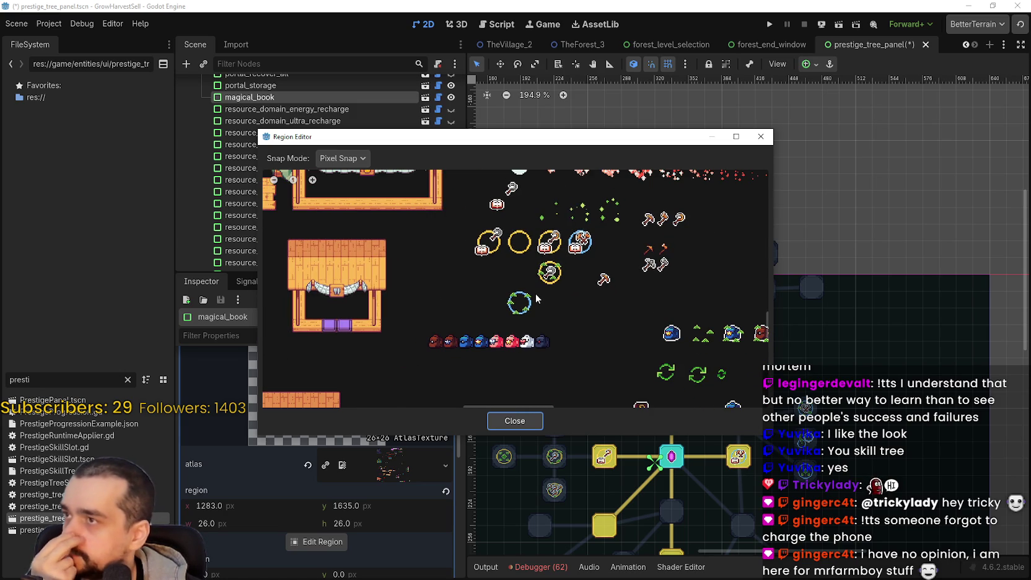
{"action": "scroll", "coordinate": [557, 316], "scroll_direction": "down", "scroll_amount": 1}
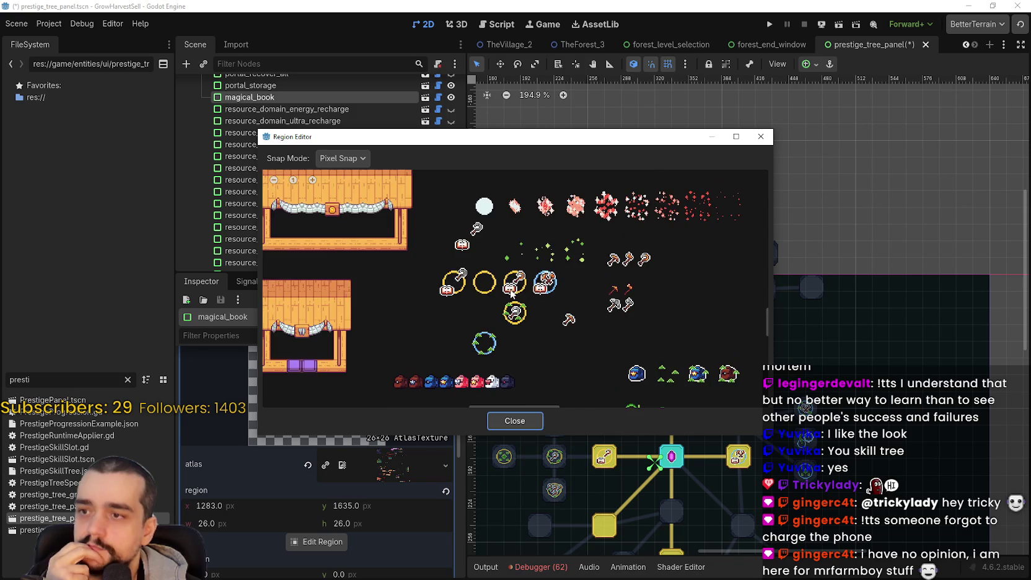
{"action": "scroll", "coordinate": [507, 345], "scroll_direction": "up", "scroll_amount": 2}
{"action": "scroll", "coordinate": [507, 345], "scroll_direction": "up", "scroll_amount": 3}
{"action": "mouse_move", "coordinate": [582, 248]}
{"action": "left_mouse_down"}
{"action": "mouse_move", "coordinate": [556, 317]}
{"action": "mouse_move", "coordinate": [447, 300]}
{"action": "left_mouse_up"}
{"action": "scroll", "coordinate": [447, 300], "scroll_direction": "down", "scroll_amount": 1}
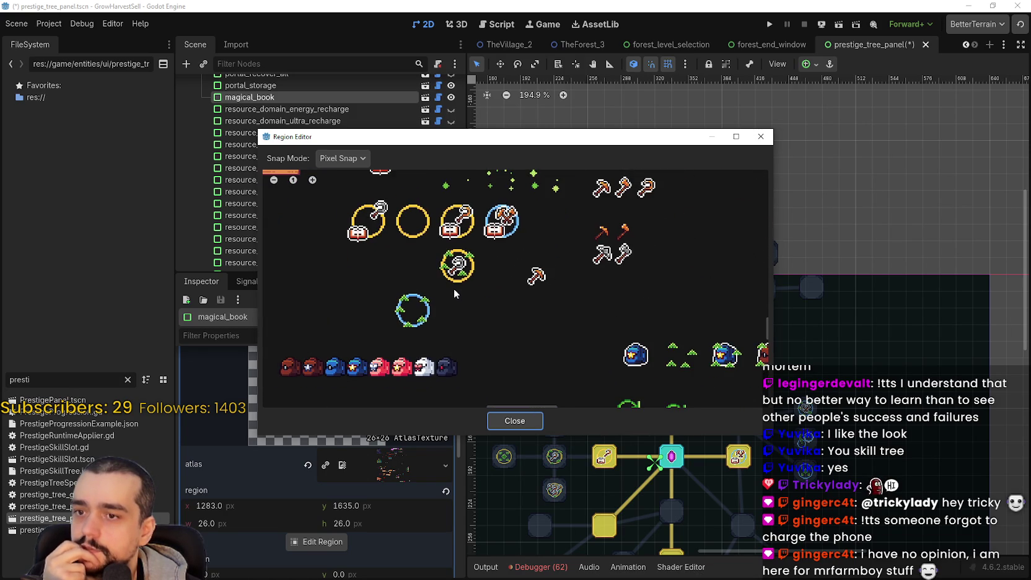
{"action": "scroll", "coordinate": [453, 288], "scroll_direction": "down", "scroll_amount": 1}
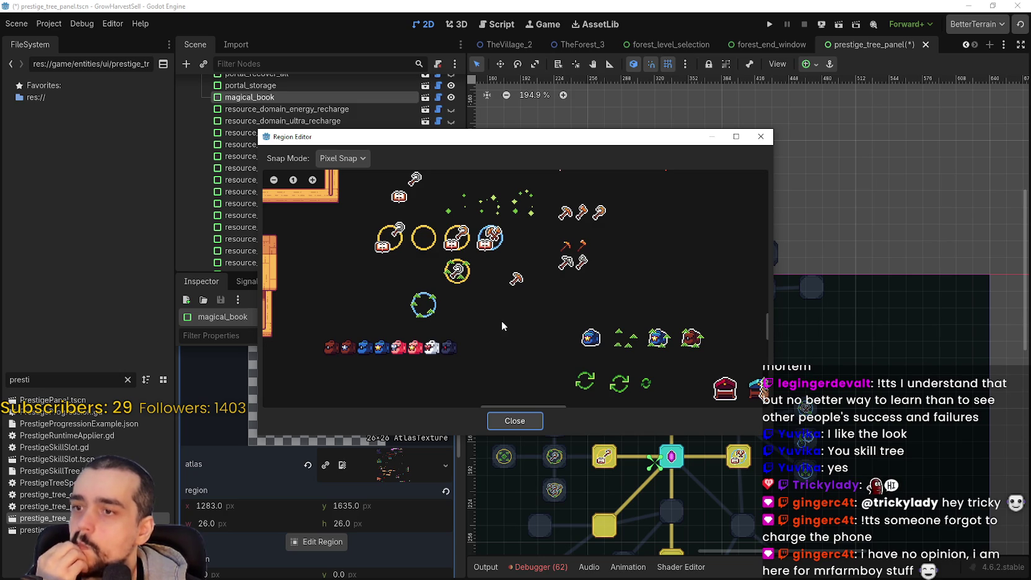
{"action": "left_click_drag", "start_coordinate": [501, 321], "coordinate": [519, 280]}
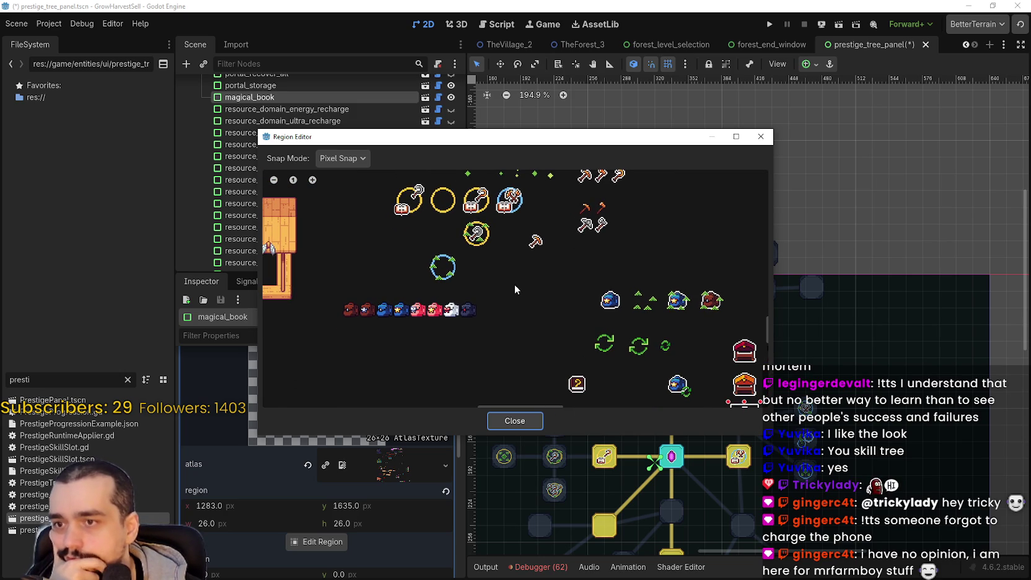
{"action": "scroll", "coordinate": [494, 332], "scroll_direction": "up", "scroll_amount": 2}
{"action": "mouse_move", "coordinate": [550, 238]}
{"action": "left_mouse_down"}
{"action": "mouse_move", "coordinate": [523, 282]}
{"action": "mouse_move", "coordinate": [517, 264]}
{"action": "left_mouse_up"}
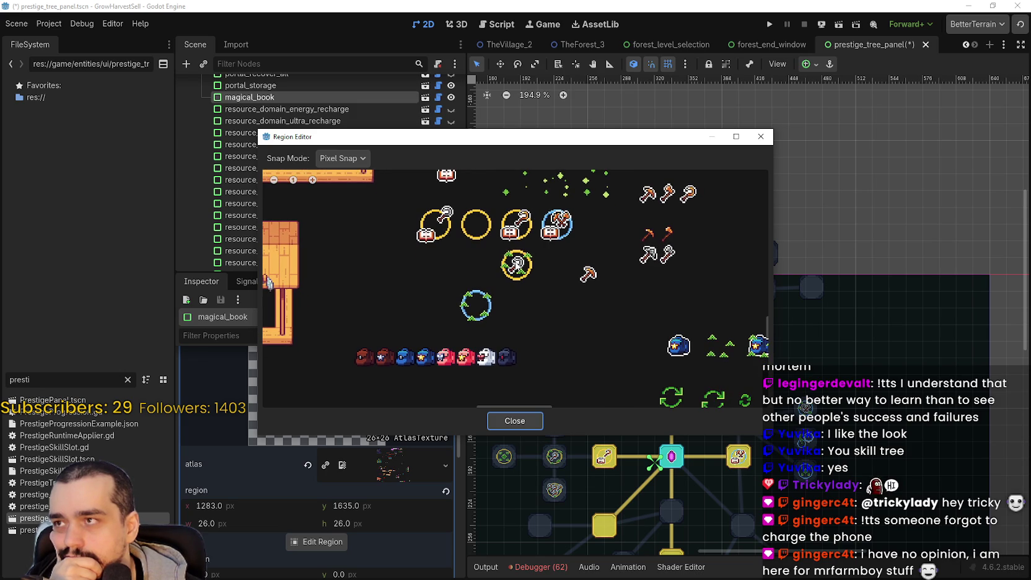
{"action": "left_click_drag", "start_coordinate": [516, 265], "coordinate": [540, 256]}
{"action": "scroll", "coordinate": [497, 280], "scroll_direction": "up", "scroll_amount": 1}
{"action": "scroll", "coordinate": [497, 278], "scroll_direction": "down", "scroll_amount": 2}
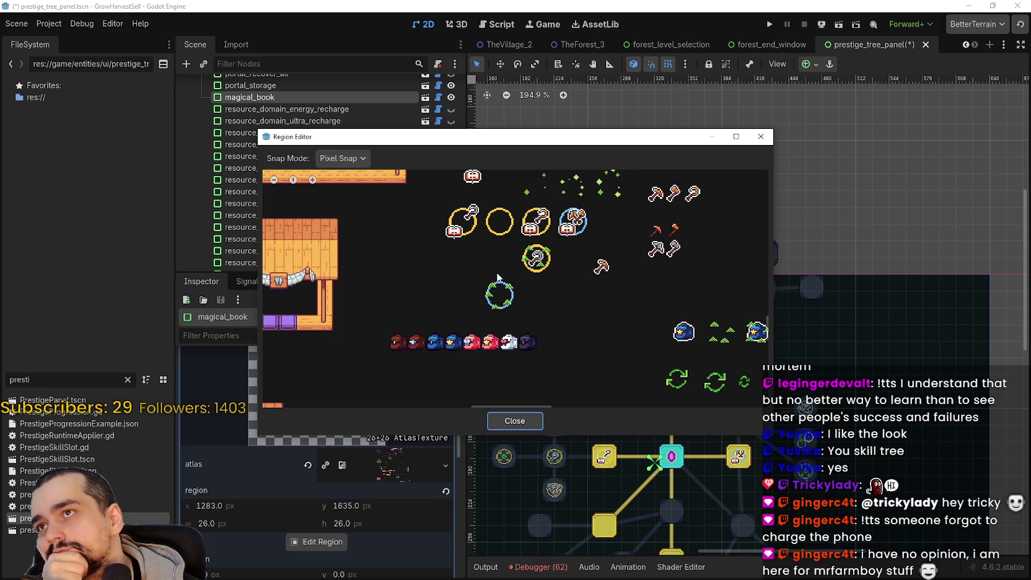
{"action": "scroll", "coordinate": [552, 284], "scroll_direction": "down", "scroll_amount": 2}
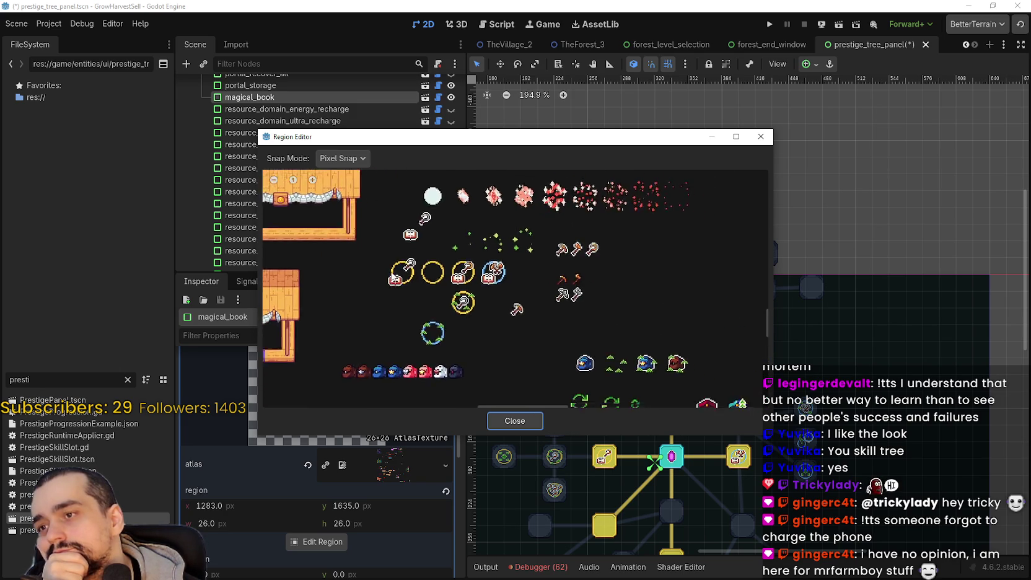
{"action": "scroll", "coordinate": [509, 290], "scroll_direction": "up", "scroll_amount": 3}
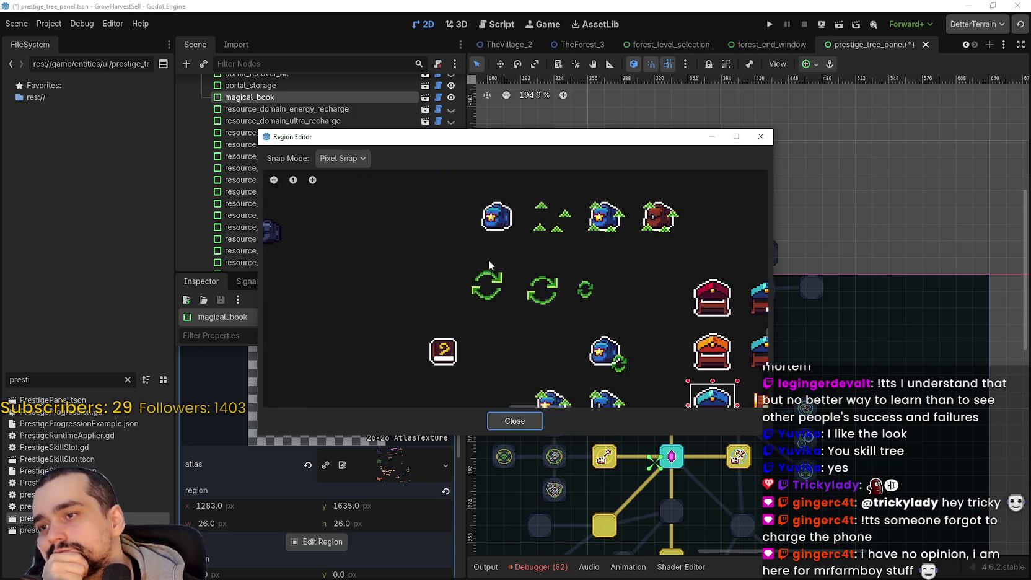
{"action": "scroll", "coordinate": [452, 269], "scroll_direction": "up", "scroll_amount": 3}
- Draw a 32×32 Grid Snap region around the book, then switch back to Pixel Snap
{"action": "left_click", "coordinate": [343, 158]}
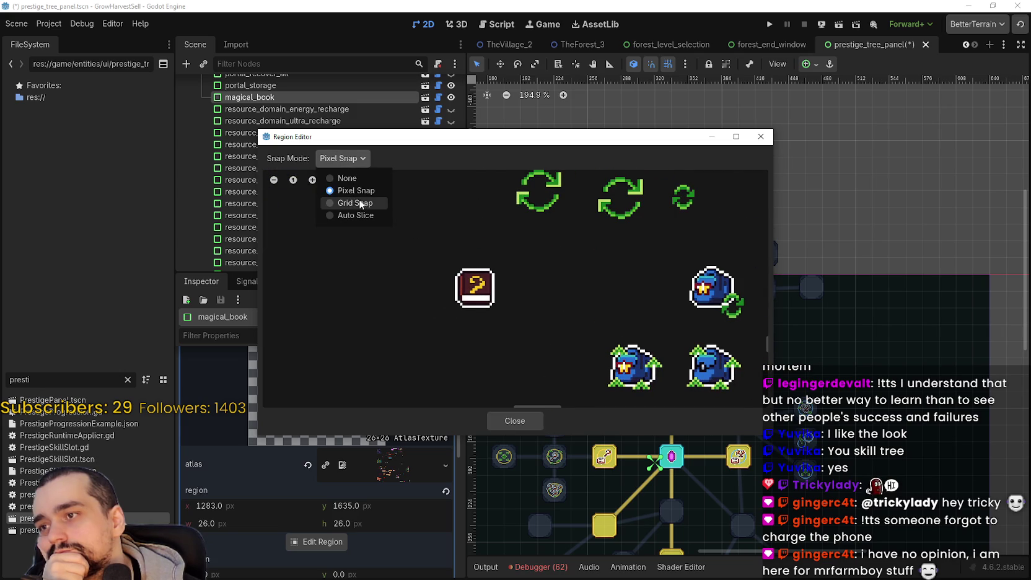
{"action": "left_click", "coordinate": [359, 201]}
{"action": "left_click_drag", "start_coordinate": [468, 302], "coordinate": [513, 337]}
{"action": "scroll", "coordinate": [471, 288], "scroll_direction": "up", "scroll_amount": 2}
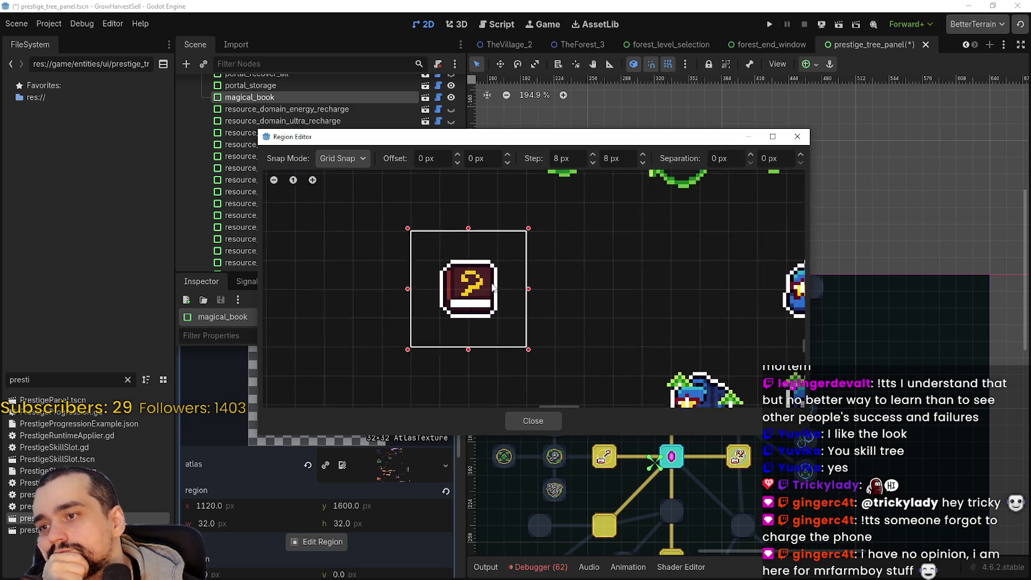
{"action": "left_click", "coordinate": [343, 158]}
{"action": "left_click", "coordinate": [350, 190]}
{"action": "scroll", "coordinate": [515, 292], "scroll_direction": "up", "scroll_amount": 4}
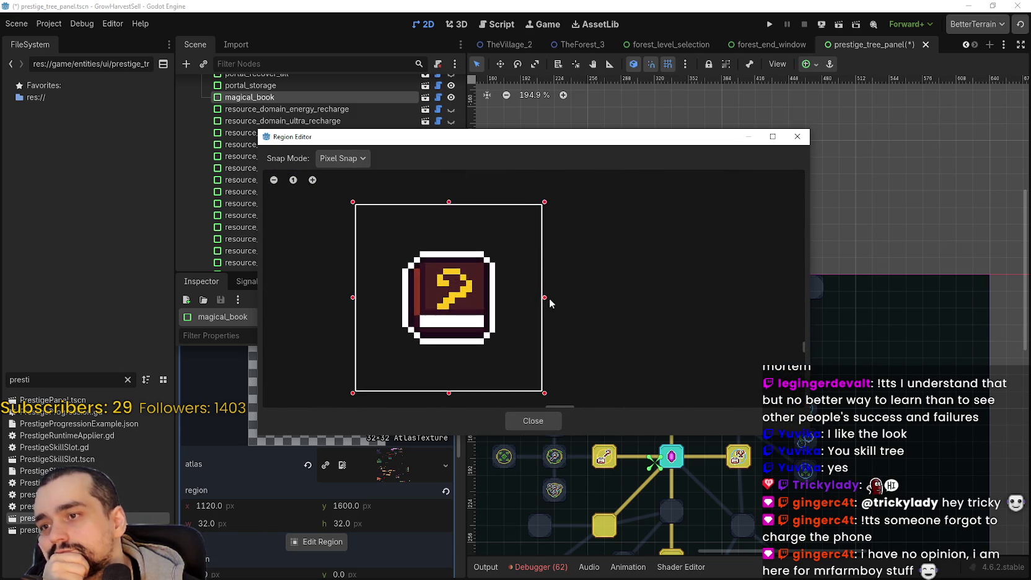
{"action": "left_click_drag", "start_coordinate": [494, 147], "coordinate": [637, 137]}
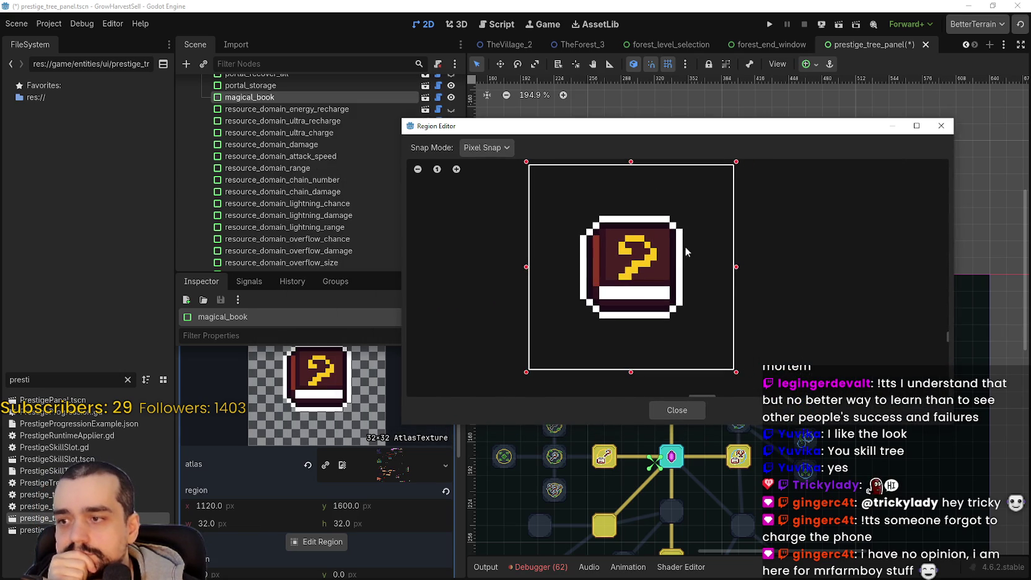
- Trim the region edges to a tight 26×26 around the book at 1123, 1603
{"action": "left_click_drag", "start_coordinate": [737, 267], "coordinate": [716, 271]}
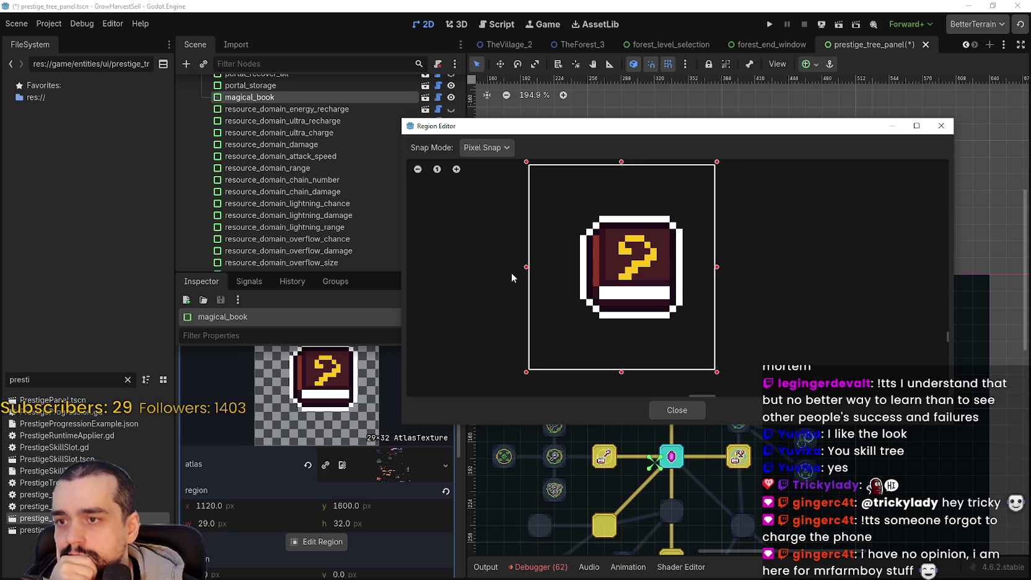
{"action": "left_click_drag", "start_coordinate": [526, 271], "coordinate": [549, 273]}
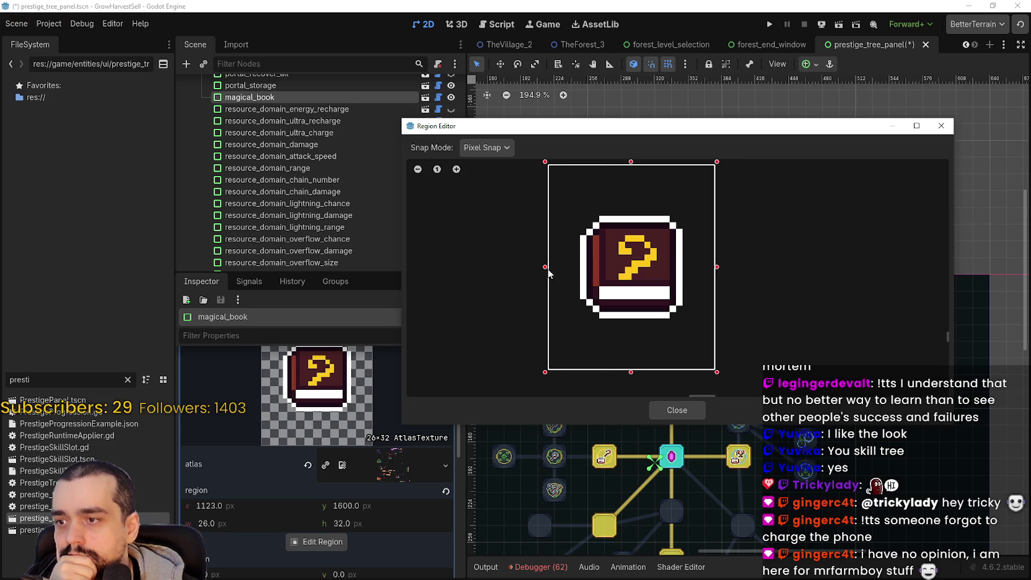
{"action": "left_click_drag", "start_coordinate": [632, 166], "coordinate": [637, 191]}
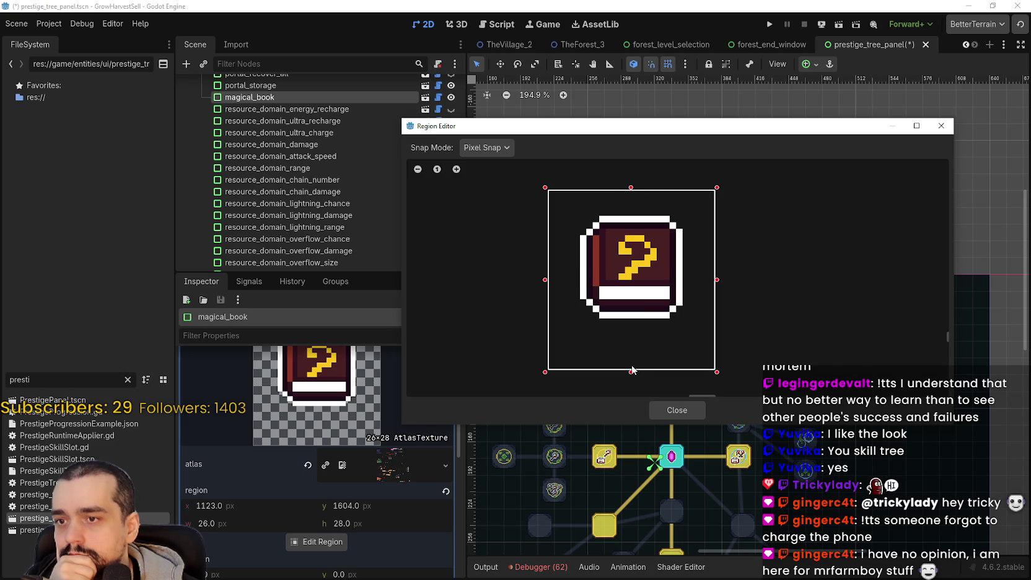
{"action": "left_click_drag", "start_coordinate": [632, 371], "coordinate": [632, 358]}
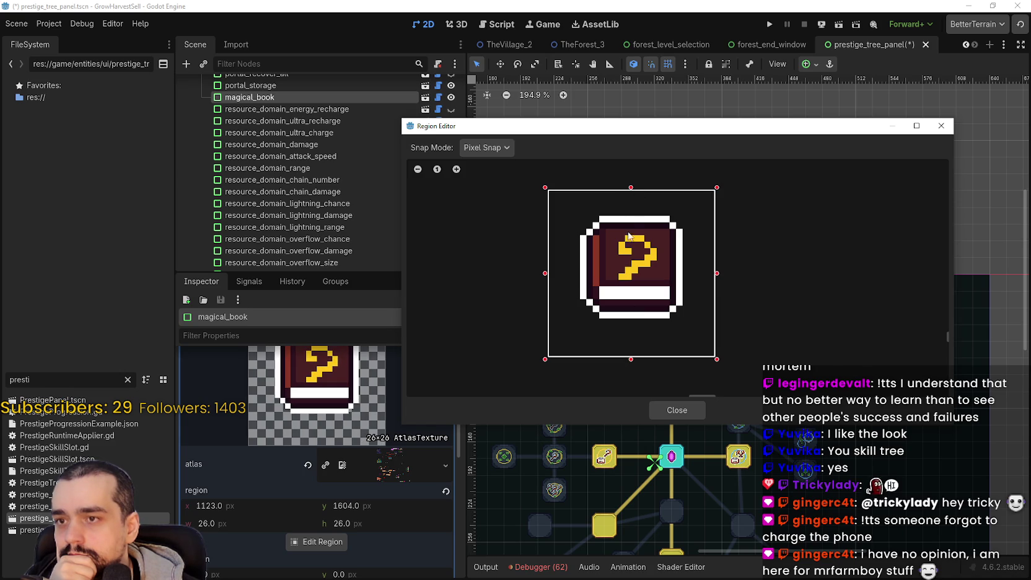
{"action": "left_click_drag", "start_coordinate": [630, 188], "coordinate": [631, 181]}
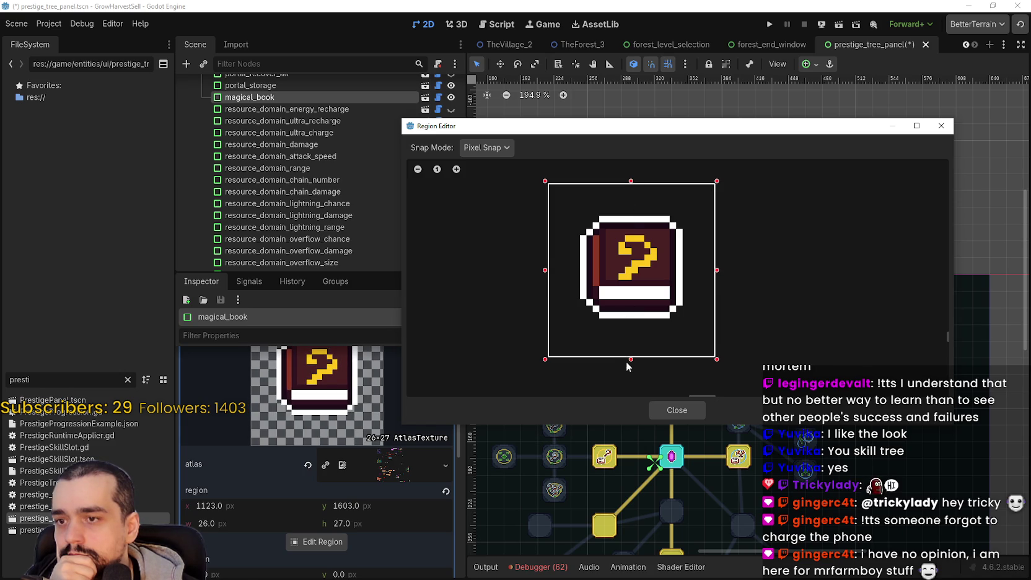
{"action": "left_click_drag", "start_coordinate": [632, 358], "coordinate": [632, 350]}
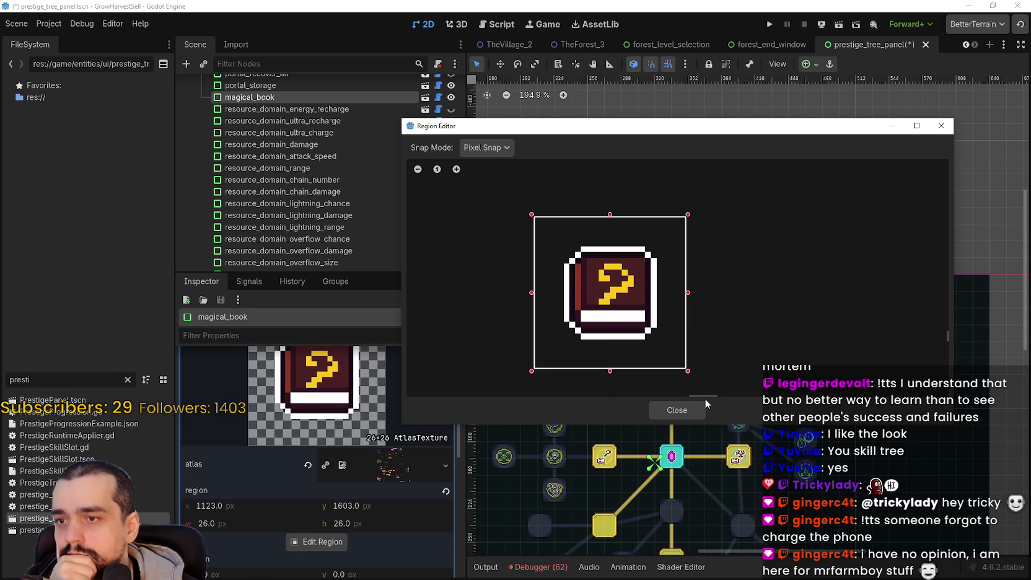
{"action": "left_click", "coordinate": [698, 408]}
{"action": "scroll", "coordinate": [689, 388], "scroll_direction": "down", "scroll_amount": 3}
- Save prestige_tree_panel and select the expedition_demand skill slot
{"action": "key", "text": "ctrl+s"}
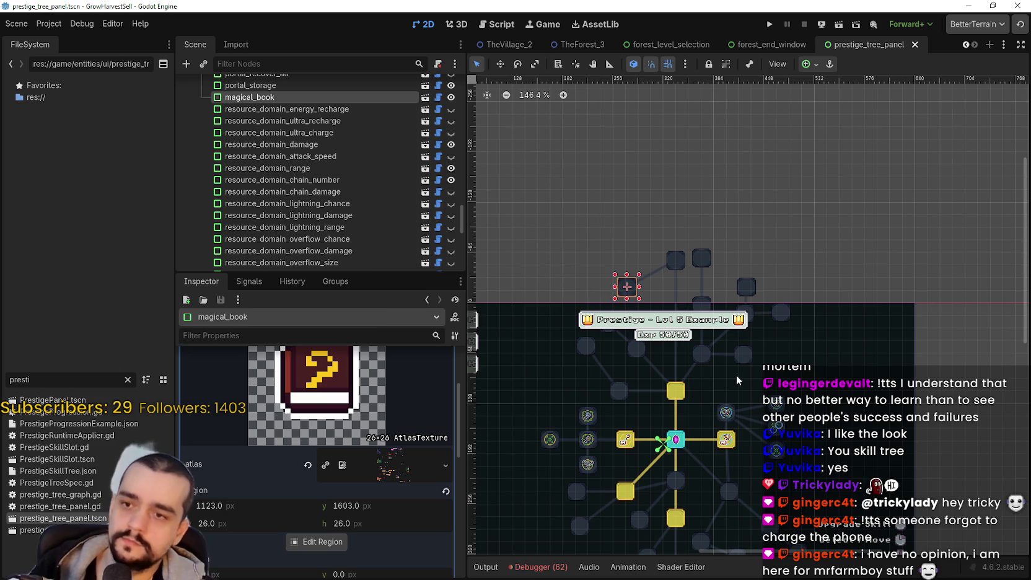
{"action": "scroll", "coordinate": [748, 364], "scroll_direction": "up", "scroll_amount": 2}
{"action": "left_click", "coordinate": [797, 295]}
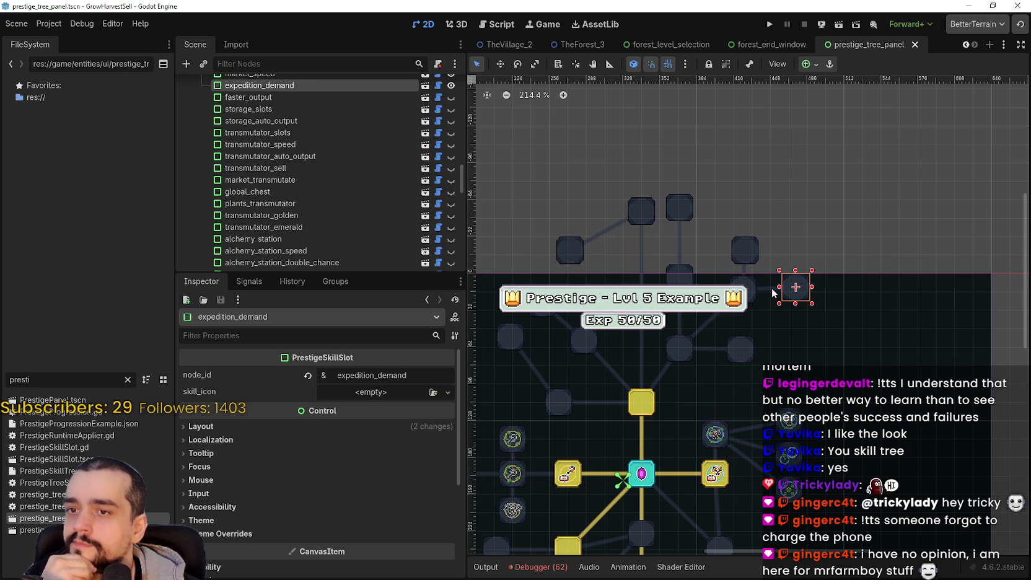
{"action": "scroll", "coordinate": [775, 347], "scroll_direction": "left", "scroll_amount": 2}
{"action": "scroll", "coordinate": [712, 385], "scroll_direction": "down", "scroll_amount": 1}
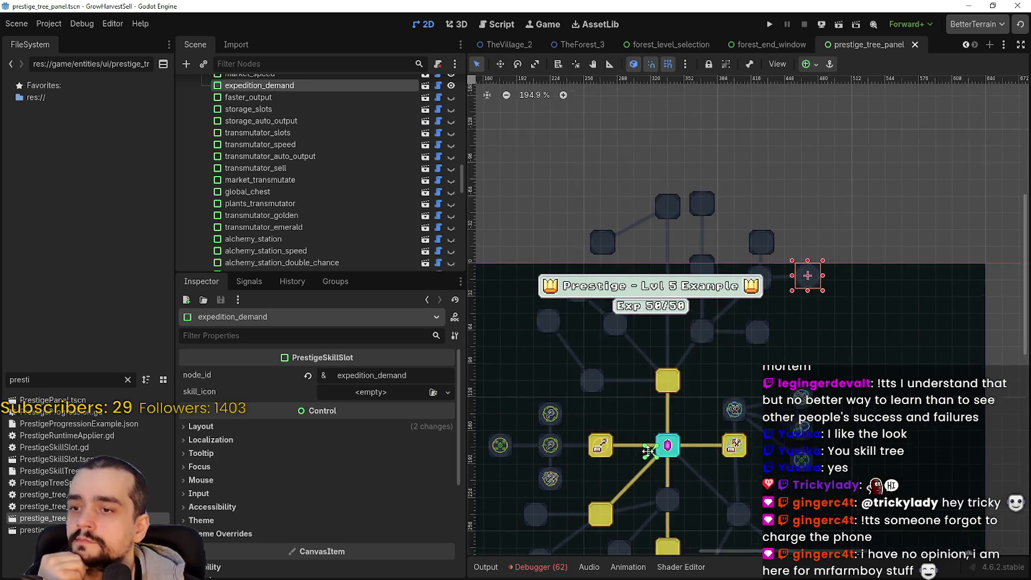
{"action": "scroll", "coordinate": [642, 421], "scroll_direction": "down", "scroll_amount": 3}
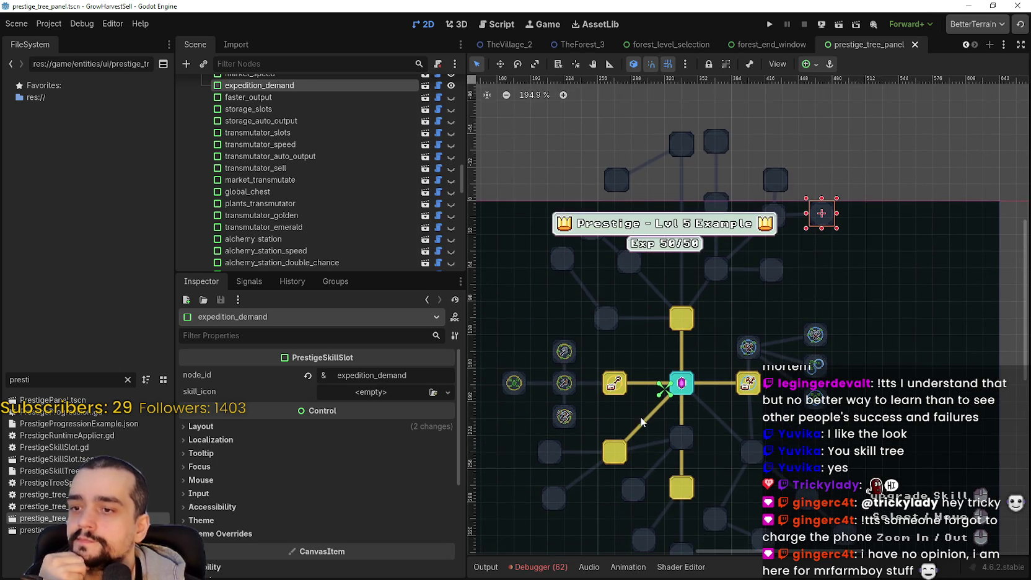
- Reload the prestige_tree_panel scene, collapse the skill_icon AtlasTexture, and run the project
{"action": "left_click", "coordinate": [915, 46]}
{"action": "key", "text": "ctrl+shift+t"}
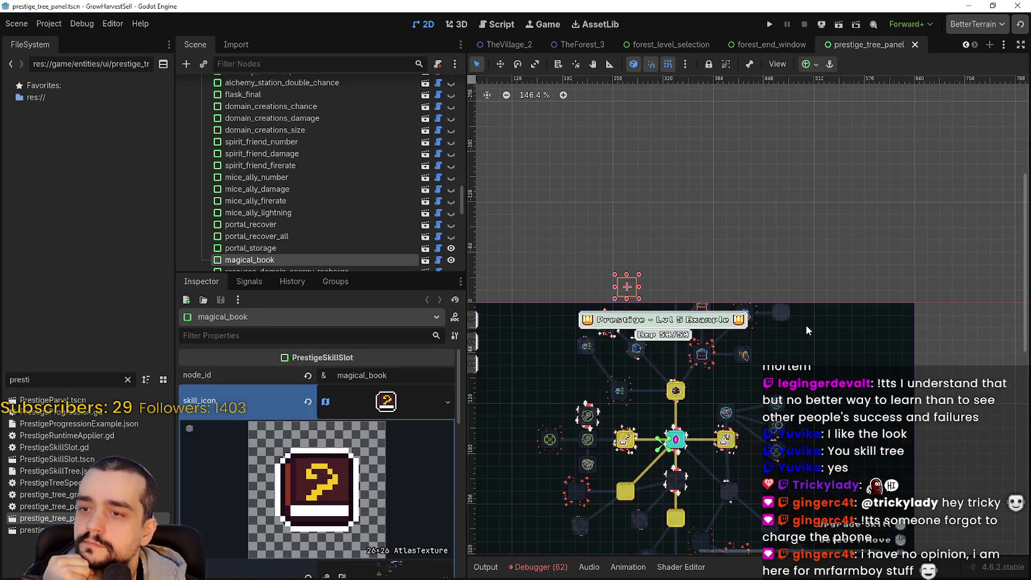
{"action": "scroll", "coordinate": [712, 337], "scroll_direction": "up", "scroll_amount": 4}
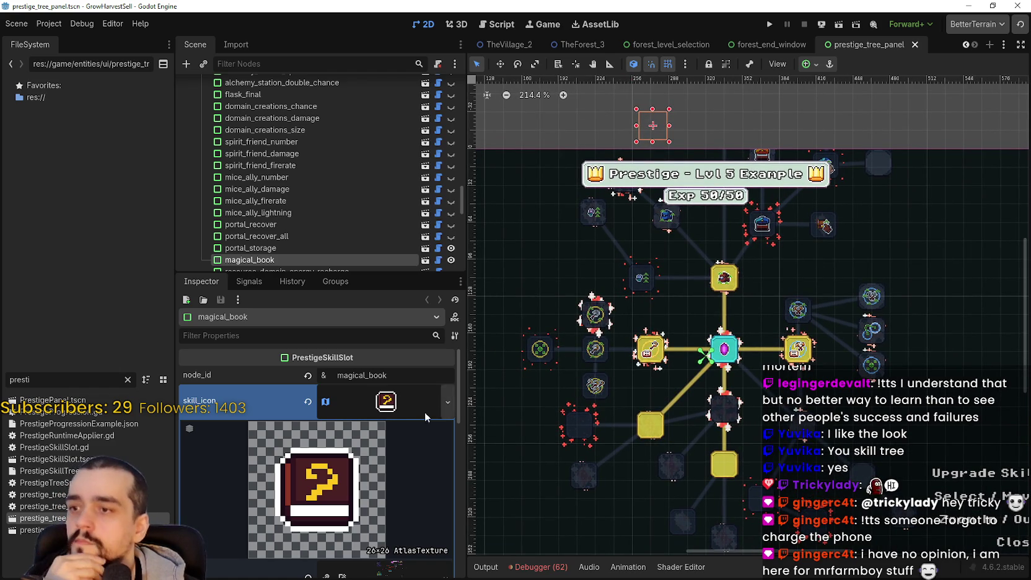
{"action": "left_click", "coordinate": [403, 407]}
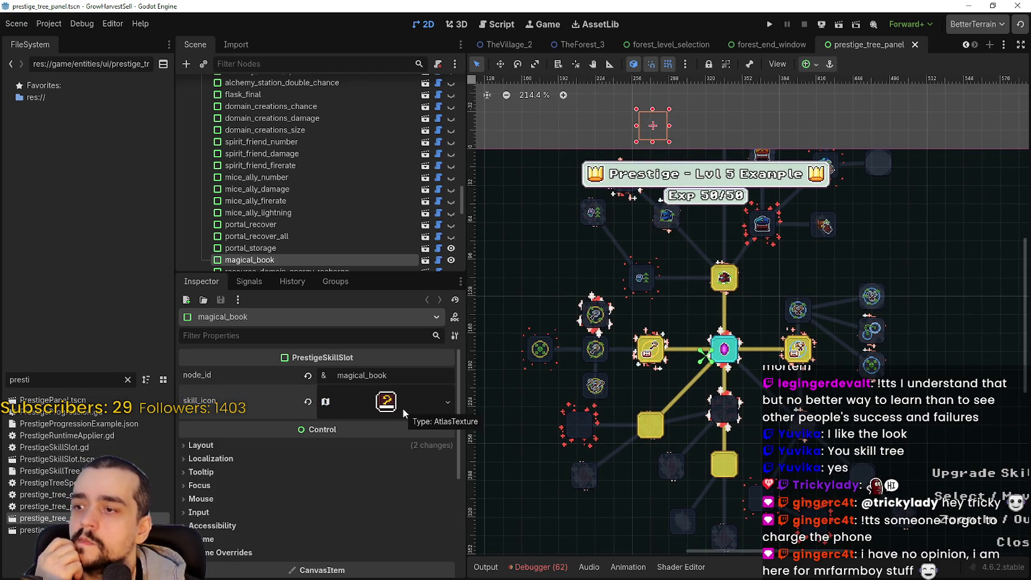
{"action": "scroll", "coordinate": [777, 272], "scroll_direction": "right", "scroll_amount": 5}
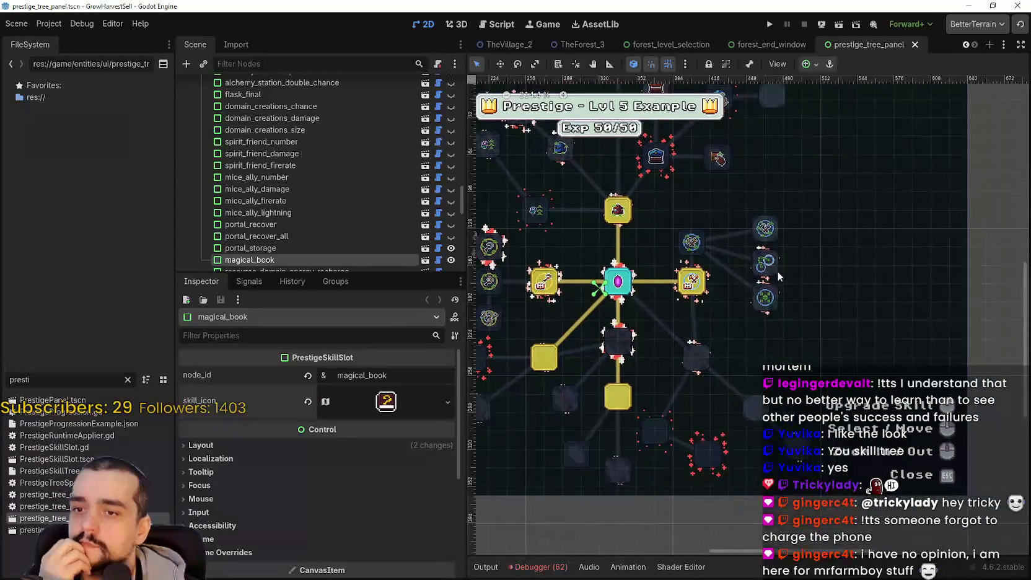
{"action": "left_click", "coordinate": [773, 26]}
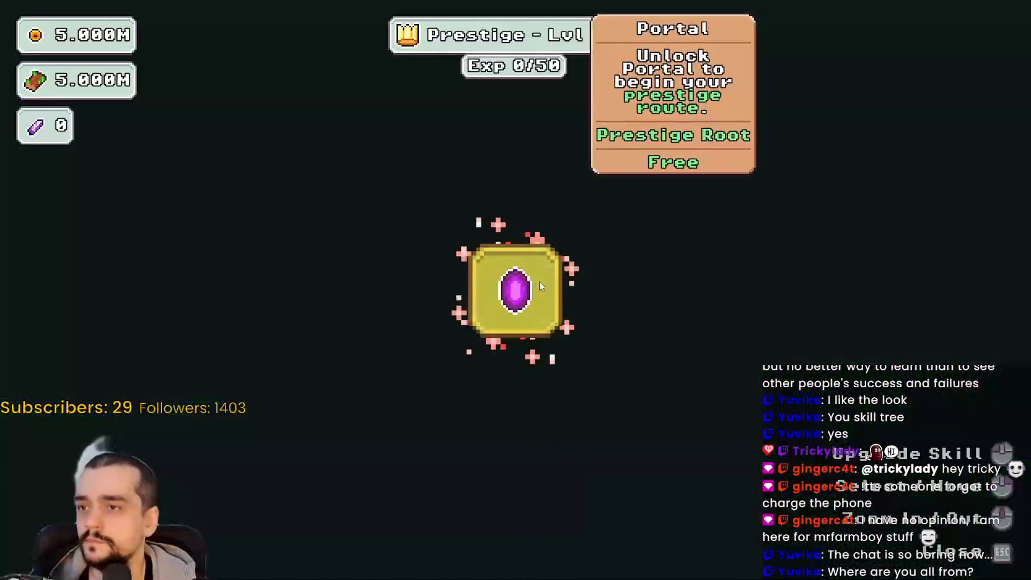
- Open the prestige skill tree and unlock the two skills beside the centre node
{"action": "left_click", "coordinate": [539, 281]}
{"action": "scroll", "coordinate": [563, 438], "scroll_direction": "down", "scroll_amount": 3}
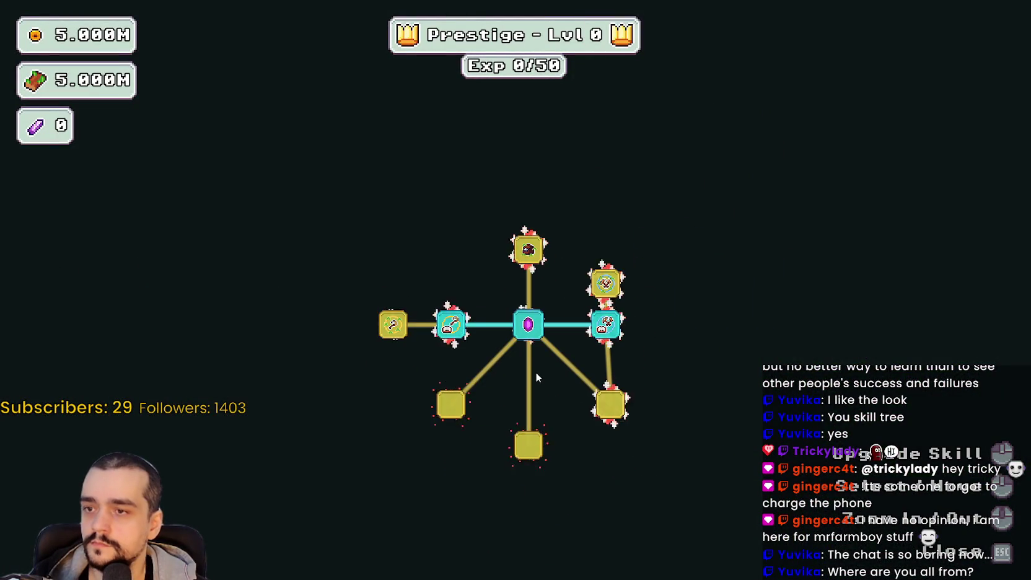
{"action": "scroll", "coordinate": [535, 375], "scroll_direction": "up", "scroll_amount": 1}
{"action": "left_click", "coordinate": [615, 271]}
{"action": "left_click", "coordinate": [527, 234]}
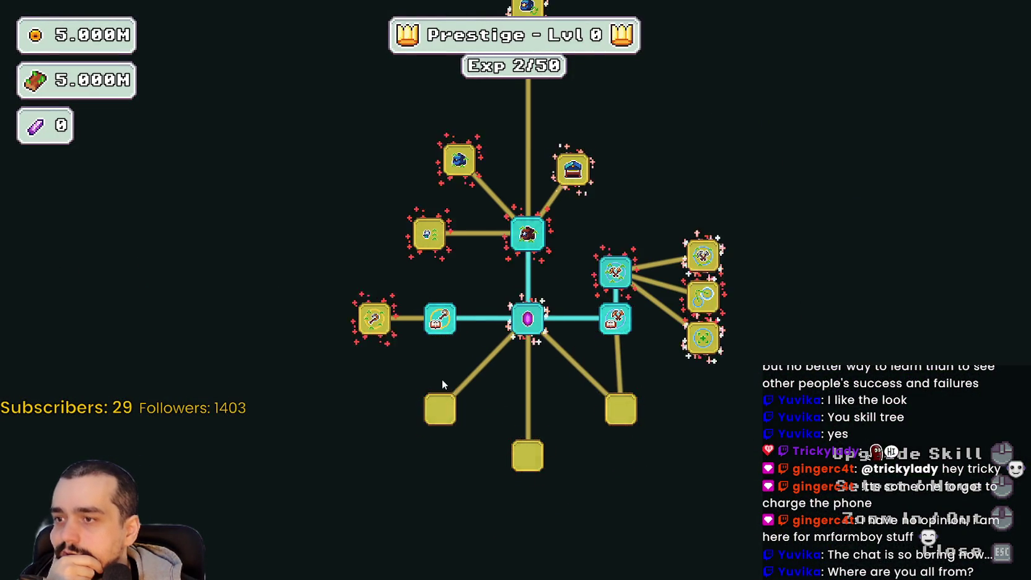
- Unlock the left wrench skill, its three newly revealed skills and the three right-side skills
{"action": "left_click", "coordinate": [374, 319]}
{"action": "left_click", "coordinate": [428, 302]}
{"action": "left_click", "coordinate": [363, 343]}
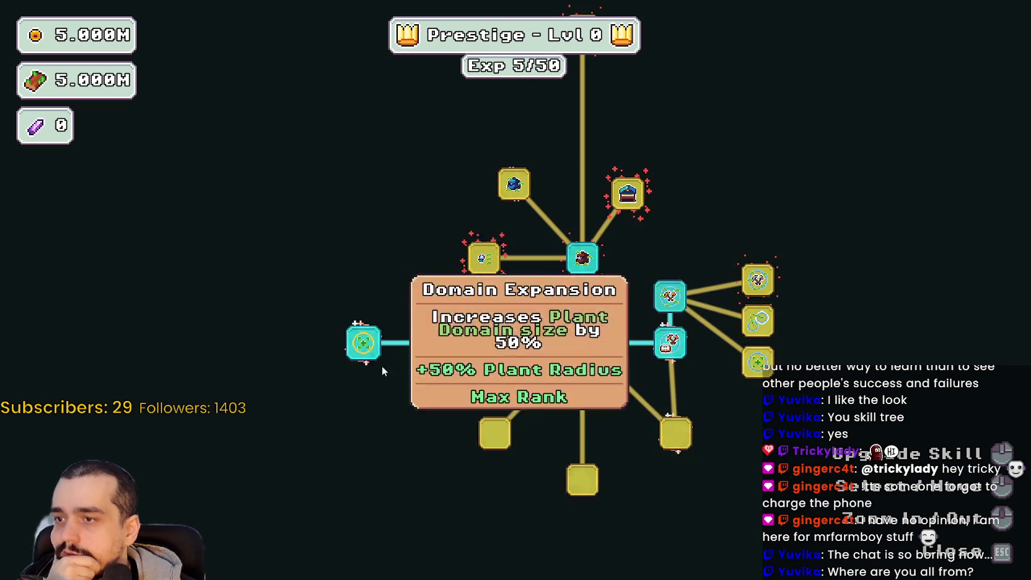
{"action": "left_click", "coordinate": [429, 387]}
{"action": "left_click", "coordinate": [732, 319]}
{"action": "left_click", "coordinate": [731, 360]}
{"action": "left_click", "coordinate": [732, 403]}
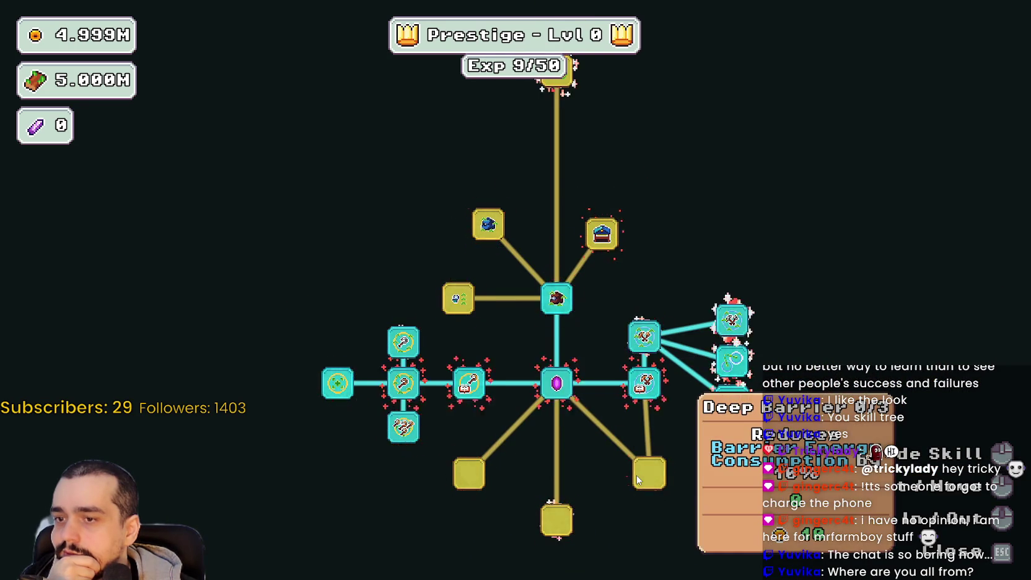
- Unlock Item Capacity, Magical Bag Slots, Item Capacity II and the next yellow node
{"action": "left_click", "coordinate": [458, 299]}
{"action": "left_click", "coordinate": [487, 225]}
{"action": "left_click", "coordinate": [412, 228]}
{"action": "left_click", "coordinate": [437, 180]}
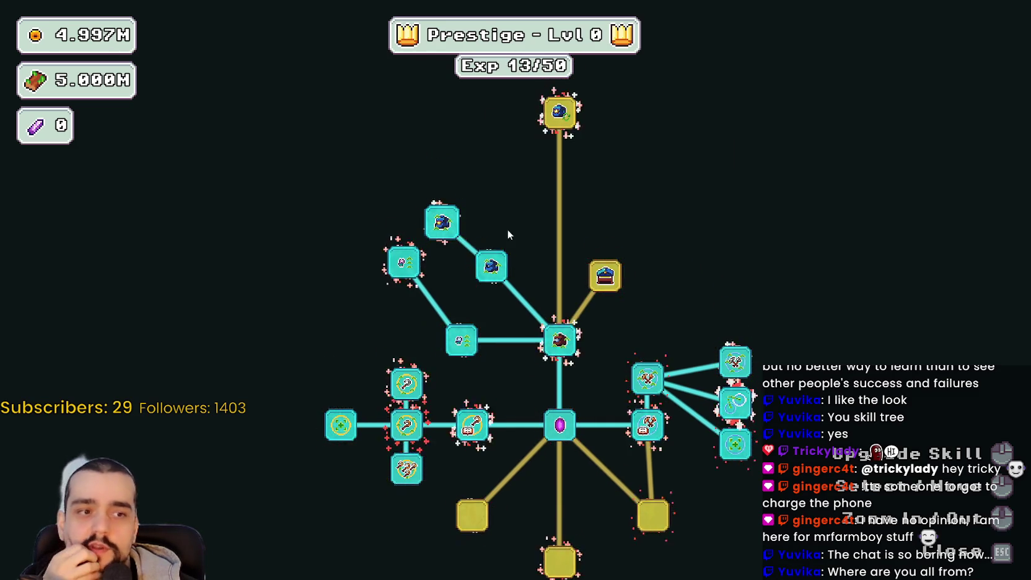
- Buy Market Stall I–III, Market Speed I–II, Chest Speed and their neighbouring skills
{"action": "left_click", "coordinate": [586, 304]}
{"action": "left_click", "coordinate": [591, 229]}
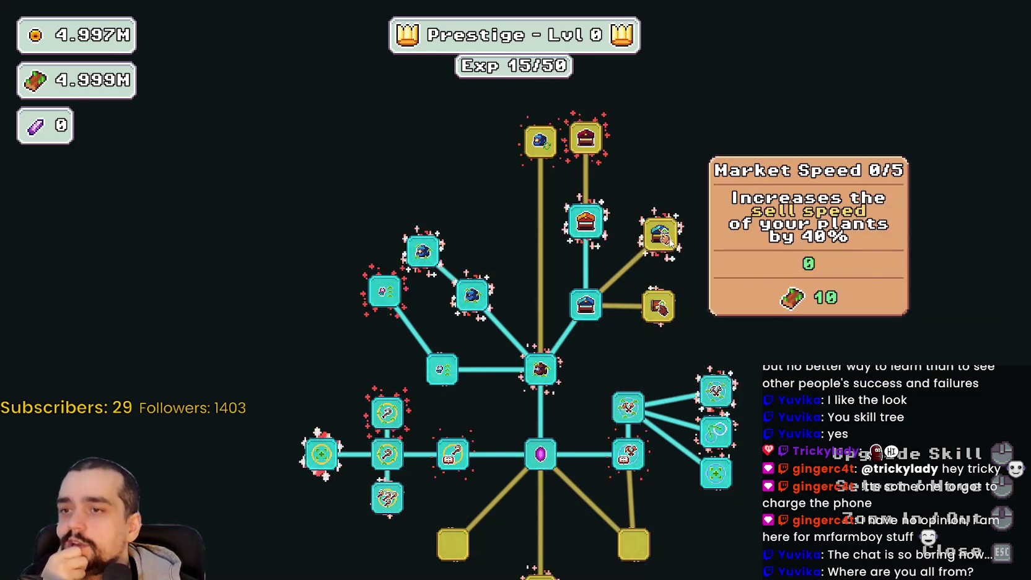
{"action": "left_click", "coordinate": [660, 234]}
{"action": "left_click", "coordinate": [659, 309]}
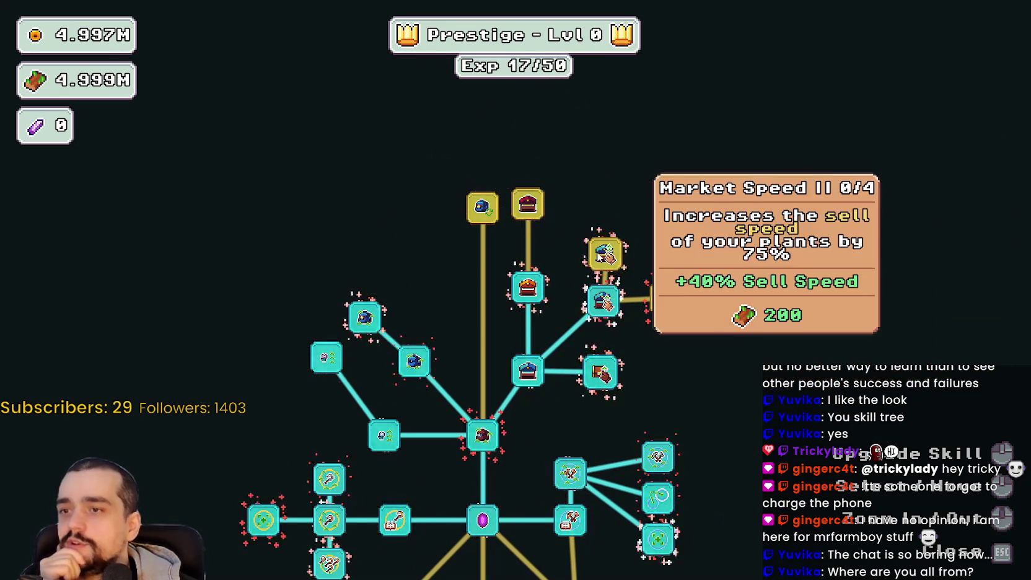
{"action": "left_click", "coordinate": [604, 253]}
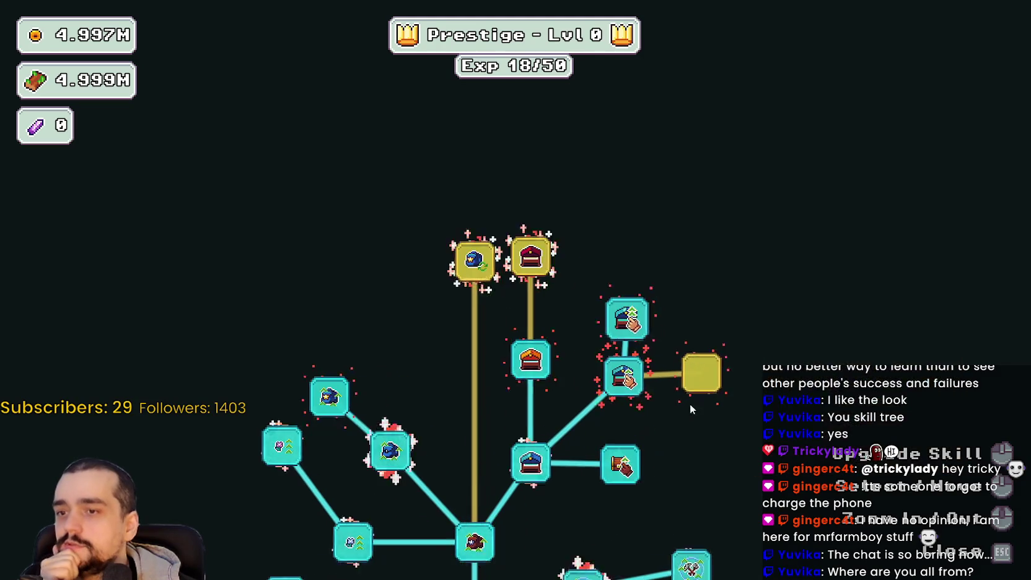
{"action": "left_click", "coordinate": [699, 377]}
{"action": "left_click", "coordinate": [576, 232]}
{"action": "left_click", "coordinate": [516, 235]}
{"action": "left_click", "coordinate": [475, 281]}
- Unlock the lower yellow nodes, Slime Destroyer and all three Magical Roots upgrades
{"action": "scroll", "coordinate": [609, 494], "scroll_direction": "down", "scroll_amount": 3}
{"action": "left_click_drag", "start_coordinate": [609, 493], "coordinate": [607, 379]}
{"action": "left_click", "coordinate": [654, 495]}
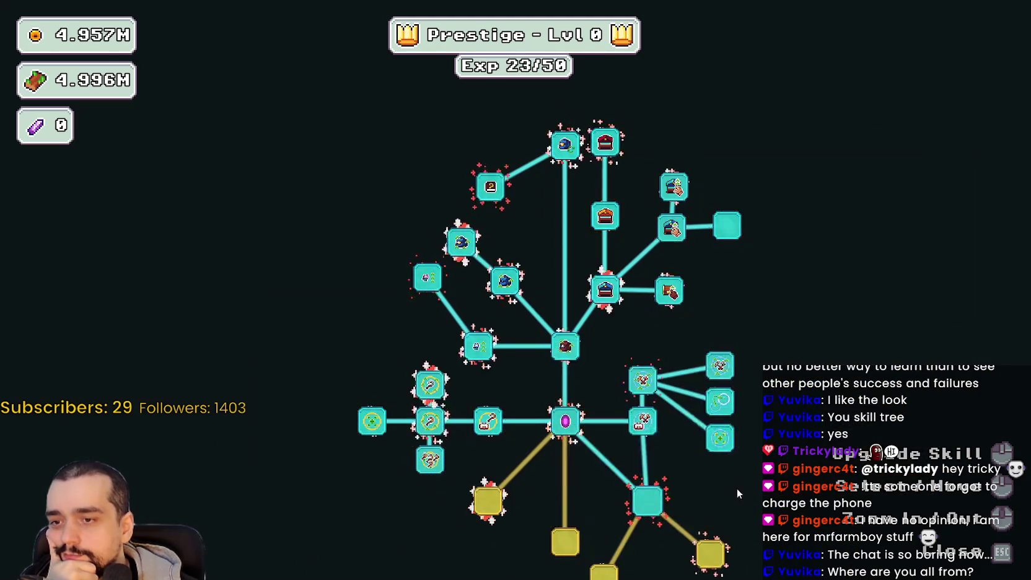
{"action": "left_click_drag", "start_coordinate": [748, 509], "coordinate": [713, 421]}
{"action": "left_click", "coordinate": [675, 466]}
{"action": "left_click", "coordinate": [561, 496]}
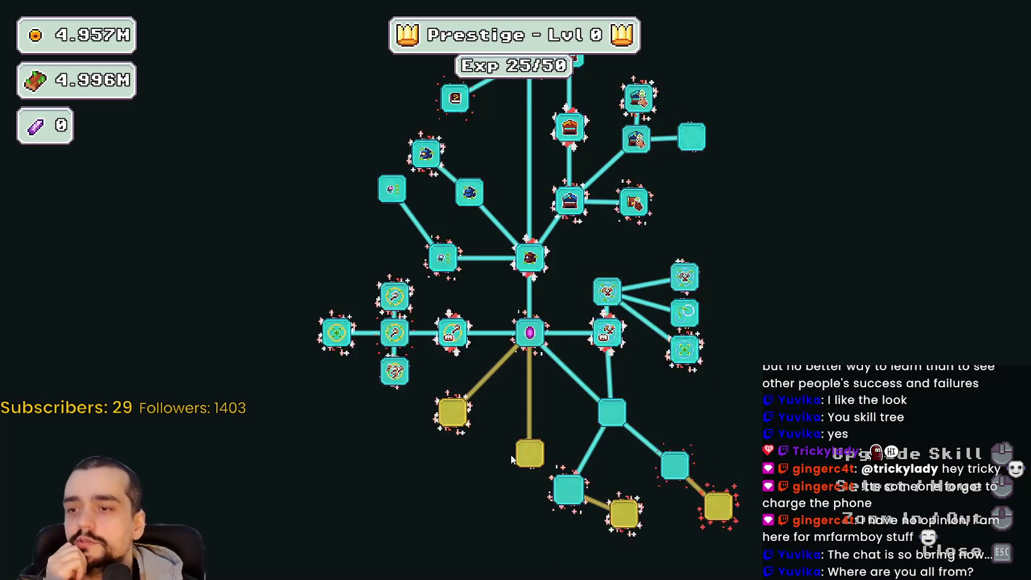
{"action": "left_click", "coordinate": [530, 456]}
{"action": "left_click", "coordinate": [486, 513]}
{"action": "left_click", "coordinate": [530, 529]}
- Buy the left-branch nodes, the lower-left and lower-right yellow nodes, and Barrier Energy
{"action": "left_click", "coordinate": [452, 412]}
{"action": "left_click_drag", "start_coordinate": [432, 478], "coordinate": [467, 482]}
{"action": "left_click", "coordinate": [412, 416]}
{"action": "left_click", "coordinate": [418, 469]}
{"action": "left_click_drag", "start_coordinate": [656, 520], "coordinate": [622, 538]}
{"action": "left_click", "coordinate": [625, 533]}
{"action": "left_click", "coordinate": [734, 542]}
{"action": "left_click_drag", "start_coordinate": [579, 376], "coordinate": [596, 500]}
{"action": "scroll", "coordinate": [537, 371], "scroll_direction": "up", "scroll_amount": 2}
{"action": "scroll", "coordinate": [518, 320], "scroll_direction": "up", "scroll_amount": 1}
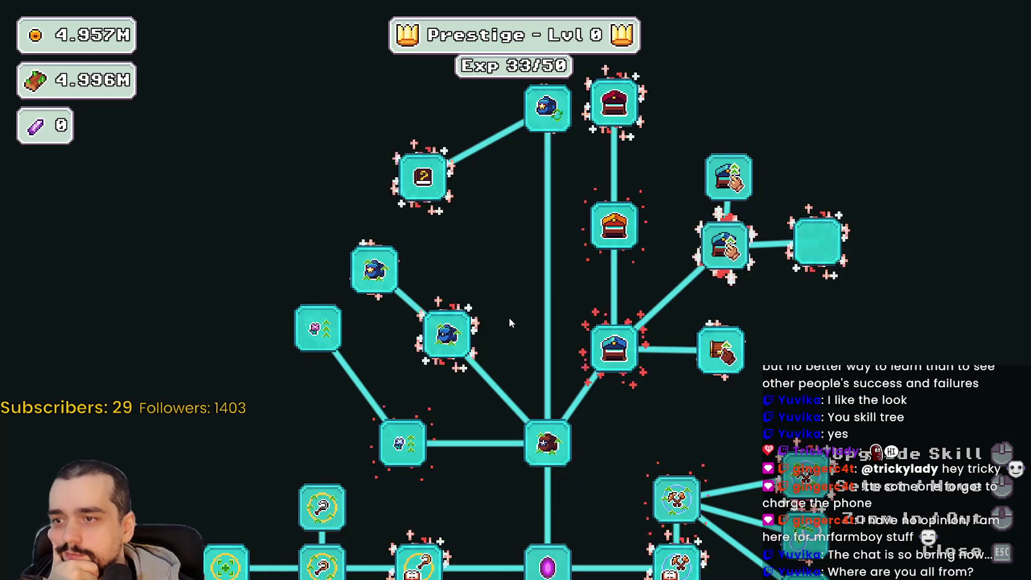
{"action": "scroll", "coordinate": [512, 319], "scroll_direction": "down", "scroll_amount": 2}
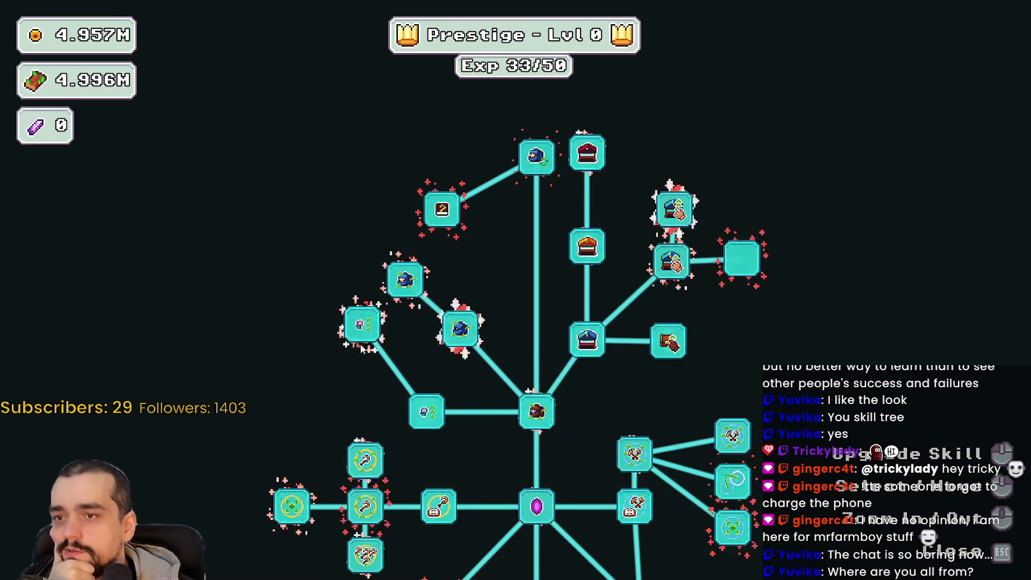
{"action": "left_click_drag", "start_coordinate": [409, 421], "coordinate": [469, 363]}
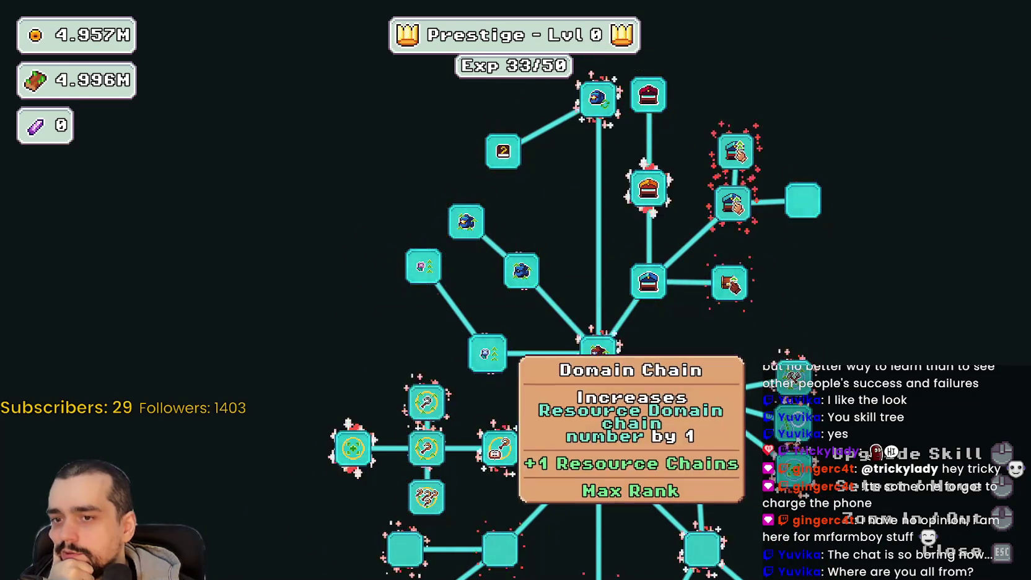
{"action": "left_click_drag", "start_coordinate": [736, 487], "coordinate": [690, 442]}
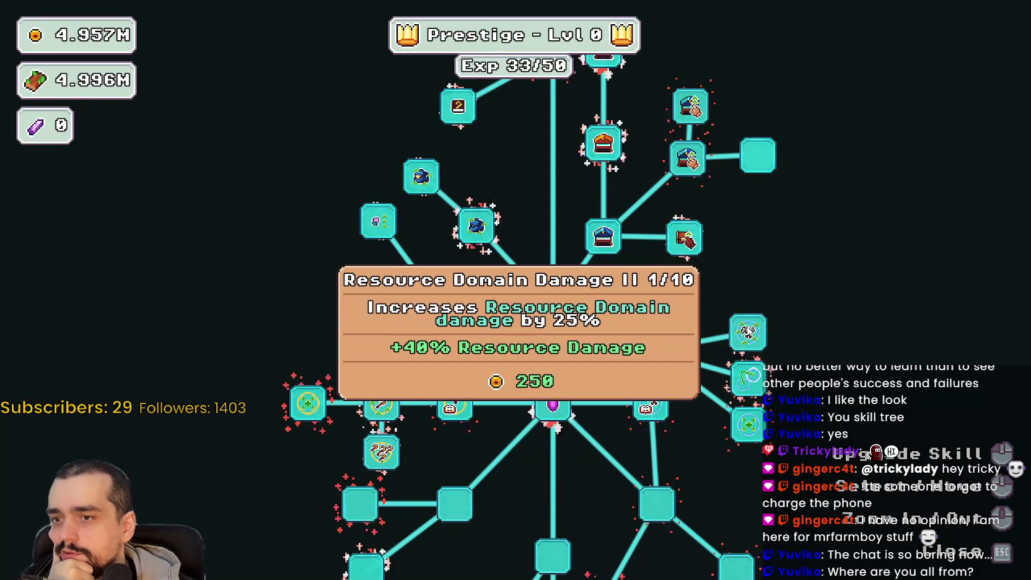
{"action": "left_click_drag", "start_coordinate": [707, 124], "coordinate": [722, 331]}
{"action": "scroll", "coordinate": [709, 267], "scroll_direction": "down", "scroll_amount": 5}
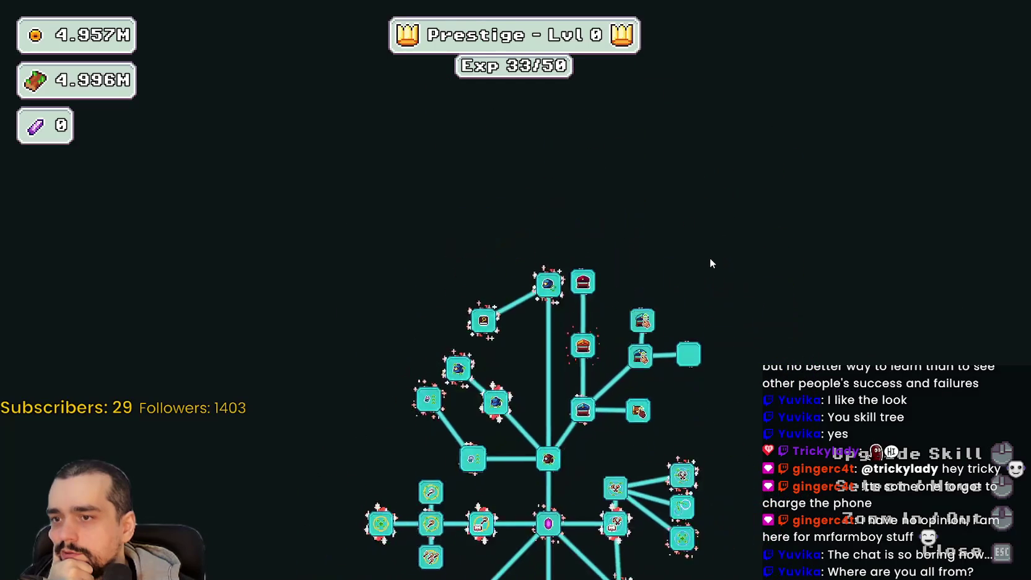
{"action": "scroll", "coordinate": [744, 324], "scroll_direction": "up", "scroll_amount": 3}
{"action": "mouse_move", "coordinate": [744, 324]}
{"action": "left_mouse_down"}
{"action": "mouse_move", "coordinate": [808, 325]}
{"action": "mouse_move", "coordinate": [797, 316]}
{"action": "left_mouse_up"}
{"action": "scroll", "coordinate": [797, 316], "scroll_direction": "up", "scroll_amount": 2}
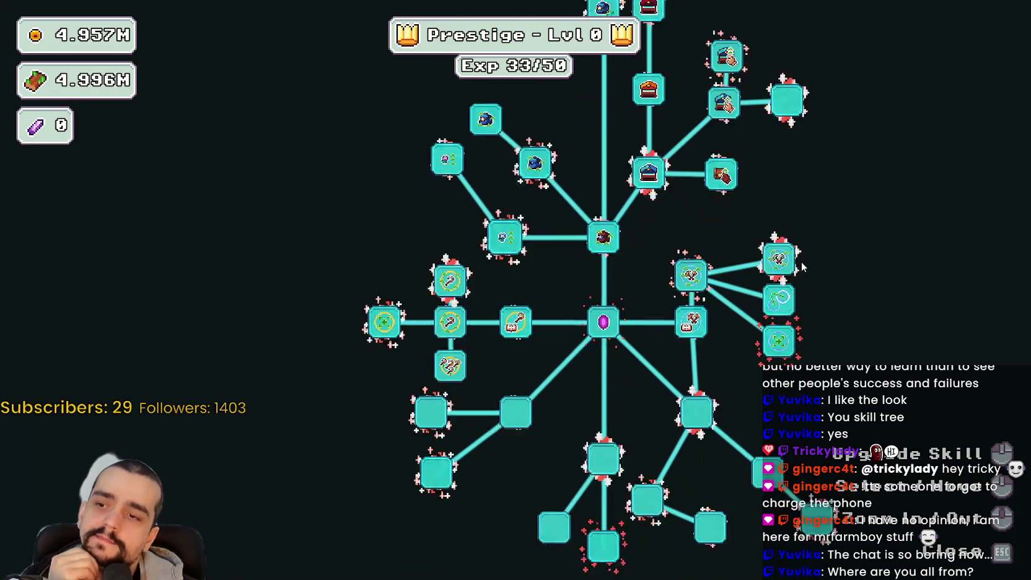
{"action": "scroll", "coordinate": [801, 262], "scroll_direction": "down", "scroll_amount": 3}
{"action": "mouse_move", "coordinate": [763, 276]}
{"action": "left_mouse_down"}
{"action": "mouse_move", "coordinate": [661, 234]}
{"action": "mouse_move", "coordinate": [771, 351]}
{"action": "left_mouse_up"}
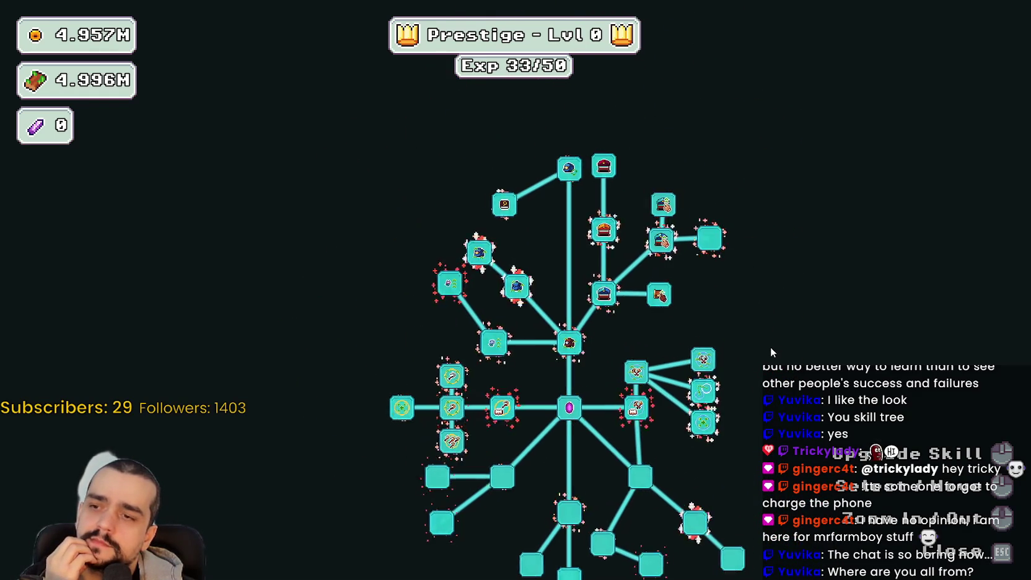
{"action": "scroll", "coordinate": [769, 342], "scroll_direction": "up", "scroll_amount": 3}
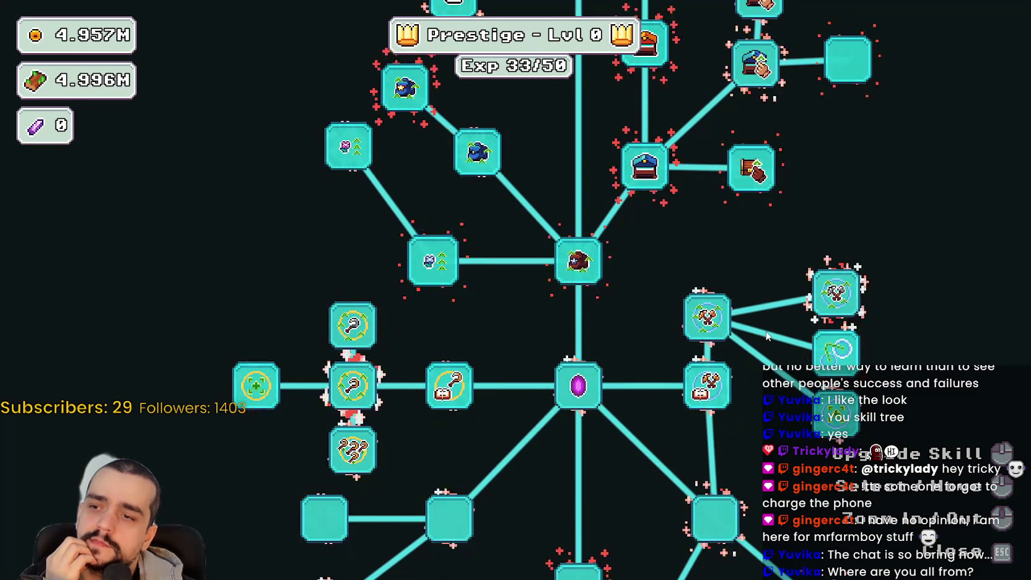
{"action": "scroll", "coordinate": [739, 319], "scroll_direction": "down", "scroll_amount": 1}
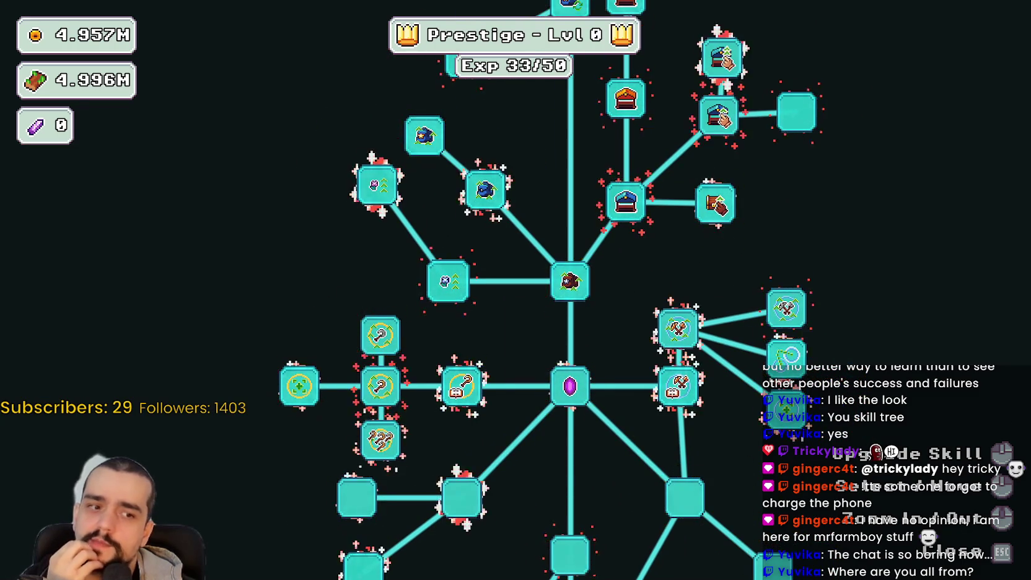
{"action": "key", "text": "alt+Tab"}
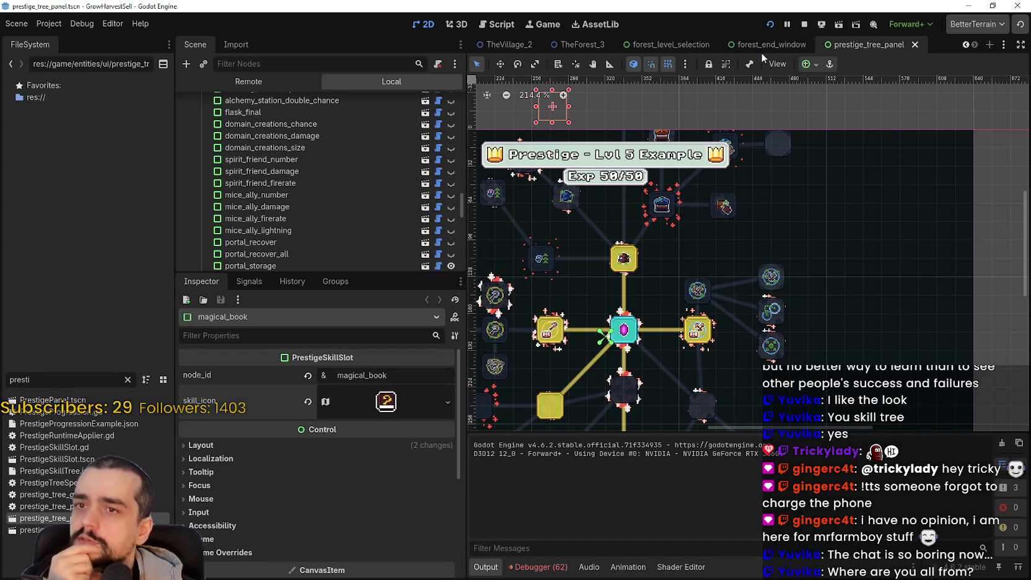
- Open PrestigeSkillSlot.tscn and revert the AnimatedSprite2D scale to 1.0
{"action": "left_click", "coordinate": [425, 183]}
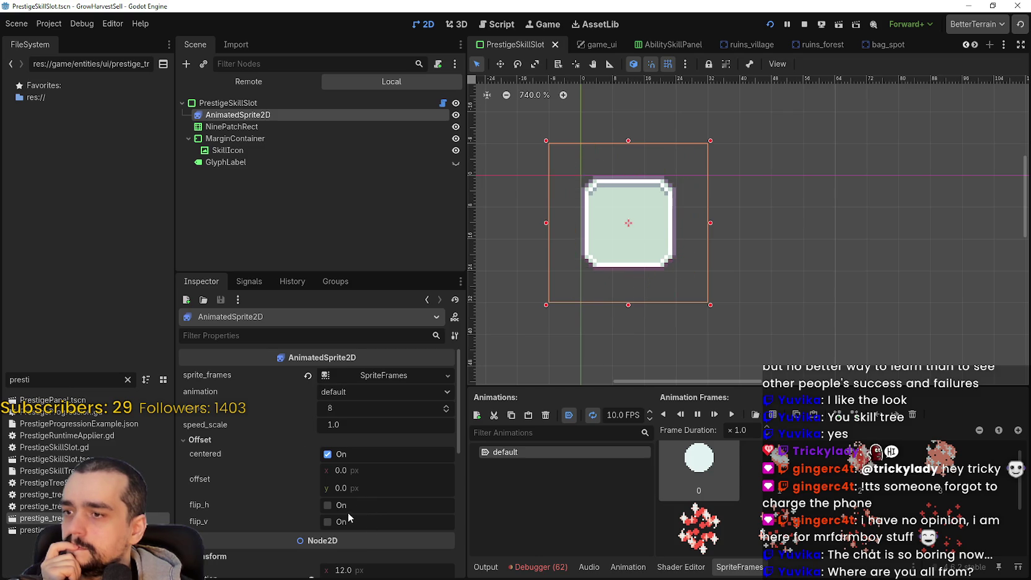
{"action": "scroll", "coordinate": [348, 511], "scroll_direction": "down", "scroll_amount": 5}
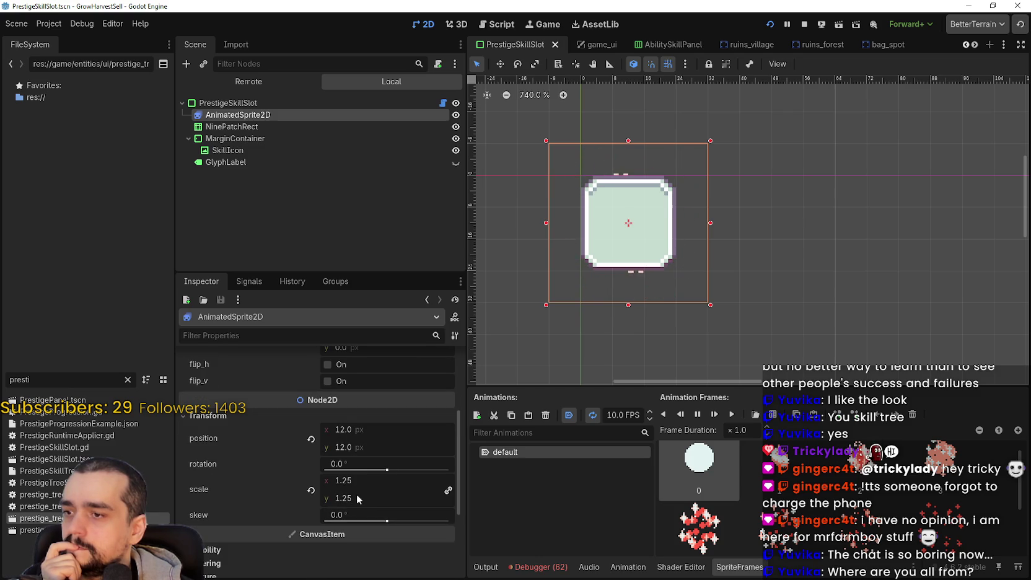
{"action": "left_click", "coordinate": [311, 490]}
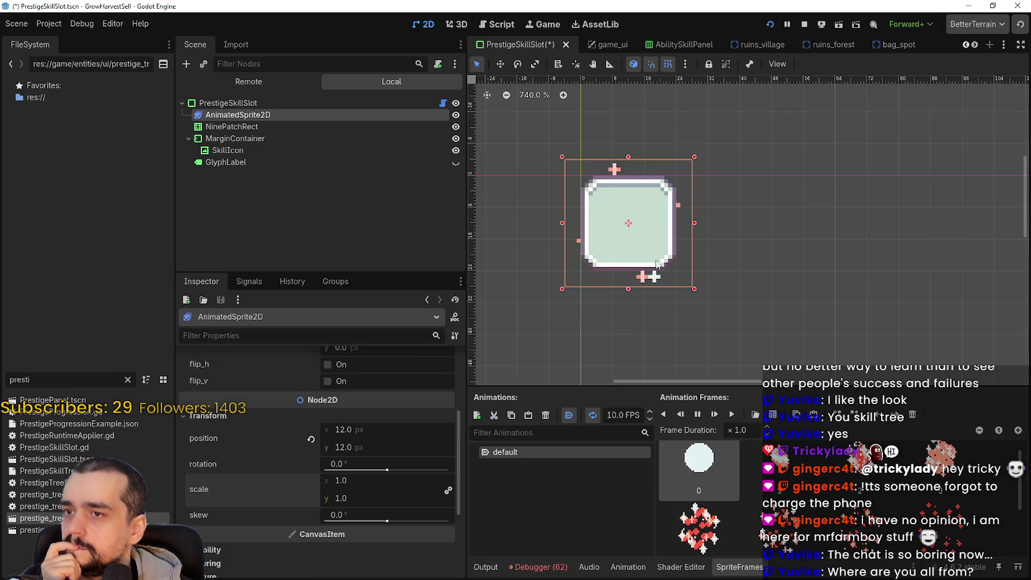
- Lower the SpriteFrames animation speed to 8 FPS, then save and relaunch the game
{"action": "scroll", "coordinate": [652, 265], "scroll_direction": "up", "scroll_amount": 2}
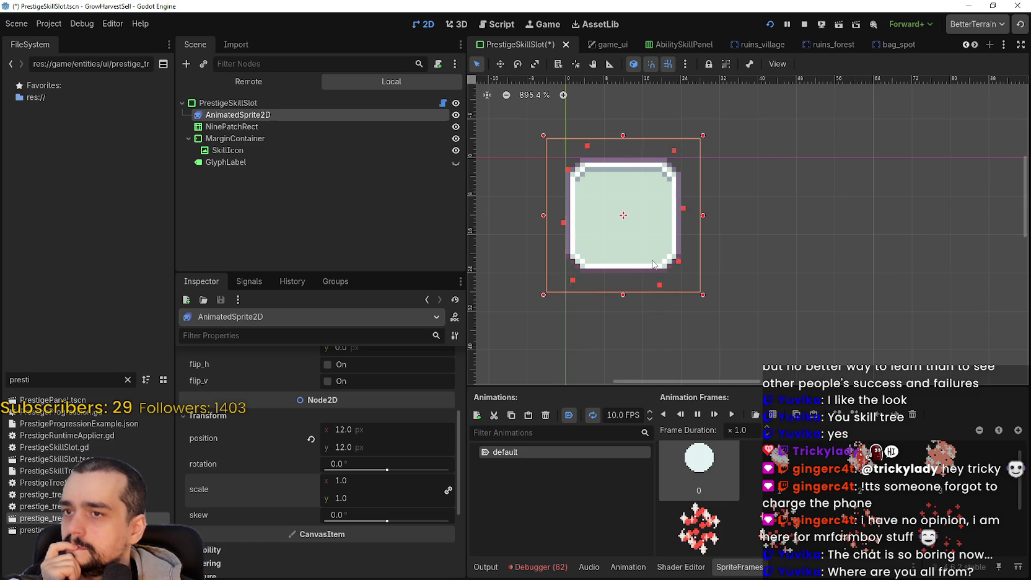
{"action": "left_click", "coordinate": [649, 419]}
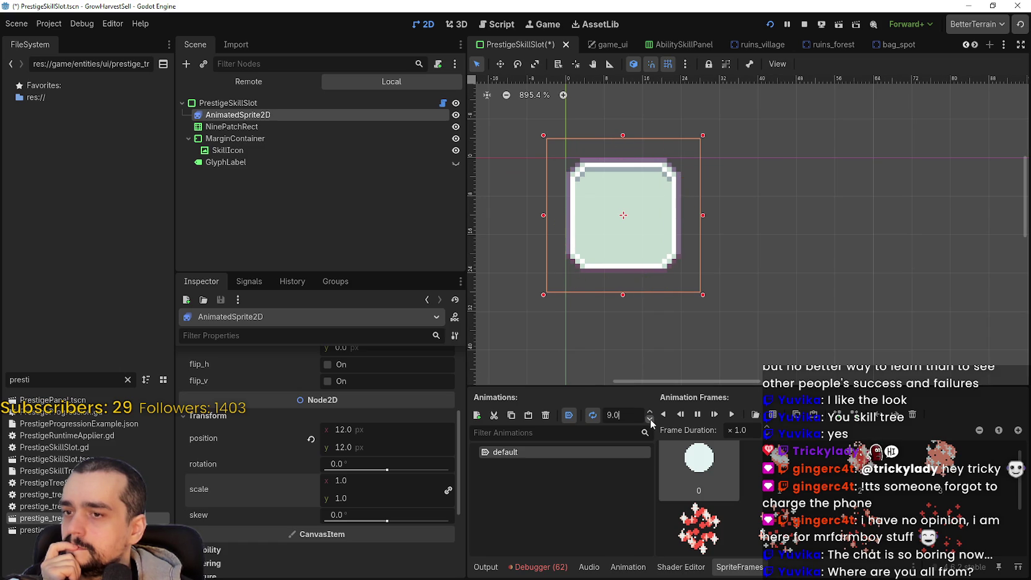
{"action": "left_click", "coordinate": [650, 419]}
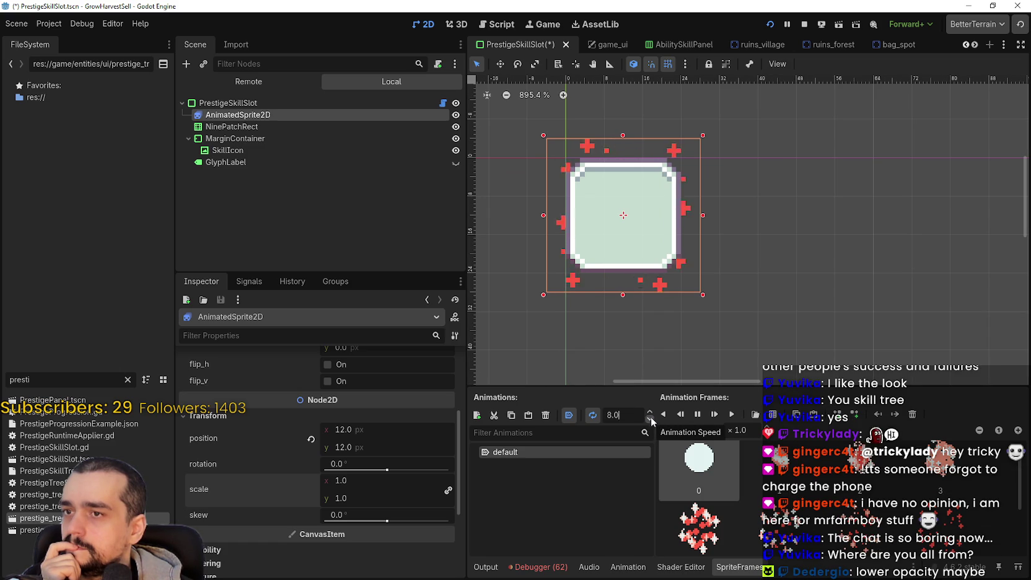
{"action": "scroll", "coordinate": [802, 256], "scroll_direction": "down", "scroll_amount": 3}
{"action": "left_click", "coordinate": [770, 24]}
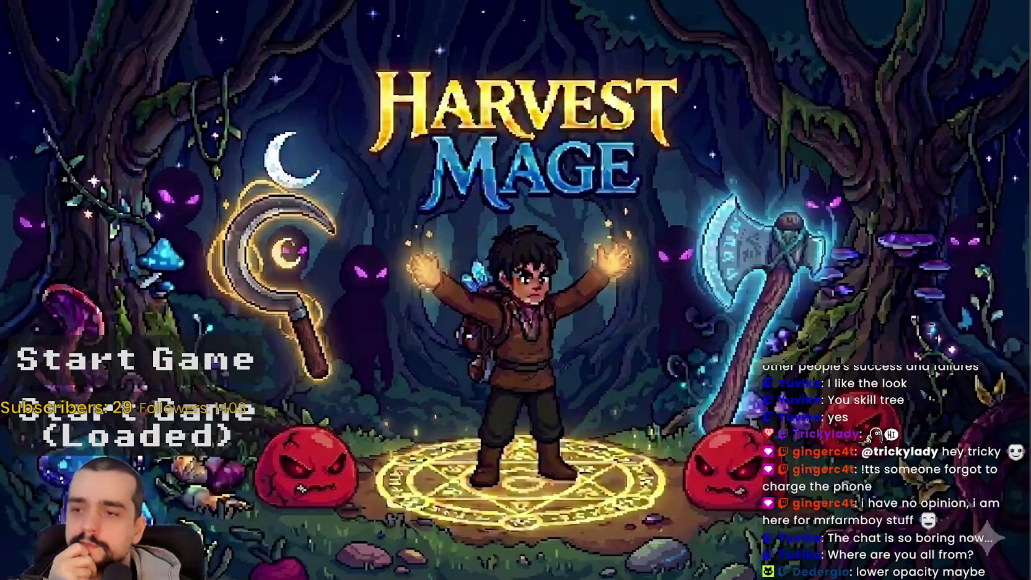
- Start the loaded save, pan and zoom the prestige tree to check the slots, then return to Godot
{"action": "left_click", "coordinate": [252, 422]}
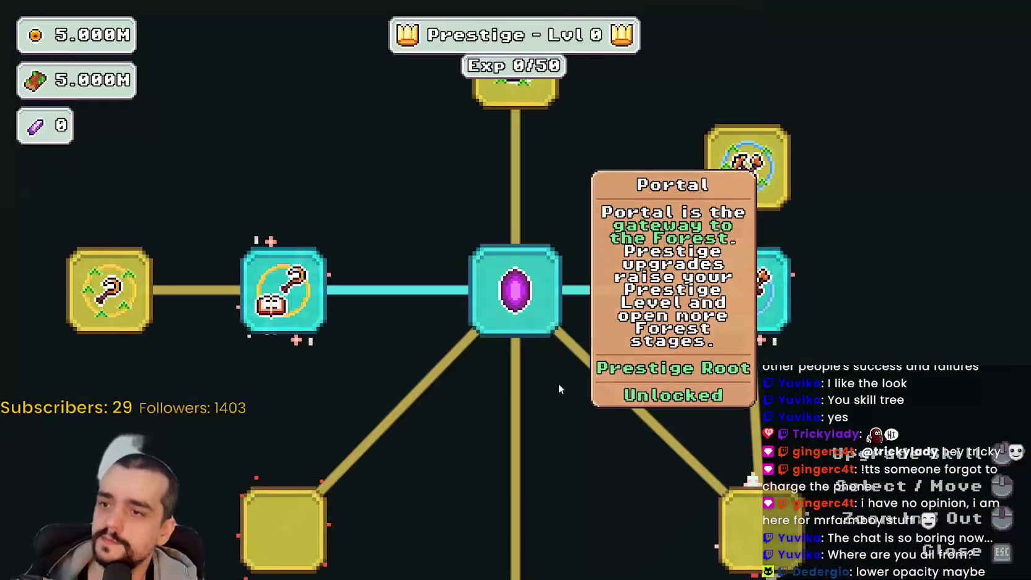
{"action": "scroll", "coordinate": [590, 449], "scroll_direction": "down", "scroll_amount": 5}
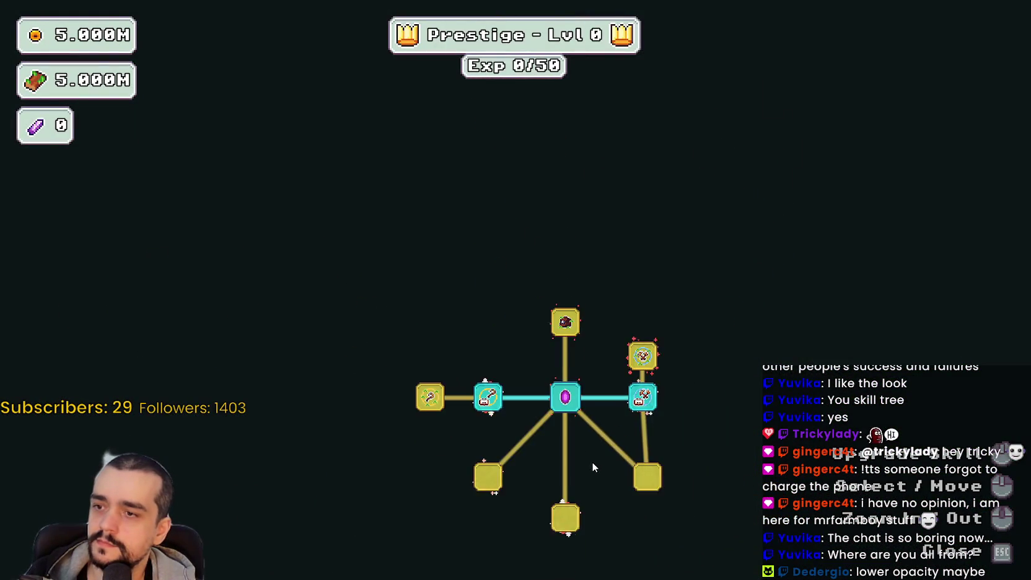
{"action": "scroll", "coordinate": [582, 412], "scroll_direction": "up", "scroll_amount": 1}
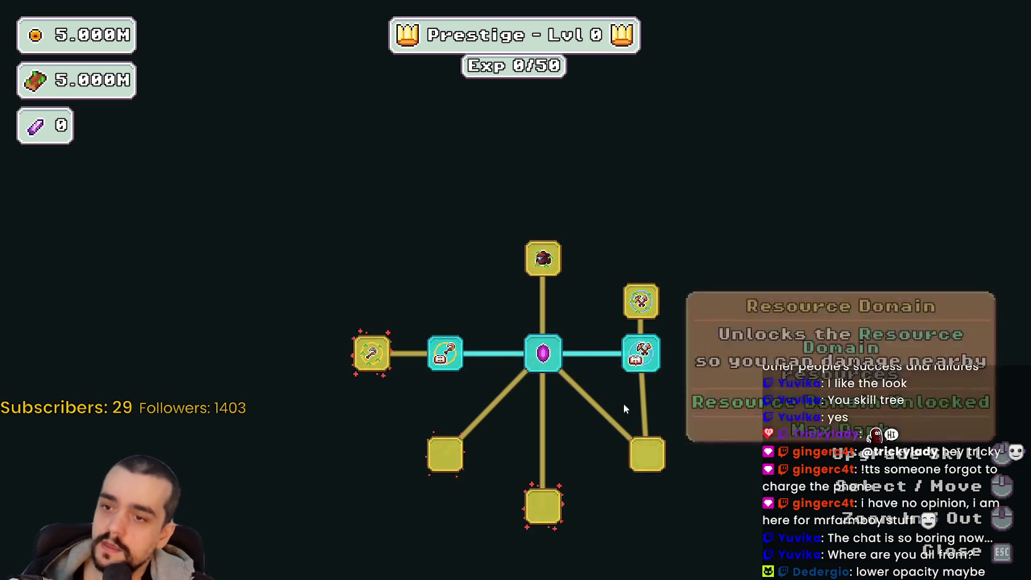
{"action": "key", "text": "s"}
{"action": "key", "text": "a"}
{"action": "scroll", "coordinate": [583, 383], "scroll_direction": "up", "scroll_amount": 2}
{"action": "scroll", "coordinate": [638, 353], "scroll_direction": "up", "scroll_amount": 1}
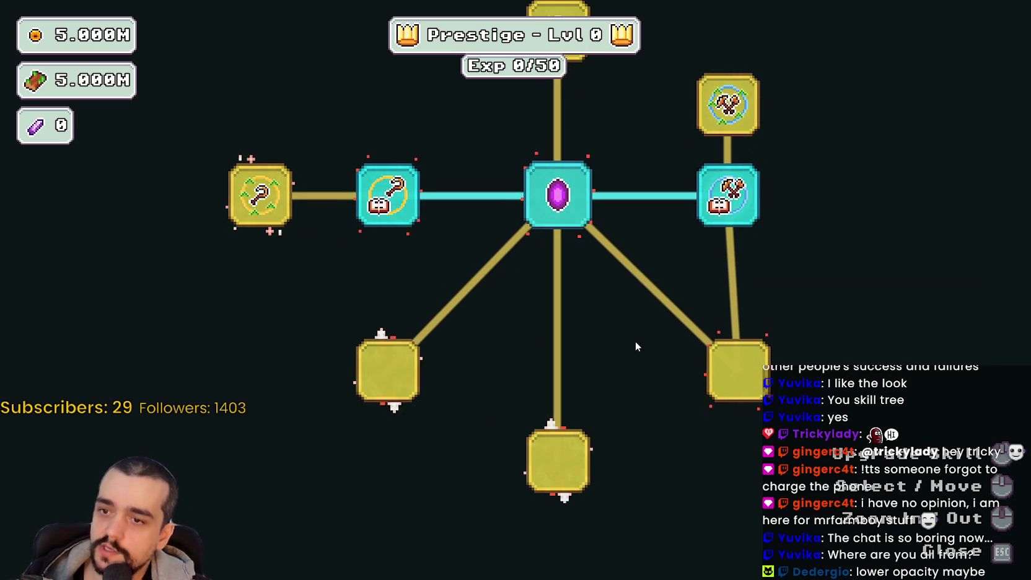
{"action": "key", "text": "Escape"}
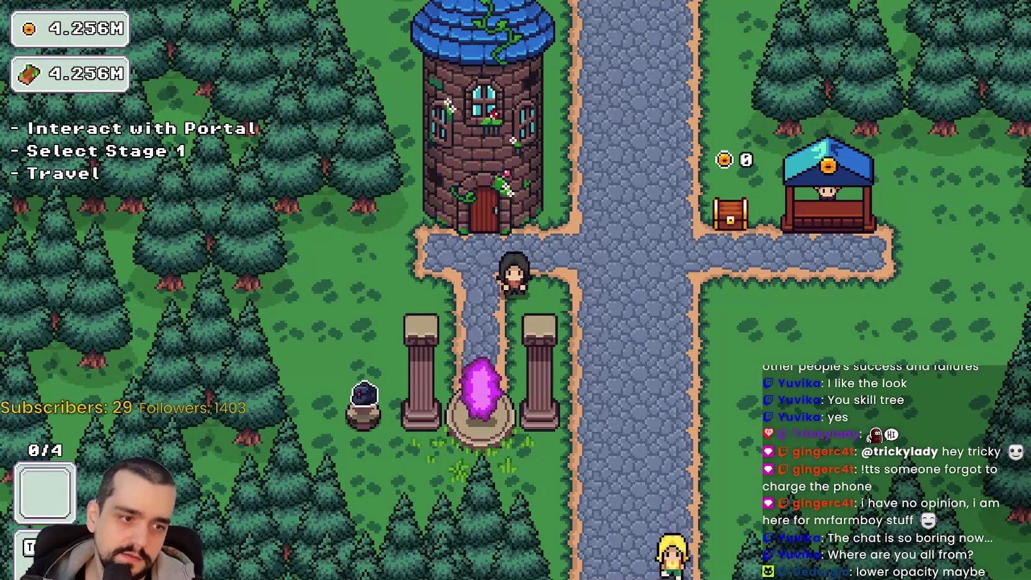
{"action": "key", "text": "alt+Tab"}
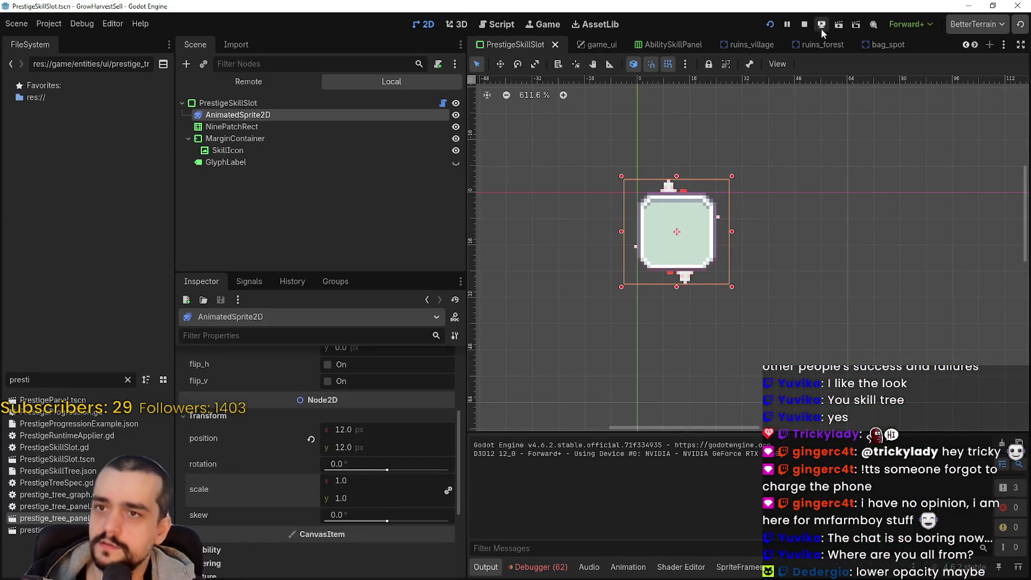
- Stop the running game and reset the AnimatedSprite2D rotation to 0
{"action": "left_click", "coordinate": [804, 23]}
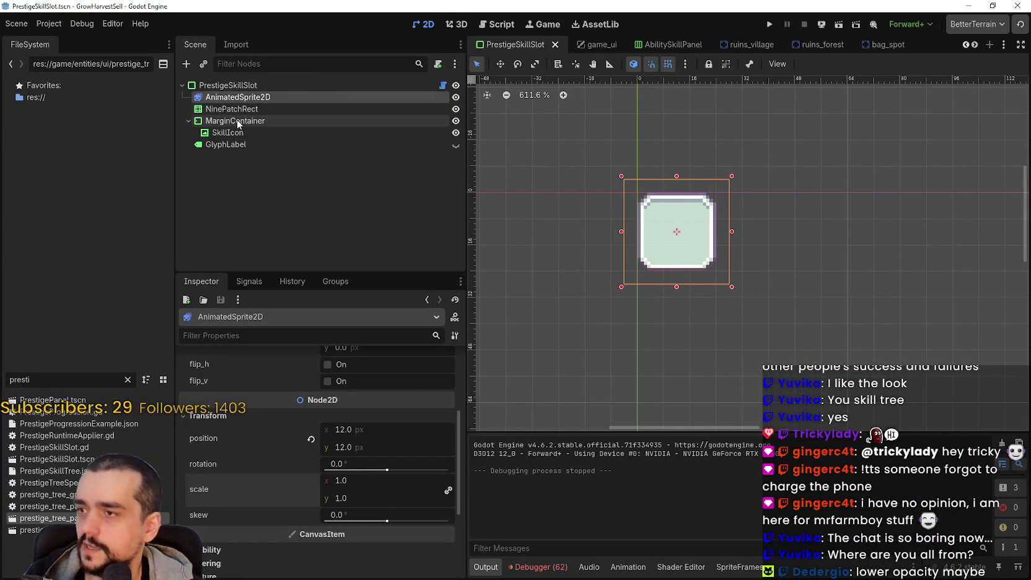
{"action": "scroll", "coordinate": [289, 520], "scroll_direction": "down", "scroll_amount": 1}
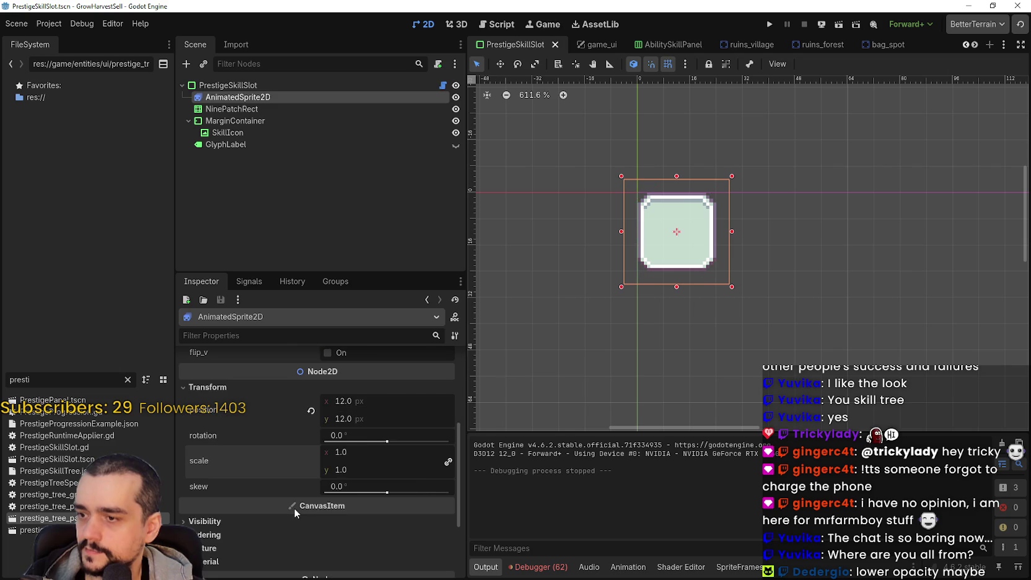
{"action": "mouse_move", "coordinate": [294, 507]}
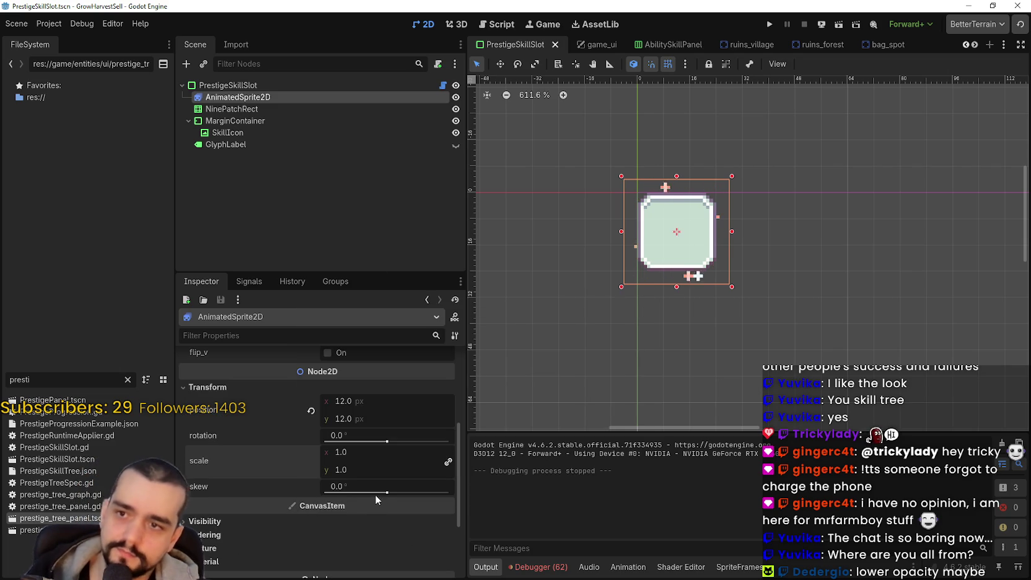
{"action": "left_click_drag", "start_coordinate": [388, 441], "coordinate": [403, 459]}
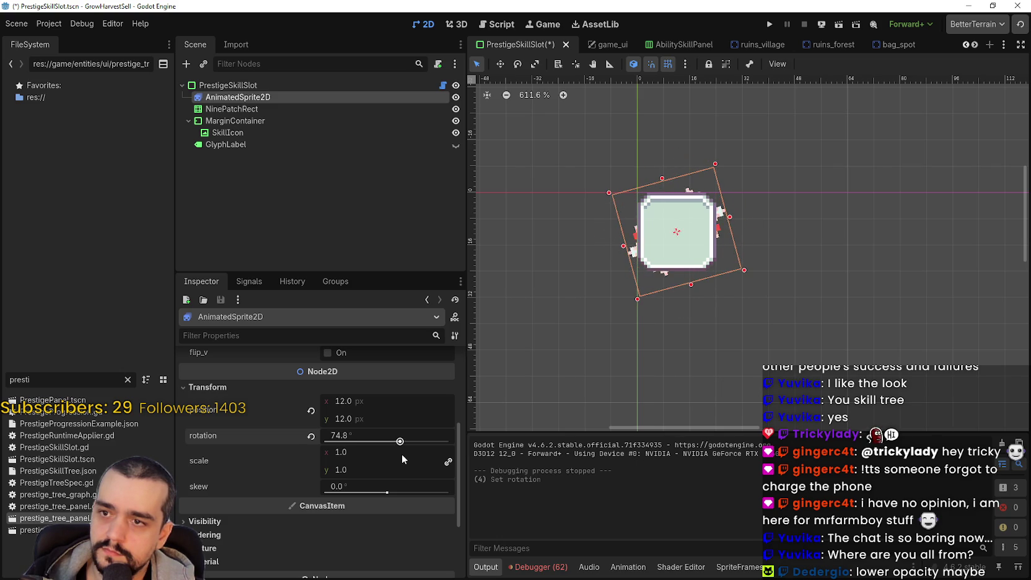
{"action": "left_click", "coordinate": [311, 436]}
- Set the sprite's Visibility self_modulate alpha to 200, save the scene and run the project
{"action": "scroll", "coordinate": [409, 507], "scroll_direction": "down", "scroll_amount": 3}
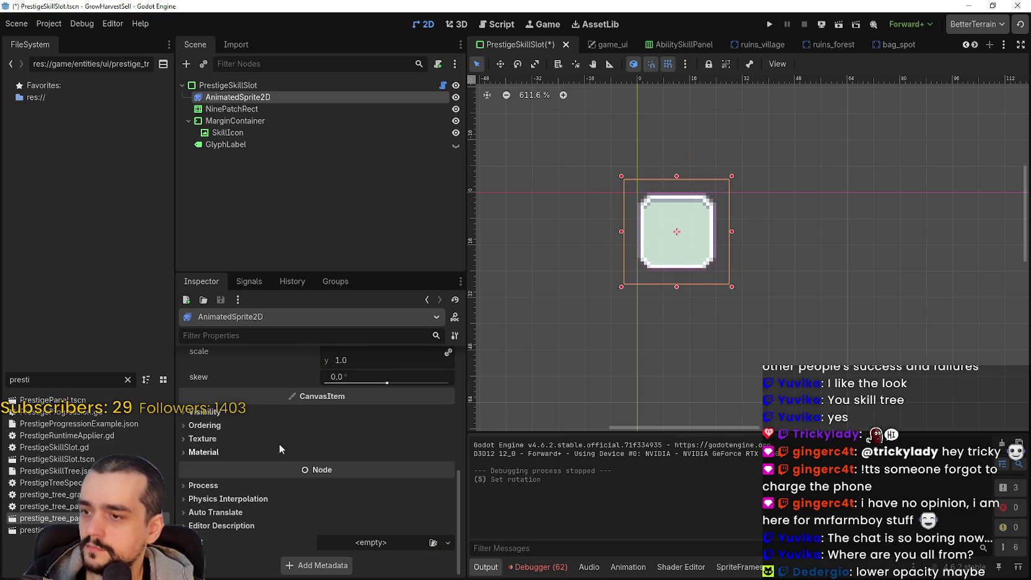
{"action": "left_click", "coordinate": [224, 413]}
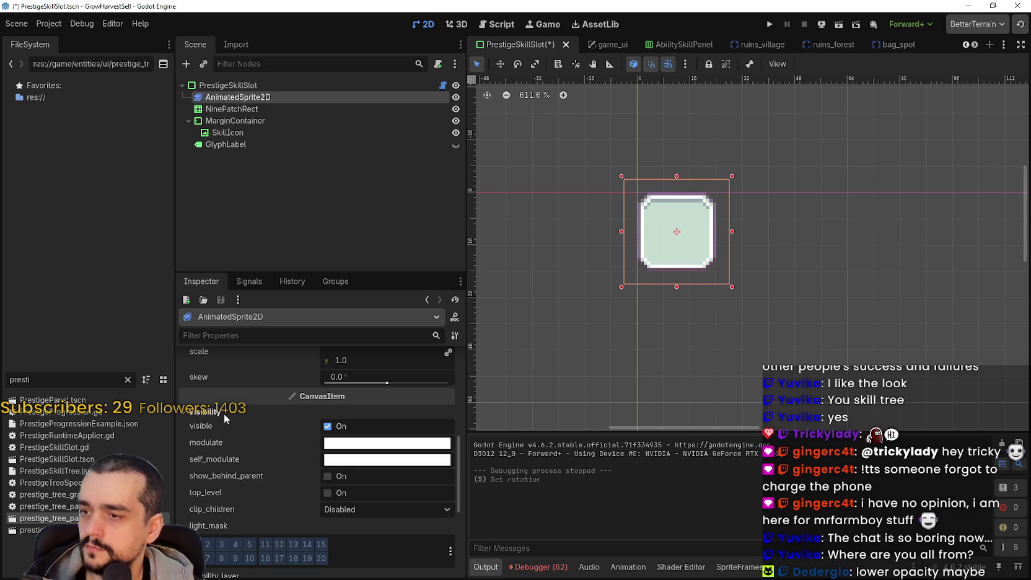
{"action": "left_click", "coordinate": [364, 465]}
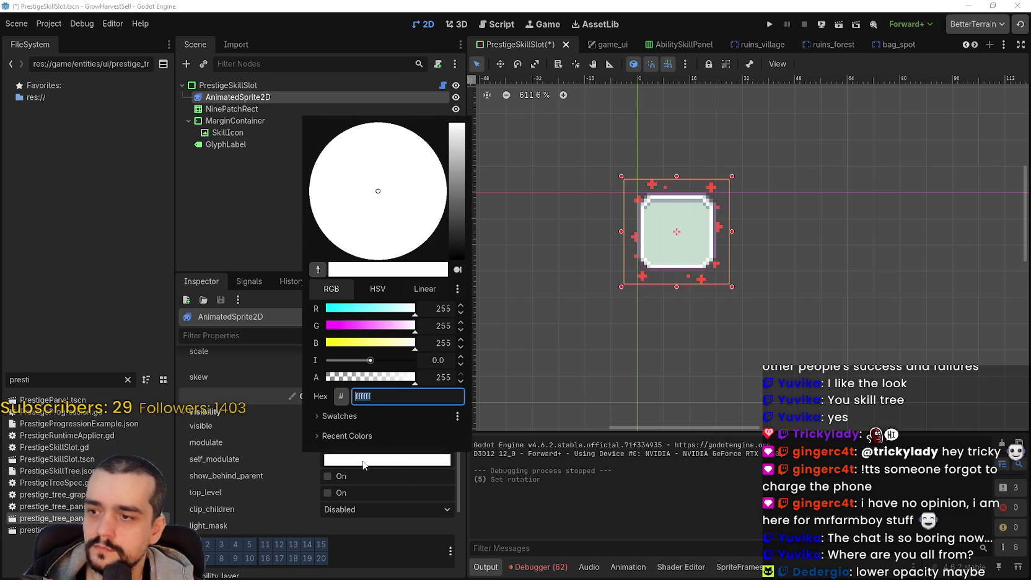
{"action": "mouse_move", "coordinate": [410, 377]}
{"action": "left_mouse_down"}
{"action": "mouse_move", "coordinate": [330, 376]}
{"action": "mouse_move", "coordinate": [381, 375]}
{"action": "left_mouse_up"}
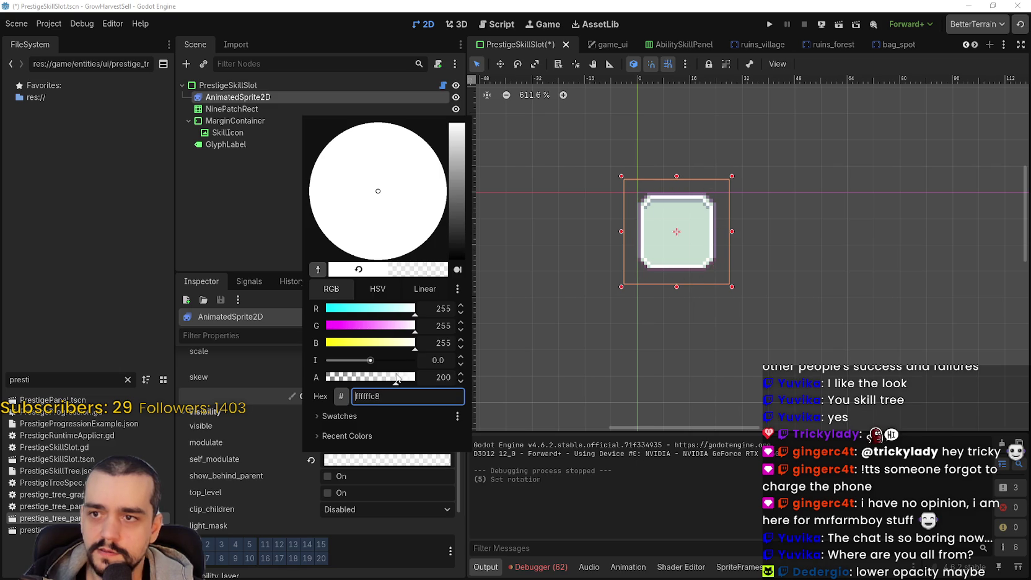
{"action": "left_click", "coordinate": [409, 501]}
{"action": "key", "text": "ctrl+s"}
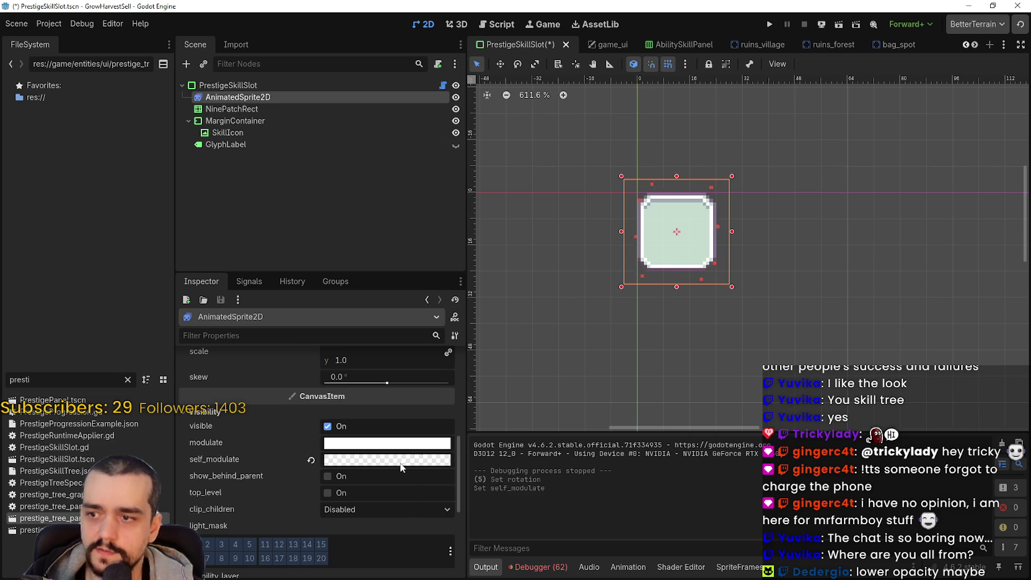
{"action": "left_click", "coordinate": [772, 25]}
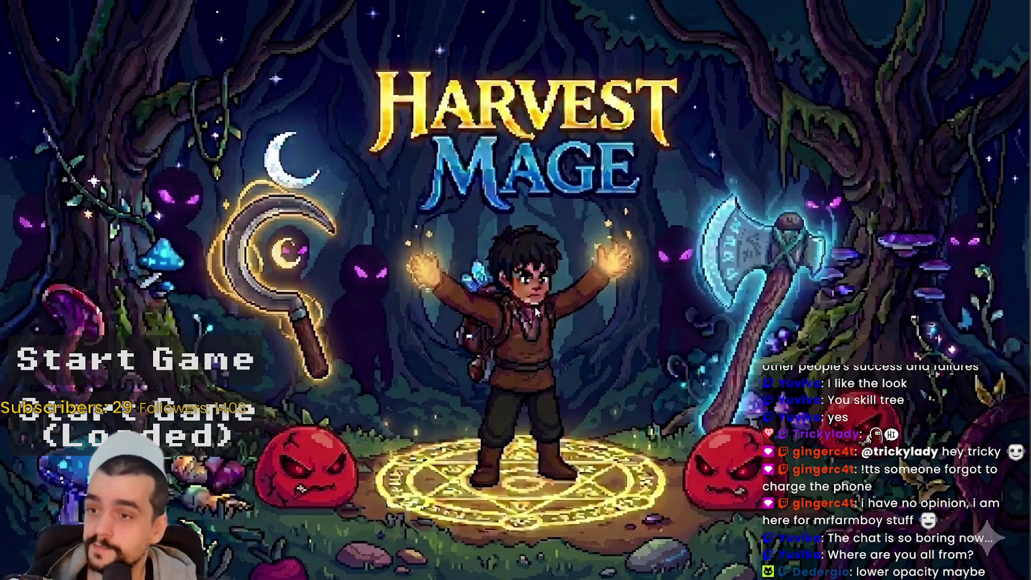
- Start the game and unlock the central gem node of the prestige tree
{"action": "left_click", "coordinate": [271, 454]}
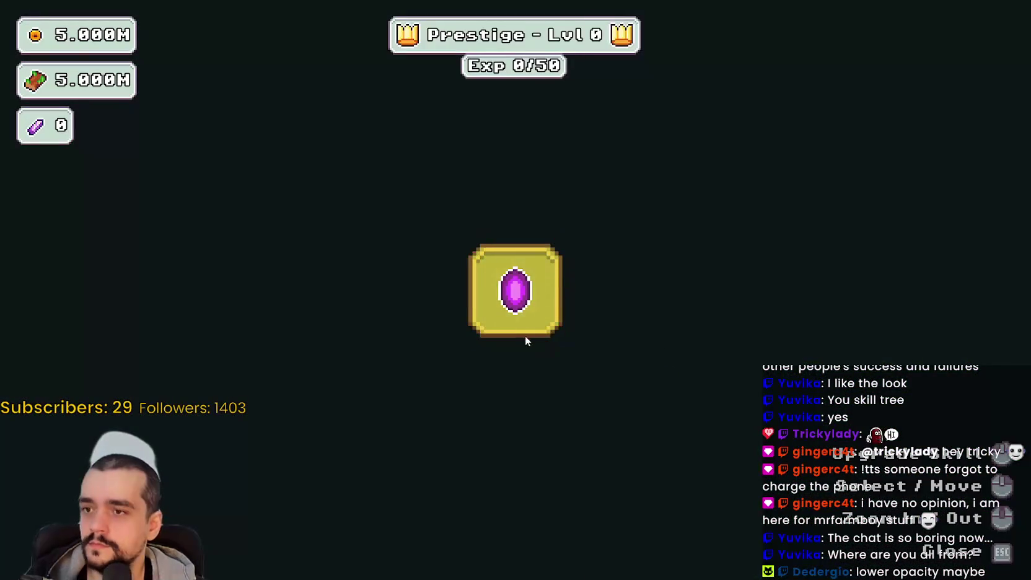
{"action": "left_click", "coordinate": [525, 336]}
{"action": "scroll", "coordinate": [697, 466], "scroll_direction": "down", "scroll_amount": 5}
{"action": "scroll", "coordinate": [700, 382], "scroll_direction": "down", "scroll_amount": 1}
{"action": "mouse_move", "coordinate": [702, 380]}
{"action": "left_mouse_down"}
{"action": "mouse_move", "coordinate": [692, 271]}
{"action": "mouse_move", "coordinate": [708, 252]}
{"action": "left_mouse_up"}
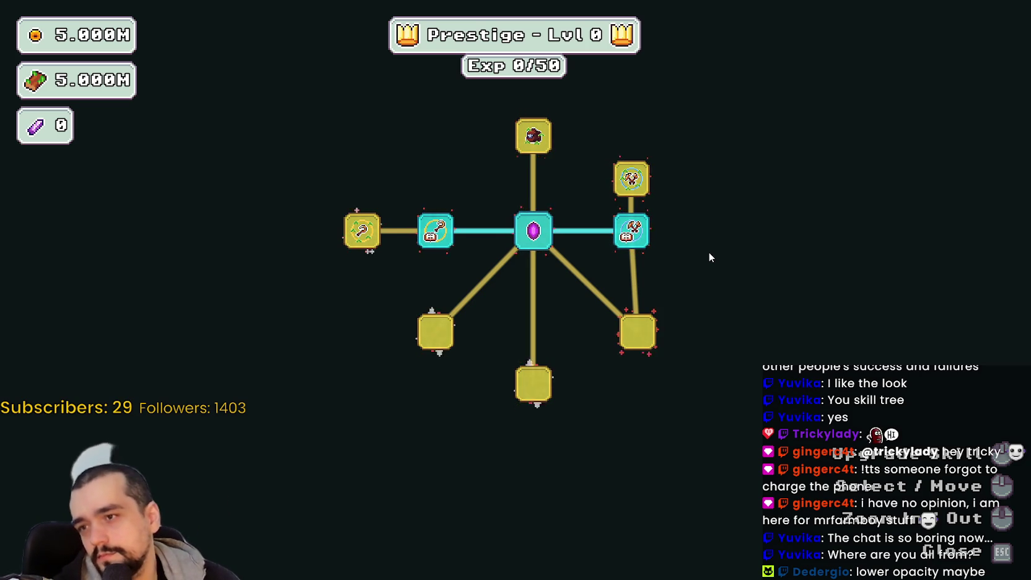
{"action": "left_click_drag", "start_coordinate": [709, 257], "coordinate": [710, 328]}
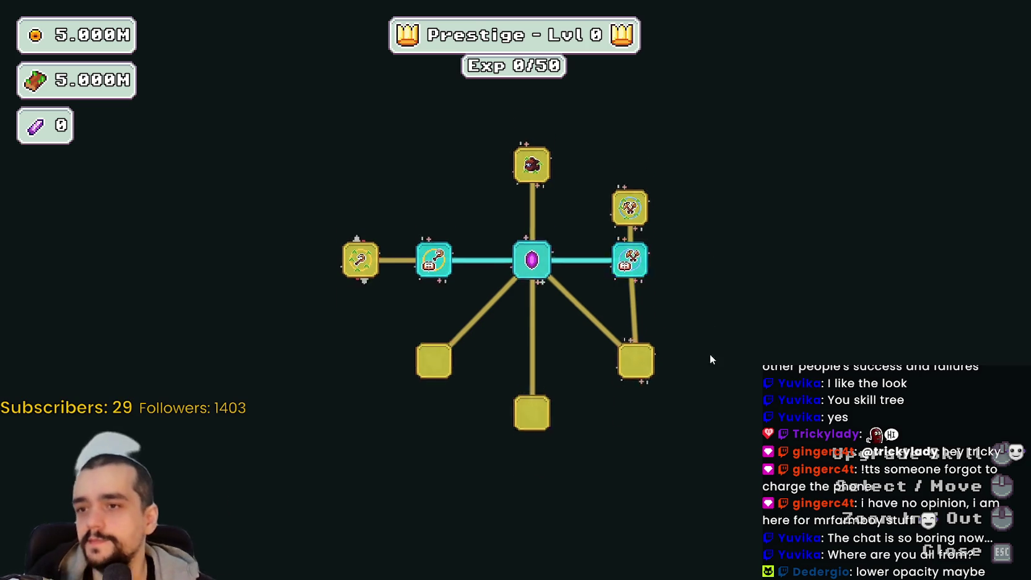
- Buy the two nodes beside the centre, Domain Chain, Domain Range and the top node
{"action": "left_click", "coordinate": [632, 296]}
{"action": "left_click", "coordinate": [729, 277]}
{"action": "left_click", "coordinate": [743, 330]}
{"action": "left_click", "coordinate": [729, 368]}
{"action": "left_click", "coordinate": [533, 252]}
- Buy the left and upper-branch skills, including Item Capacity, plus Market Stall
{"action": "scroll", "coordinate": [501, 319], "scroll_direction": "up", "scroll_amount": 1}
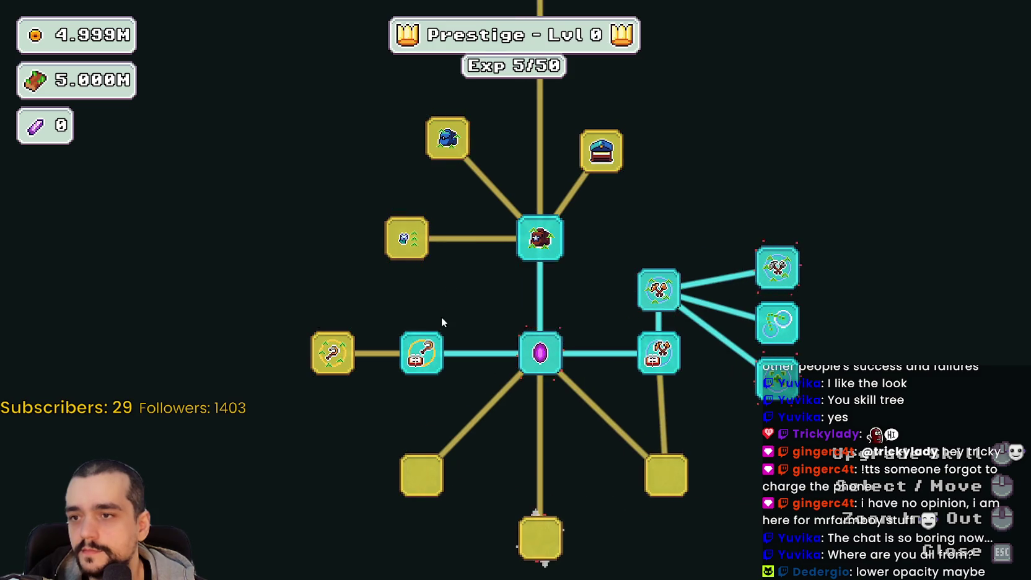
{"action": "left_click", "coordinate": [332, 353]}
{"action": "left_click", "coordinate": [354, 293]}
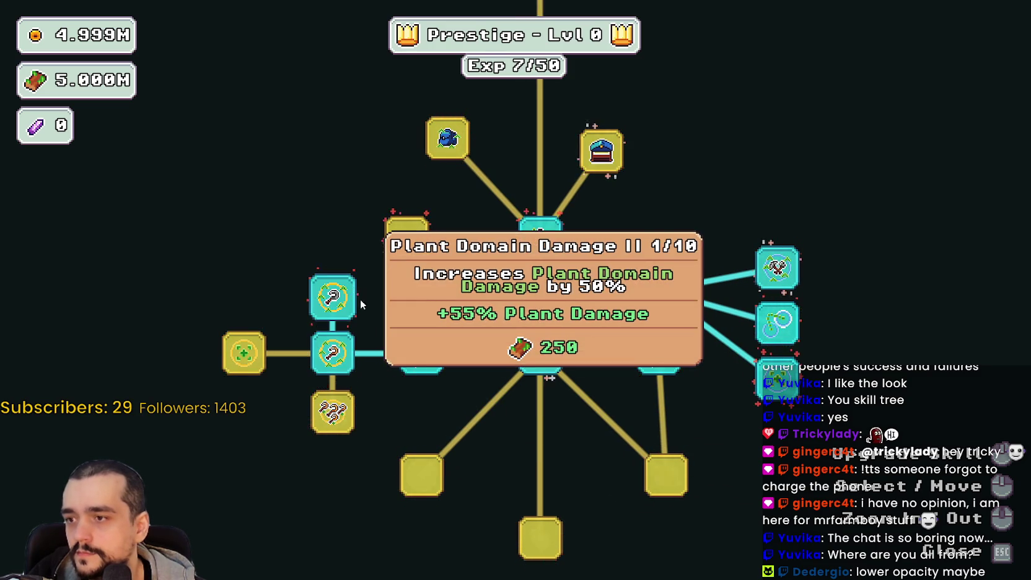
{"action": "left_click", "coordinate": [421, 352]}
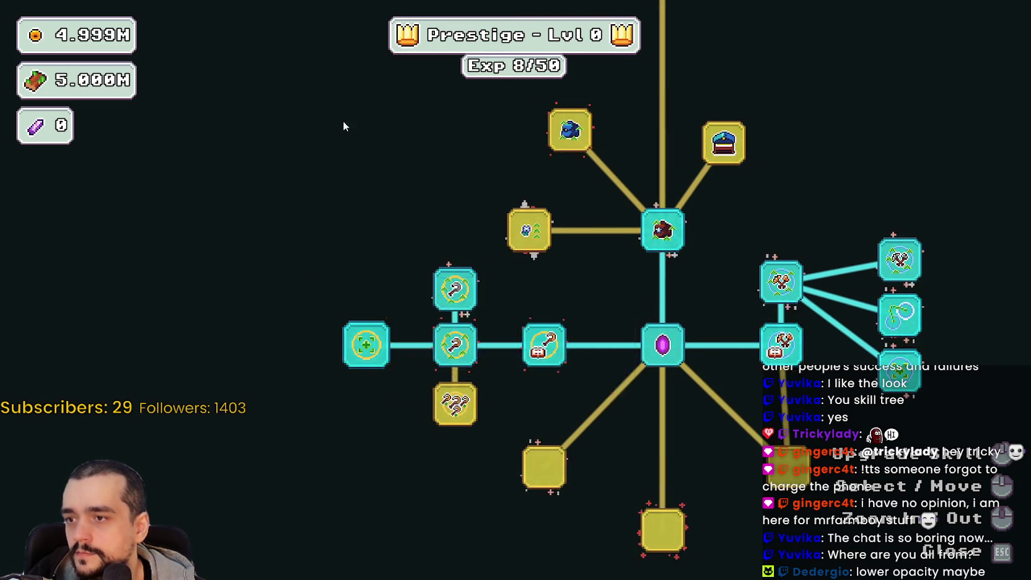
{"action": "left_click", "coordinate": [455, 292]}
{"action": "left_click", "coordinate": [414, 396]}
{"action": "left_click", "coordinate": [387, 235]}
{"action": "left_click", "coordinate": [323, 303]}
{"action": "left_click", "coordinate": [607, 308]}
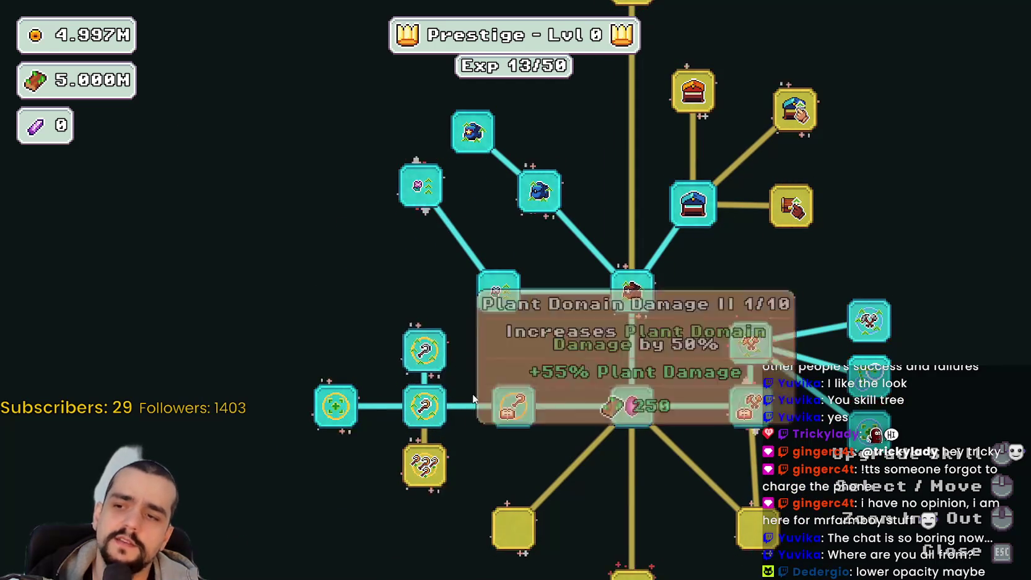
- Buy the ??? mystery node and the Plants Value skill
{"action": "left_click", "coordinate": [427, 465]}
{"action": "left_click_drag", "start_coordinate": [562, 486], "coordinate": [486, 322]}
{"action": "scroll", "coordinate": [487, 323], "scroll_direction": "down", "scroll_amount": 1}
{"action": "scroll", "coordinate": [485, 326], "scroll_direction": "up", "scroll_amount": 3}
{"action": "left_click", "coordinate": [477, 432]}
{"action": "scroll", "coordinate": [580, 391], "scroll_direction": "down", "scroll_amount": 3}
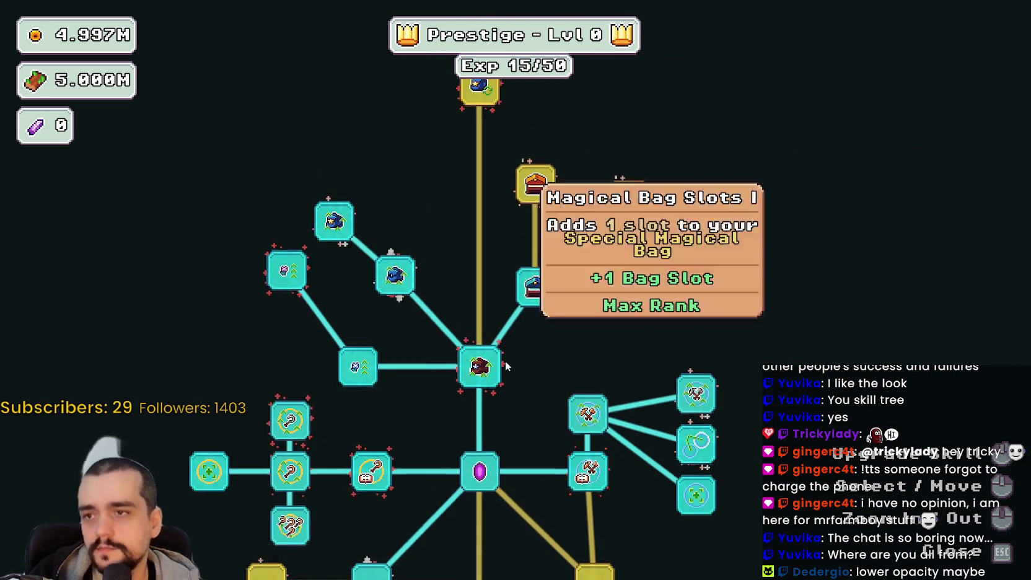
- Buy the chest node, Market Speed, Market Stall, a Market Speed II rank, blue hat and Magical Book
{"action": "left_click", "coordinate": [535, 181]}
{"action": "left_click", "coordinate": [628, 197]}
{"action": "left_click", "coordinate": [624, 285]}
{"action": "left_click_drag", "start_coordinate": [744, 293], "coordinate": [752, 425]}
{"action": "left_click", "coordinate": [636, 267]}
{"action": "left_click", "coordinate": [542, 209]}
{"action": "left_click", "coordinate": [486, 213]}
{"action": "mouse_move", "coordinate": [386, 272]}
{"action": "left_mouse_down"}
{"action": "mouse_move", "coordinate": [499, 251]}
{"action": "mouse_move", "coordinate": [531, 215]}
{"action": "left_mouse_up"}
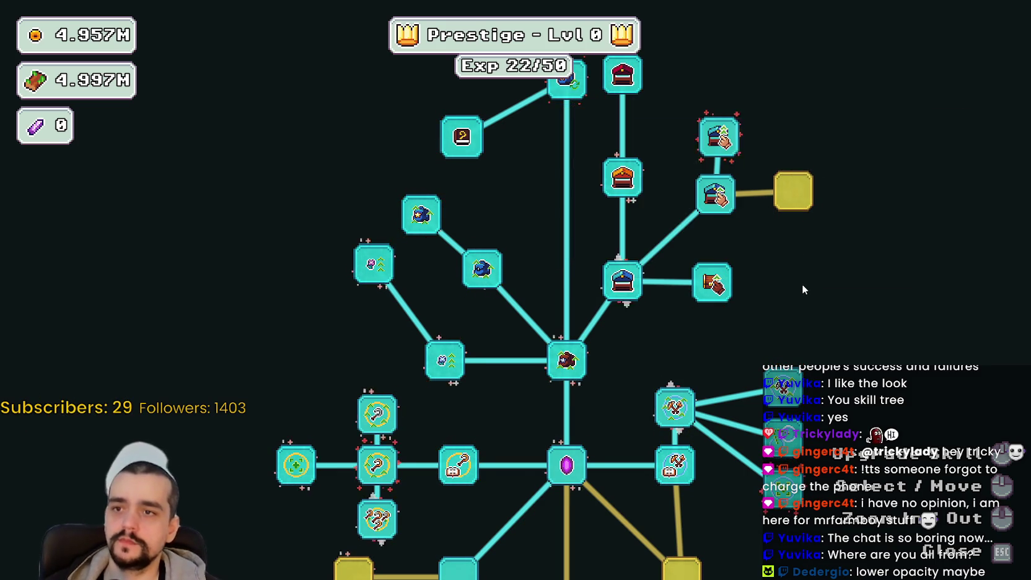
{"action": "mouse_move", "coordinate": [765, 179]}
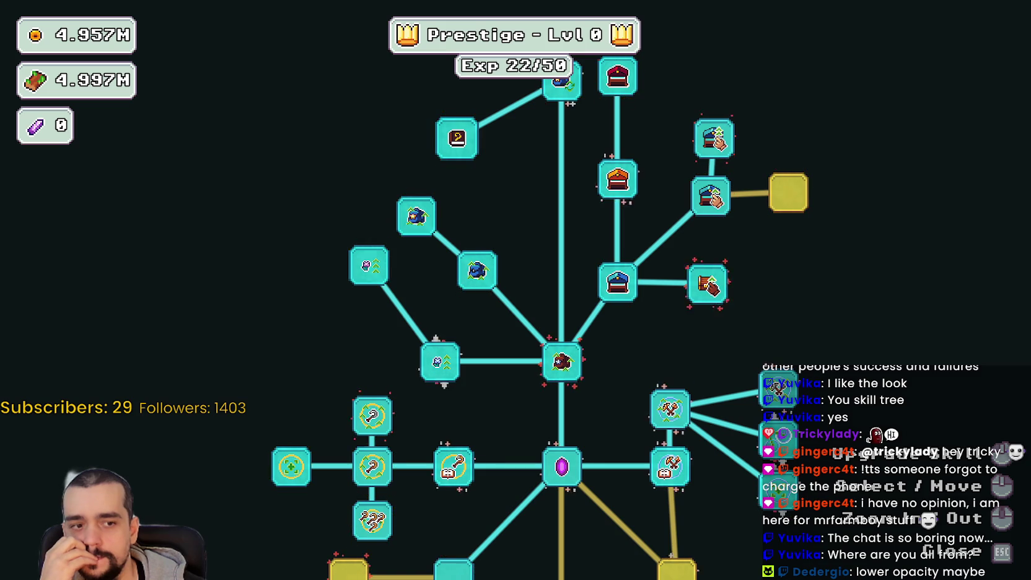
{"action": "key", "text": "alt+Tab"}
- Copy the blue-lidded chest icon into the empty atlas cell up and to the right
{"action": "scroll", "coordinate": [577, 359], "scroll_direction": "down", "scroll_amount": 4}
{"action": "scroll", "coordinate": [577, 359], "scroll_direction": "up", "scroll_amount": 3}
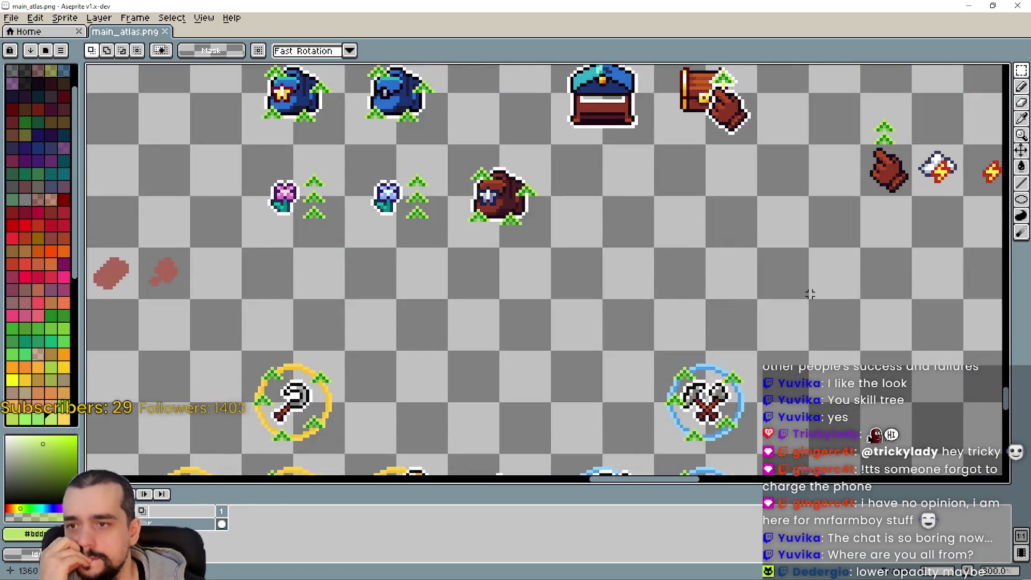
{"action": "scroll", "coordinate": [577, 359], "scroll_direction": "down", "scroll_amount": 1}
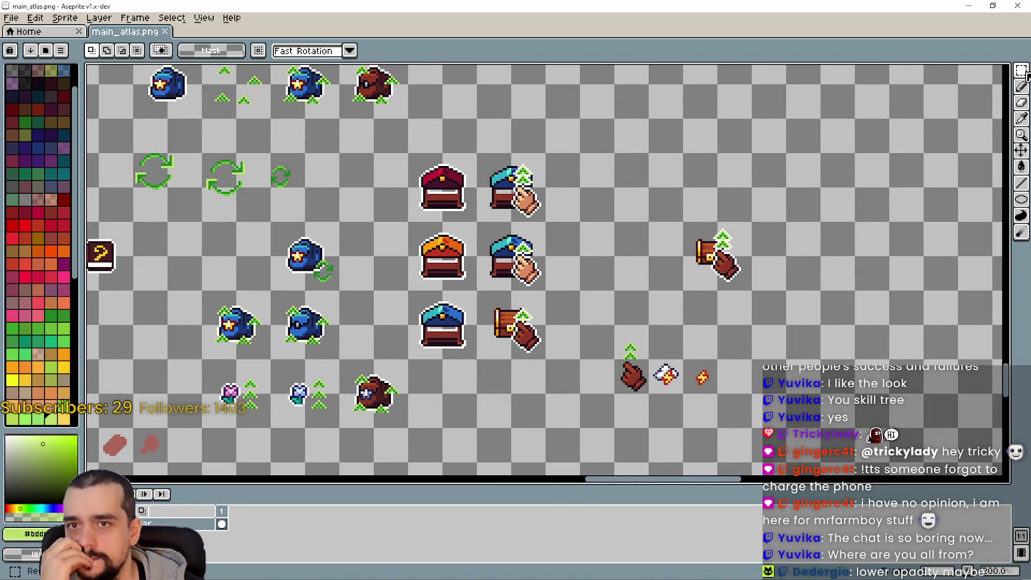
{"action": "left_click_drag", "start_coordinate": [614, 333], "coordinate": [644, 343]}
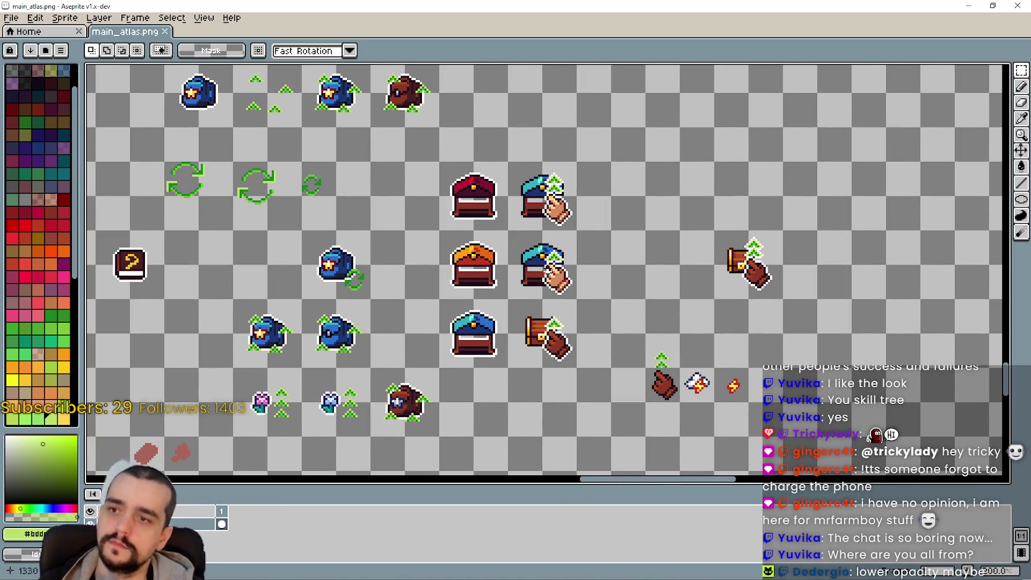
{"action": "left_click_drag", "start_coordinate": [601, 200], "coordinate": [618, 178]}
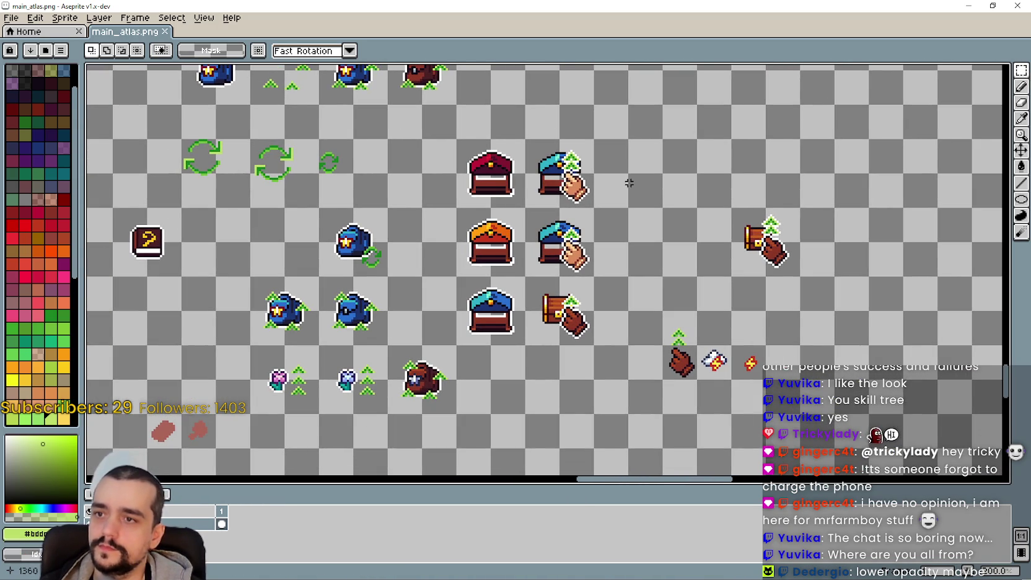
{"action": "left_click_drag", "start_coordinate": [484, 293], "coordinate": [545, 311]}
{"action": "left_click_drag", "start_coordinate": [538, 350], "coordinate": [588, 291]}
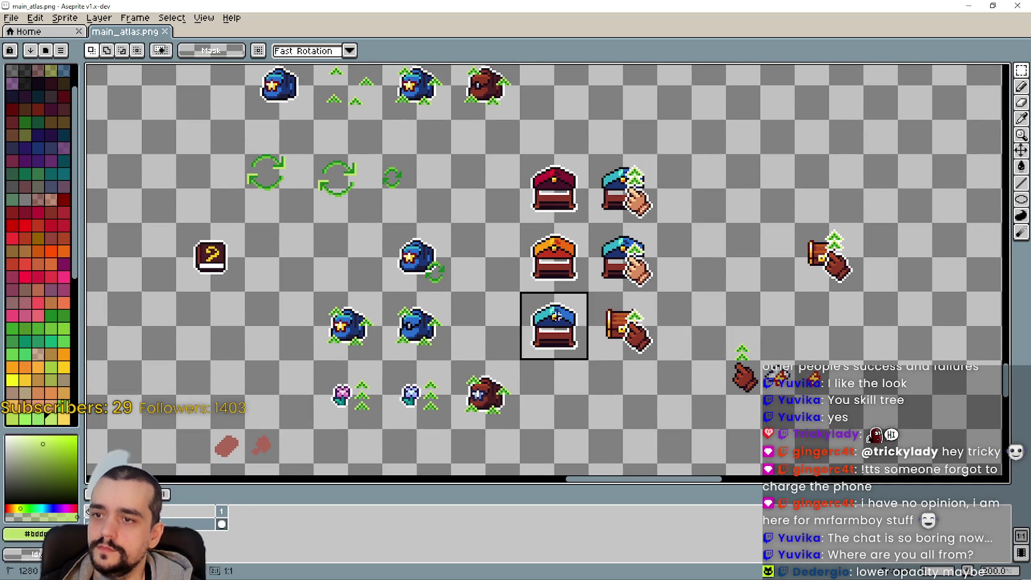
{"action": "left_click_drag", "start_coordinate": [564, 328], "coordinate": [699, 270]}
{"action": "scroll", "coordinate": [738, 327], "scroll_direction": "up", "scroll_amount": 1}
{"action": "left_click", "coordinate": [704, 329]}
- Try moving the red-yellow sparkle sprite upward, then undo the move
{"action": "scroll", "coordinate": [704, 329], "scroll_direction": "down", "scroll_amount": 1}
{"action": "scroll", "coordinate": [704, 329], "scroll_direction": "up", "scroll_amount": 3}
{"action": "left_click_drag", "start_coordinate": [720, 353], "coordinate": [807, 441]}
{"action": "left_click_drag", "start_coordinate": [769, 403], "coordinate": [846, 273]}
{"action": "key", "text": "ctrl+z"}
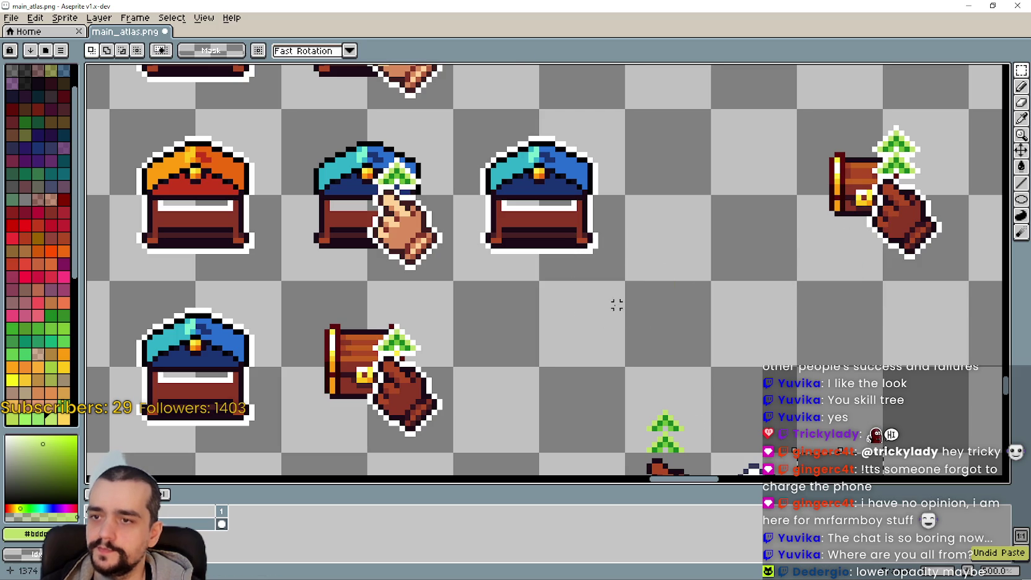
- Erase the copied chest's white outline to transparency with a non-contiguous fill, then deselect
{"action": "left_click_drag", "start_coordinate": [586, 158], "coordinate": [520, 224]}
{"action": "left_click", "coordinate": [1019, 166]}
{"action": "scroll", "coordinate": [757, 165], "scroll_direction": "up", "scroll_amount": 1}
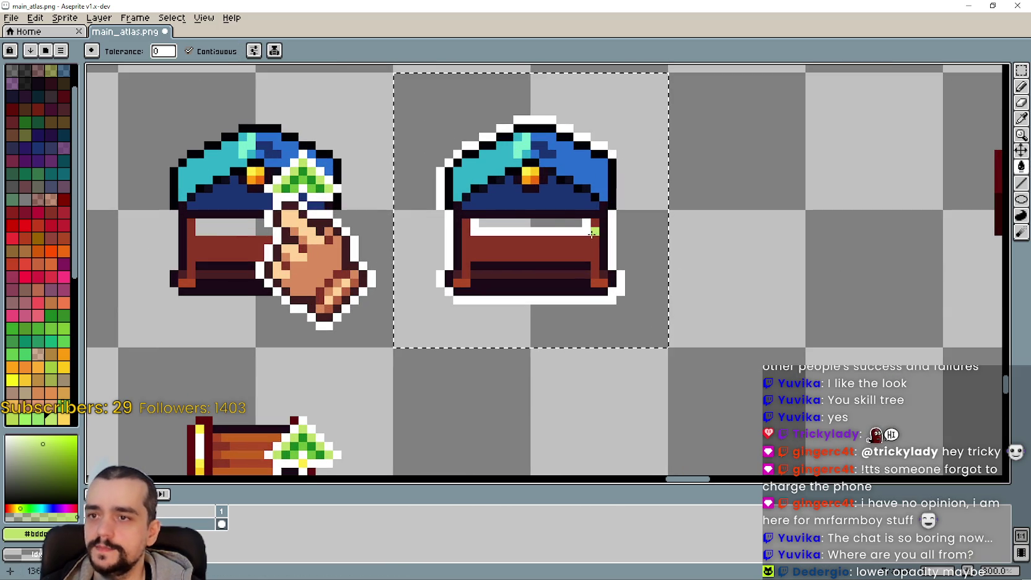
{"action": "left_click", "coordinate": [230, 55]}
{"action": "right_click", "coordinate": [613, 238]}
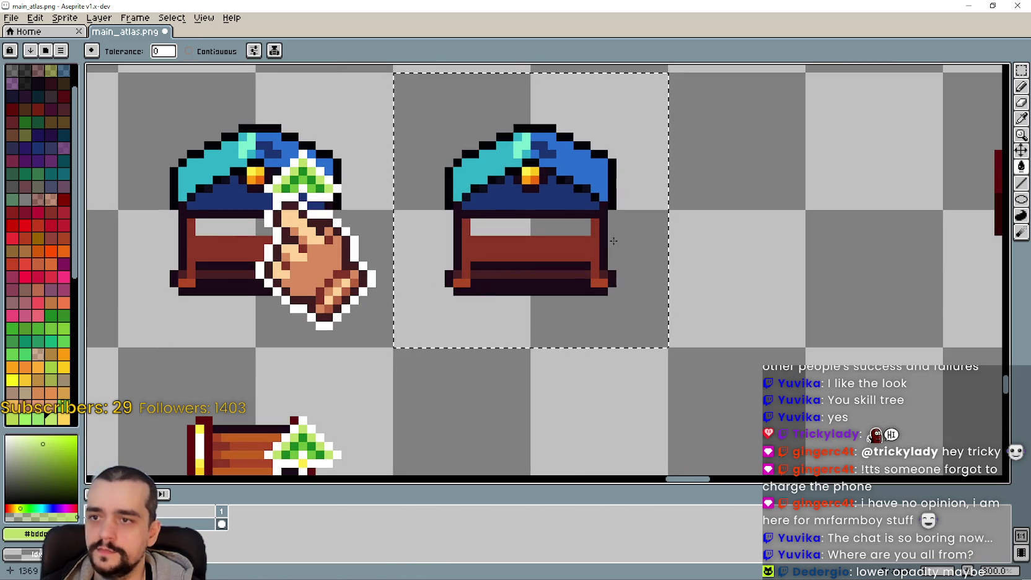
{"action": "scroll", "coordinate": [663, 277], "scroll_direction": "down", "scroll_amount": 2}
{"action": "key", "text": "ctrl+d"}
- Zoom in on the chest-and-hand sprite and eyedrop white from its outline
{"action": "scroll", "coordinate": [818, 303], "scroll_direction": "down", "scroll_amount": 5}
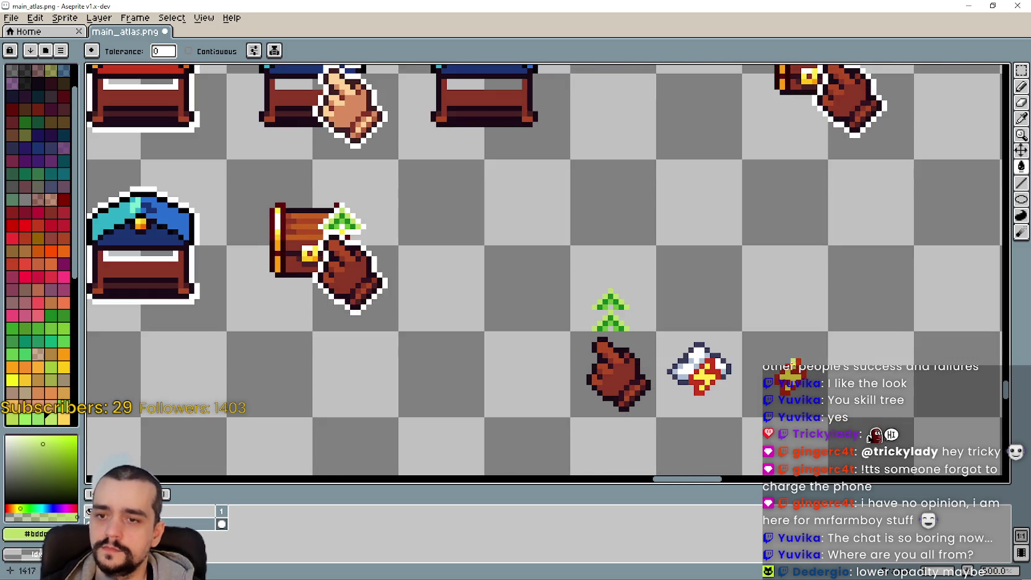
{"action": "scroll", "coordinate": [796, 359], "scroll_direction": "up", "scroll_amount": 1}
{"action": "scroll", "coordinate": [796, 372], "scroll_direction": "up", "scroll_amount": 1}
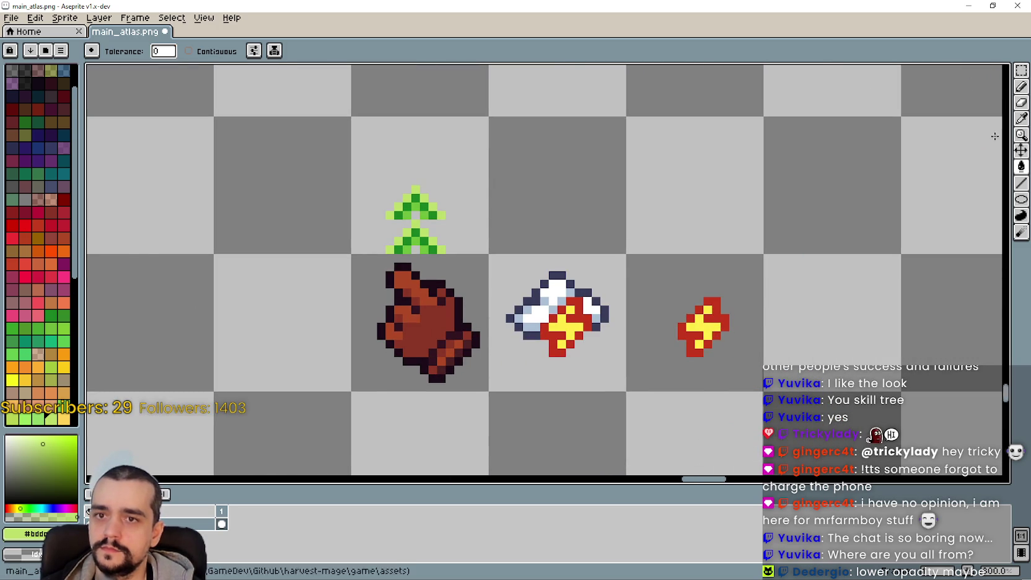
{"action": "scroll", "coordinate": [468, 296], "scroll_direction": "down", "scroll_amount": 2}
{"action": "left_click_drag", "start_coordinate": [451, 184], "coordinate": [492, 295]}
{"action": "left_click", "coordinate": [1021, 135]}
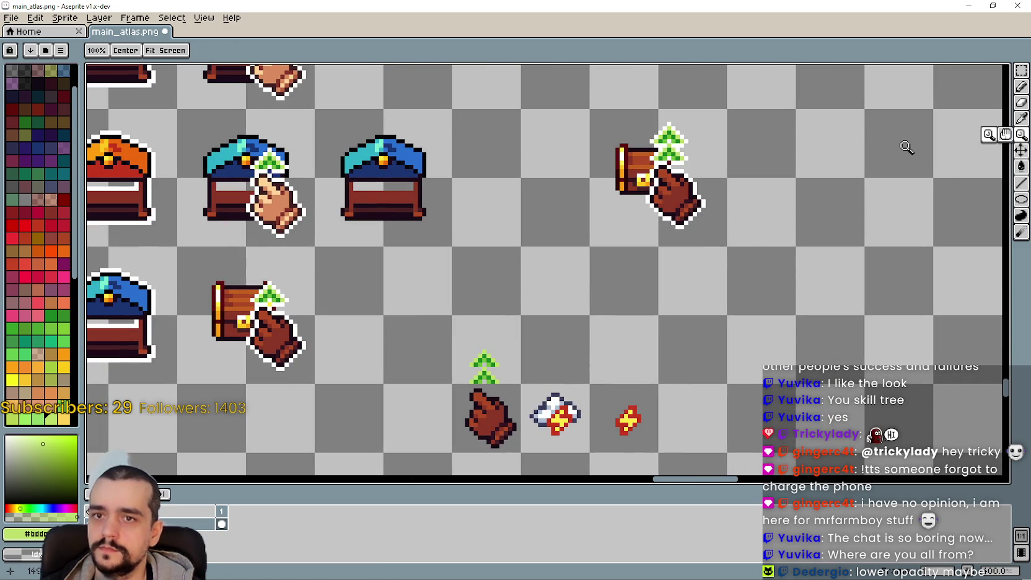
{"action": "left_click", "coordinate": [622, 205]}
{"action": "left_click", "coordinate": [681, 203]}
{"action": "left_click", "coordinate": [1021, 118]}
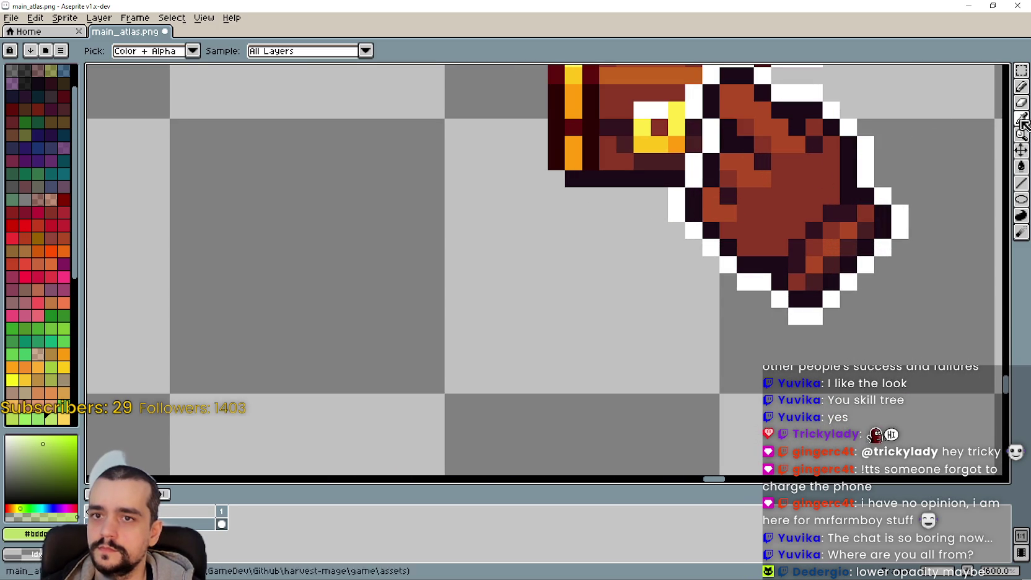
{"action": "left_click", "coordinate": [684, 204]}
- Eyedrop light green from the arrow sprite and pencil over the red sprite's yellow centre
{"action": "scroll", "coordinate": [557, 247], "scroll_direction": "down", "scroll_amount": 3}
{"action": "scroll", "coordinate": [556, 246], "scroll_direction": "up", "scroll_amount": 2}
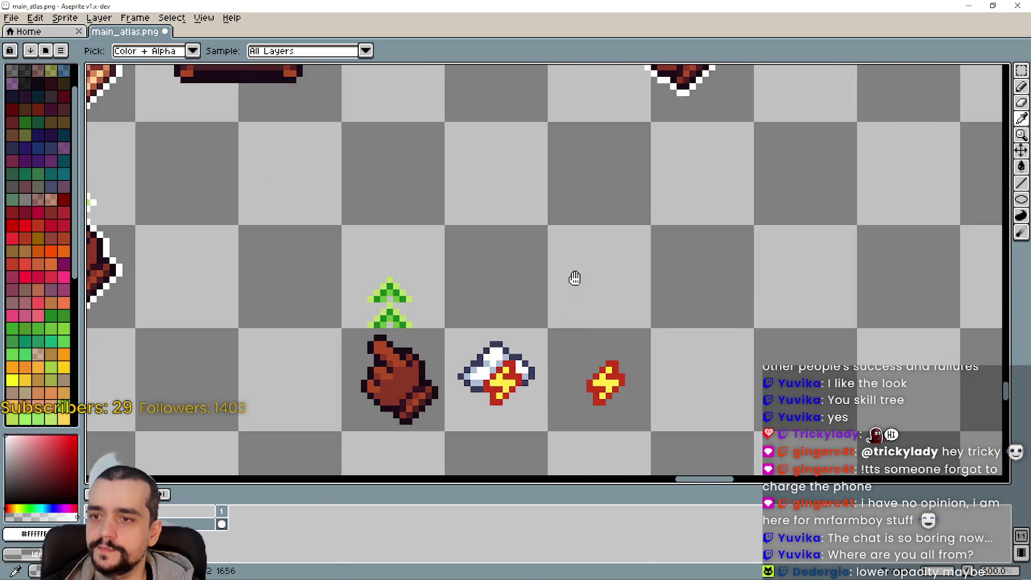
{"action": "scroll", "coordinate": [587, 396], "scroll_direction": "up", "scroll_amount": 1}
{"action": "scroll", "coordinate": [616, 324], "scroll_direction": "up", "scroll_amount": 1}
{"action": "scroll", "coordinate": [787, 200], "scroll_direction": "down", "scroll_amount": 1}
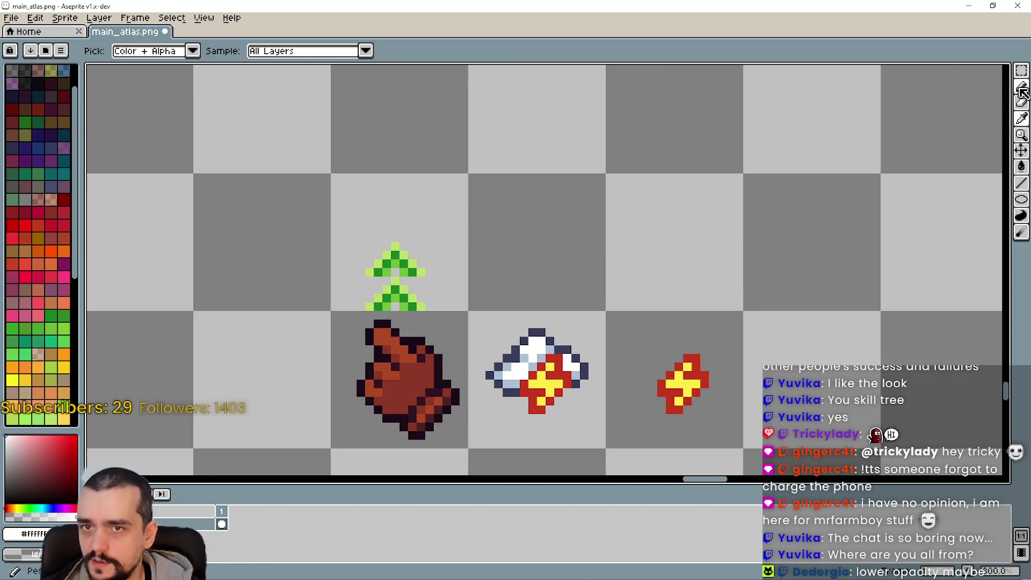
{"action": "scroll", "coordinate": [474, 229], "scroll_direction": "up", "scroll_amount": 1}
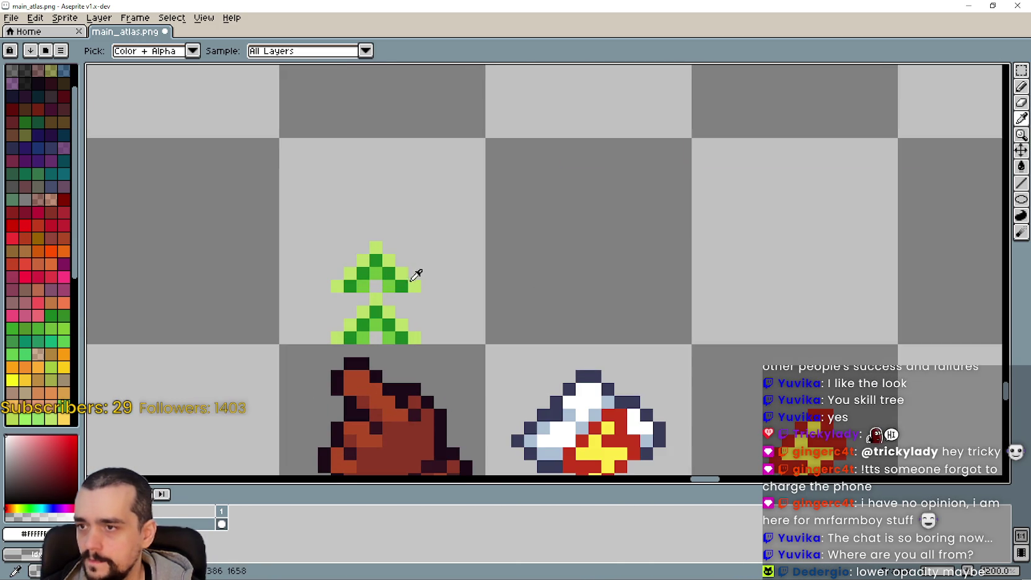
{"action": "left_click", "coordinate": [417, 277]}
{"action": "left_click", "coordinate": [1021, 86]}
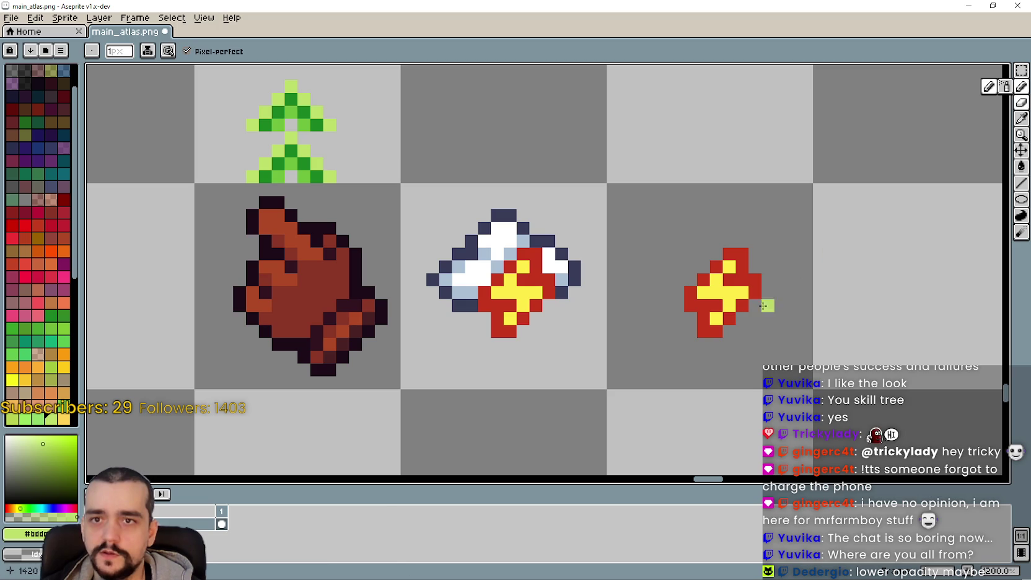
{"action": "left_click", "coordinate": [729, 267]}
{"action": "mouse_move", "coordinate": [728, 270]}
{"action": "left_mouse_down"}
{"action": "mouse_move", "coordinate": [706, 282]}
{"action": "mouse_move", "coordinate": [713, 293]}
{"action": "mouse_move", "coordinate": [743, 294]}
{"action": "mouse_move", "coordinate": [716, 319]}
{"action": "left_mouse_up"}
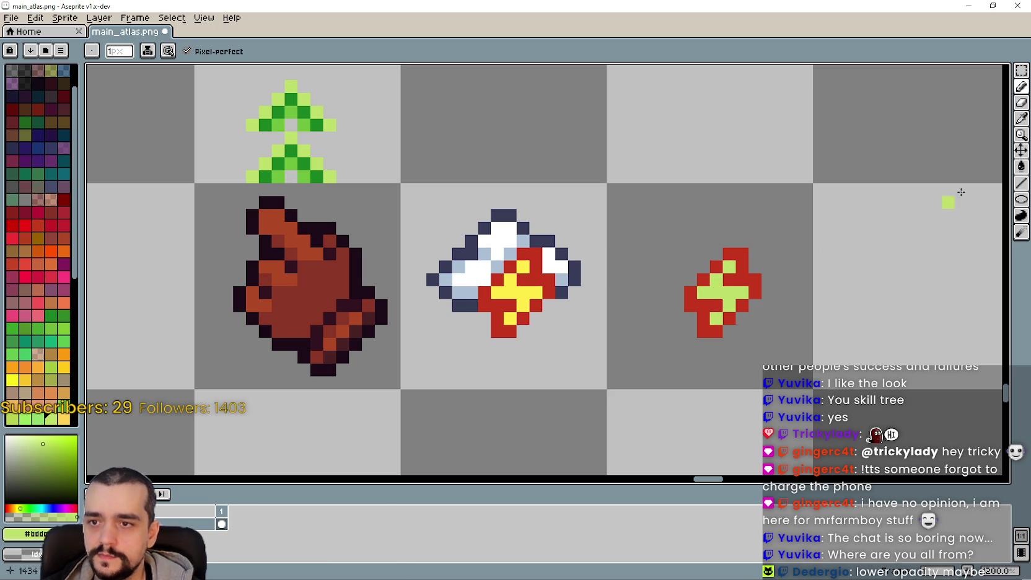
- Eyedrop dark green from the tree sprite and paint the red sprite's outline edges with it
{"action": "left_click", "coordinate": [1021, 118]}
{"action": "left_click", "coordinate": [317, 125]}
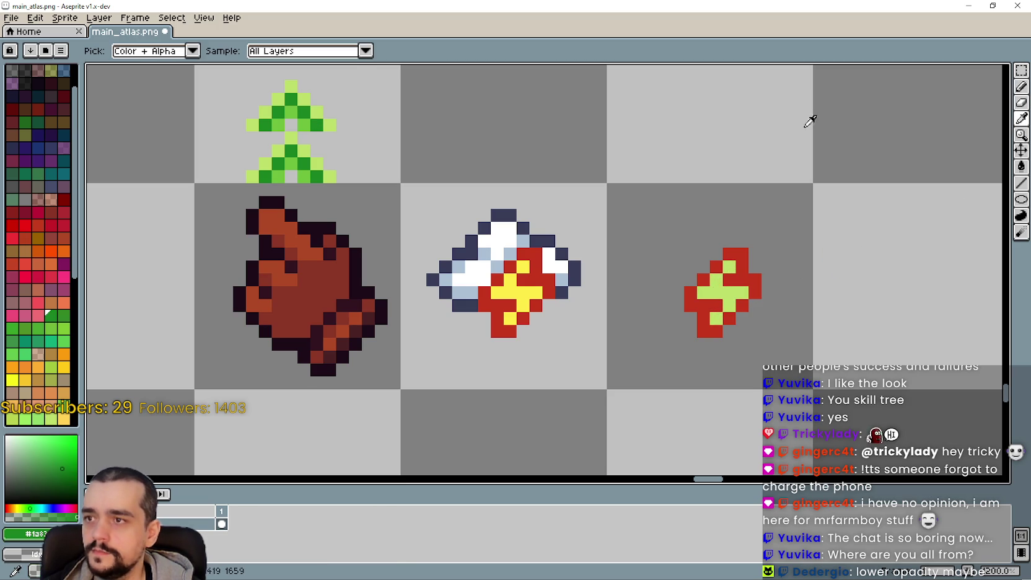
{"action": "key", "text": "b"}
{"action": "left_click", "coordinate": [961, 125]}
{"action": "key", "text": "ctrl+z"}
{"action": "mouse_move", "coordinate": [716, 252]}
{"action": "left_mouse_down"}
{"action": "mouse_move", "coordinate": [678, 306]}
{"action": "mouse_move", "coordinate": [731, 331]}
{"action": "mouse_move", "coordinate": [761, 317]}
{"action": "mouse_move", "coordinate": [752, 307]}
{"action": "left_mouse_up"}
{"action": "left_click", "coordinate": [768, 292]}
- Undo the misplaced green edge pixels and redraw the dark green diagonal across the sprite
{"action": "key", "text": "ctrl+z"}
{"action": "key", "text": "ctrl+z"}
{"action": "key", "text": "v"}
{"action": "key", "text": "ctrl+z"}
{"action": "key", "text": "ctrl+z"}
{"action": "key", "text": "ctrl+z"}
{"action": "key", "text": "ctrl+z"}
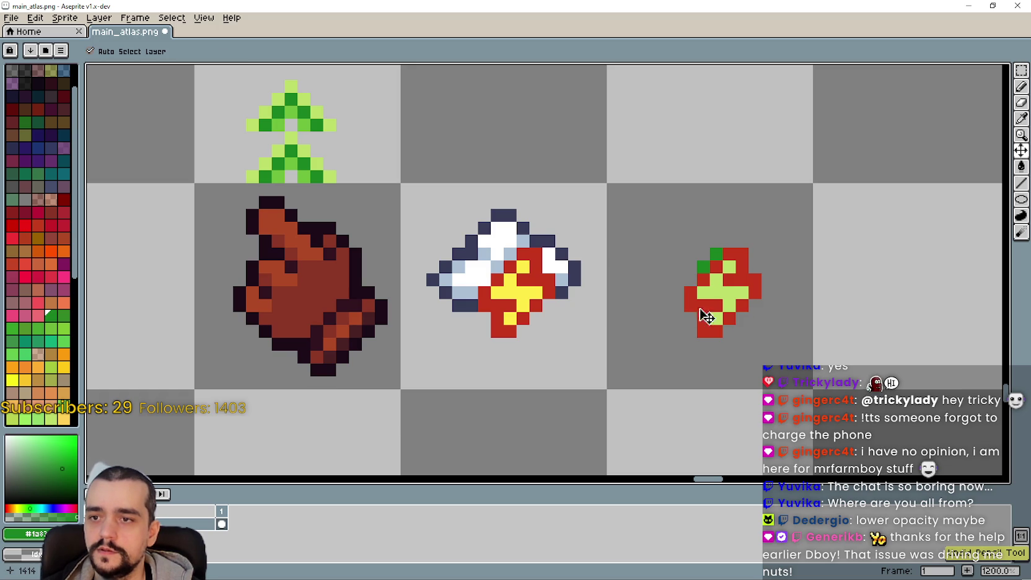
{"action": "key", "text": "b"}
{"action": "mouse_move", "coordinate": [729, 253]}
{"action": "left_mouse_down"}
{"action": "mouse_move", "coordinate": [691, 305]}
{"action": "mouse_move", "coordinate": [730, 320]}
{"action": "mouse_move", "coordinate": [744, 307]}
{"action": "mouse_move", "coordinate": [732, 280]}
{"action": "left_mouse_up"}
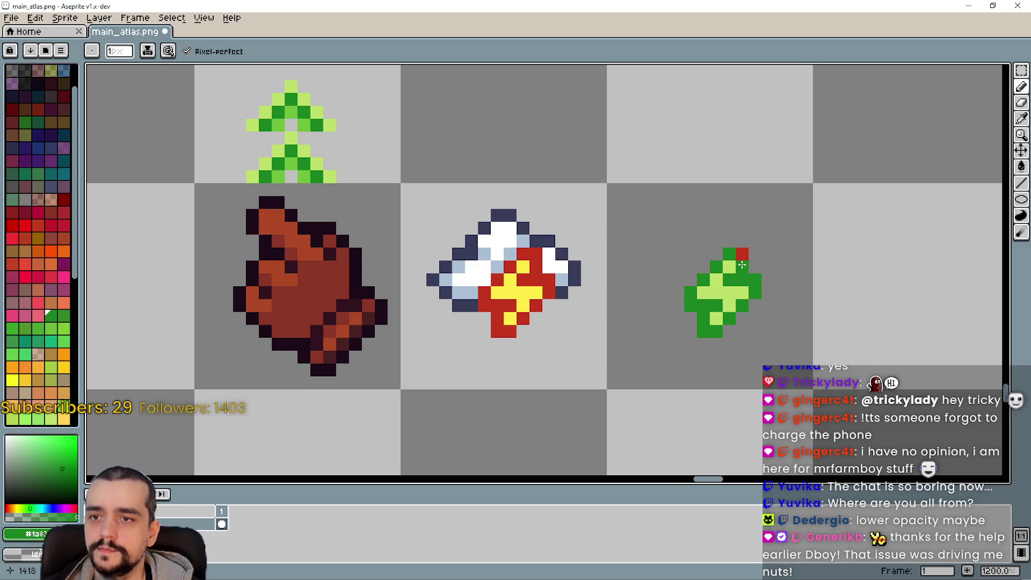
{"action": "scroll", "coordinate": [742, 264], "scroll_direction": "down", "scroll_amount": 3}
{"action": "left_click", "coordinate": [1022, 72]}
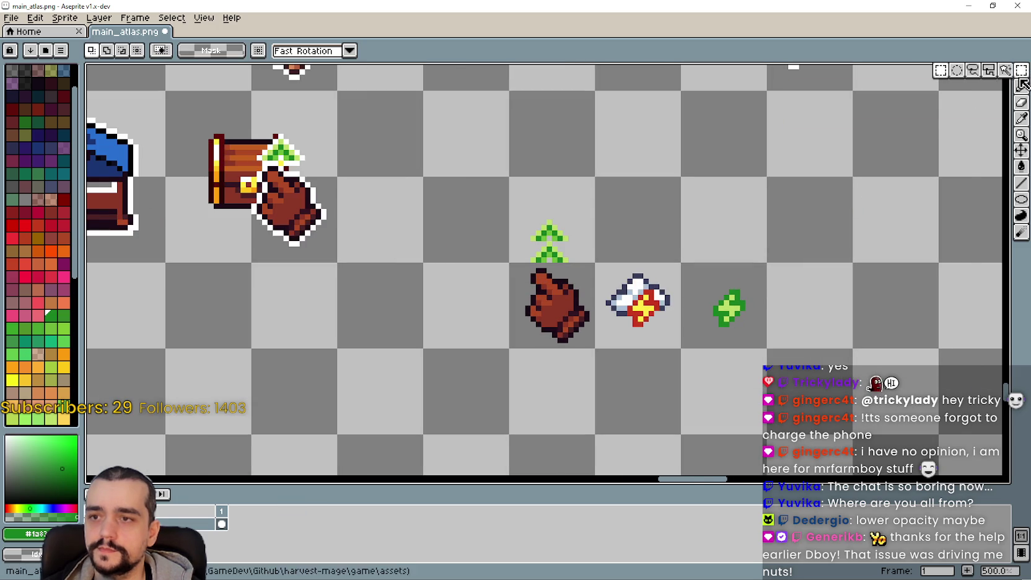
- Eyedrop the white outline colour from the chest-and-glove icon
{"action": "scroll", "coordinate": [750, 308], "scroll_direction": "up", "scroll_amount": 2}
{"action": "left_click", "coordinate": [1021, 72]}
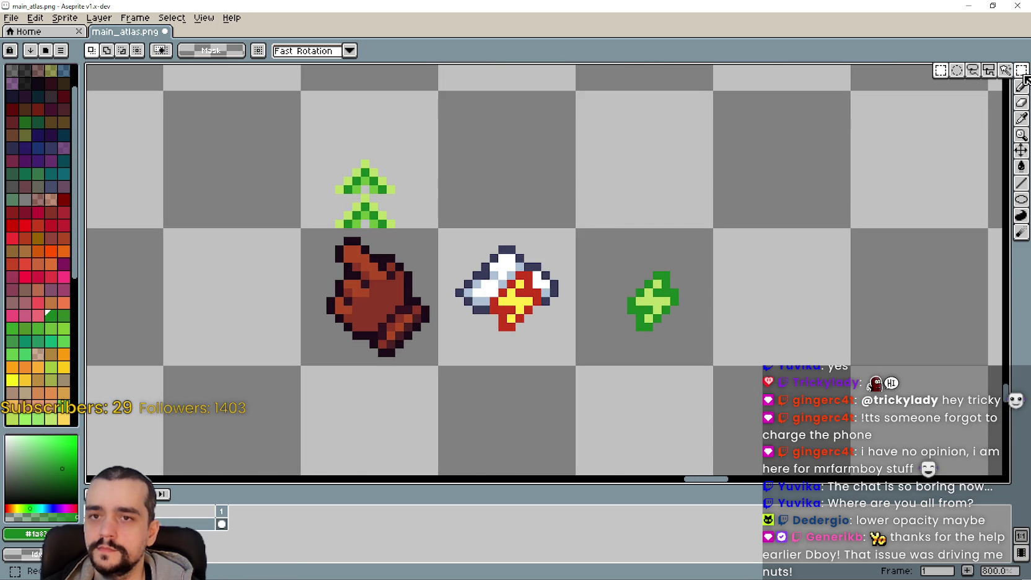
{"action": "key", "text": "i"}
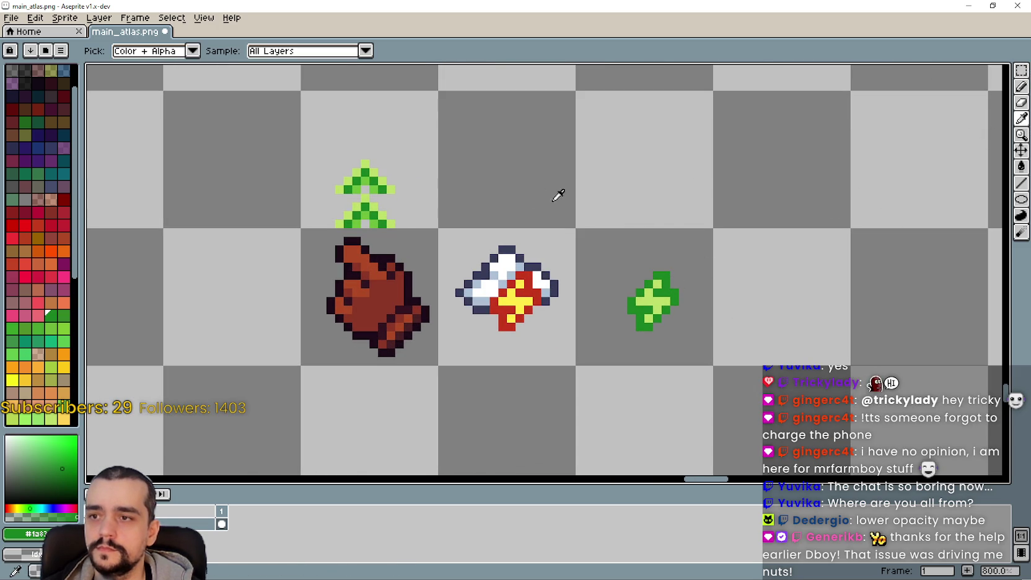
{"action": "scroll", "coordinate": [545, 196], "scroll_direction": "down", "scroll_amount": 3}
{"action": "left_click_drag", "start_coordinate": [454, 202], "coordinate": [497, 248]}
{"action": "scroll", "coordinate": [497, 248], "scroll_direction": "up", "scroll_amount": 3}
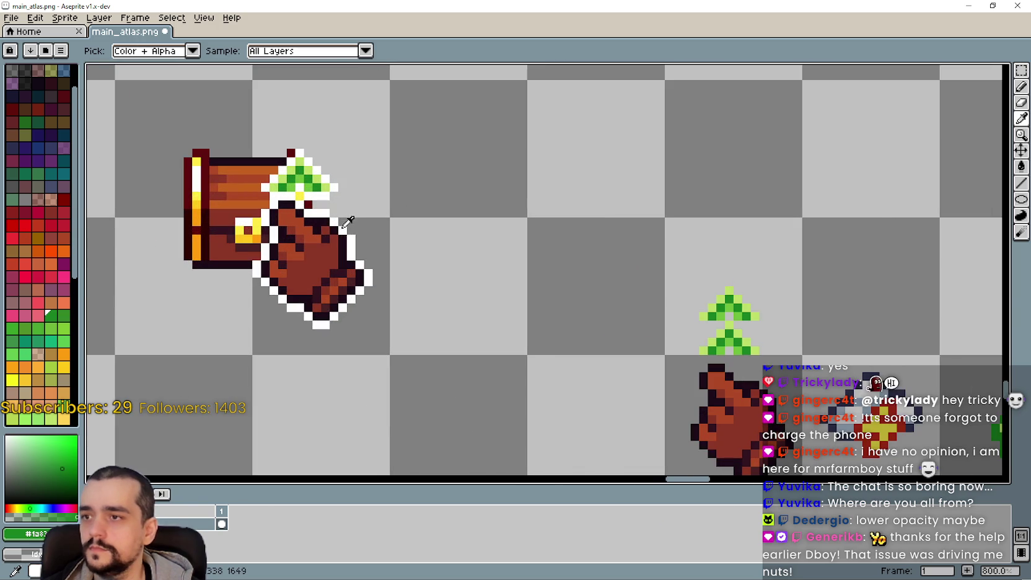
{"action": "left_click", "coordinate": [353, 239]}
- Paint trial white outline pixels on the green clover, then undo them
{"action": "left_click_drag", "start_coordinate": [636, 252], "coordinate": [432, 134]}
{"action": "left_click_drag", "start_coordinate": [978, 131], "coordinate": [817, 92]}
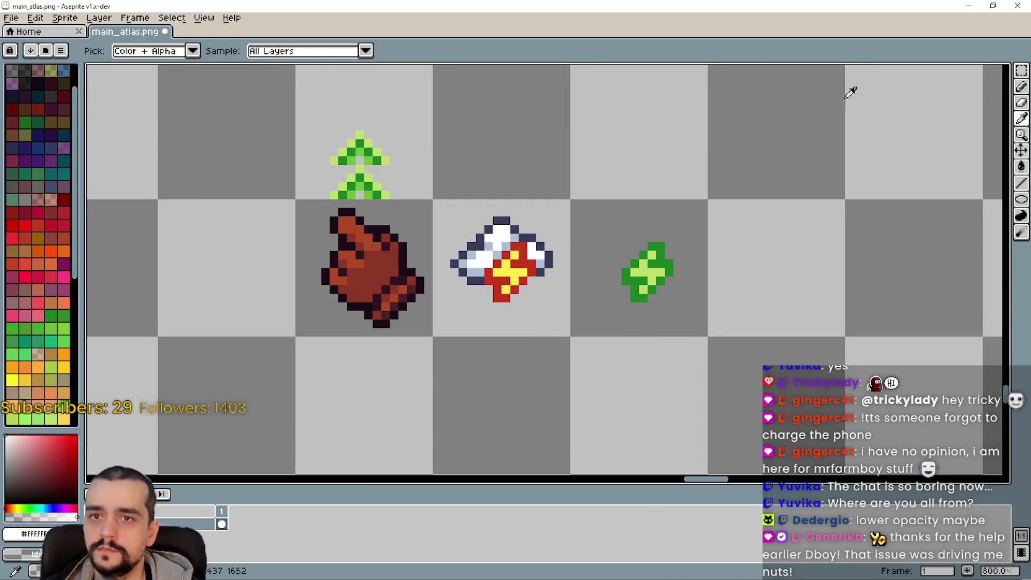
{"action": "left_click", "coordinate": [1020, 87]}
{"action": "scroll", "coordinate": [704, 248], "scroll_direction": "up", "scroll_amount": 3}
{"action": "left_click", "coordinate": [582, 247]}
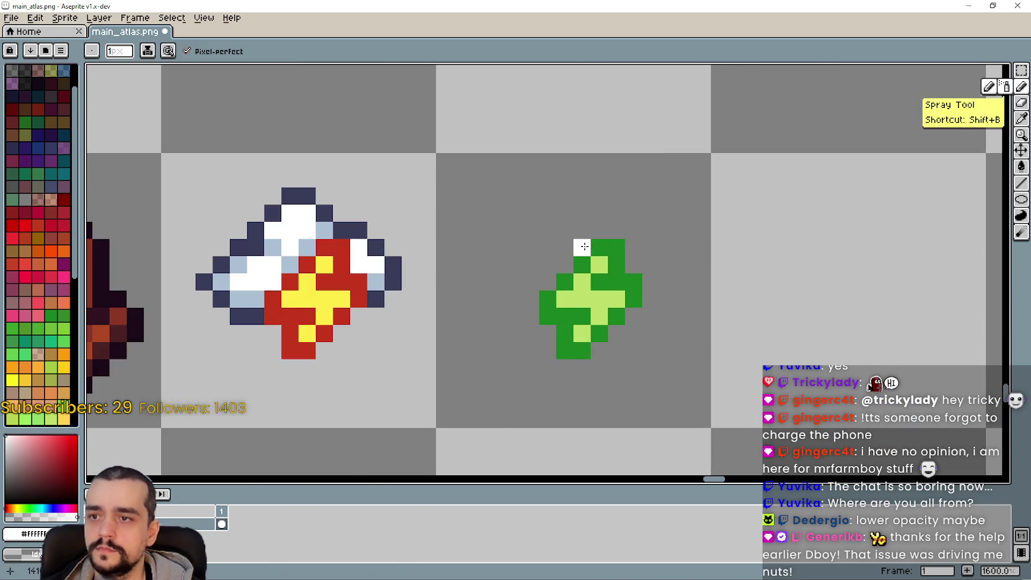
{"action": "left_click", "coordinate": [560, 264]}
{"action": "key", "text": "ctrl+z"}
{"action": "key", "text": "ctrl+z"}
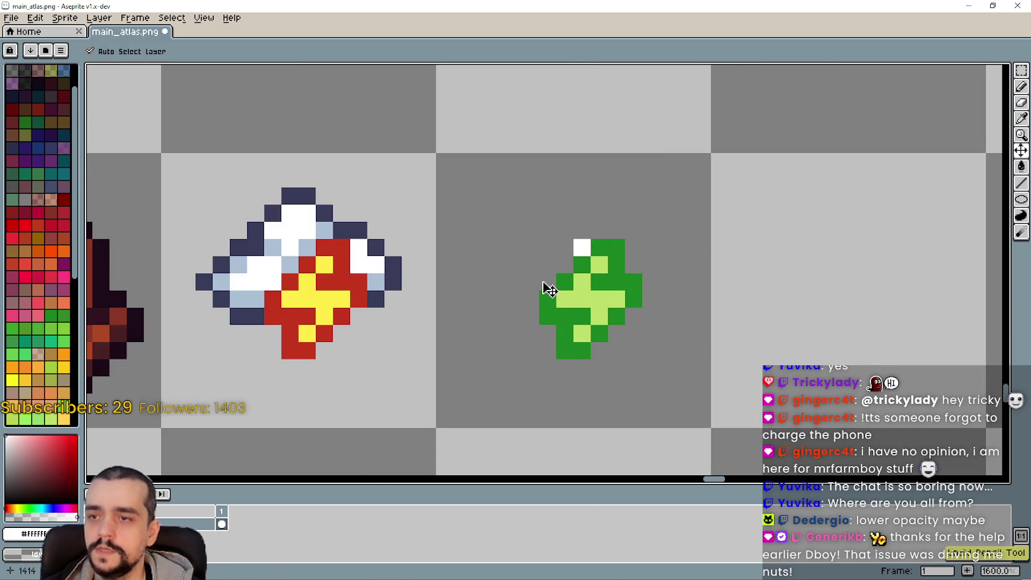
- Select the green clover and duplicate it to form a three-clover group
{"action": "left_click", "coordinate": [1021, 70]}
{"action": "scroll", "coordinate": [495, 347], "scroll_direction": "down", "scroll_amount": 3}
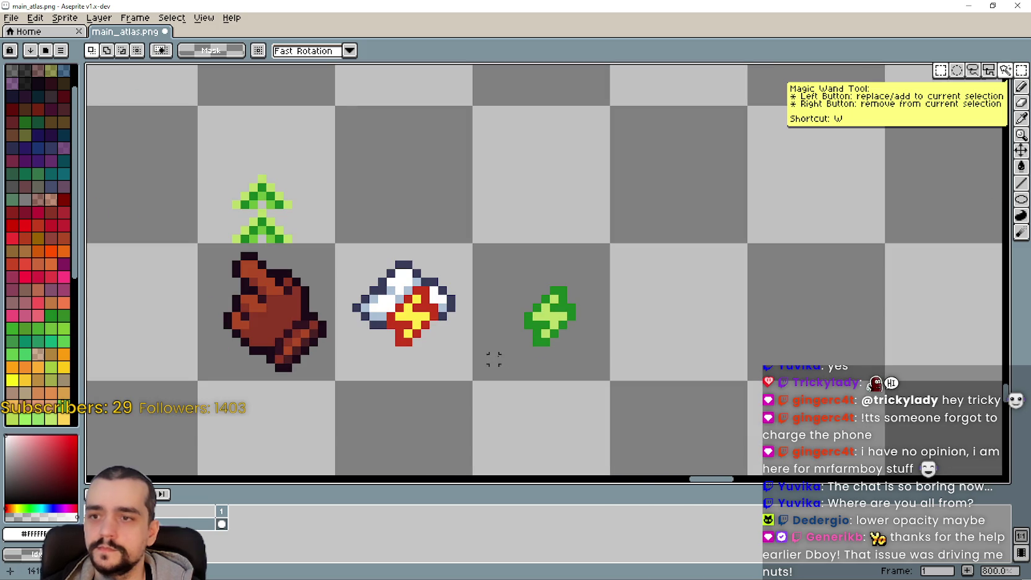
{"action": "mouse_move", "coordinate": [512, 356]}
{"action": "left_mouse_down"}
{"action": "mouse_move", "coordinate": [563, 287]}
{"action": "mouse_move", "coordinate": [547, 319]}
{"action": "mouse_move", "coordinate": [600, 335]}
{"action": "mouse_move", "coordinate": [594, 371]}
{"action": "mouse_move", "coordinate": [560, 339]}
{"action": "mouse_move", "coordinate": [651, 344]}
{"action": "mouse_move", "coordinate": [638, 354]}
{"action": "mouse_move", "coordinate": [648, 331]}
{"action": "left_mouse_up"}
{"action": "left_click", "coordinate": [582, 363]}
{"action": "left_click_drag", "start_coordinate": [560, 333], "coordinate": [536, 341]}
- Outline the three clovers in white using the Pencil and Line tools
{"action": "left_click", "coordinate": [1021, 87]}
{"action": "scroll", "coordinate": [561, 328], "scroll_direction": "up", "scroll_amount": 3}
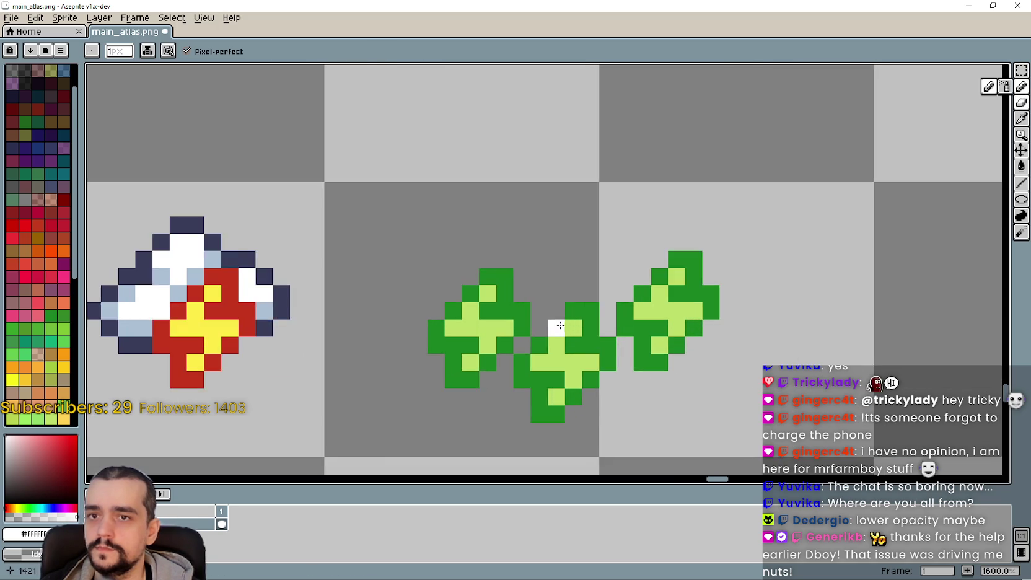
{"action": "left_click_drag", "start_coordinate": [590, 309], "coordinate": [629, 292]}
{"action": "mouse_move", "coordinate": [713, 243]}
{"action": "left_mouse_down"}
{"action": "mouse_move", "coordinate": [656, 294]}
{"action": "mouse_move", "coordinate": [673, 344]}
{"action": "mouse_move", "coordinate": [588, 413]}
{"action": "mouse_move", "coordinate": [552, 374]}
{"action": "mouse_move", "coordinate": [562, 343]}
{"action": "mouse_move", "coordinate": [552, 345]}
{"action": "mouse_move", "coordinate": [604, 293]}
{"action": "mouse_move", "coordinate": [553, 363]}
{"action": "mouse_move", "coordinate": [537, 361]}
{"action": "mouse_move", "coordinate": [518, 379]}
{"action": "mouse_move", "coordinate": [485, 362]}
{"action": "mouse_move", "coordinate": [467, 310]}
{"action": "mouse_move", "coordinate": [534, 243]}
{"action": "mouse_move", "coordinate": [554, 240]}
{"action": "mouse_move", "coordinate": [567, 282]}
{"action": "left_mouse_up"}
{"action": "left_click", "coordinate": [1021, 183]}
{"action": "left_click", "coordinate": [581, 287]}
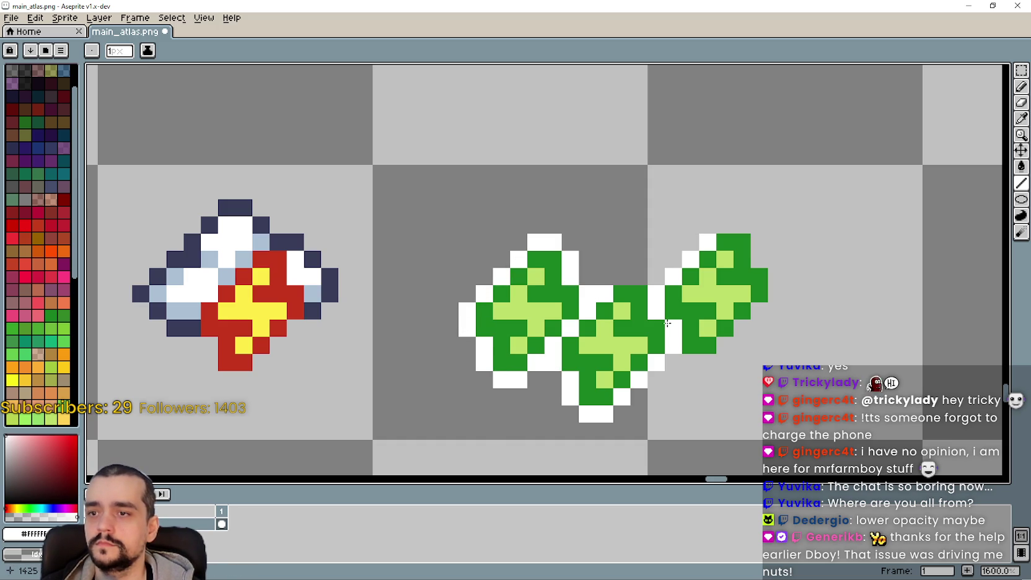
{"action": "left_click_drag", "start_coordinate": [639, 277], "coordinate": [618, 278]}
{"action": "mouse_move", "coordinate": [656, 347]}
{"action": "left_mouse_down"}
{"action": "mouse_move", "coordinate": [676, 362]}
{"action": "mouse_move", "coordinate": [707, 362]}
{"action": "mouse_move", "coordinate": [777, 294]}
{"action": "mouse_move", "coordinate": [759, 271]}
{"action": "mouse_move", "coordinate": [762, 246]}
{"action": "mouse_move", "coordinate": [725, 224]}
{"action": "left_mouse_up"}
{"action": "scroll", "coordinate": [725, 225], "scroll_direction": "down", "scroll_amount": 3}
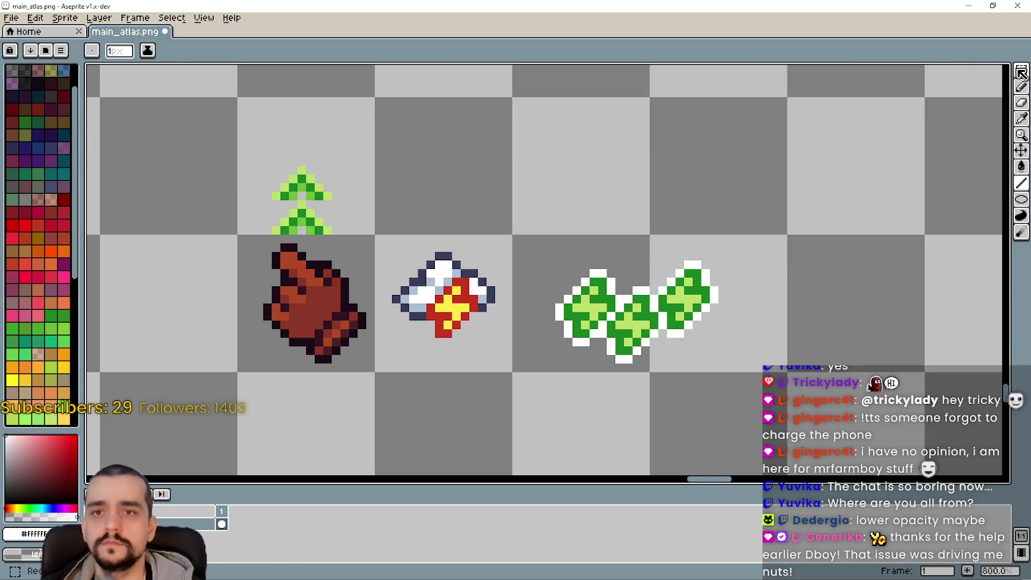
- Rectangle-select the three white-outlined clovers
{"action": "left_click", "coordinate": [1021, 70]}
{"action": "scroll", "coordinate": [627, 314], "scroll_direction": "down", "scroll_amount": 1}
{"action": "scroll", "coordinate": [613, 294], "scroll_direction": "up", "scroll_amount": 1}
{"action": "mouse_move", "coordinate": [568, 255]}
{"action": "left_mouse_down"}
{"action": "mouse_move", "coordinate": [736, 364]}
{"action": "mouse_move", "coordinate": [514, 252]}
{"action": "left_mouse_up"}
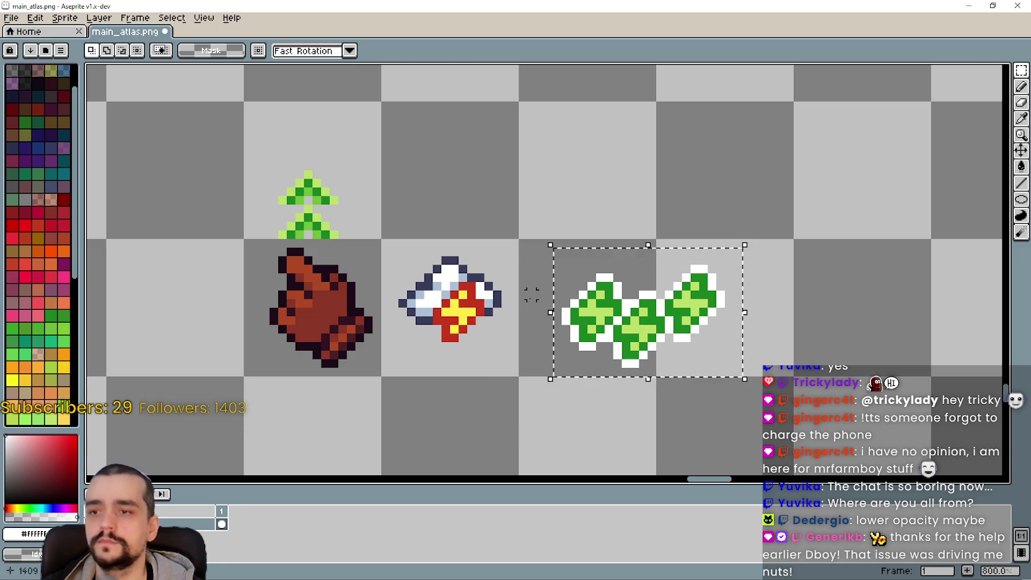
{"action": "scroll", "coordinate": [577, 306], "scroll_direction": "down", "scroll_amount": 2}
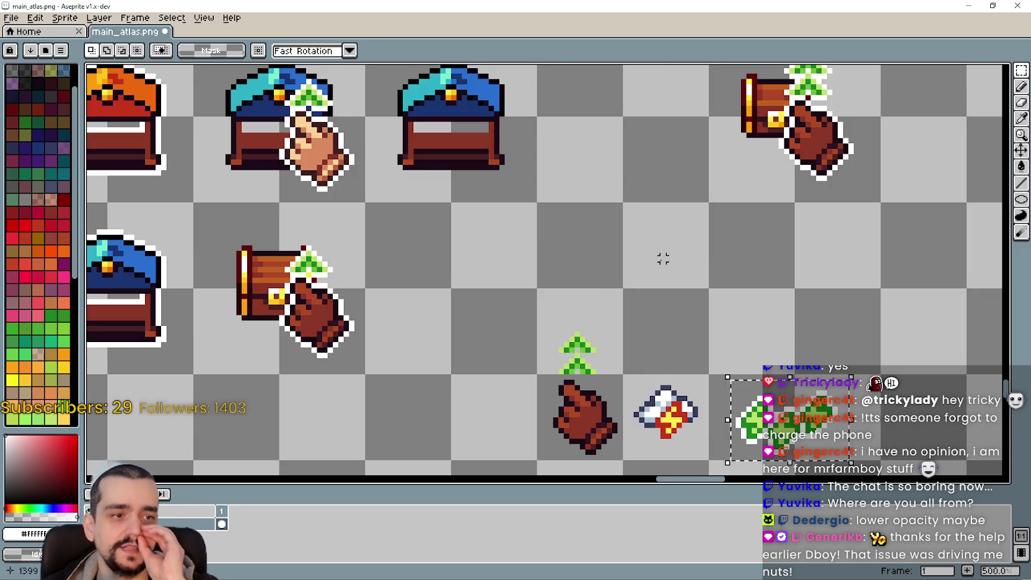
{"action": "scroll", "coordinate": [748, 400], "scroll_direction": "down", "scroll_amount": 1}
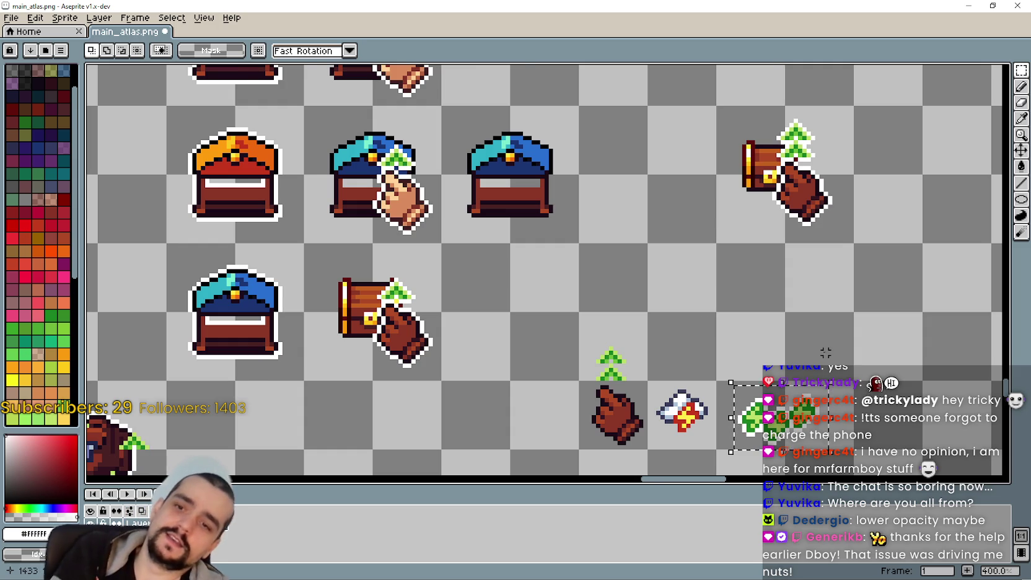
{"action": "scroll", "coordinate": [768, 344], "scroll_direction": "up", "scroll_amount": 1}
{"action": "scroll", "coordinate": [696, 274], "scroll_direction": "down", "scroll_amount": 1}
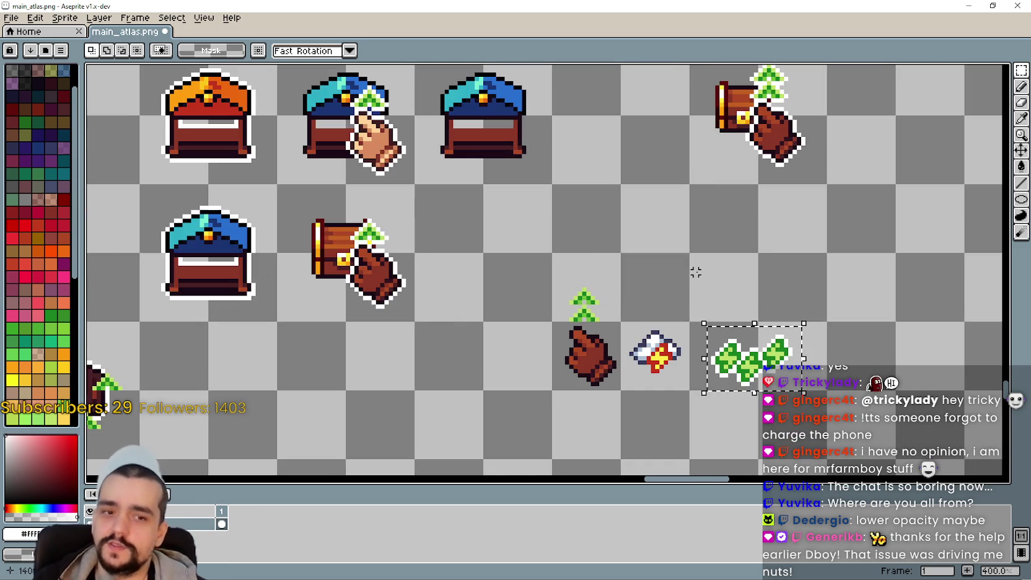
{"action": "scroll", "coordinate": [524, 193], "scroll_direction": "down", "scroll_amount": 1}
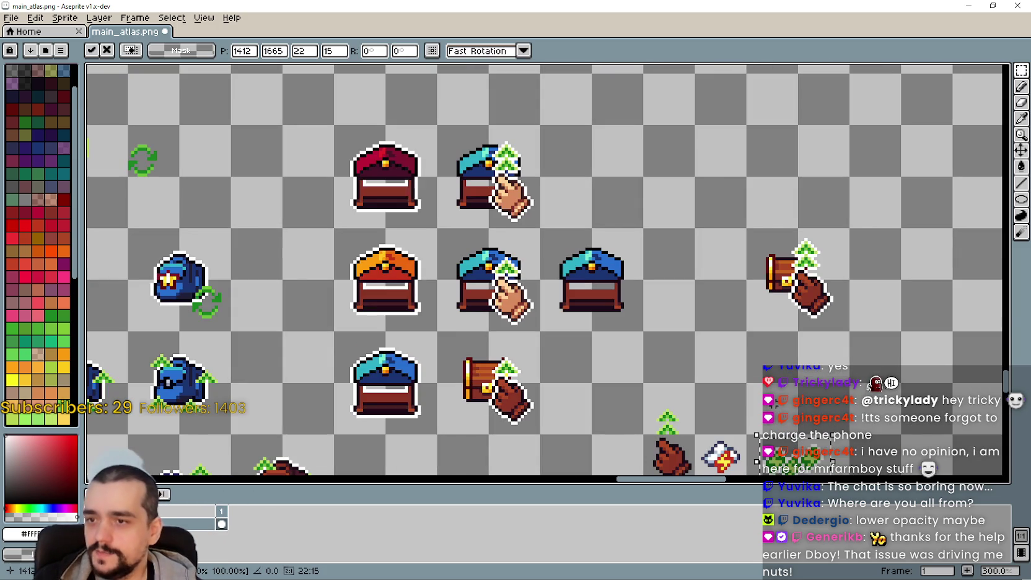
- Drag the clovers onto the blue chest and nudge them down-left onto its lower front
{"action": "mouse_move", "coordinate": [778, 459]}
{"action": "left_mouse_down"}
{"action": "mouse_move", "coordinate": [678, 337]}
{"action": "mouse_move", "coordinate": [645, 320]}
{"action": "left_mouse_up"}
{"action": "scroll", "coordinate": [677, 337], "scroll_direction": "up", "scroll_amount": 1}
{"action": "scroll", "coordinate": [645, 319], "scroll_direction": "up", "scroll_amount": 2}
{"action": "scroll", "coordinate": [636, 307], "scroll_direction": "down", "scroll_amount": 3}
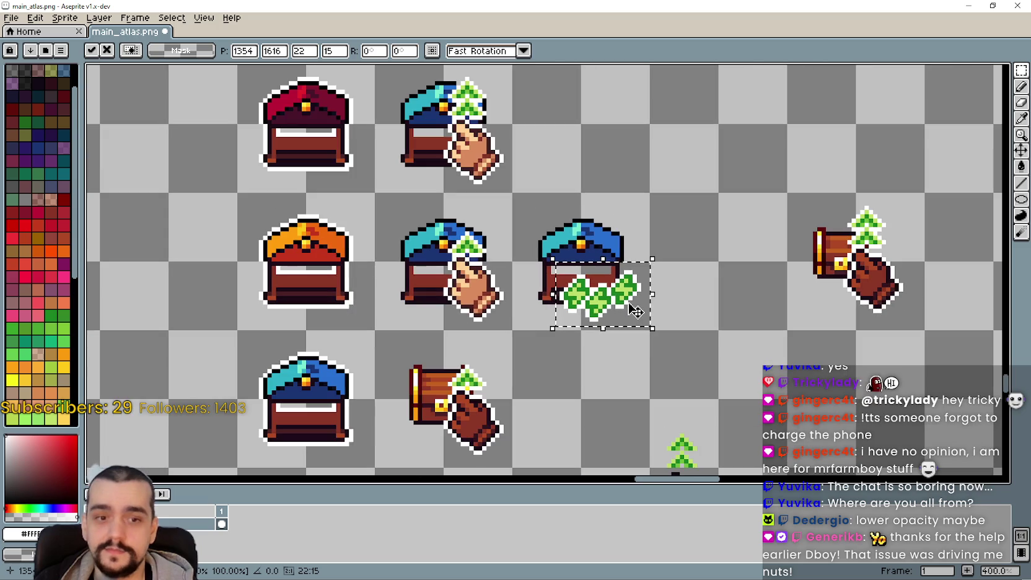
{"action": "scroll", "coordinate": [654, 303], "scroll_direction": "up", "scroll_amount": 2}
{"action": "left_click_drag", "start_coordinate": [654, 304], "coordinate": [638, 339]}
{"action": "scroll", "coordinate": [638, 339], "scroll_direction": "down", "scroll_amount": 2}
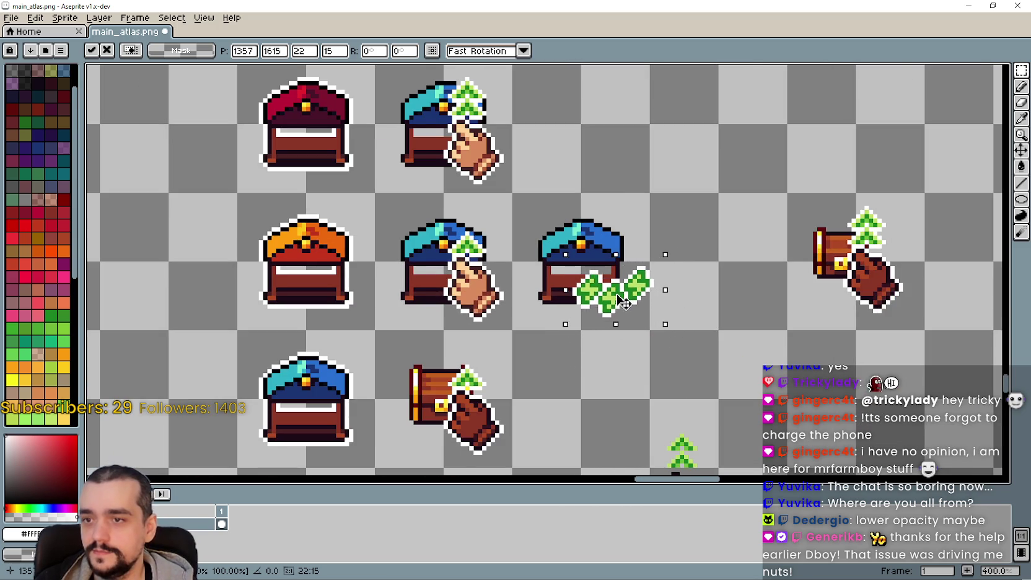
{"action": "scroll", "coordinate": [623, 302], "scroll_direction": "up", "scroll_amount": 2}
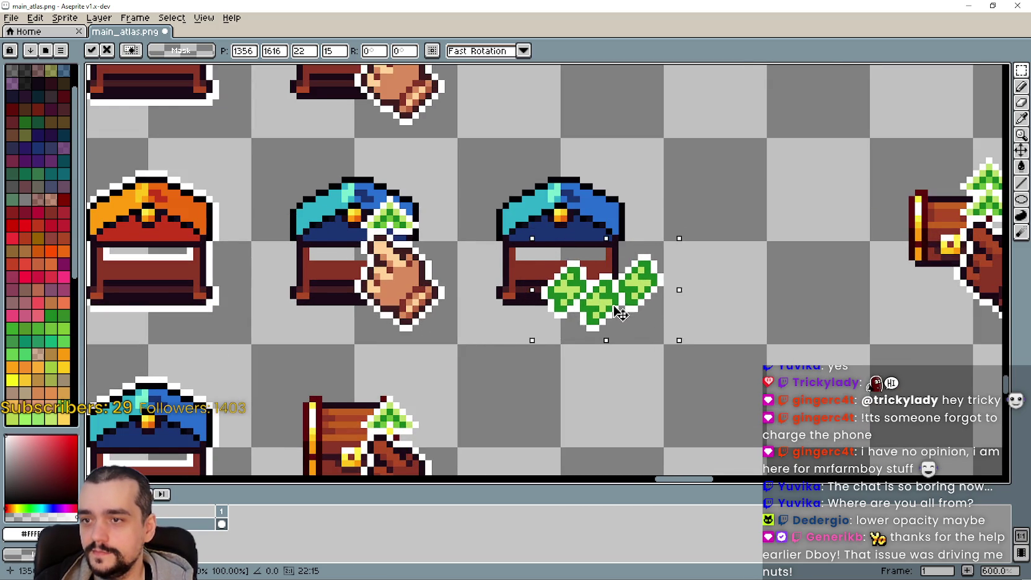
{"action": "scroll", "coordinate": [623, 303], "scroll_direction": "up", "scroll_amount": 4}
{"action": "left_click_drag", "start_coordinate": [610, 299], "coordinate": [599, 312]}
{"action": "scroll", "coordinate": [600, 313], "scroll_direction": "down", "scroll_amount": 4}
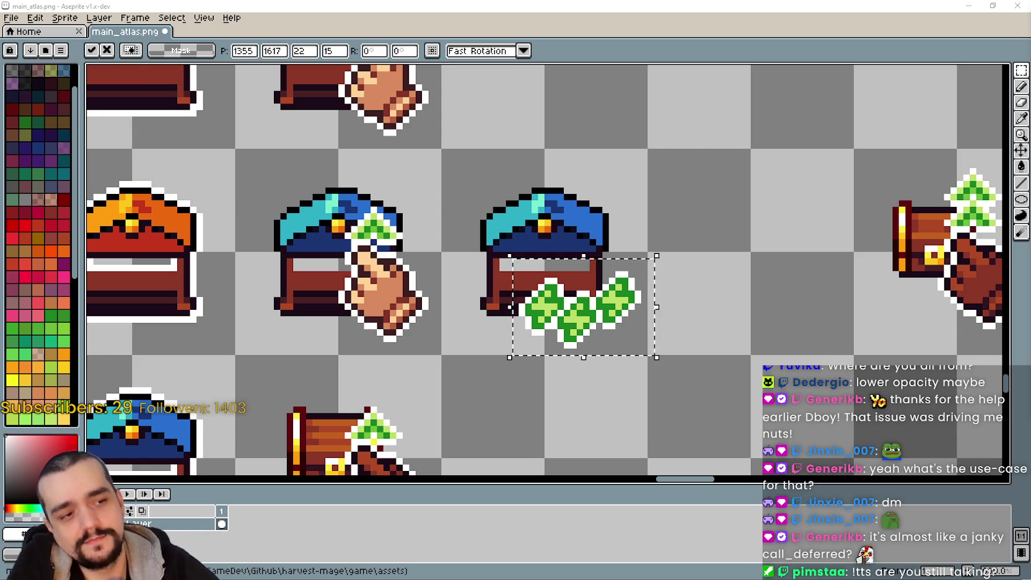
- Commit the clover cluster onto the blue chest and save main_atlas.png with Ctrl+S
{"action": "scroll", "coordinate": [600, 370], "scroll_direction": "down", "scroll_amount": 2}
{"action": "scroll", "coordinate": [601, 370], "scroll_direction": "up", "scroll_amount": 1}
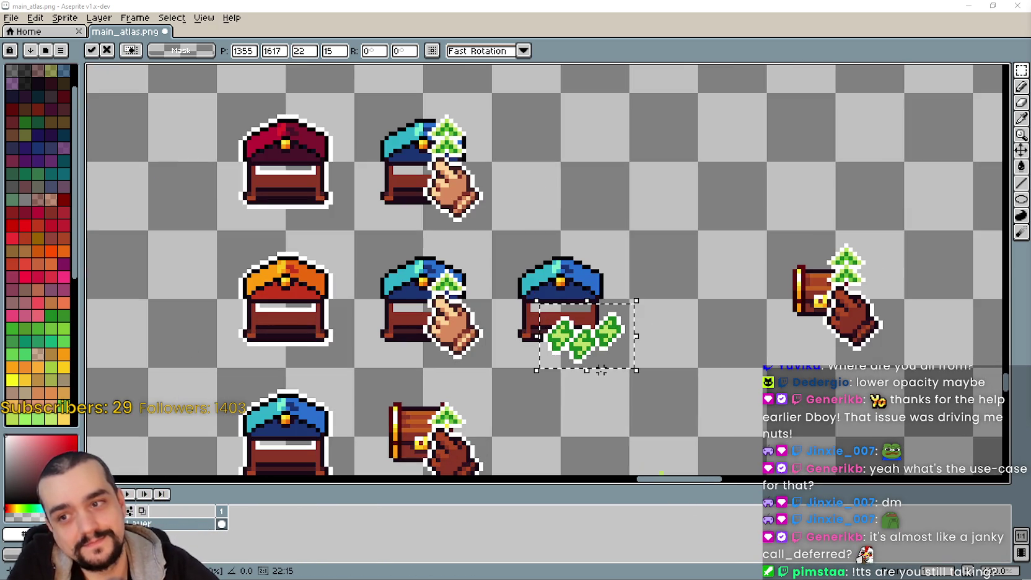
{"action": "left_click", "coordinate": [559, 413]}
{"action": "scroll", "coordinate": [583, 372], "scroll_direction": "up", "scroll_amount": 1}
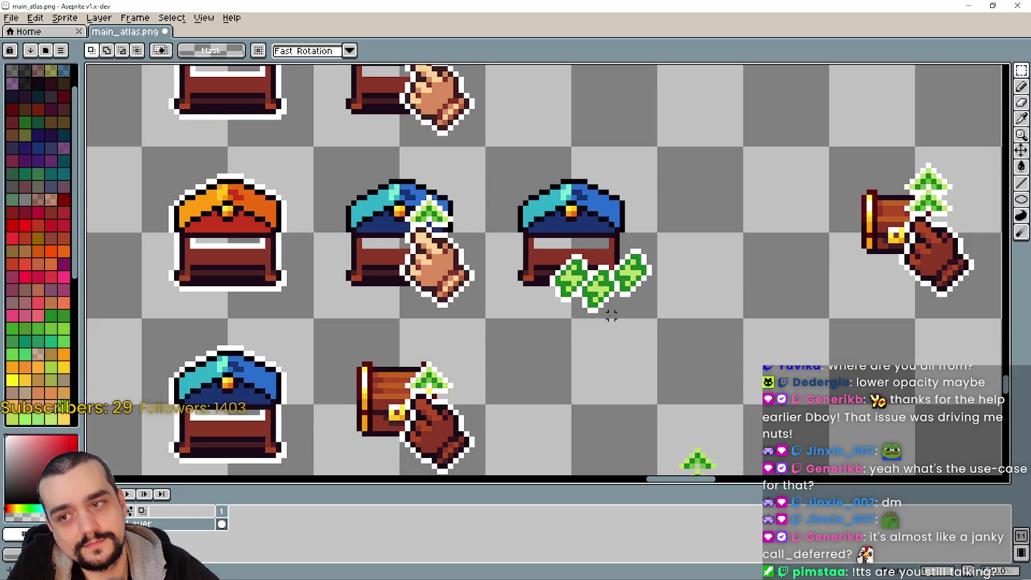
{"action": "key", "text": "ctrl+s"}
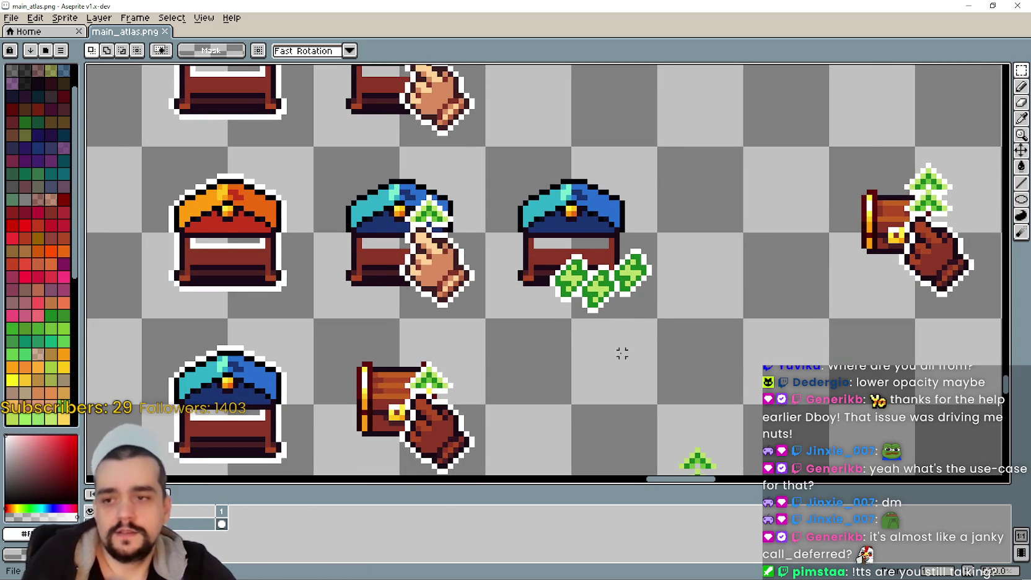
{"action": "scroll", "coordinate": [627, 358], "scroll_direction": "up", "scroll_amount": 1}
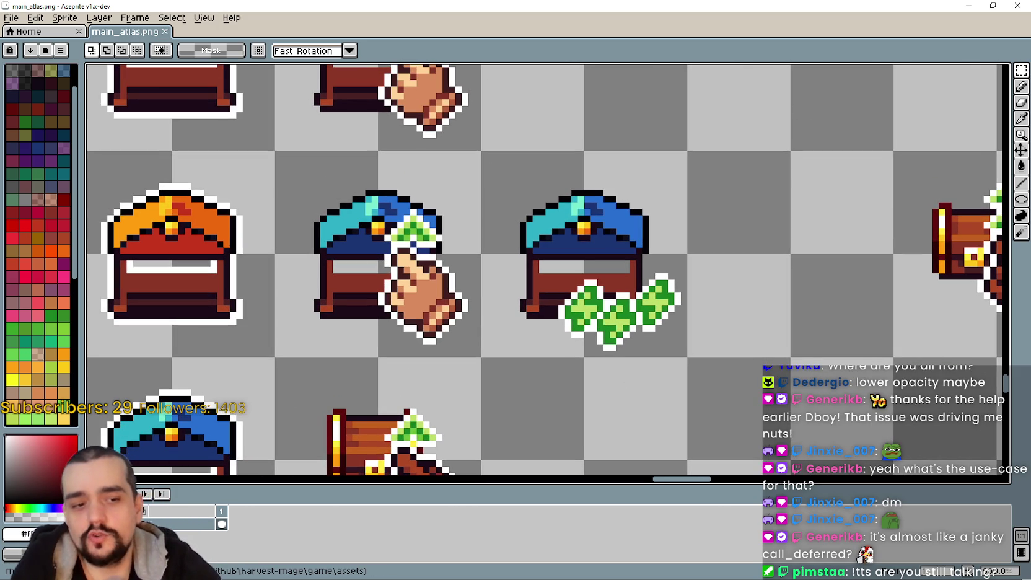
- Back in Godot, search all project files for 'await.get_tree'
{"action": "key", "text": "alt+Tab"}
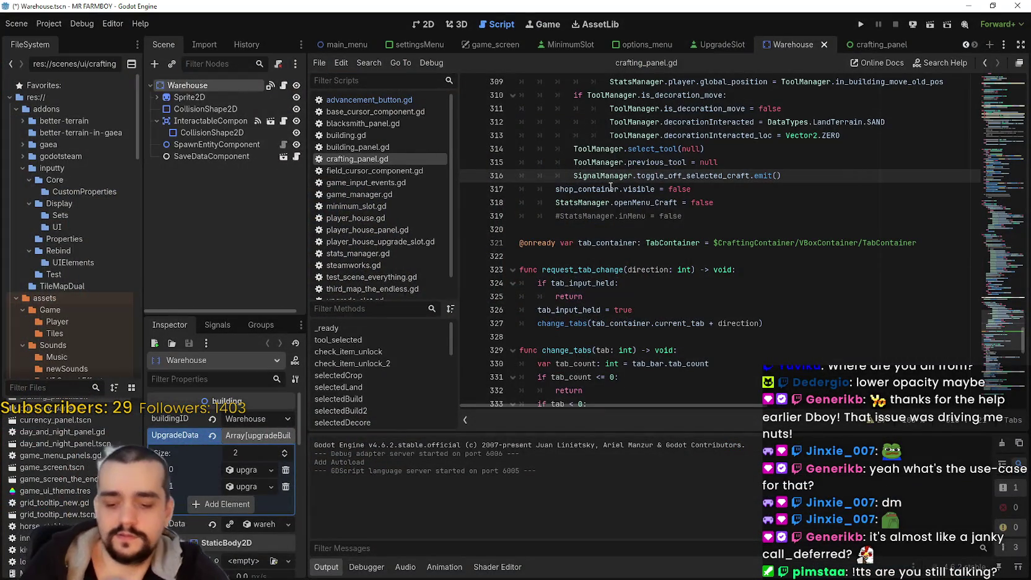
{"action": "key", "text": "ctrl+shift+f"}
{"action": "type", "text": "await."}
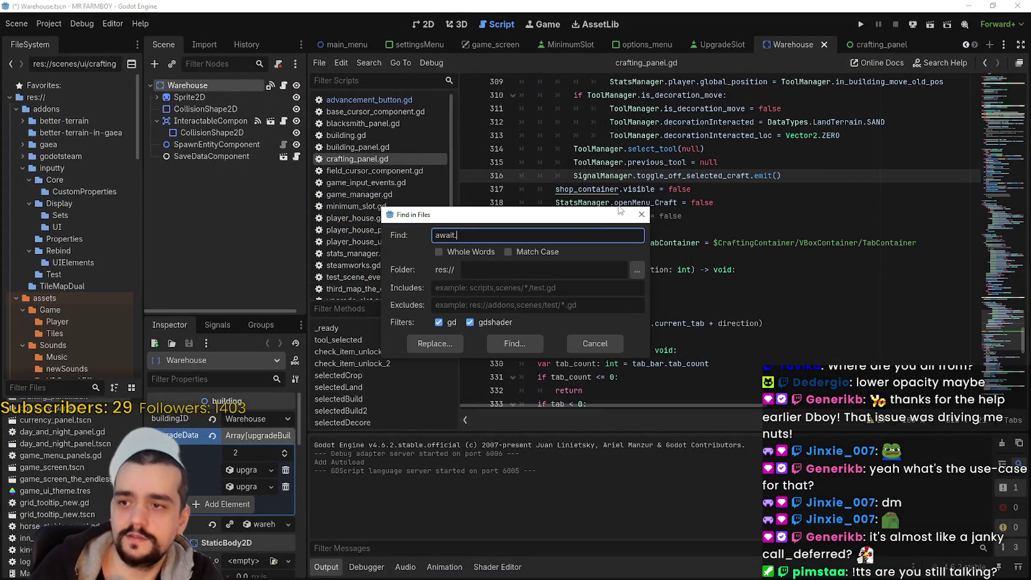
{"action": "type", "text": "get_tree("}
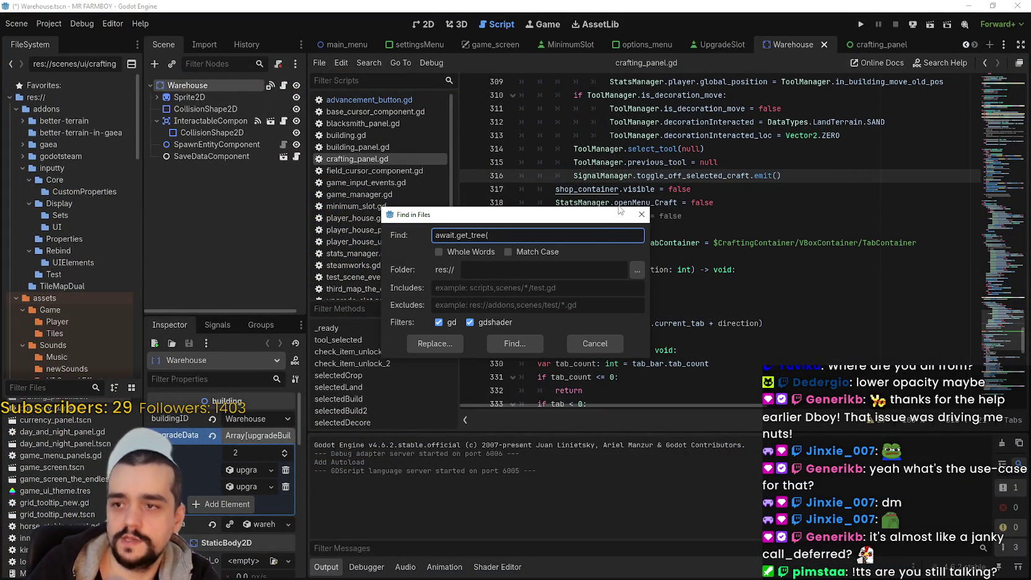
{"action": "key", "text": "Return"}
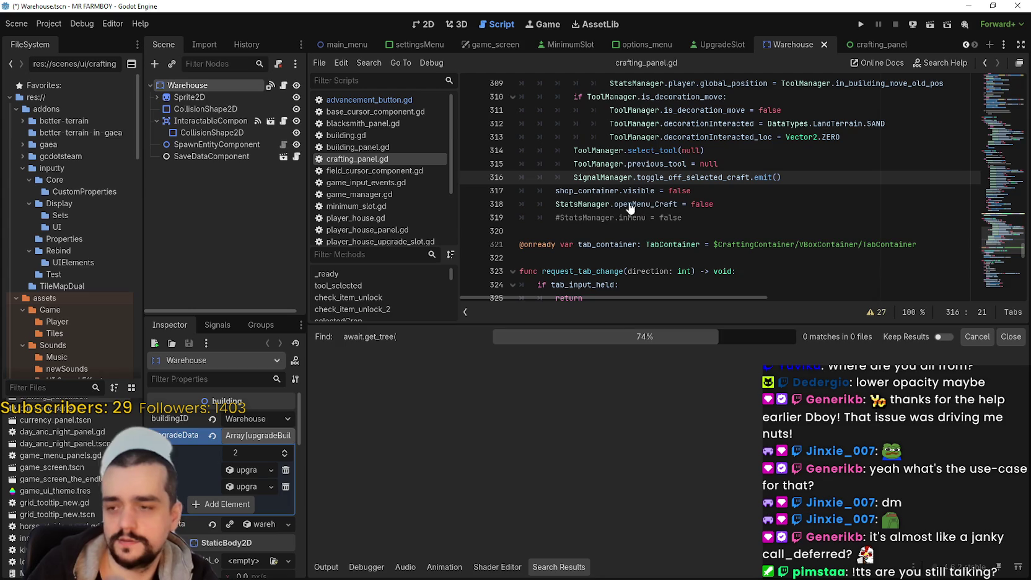
- Add an 'await get_tree()' line below line 319, then delete it again
{"action": "left_click", "coordinate": [666, 219]}
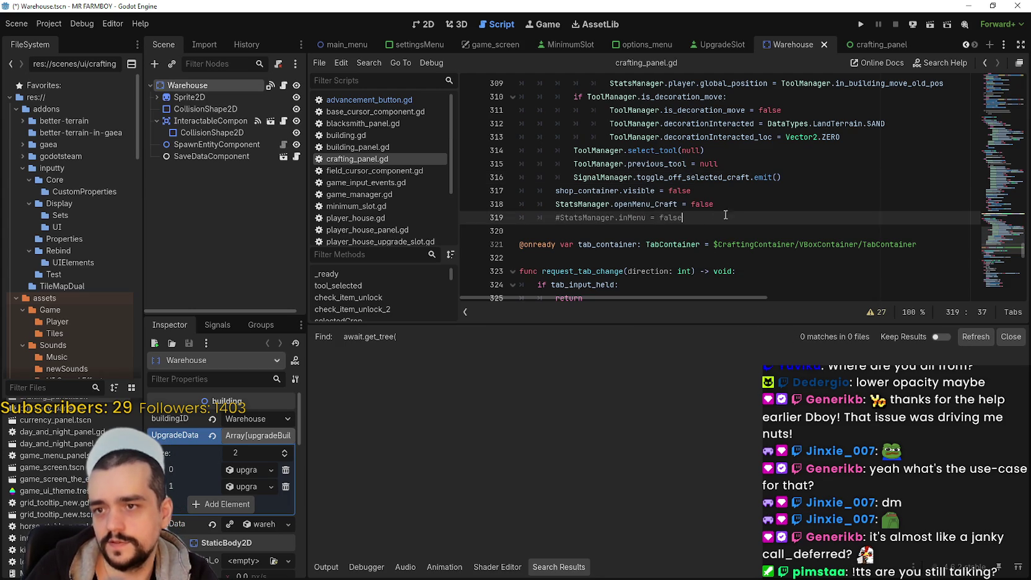
{"action": "key", "text": "Return"}
{"action": "type", "text": "await"}
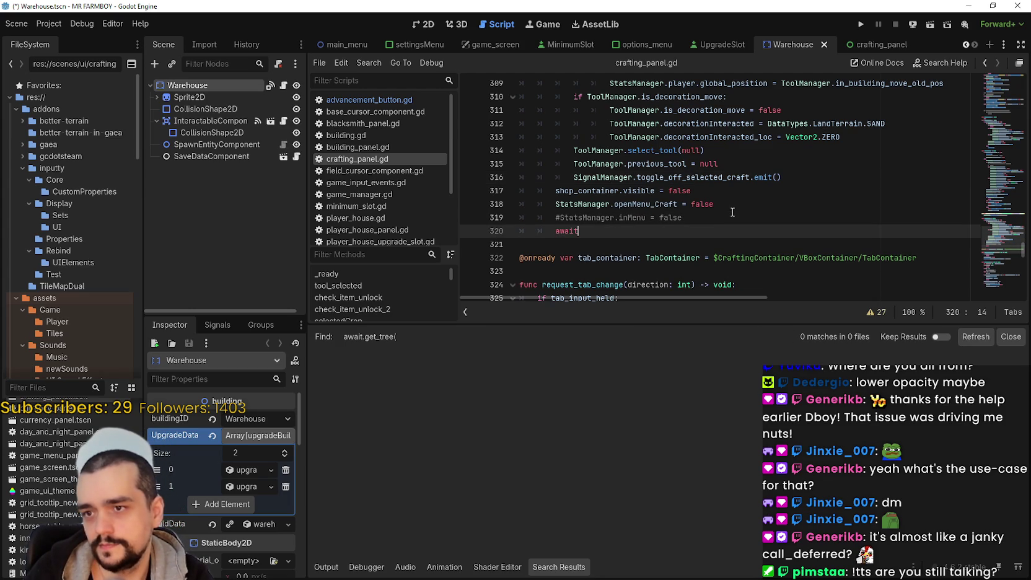
{"action": "type", "text": " get_"}
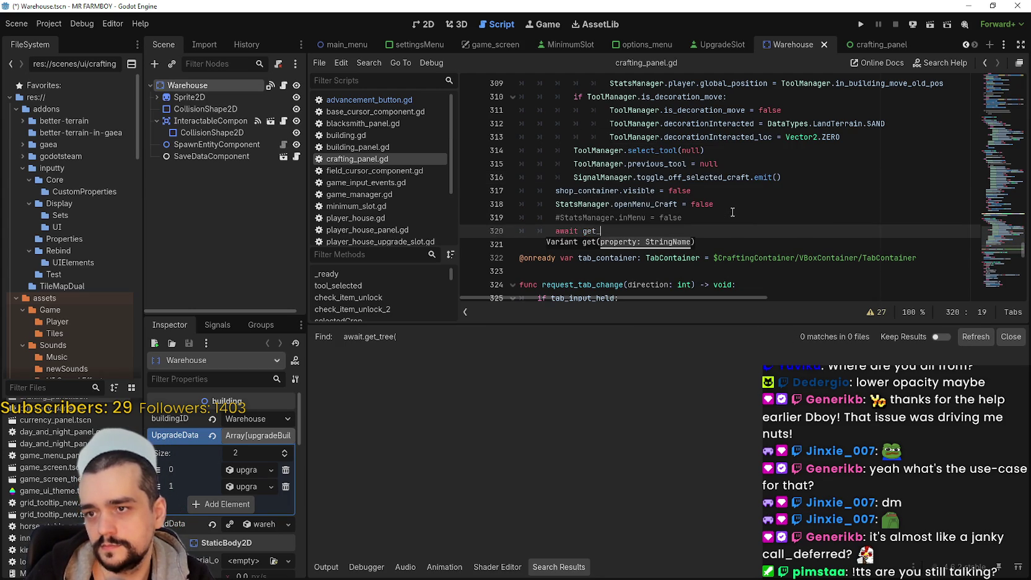
{"action": "type", "text": "tree("}
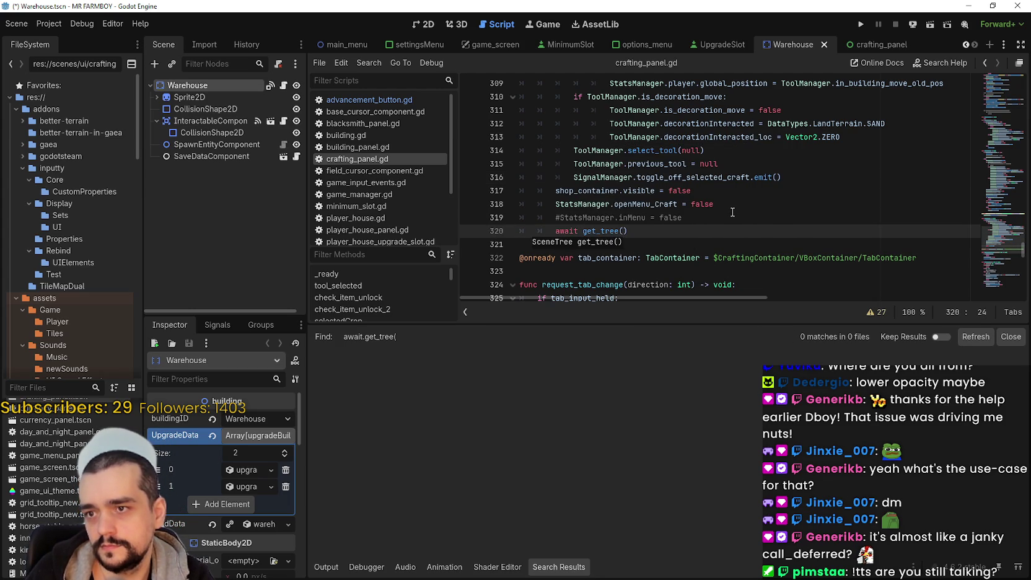
{"action": "type", "text": ")"}
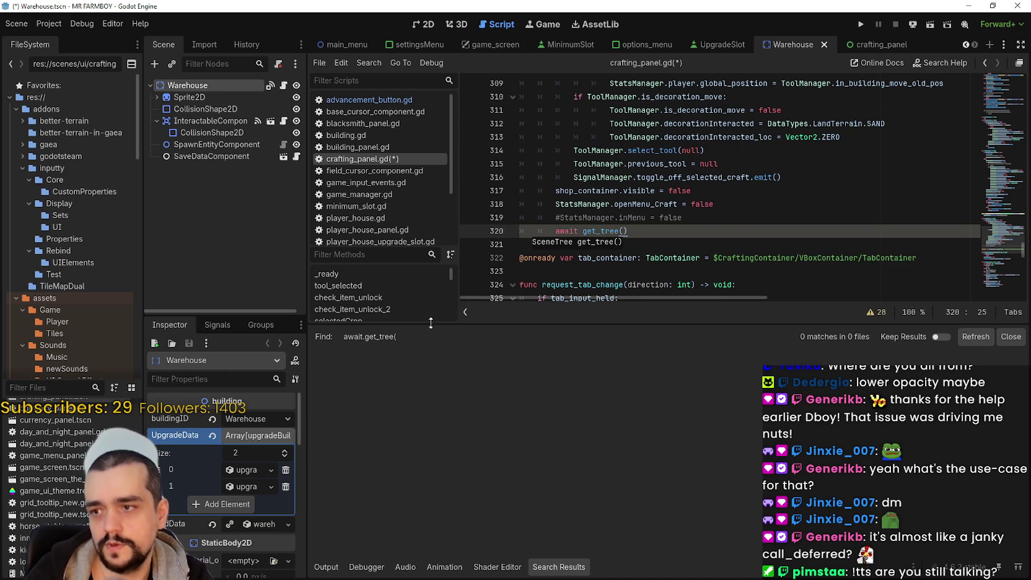
{"action": "mouse_move", "coordinate": [578, 230]}
{"action": "left_mouse_down"}
{"action": "mouse_move", "coordinate": [557, 233]}
{"action": "mouse_move", "coordinate": [658, 217]}
{"action": "left_mouse_up"}
{"action": "left_click", "coordinate": [564, 231]}
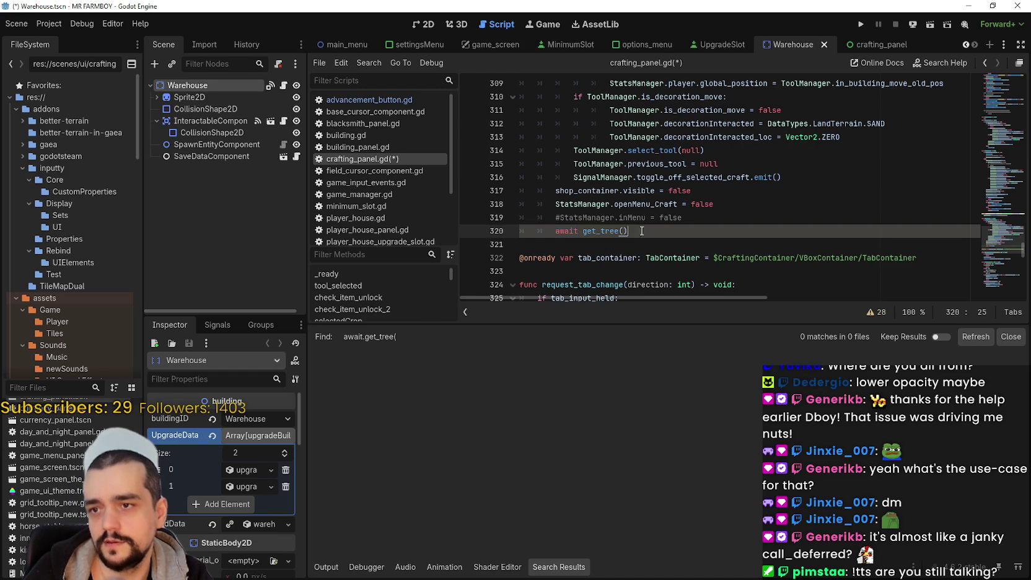
{"action": "left_click", "coordinate": [636, 234]}
{"action": "key", "text": "BackSpace"}
{"action": "key", "text": "BackSpace"}
{"action": "key", "text": "BackSpace"}
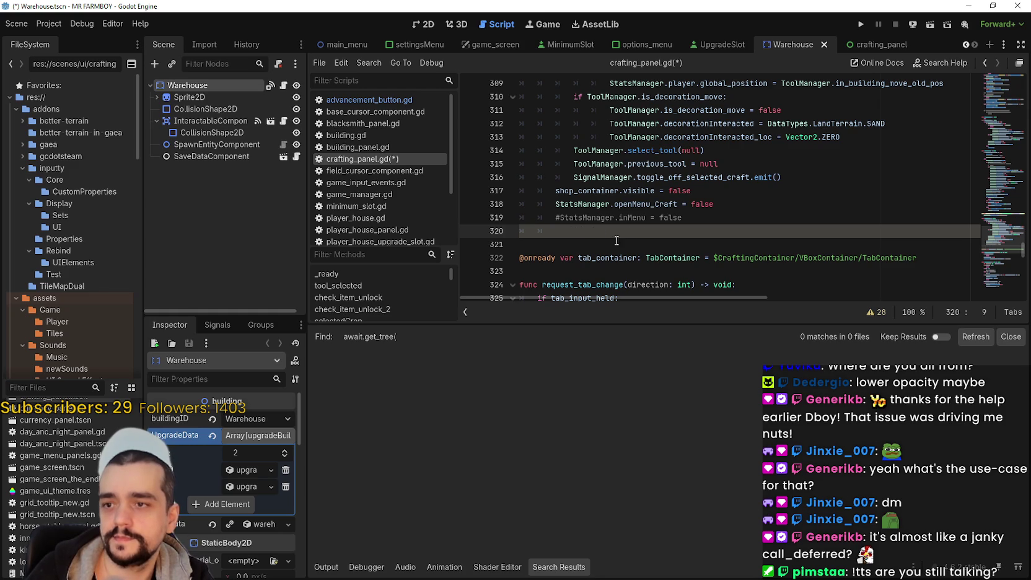
- Search the project for 'await get_tree()' and open the ActionRebind.gd line 46 match
{"action": "key", "text": "ctrl+shift+f"}
{"action": "type", "text": "await get_tree()"}
{"action": "key", "text": "Return"}
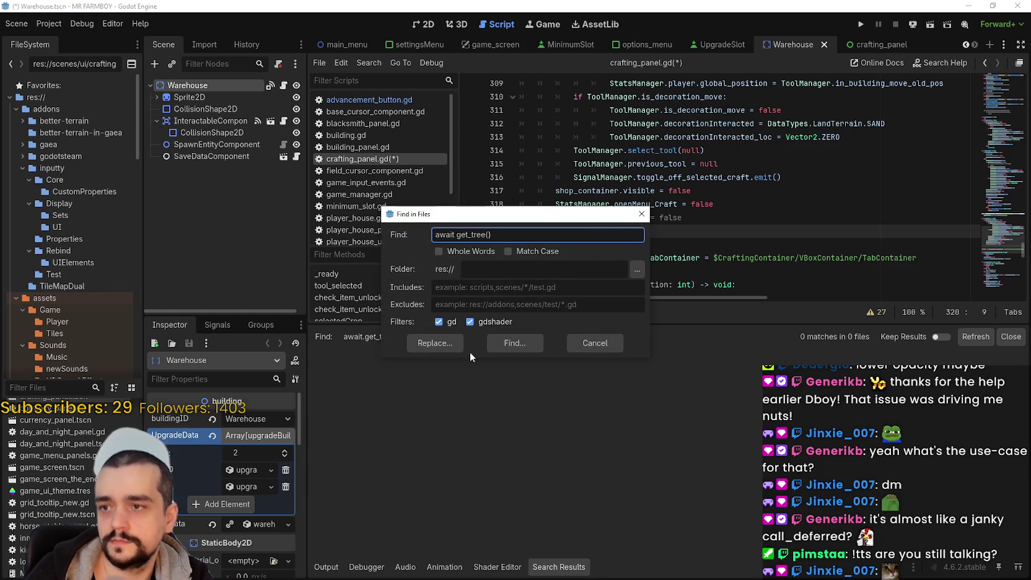
{"action": "scroll", "coordinate": [524, 397], "scroll_direction": "down", "scroll_amount": 3}
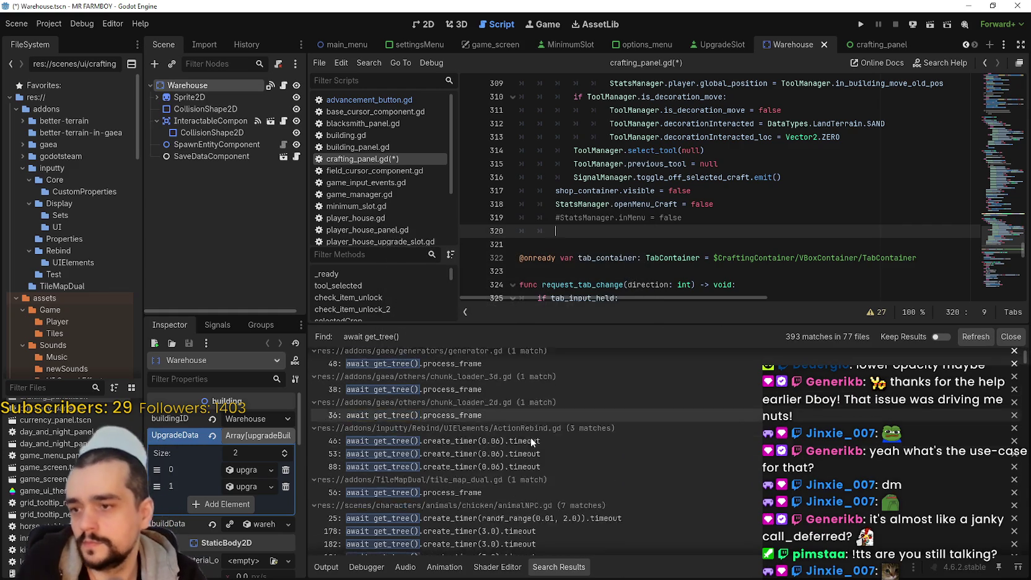
{"action": "left_click", "coordinate": [508, 418]}
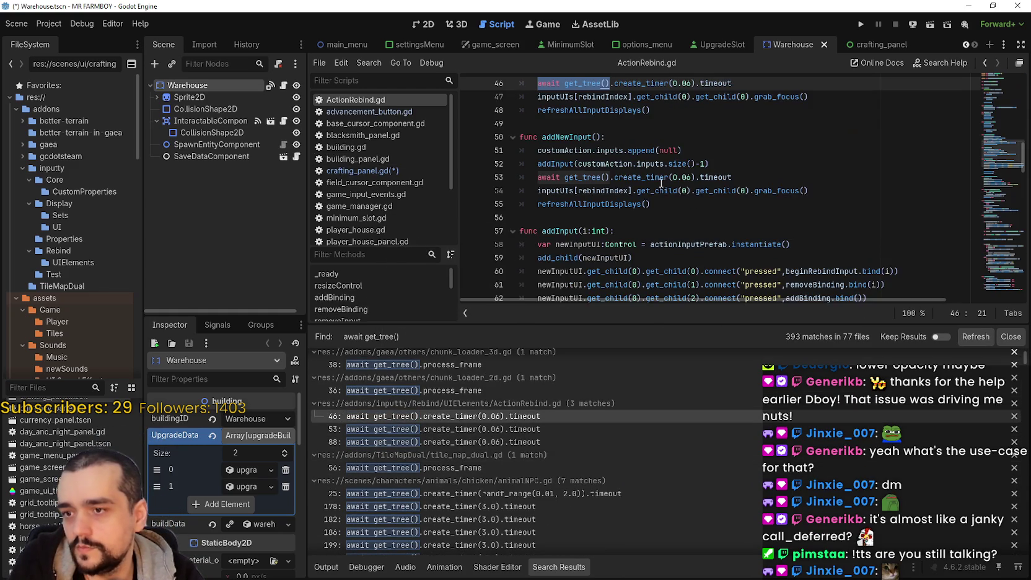
- Find all create_timer(0.06).timeout awaits and open the task_request_panel.gd line 88 match
{"action": "left_click_drag", "start_coordinate": [538, 166], "coordinate": [731, 164]}
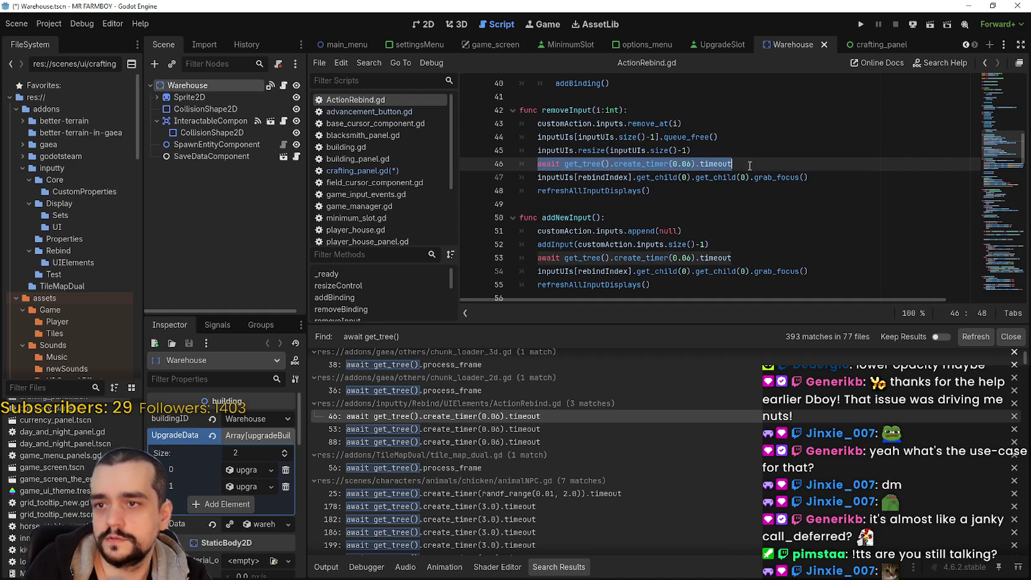
{"action": "left_click", "coordinate": [675, 244]}
{"action": "key", "text": "ctrl+shift+f"}
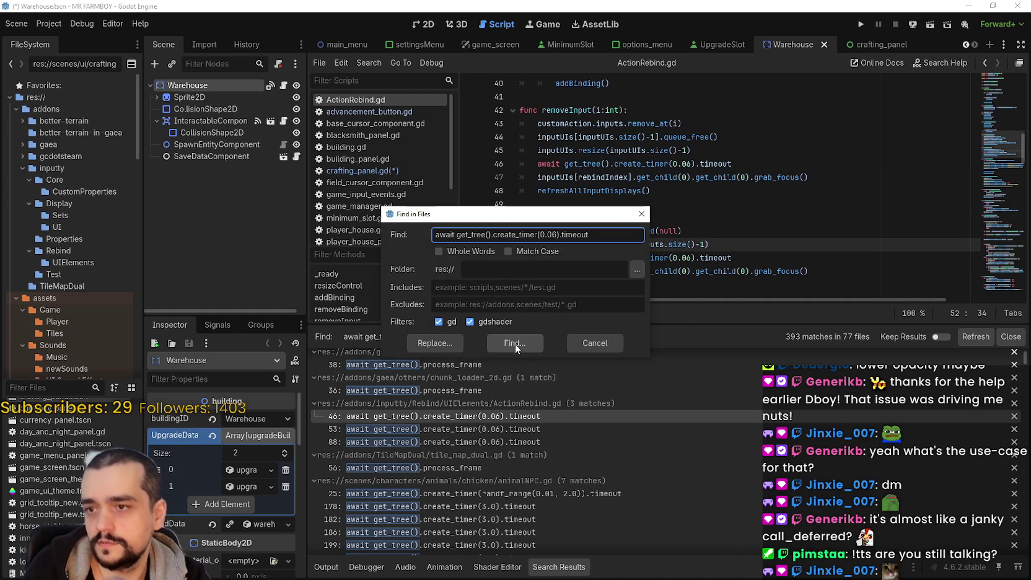
{"action": "left_click", "coordinate": [515, 342]}
{"action": "scroll", "coordinate": [545, 446], "scroll_direction": "down", "scroll_amount": 2}
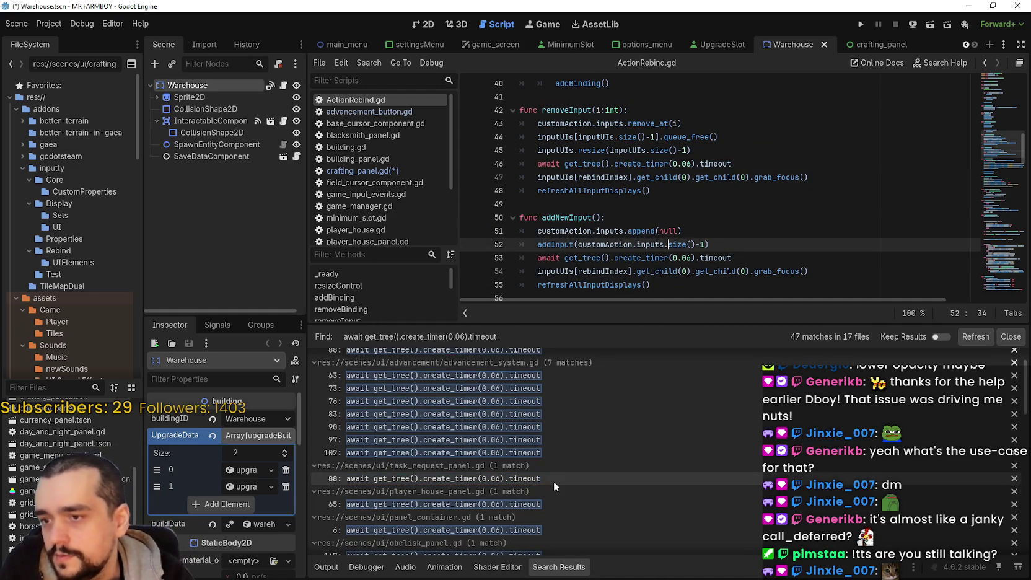
{"action": "scroll", "coordinate": [499, 449], "scroll_direction": "down", "scroll_amount": 1}
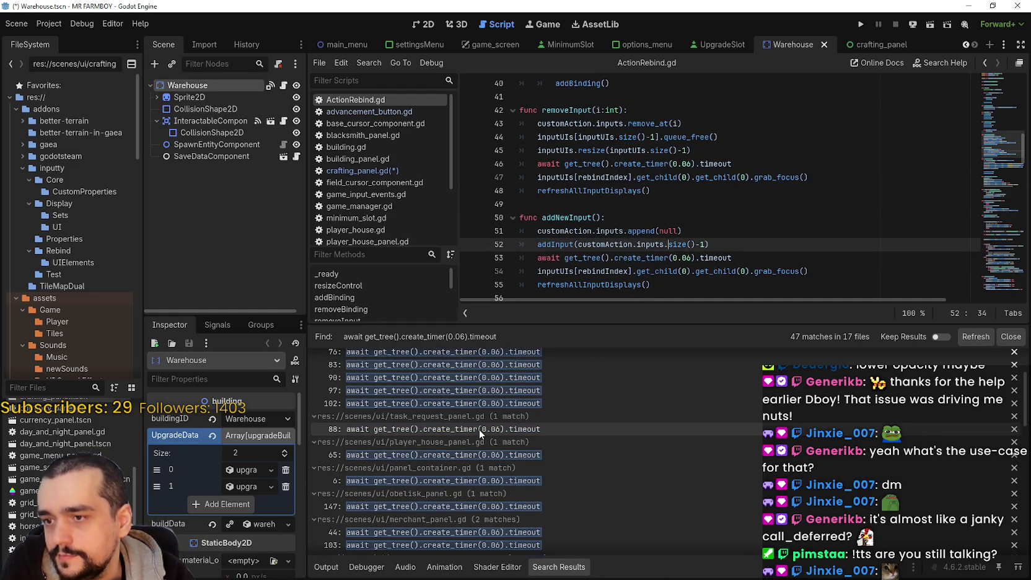
{"action": "left_click", "coordinate": [478, 429]}
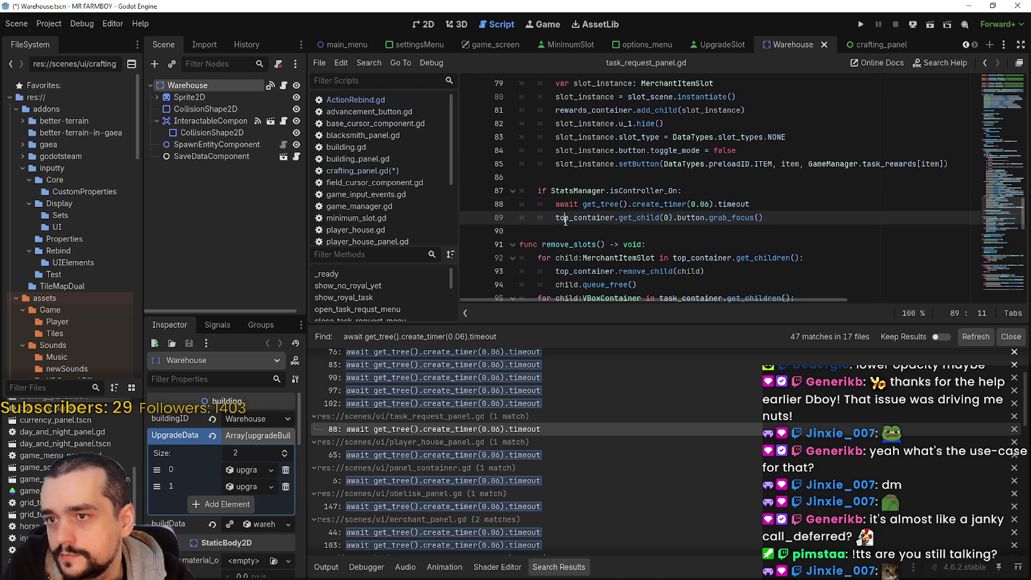
{"action": "mouse_move", "coordinate": [812, 220]}
{"action": "left_mouse_down"}
{"action": "mouse_move", "coordinate": [534, 184]}
{"action": "mouse_move", "coordinate": [522, 194]}
{"action": "left_mouse_up"}
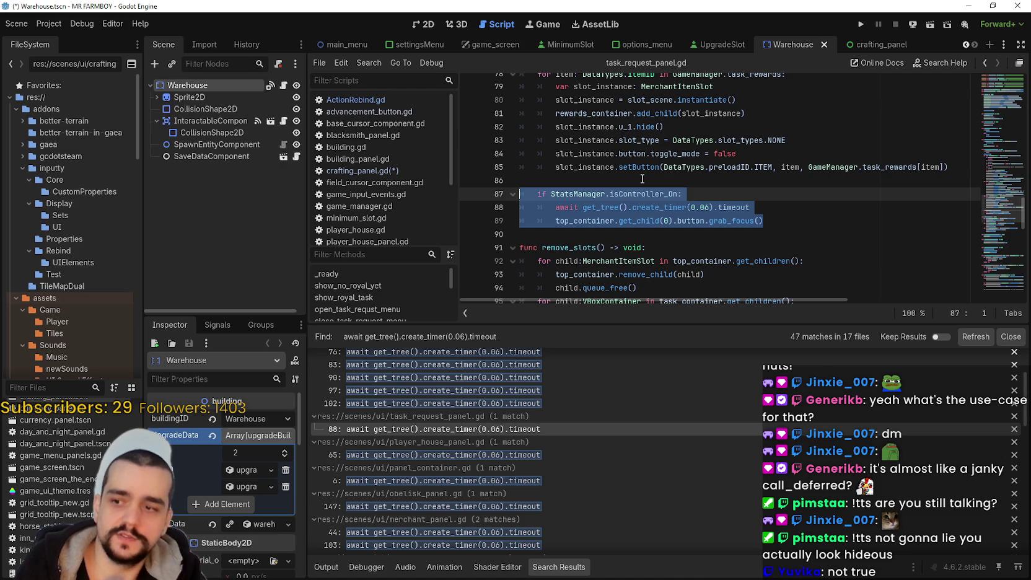
- Review the player_house_panel.gd line 65 match and scroll through the search results
{"action": "left_click", "coordinate": [514, 455]}
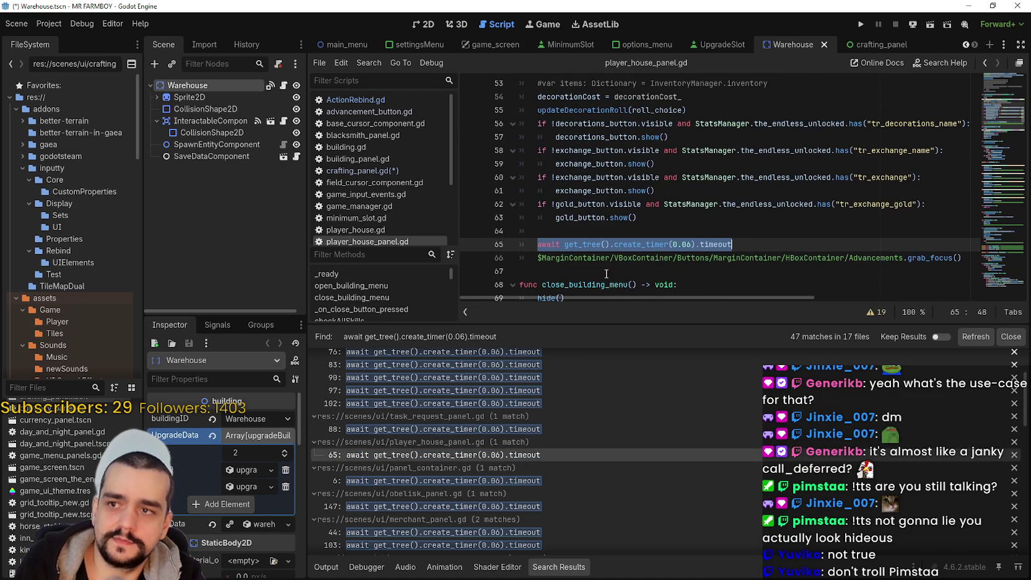
{"action": "left_click", "coordinate": [600, 239]}
{"action": "scroll", "coordinate": [600, 238], "scroll_direction": "up", "scroll_amount": 4}
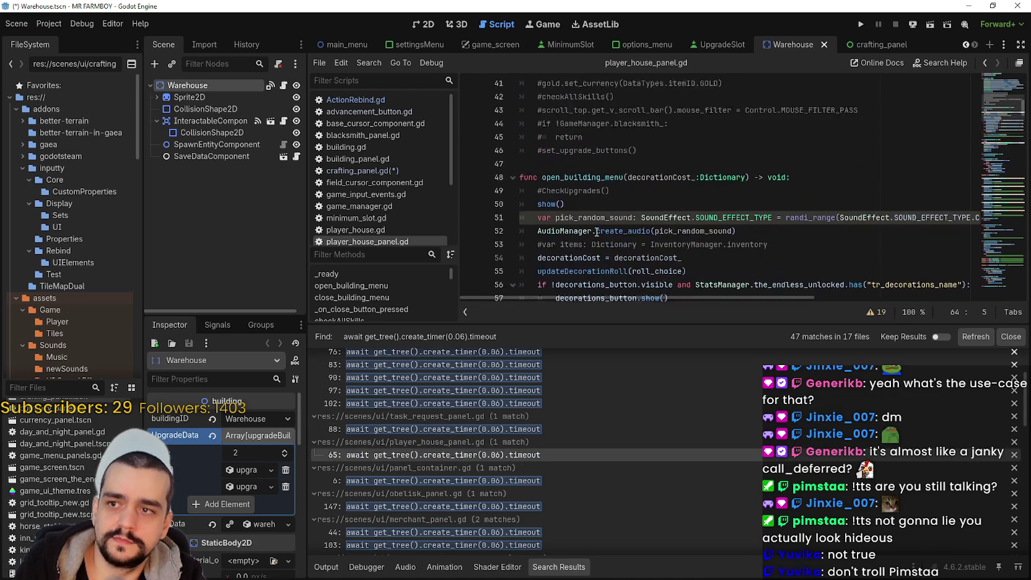
{"action": "scroll", "coordinate": [536, 179], "scroll_direction": "down", "scroll_amount": 6}
{"action": "scroll", "coordinate": [525, 477], "scroll_direction": "down", "scroll_amount": 1}
{"action": "scroll", "coordinate": [526, 473], "scroll_direction": "down", "scroll_amount": 10}
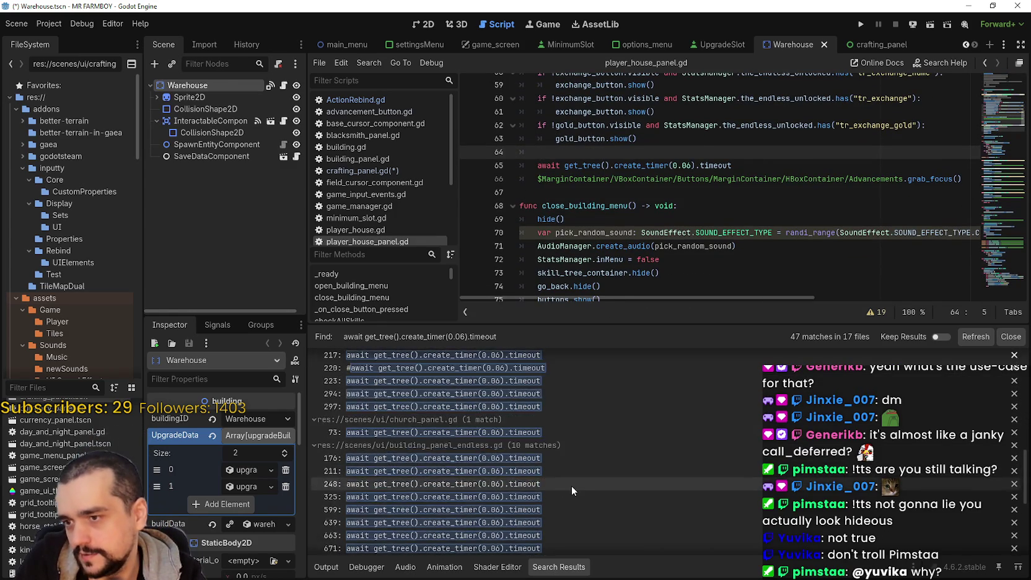
{"action": "scroll", "coordinate": [570, 488], "scroll_direction": "down", "scroll_amount": 5}
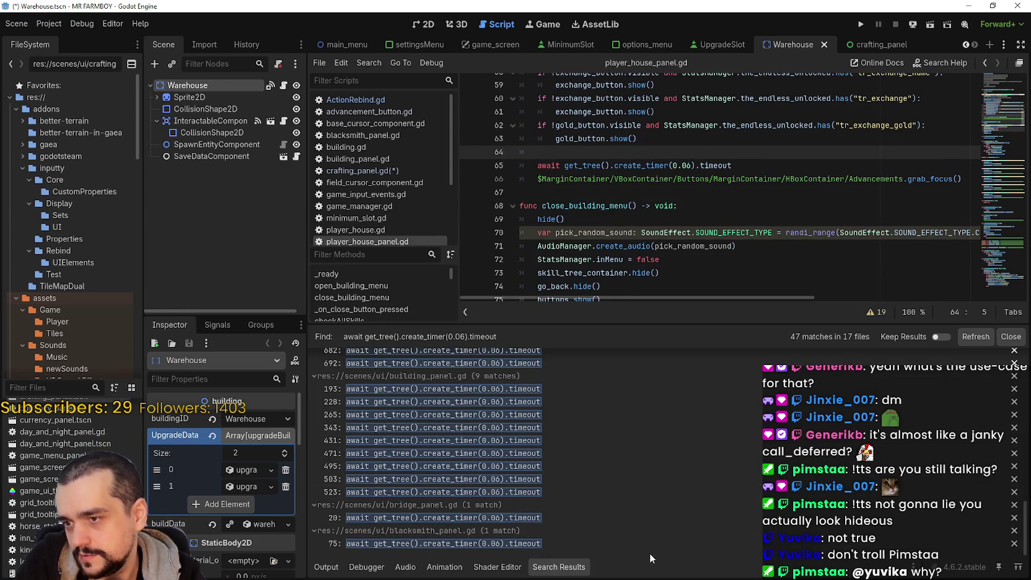
{"action": "scroll", "coordinate": [629, 511], "scroll_direction": "up", "scroll_amount": 5}
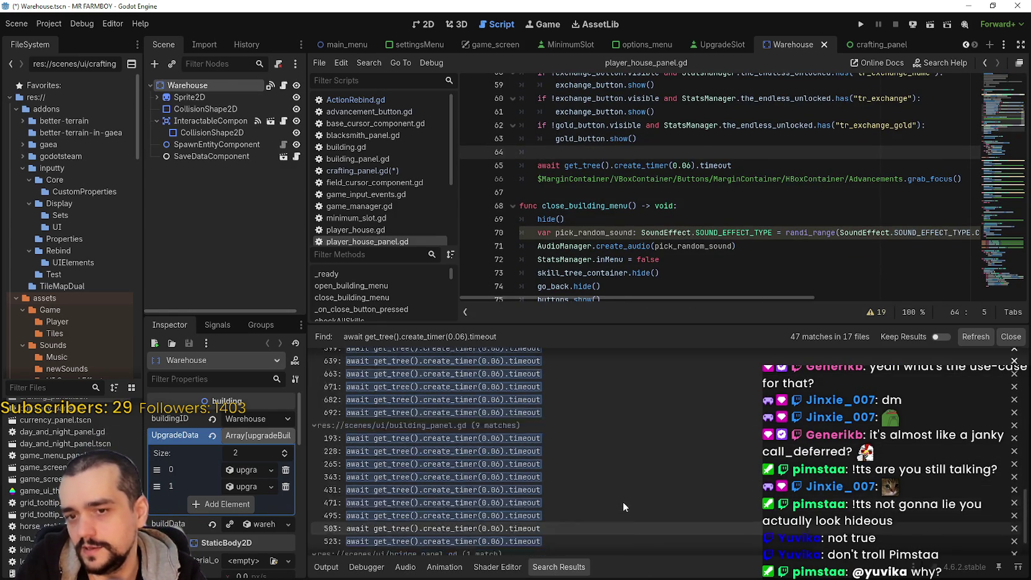
{"action": "scroll", "coordinate": [625, 498], "scroll_direction": "up", "scroll_amount": 10}
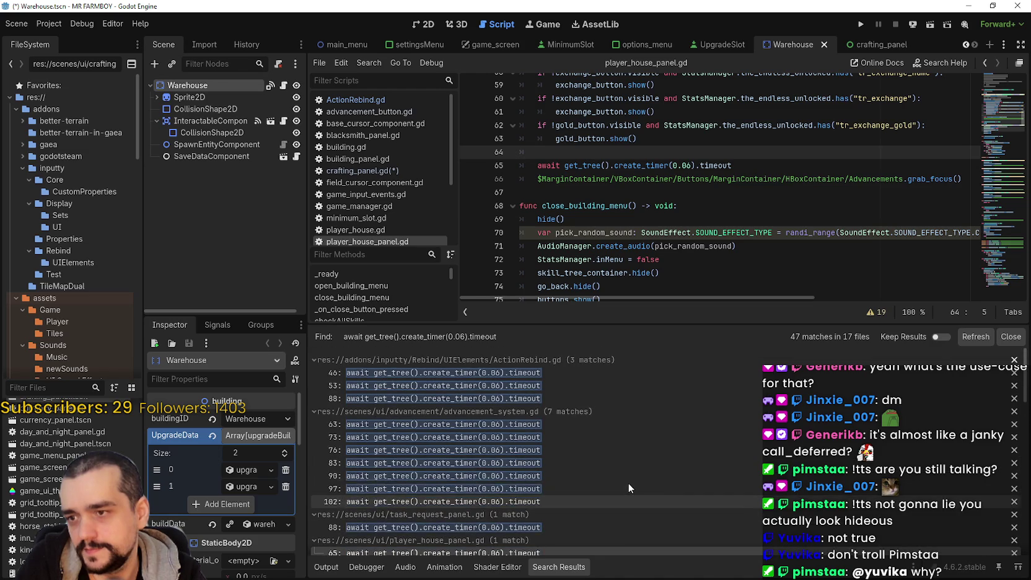
{"action": "scroll", "coordinate": [629, 446], "scroll_direction": "down", "scroll_amount": 10}
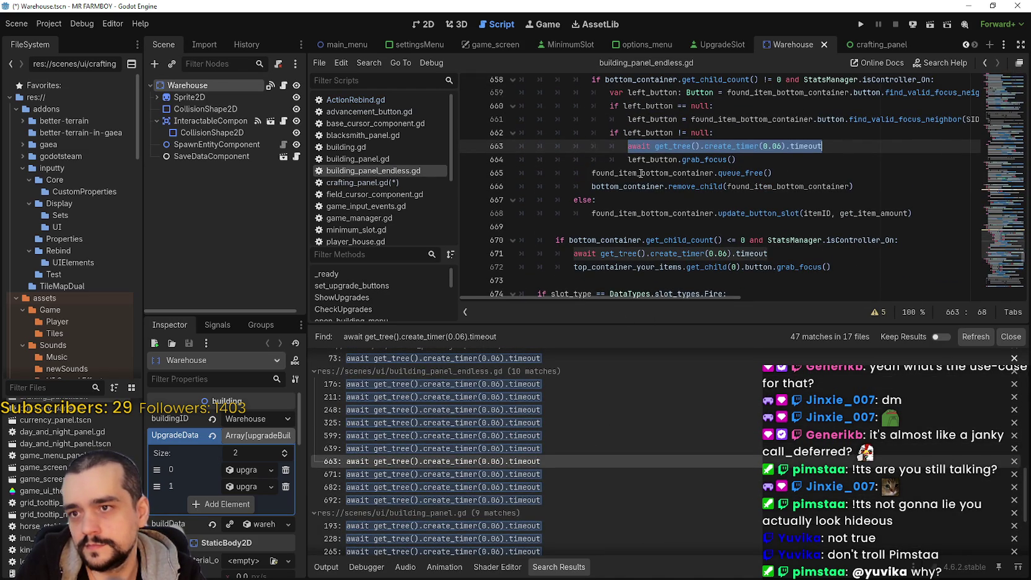
{"action": "scroll", "coordinate": [736, 154], "scroll_direction": "up", "scroll_amount": 2}
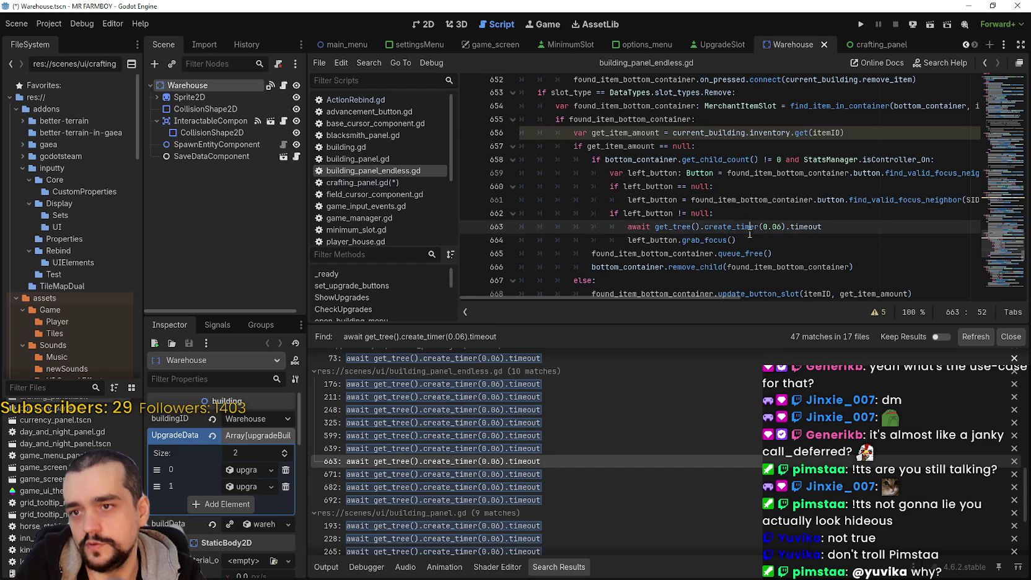
- Select the left_button focus block on lines 662–664 of building_panel_endless.gd
{"action": "left_click_drag", "start_coordinate": [753, 240], "coordinate": [553, 212]}
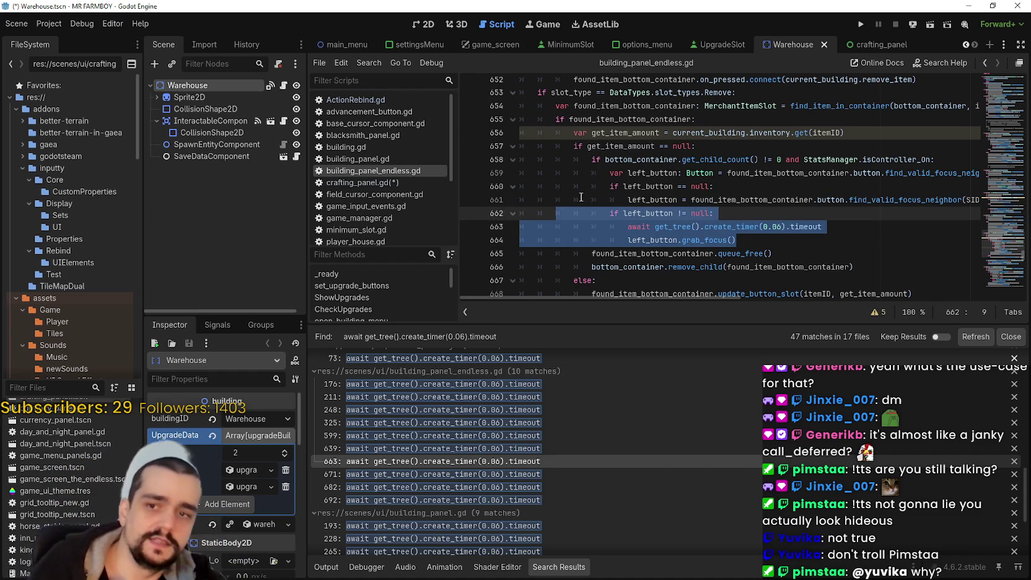
{"action": "left_click", "coordinate": [773, 213]}
{"action": "left_click", "coordinate": [760, 236]}
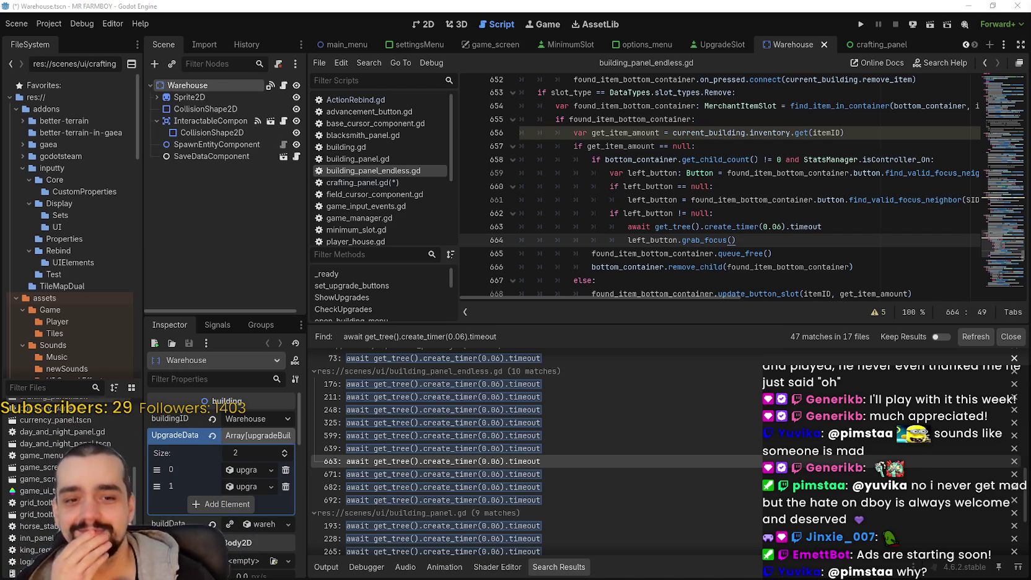
{"action": "left_click", "coordinate": [689, 199]}
{"action": "left_click", "coordinate": [749, 213]}
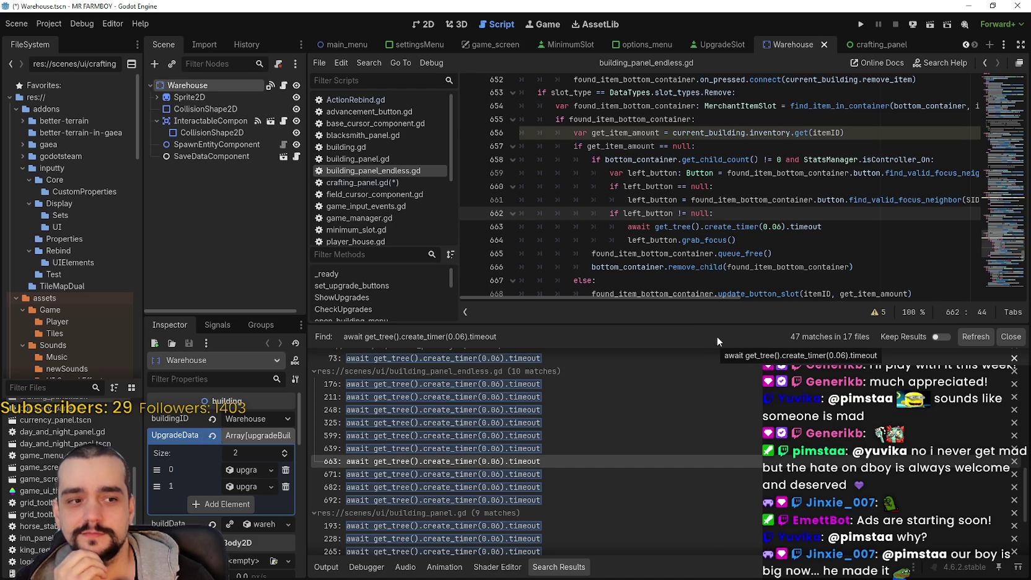
{"action": "left_click_drag", "start_coordinate": [708, 324], "coordinate": [701, 507]}
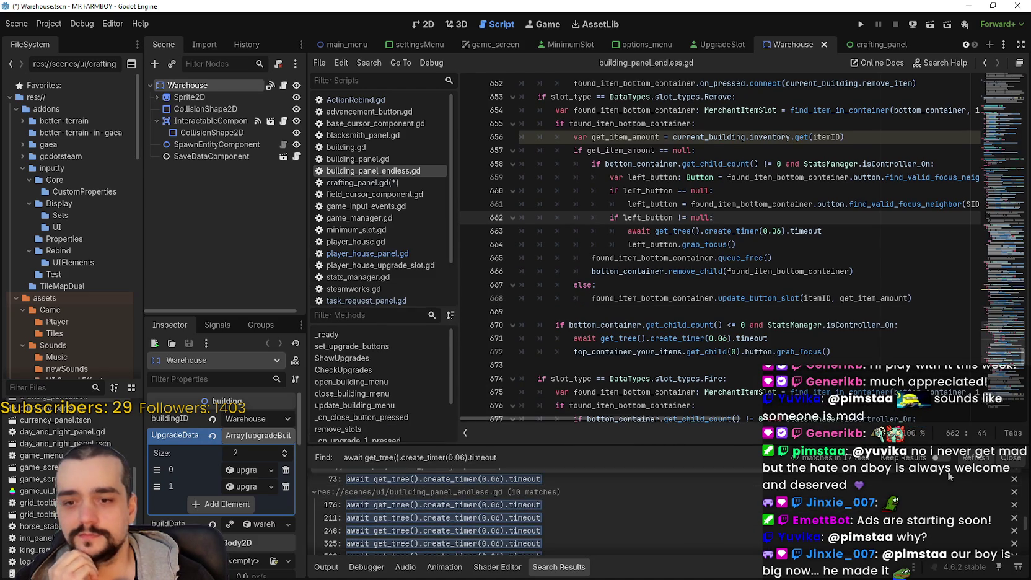
- Hide the search results panel and check the debugger and output log
{"action": "key", "text": "ctrl+j"}
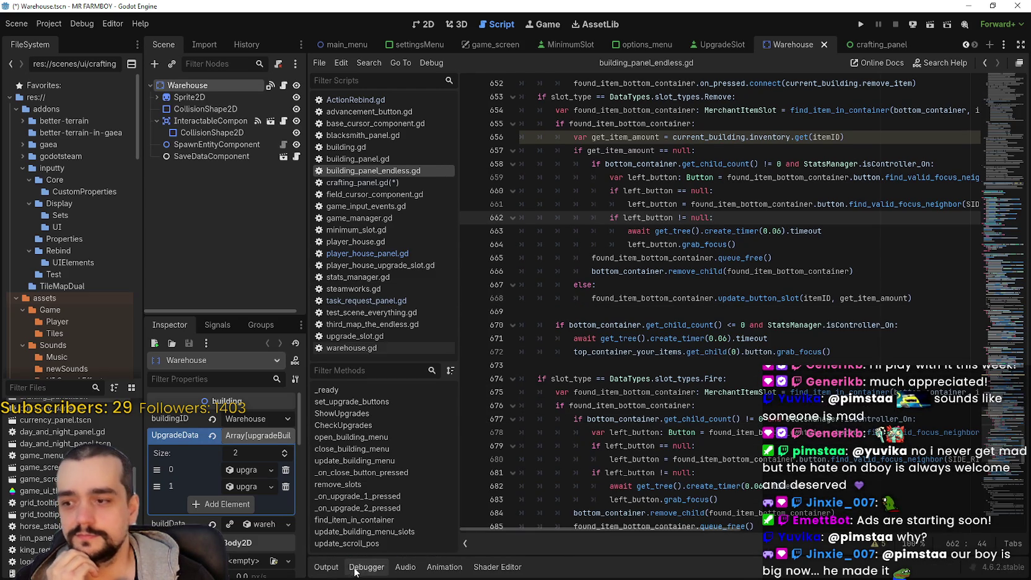
{"action": "left_click", "coordinate": [366, 567]}
{"action": "left_click", "coordinate": [328, 569]}
- Look over the left_button code around lines 658–667, then minimize Godot to reveal main_atlas.png
{"action": "left_click", "coordinate": [654, 283]}
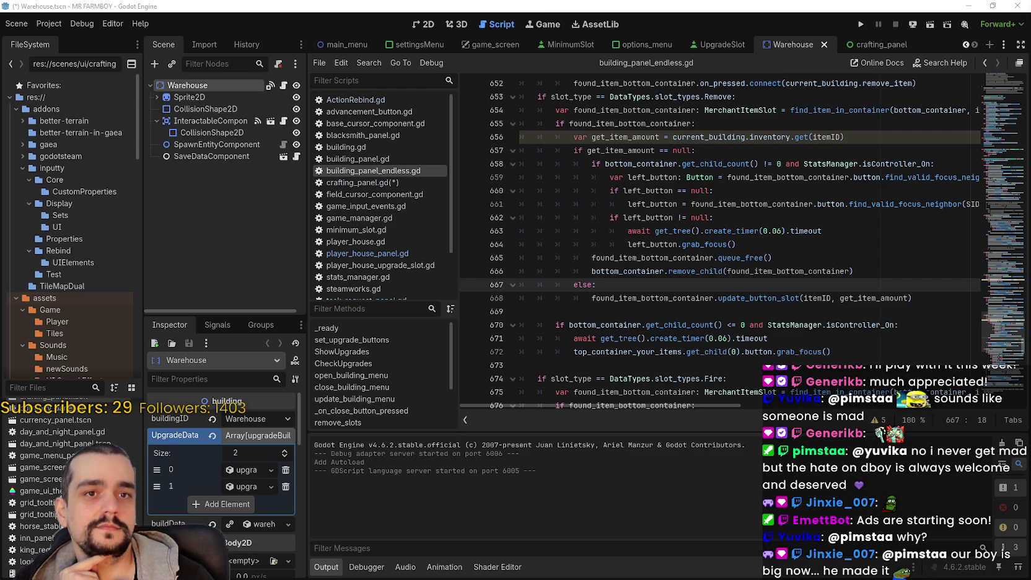
{"action": "left_click", "coordinate": [664, 190]}
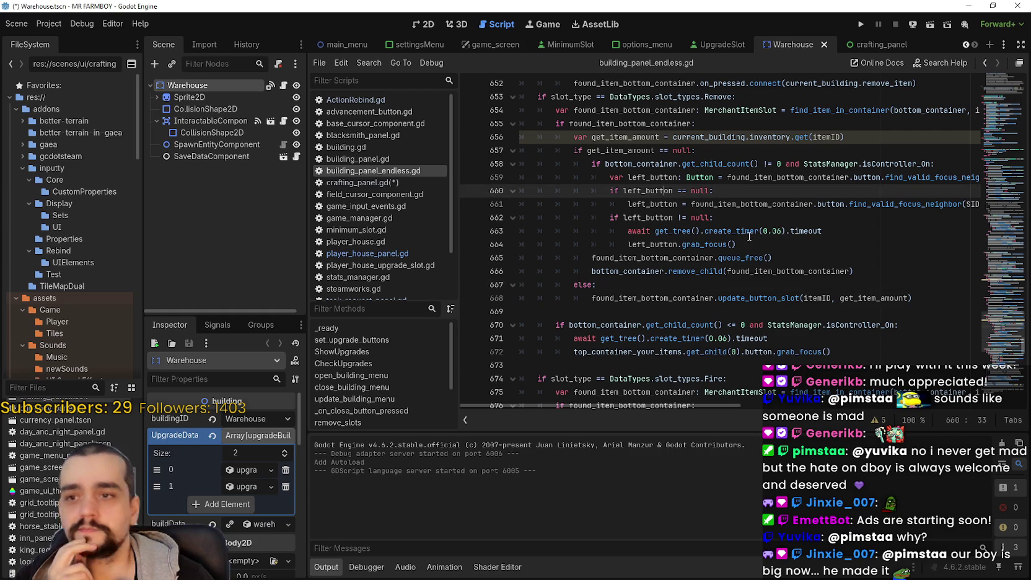
{"action": "scroll", "coordinate": [762, 263], "scroll_direction": "up", "scroll_amount": 2}
{"action": "left_click", "coordinate": [768, 244]}
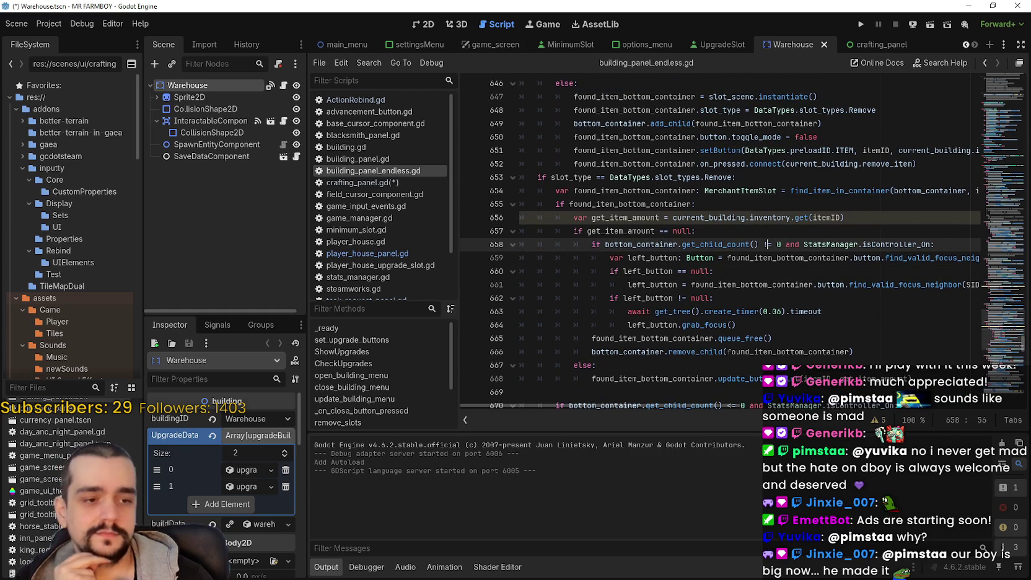
{"action": "left_click", "coordinate": [967, 6]}
{"action": "scroll", "coordinate": [706, 269], "scroll_direction": "down", "scroll_amount": 3}
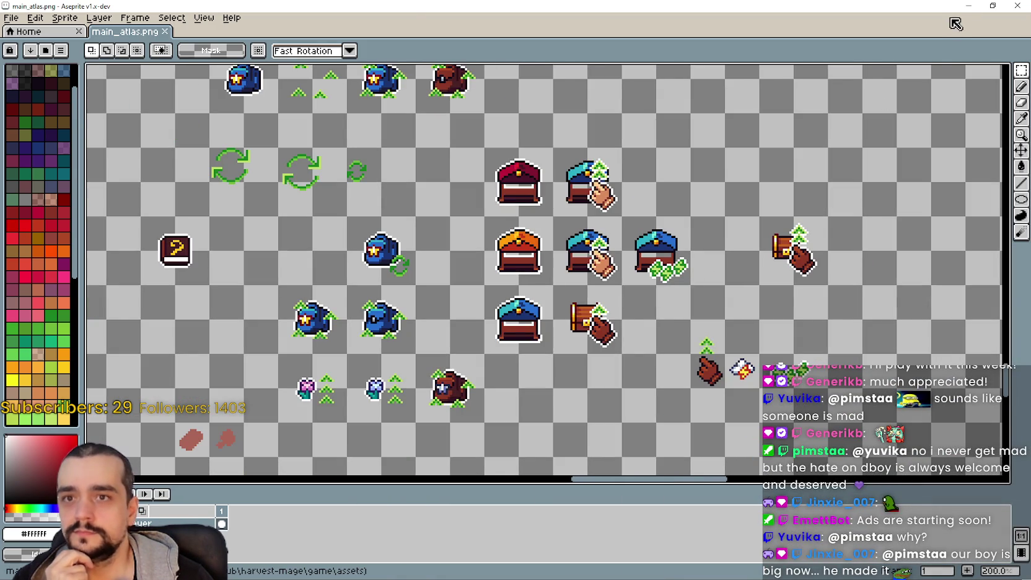
- Minimize Aseprite to show the running game's prestige skill tree at Exp 22/50
{"action": "left_click", "coordinate": [968, 5]}
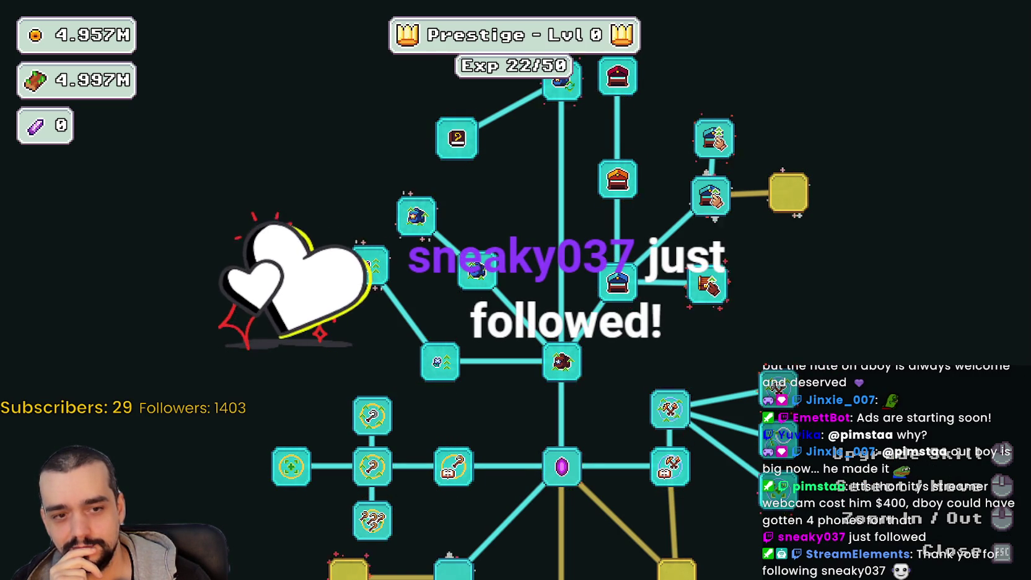
- Return to Godot, stop the running game, and scroll the scene tabs to find the skill panel
{"action": "key", "text": "alt+Tab"}
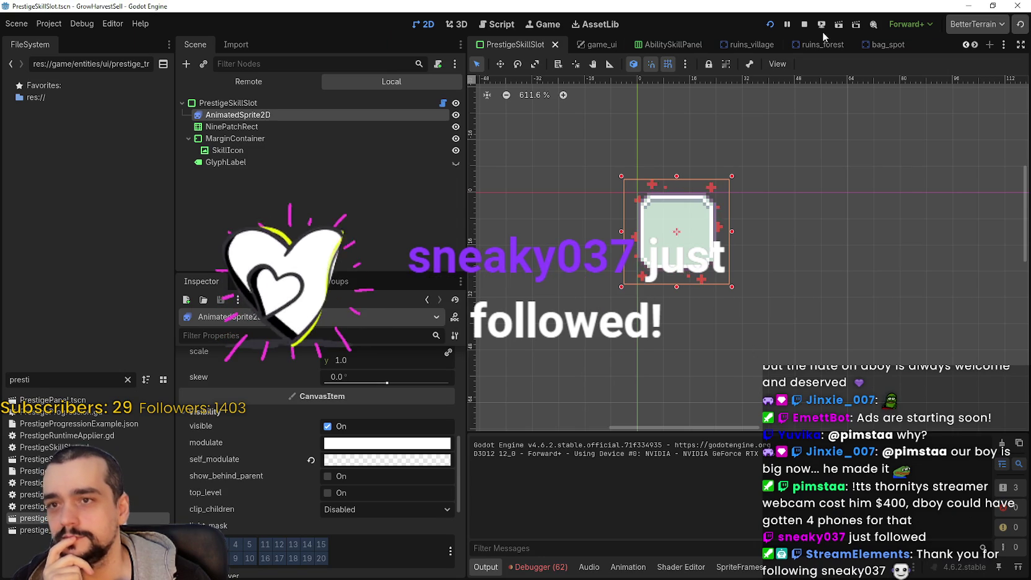
{"action": "left_click", "coordinate": [804, 25]}
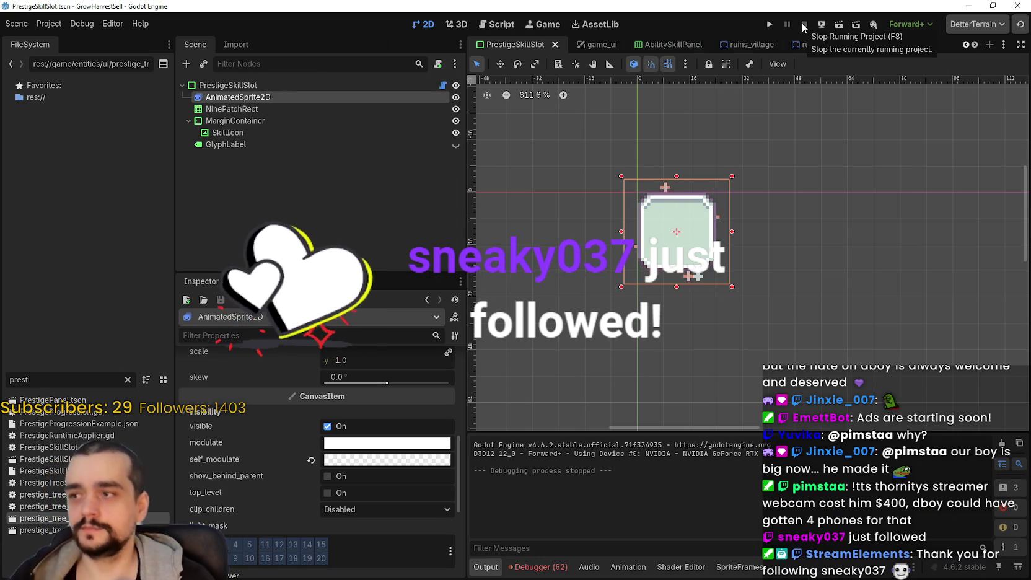
{"action": "left_click", "coordinate": [974, 45]}
{"action": "left_click", "coordinate": [974, 45]}
{"action": "left_click", "coordinate": [974, 44]}
{"action": "left_click", "coordinate": [974, 44]}
{"action": "left_click", "coordinate": [974, 45]}
{"action": "left_click", "coordinate": [974, 45]}
{"action": "left_click", "coordinate": [973, 45]}
{"action": "left_click", "coordinate": [974, 45]}
{"action": "left_click", "coordinate": [973, 46]}
{"action": "left_click", "coordinate": [974, 46]}
{"action": "left_click", "coordinate": [974, 46]}
{"action": "left_click", "coordinate": [974, 45]}
{"action": "left_click", "coordinate": [974, 46]}
{"action": "left_click", "coordinate": [974, 46]}
{"action": "left_click", "coordinate": [974, 46]}
{"action": "left_click", "coordinate": [974, 46]}
{"action": "left_click", "coordinate": [973, 46]}
{"action": "left_click", "coordinate": [974, 46]}
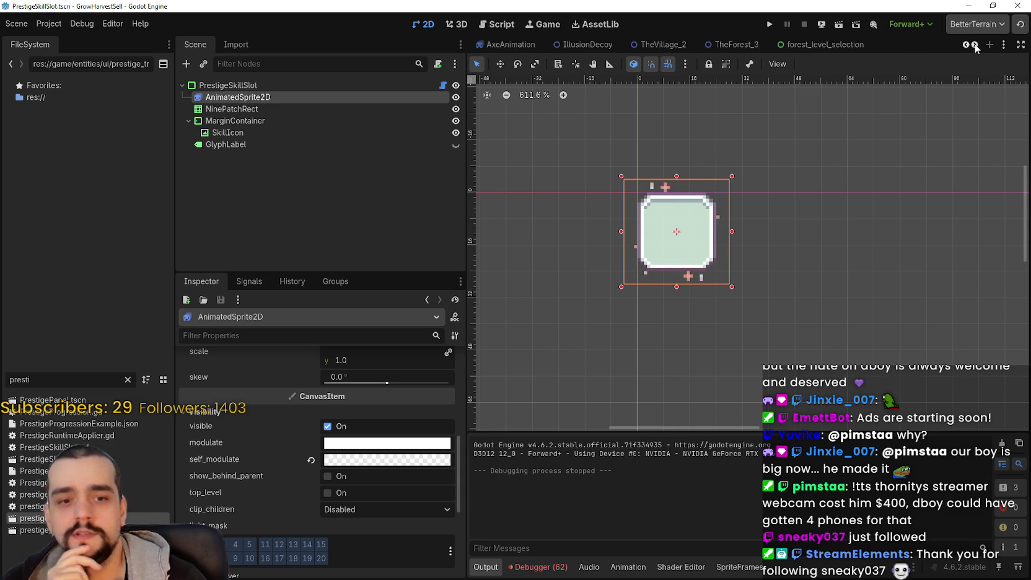
{"action": "left_click", "coordinate": [974, 45]}
{"action": "left_click", "coordinate": [974, 46]}
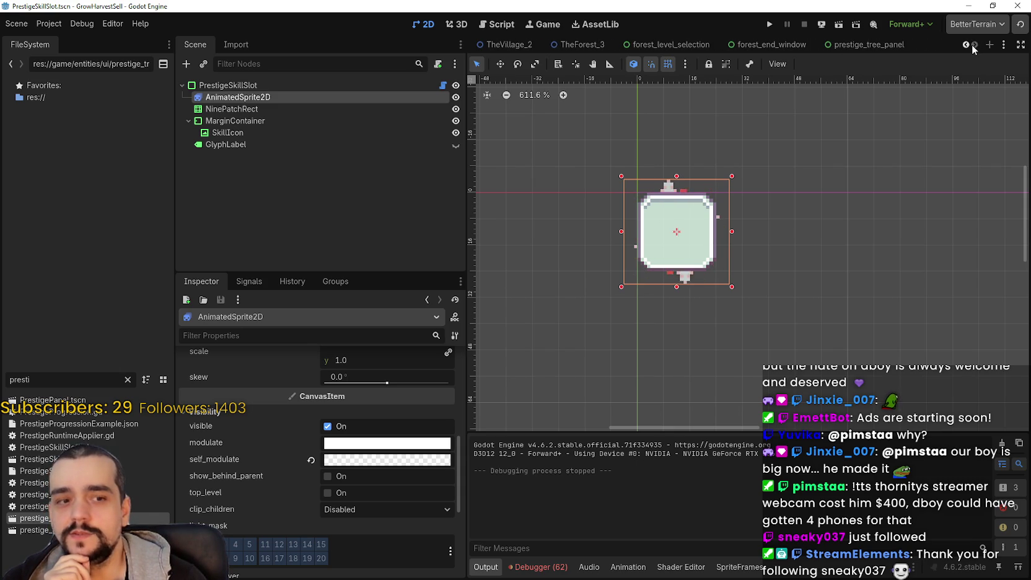
- In prestige_tree_panel, turn off clip_contents on the Graph node
{"action": "left_click", "coordinate": [867, 45]}
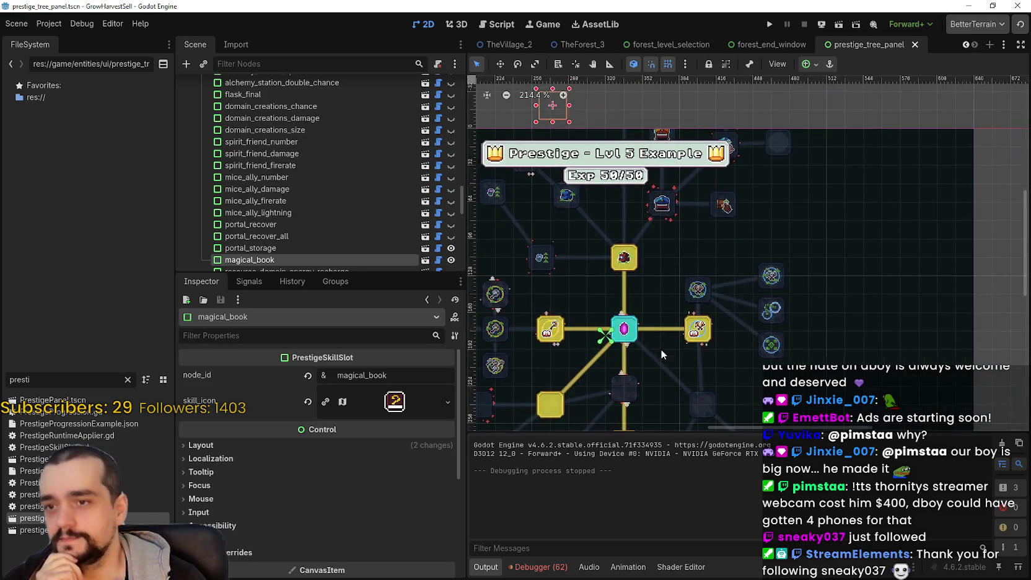
{"action": "scroll", "coordinate": [335, 176], "scroll_direction": "up", "scroll_amount": 10}
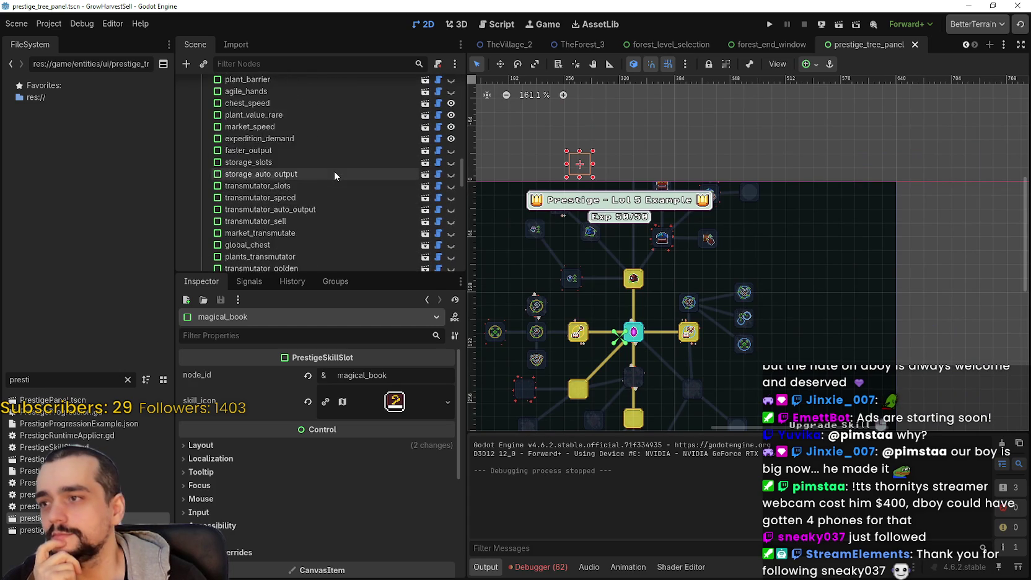
{"action": "scroll", "coordinate": [331, 172], "scroll_direction": "up", "scroll_amount": 10}
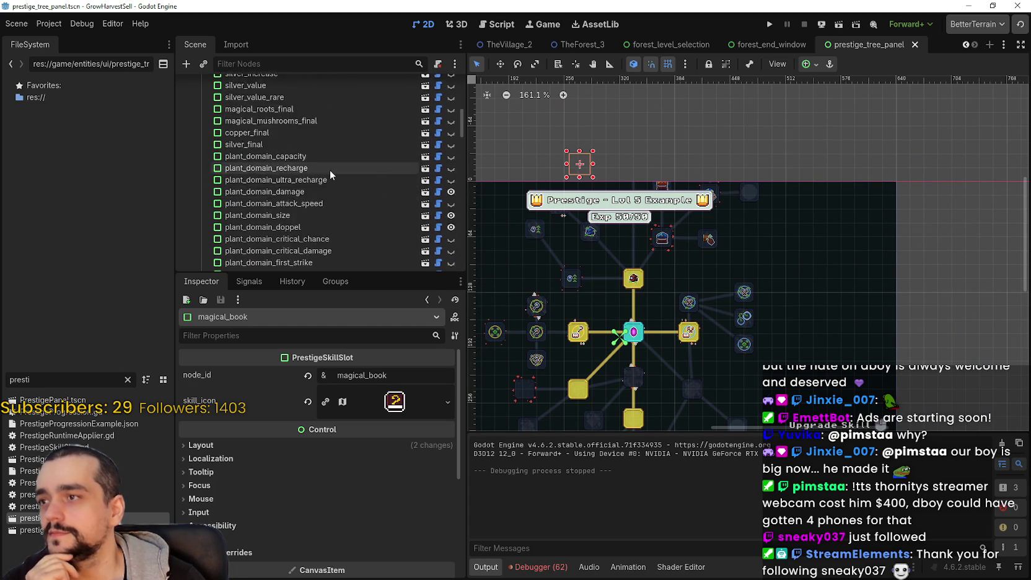
{"action": "scroll", "coordinate": [332, 176], "scroll_direction": "up", "scroll_amount": 10}
{"action": "left_click", "coordinate": [312, 110]}
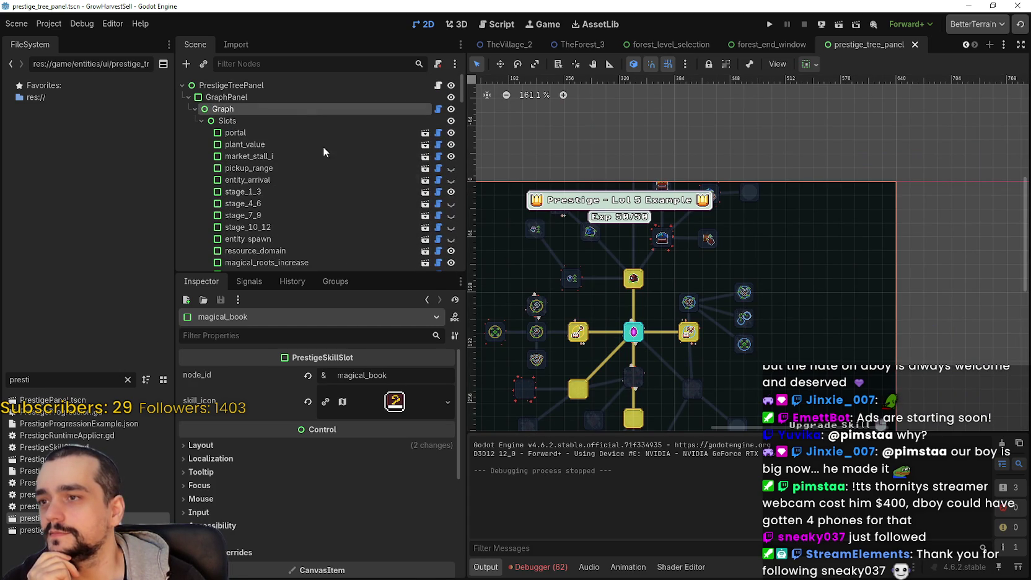
{"action": "left_click", "coordinate": [363, 479]}
- Give the expedition_demand slot an atlas-texture chest skill icon and open its region editor
{"action": "scroll", "coordinate": [679, 303], "scroll_direction": "up", "scroll_amount": 2}
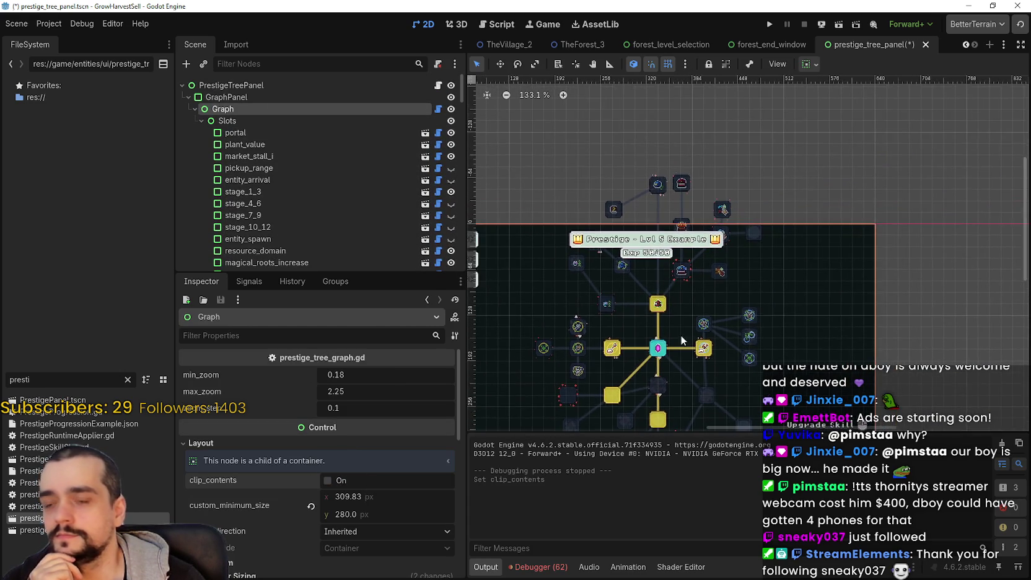
{"action": "scroll", "coordinate": [718, 269], "scroll_direction": "up", "scroll_amount": 1}
{"action": "left_click", "coordinate": [777, 204]}
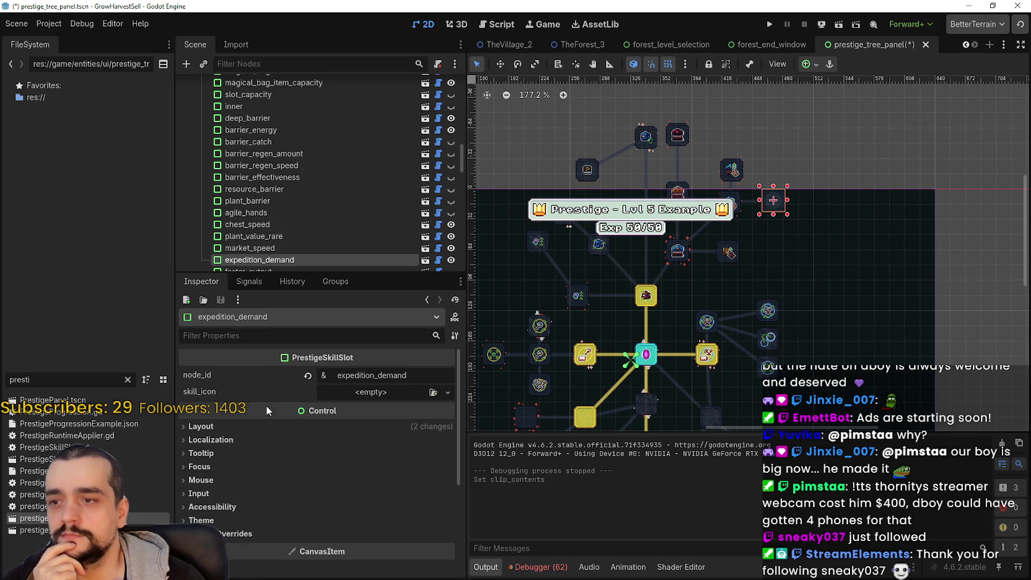
{"action": "left_click", "coordinate": [348, 391]}
{"action": "left_click", "coordinate": [419, 544]}
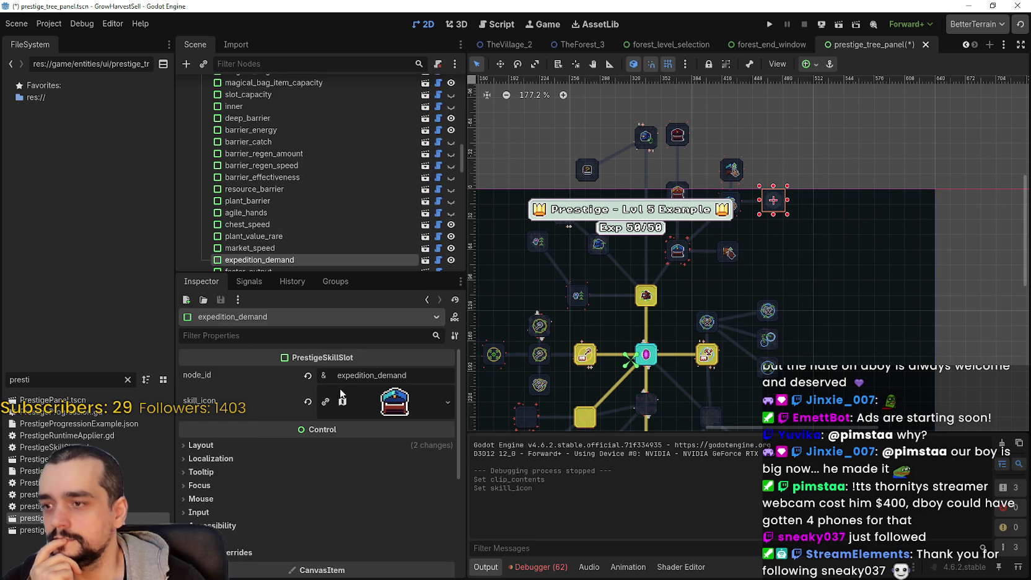
{"action": "left_click", "coordinate": [335, 414]}
{"action": "scroll", "coordinate": [322, 465], "scroll_direction": "down", "scroll_amount": 3}
{"action": "left_click", "coordinate": [316, 513]}
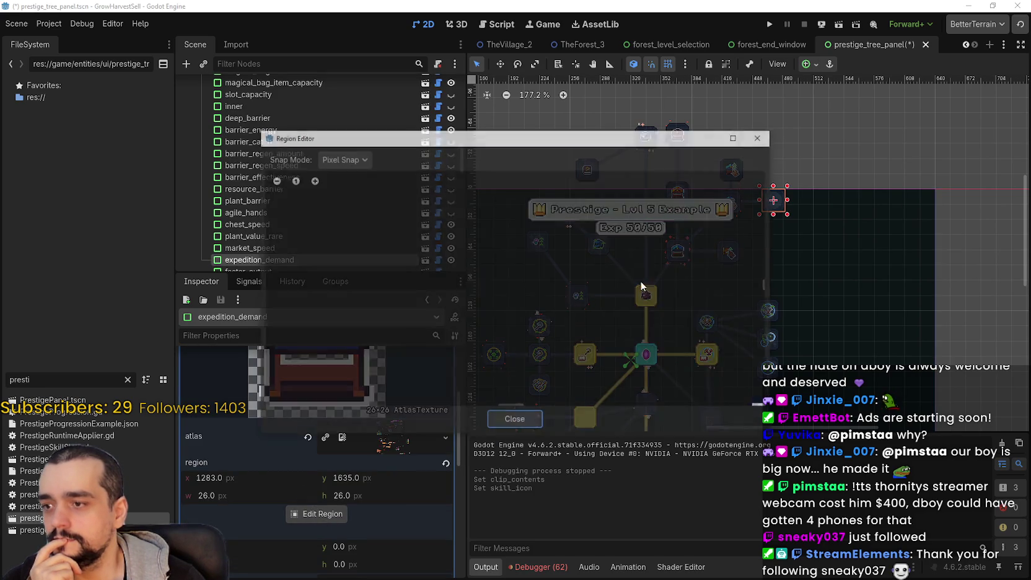
- Pan the atlas to the chest sprites and draw a region around the clover chest
{"action": "scroll", "coordinate": [673, 298], "scroll_direction": "down", "scroll_amount": 3}
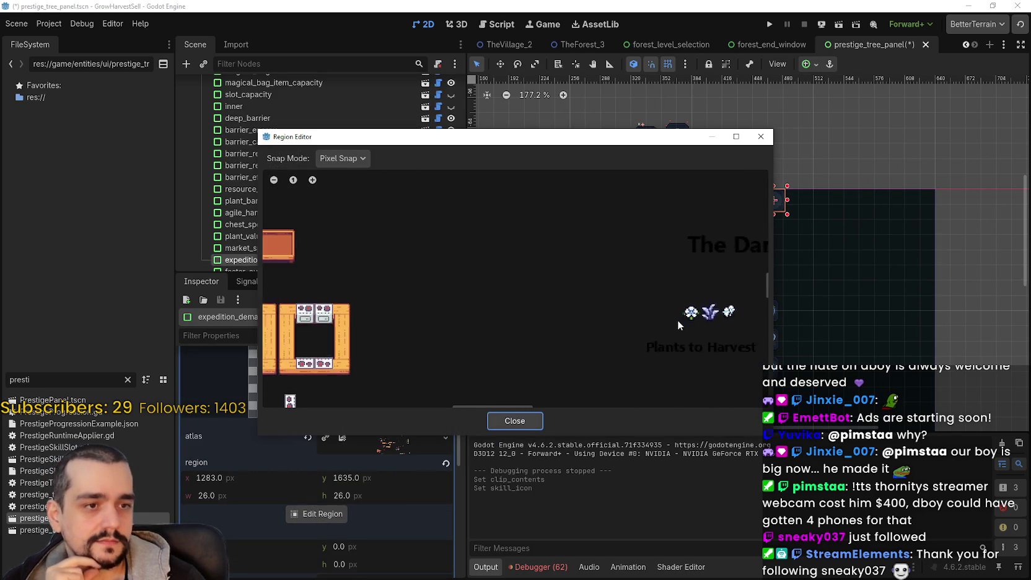
{"action": "left_click_drag", "start_coordinate": [681, 320], "coordinate": [462, 298]}
{"action": "scroll", "coordinate": [542, 303], "scroll_direction": "down", "scroll_amount": 1}
{"action": "scroll", "coordinate": [542, 303], "scroll_direction": "down", "scroll_amount": 1}
{"action": "scroll", "coordinate": [541, 301], "scroll_direction": "down", "scroll_amount": 1}
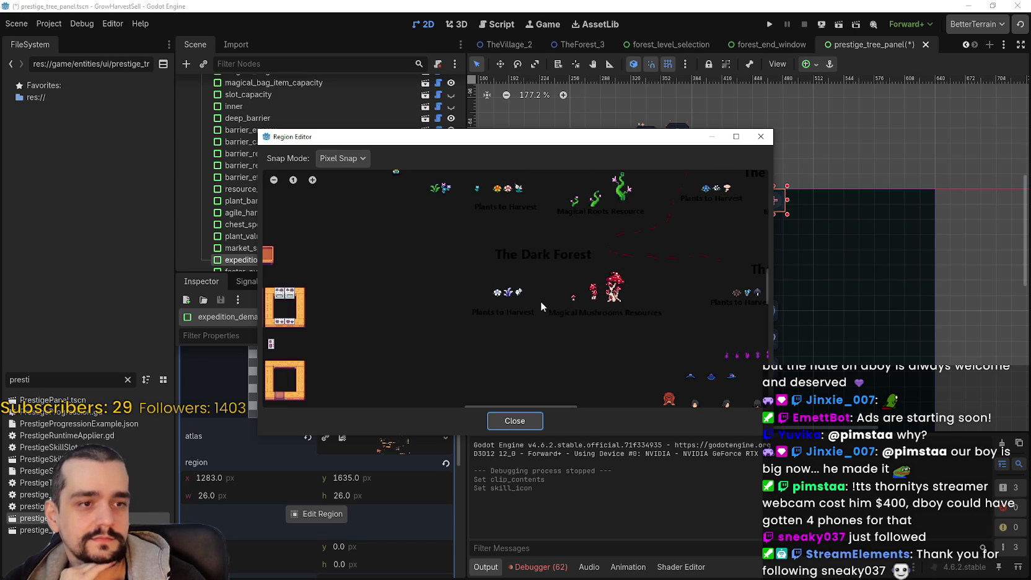
{"action": "scroll", "coordinate": [546, 304], "scroll_direction": "down", "scroll_amount": 3}
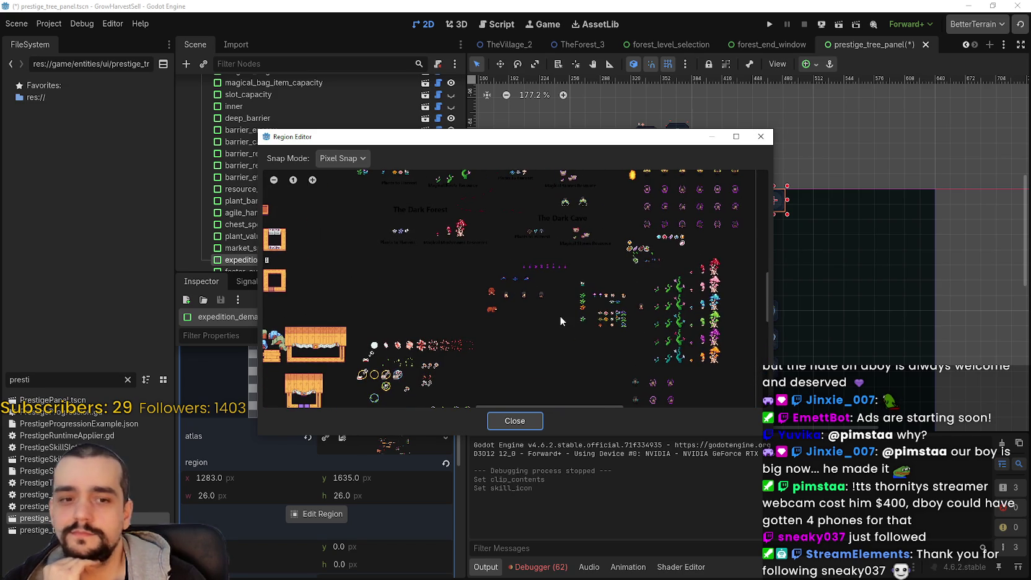
{"action": "scroll", "coordinate": [544, 350], "scroll_direction": "up", "scroll_amount": 5}
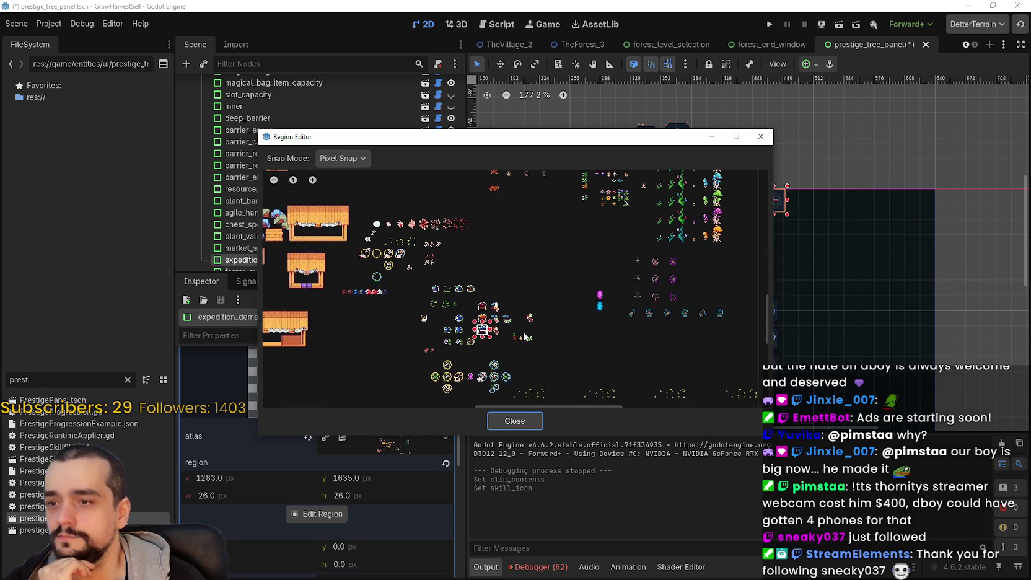
{"action": "scroll", "coordinate": [500, 319], "scroll_direction": "up", "scroll_amount": 5}
{"action": "left_click_drag", "start_coordinate": [458, 251], "coordinate": [544, 327]}
- Snap the region's top, right and left edges to the grid, then return to pixel snap
{"action": "left_click", "coordinate": [341, 158]}
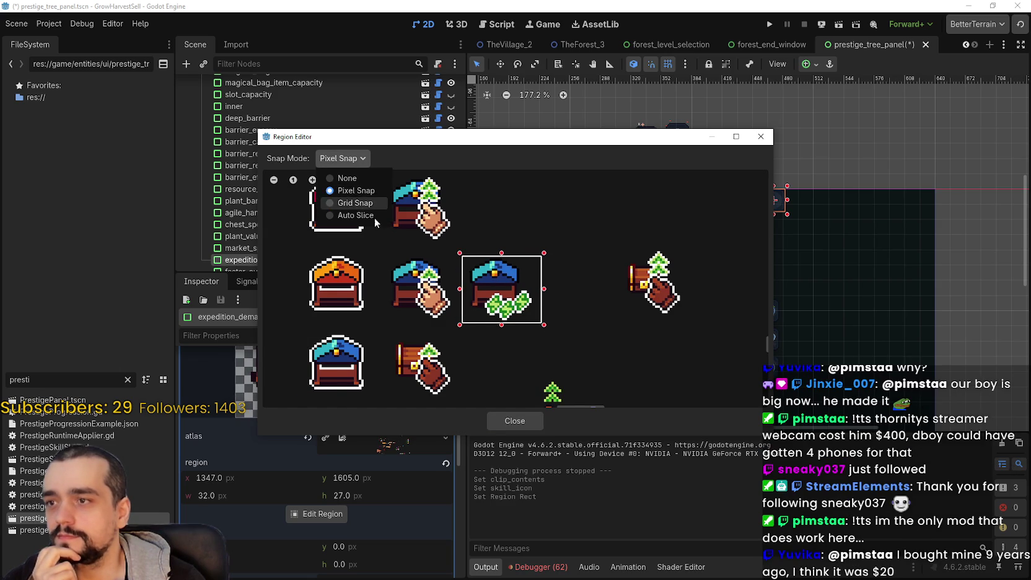
{"action": "left_click", "coordinate": [347, 200]}
{"action": "left_click_drag", "start_coordinate": [501, 248], "coordinate": [501, 233]}
{"action": "left_click_drag", "start_coordinate": [551, 333], "coordinate": [539, 338]}
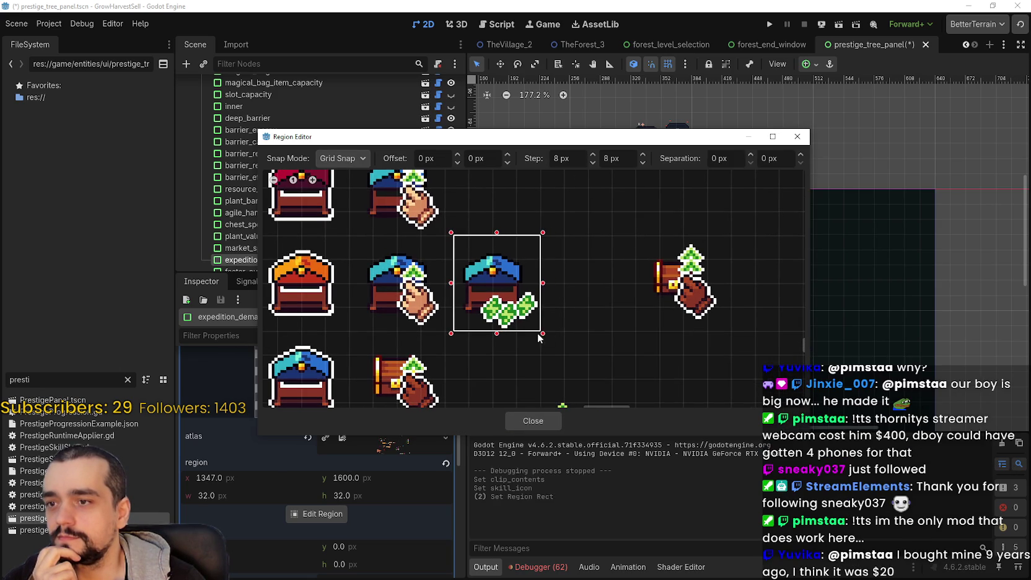
{"action": "scroll", "coordinate": [466, 312], "scroll_direction": "up", "scroll_amount": 1}
{"action": "left_click_drag", "start_coordinate": [448, 284], "coordinate": [438, 284]}
{"action": "scroll", "coordinate": [488, 283], "scroll_direction": "up", "scroll_amount": 2}
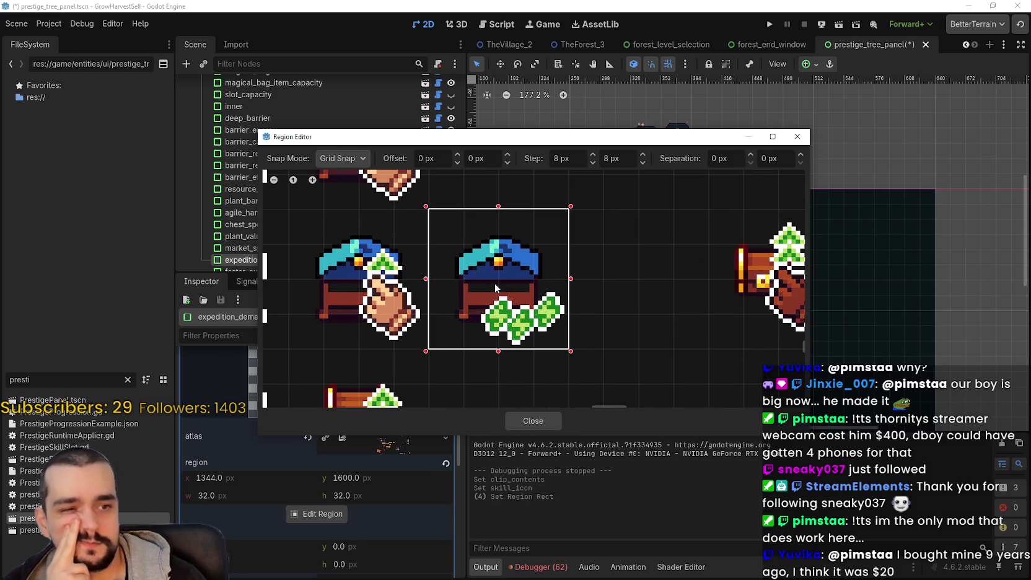
{"action": "scroll", "coordinate": [496, 281], "scroll_direction": "up", "scroll_amount": 1}
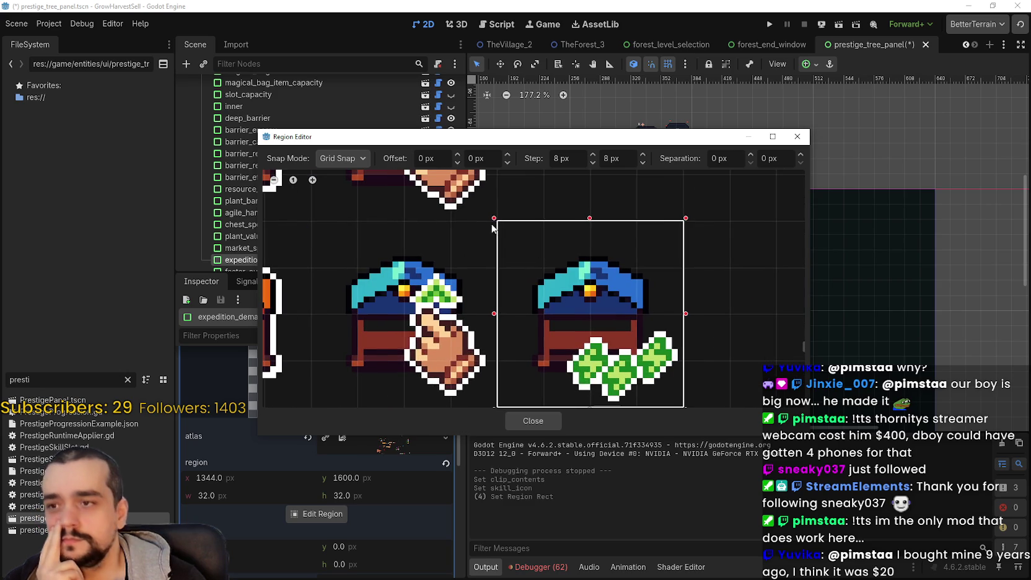
{"action": "left_click", "coordinate": [341, 158]}
{"action": "left_click", "coordinate": [356, 191]}
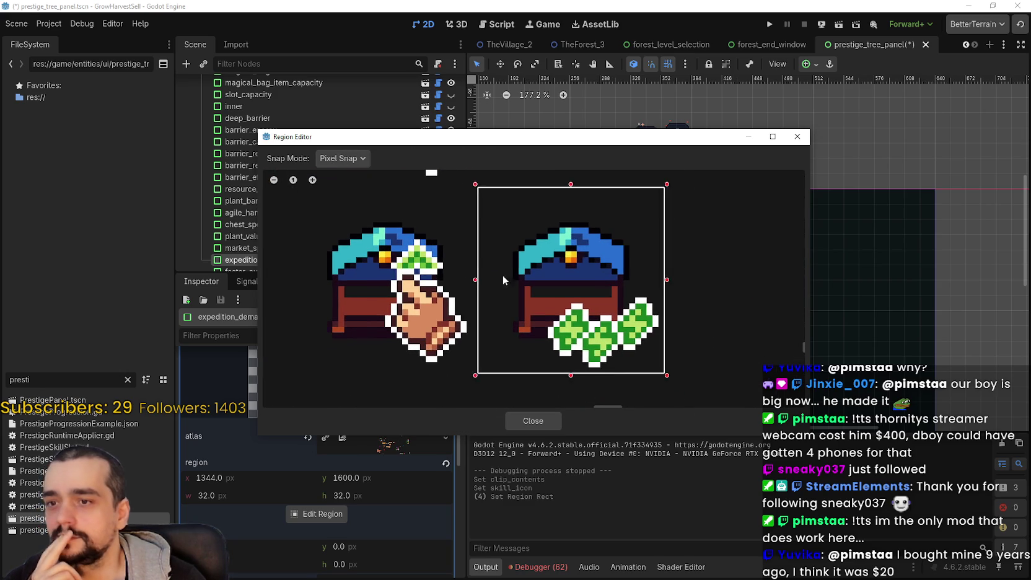
- Trim the left and top edges to a 26×26 region at 1350, 1606 and close the editor
{"action": "left_click_drag", "start_coordinate": [437, 145], "coordinate": [574, 81]}
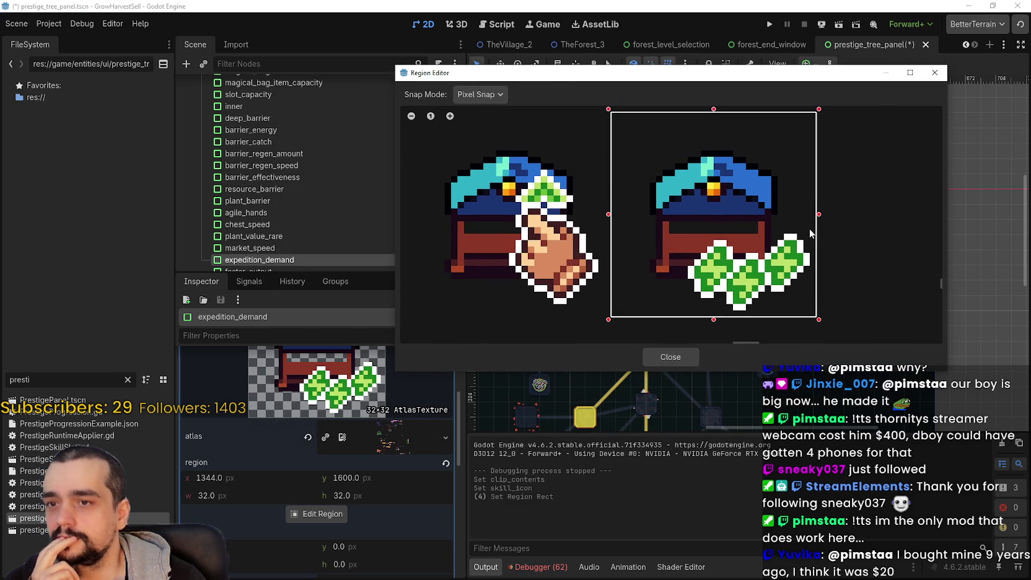
{"action": "left_click_drag", "start_coordinate": [606, 214], "coordinate": [648, 220]}
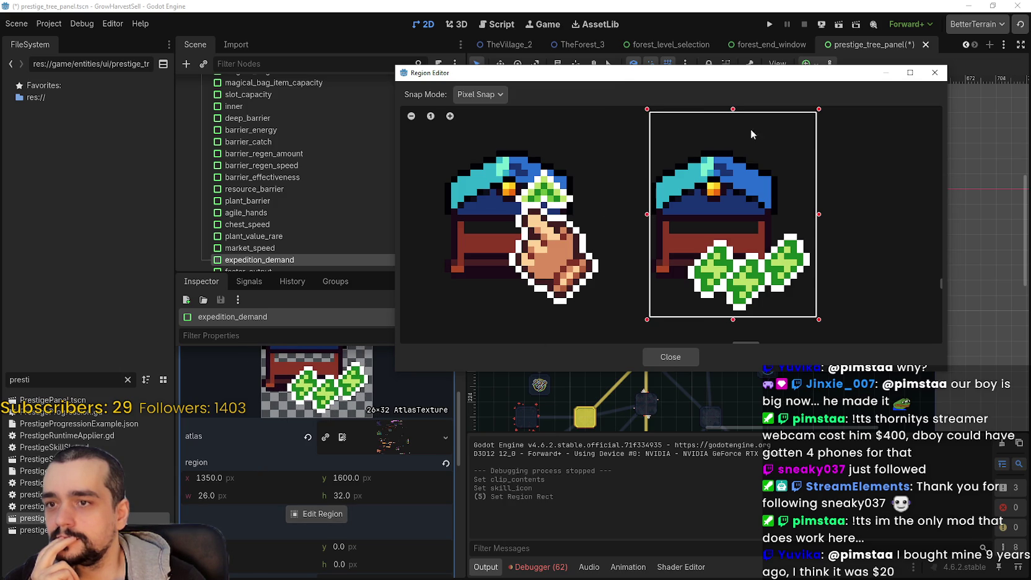
{"action": "left_click_drag", "start_coordinate": [737, 113], "coordinate": [741, 154]}
{"action": "scroll", "coordinate": [746, 164], "scroll_direction": "up", "scroll_amount": 5}
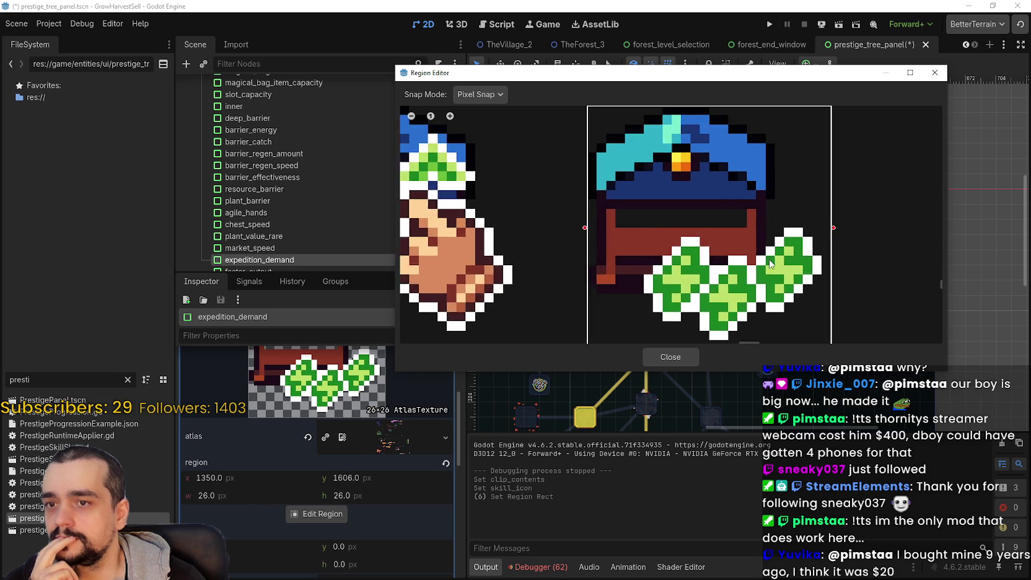
{"action": "scroll", "coordinate": [627, 180], "scroll_direction": "down", "scroll_amount": 5}
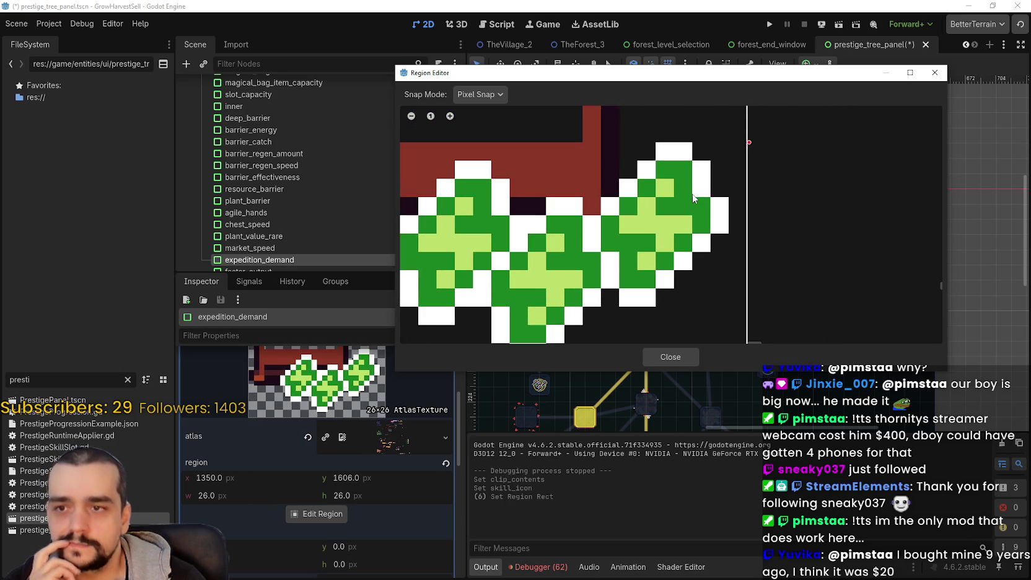
{"action": "scroll", "coordinate": [685, 200], "scroll_direction": "down", "scroll_amount": 3}
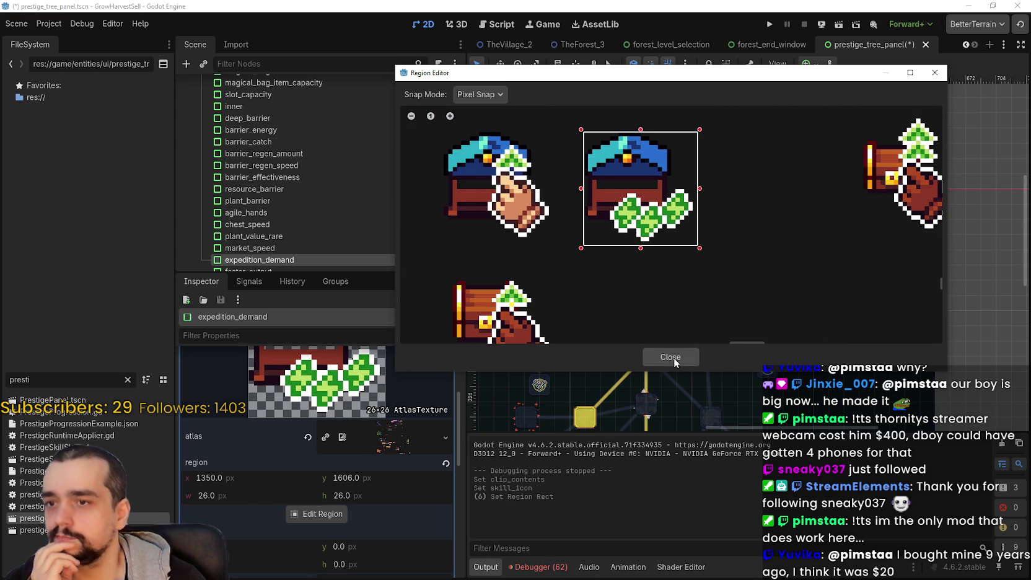
{"action": "left_click", "coordinate": [674, 358]}
- Save the prestige tree scene
{"action": "key", "text": "ctrl+s"}
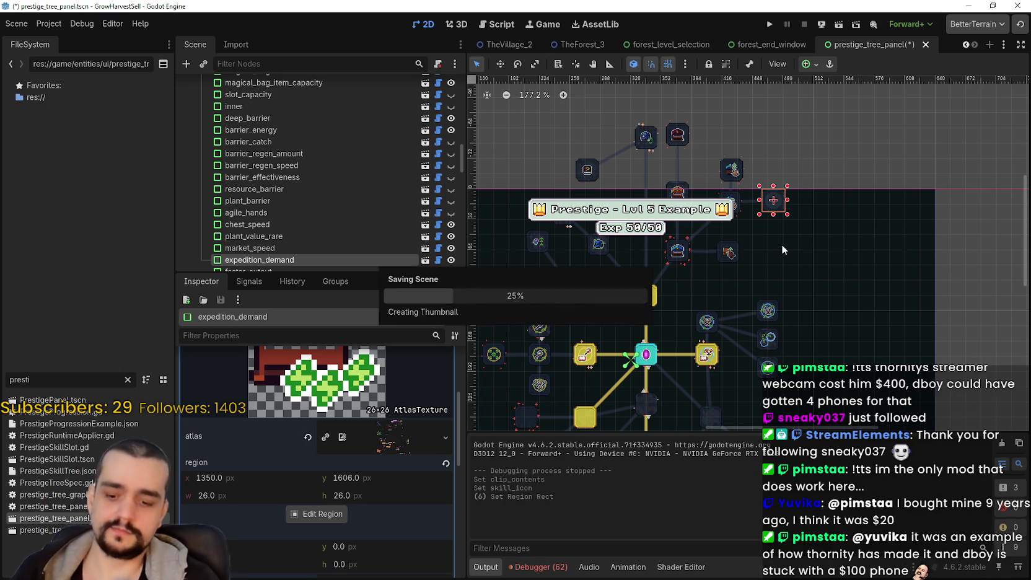
{"action": "scroll", "coordinate": [887, 164], "scroll_direction": "up", "scroll_amount": 4}
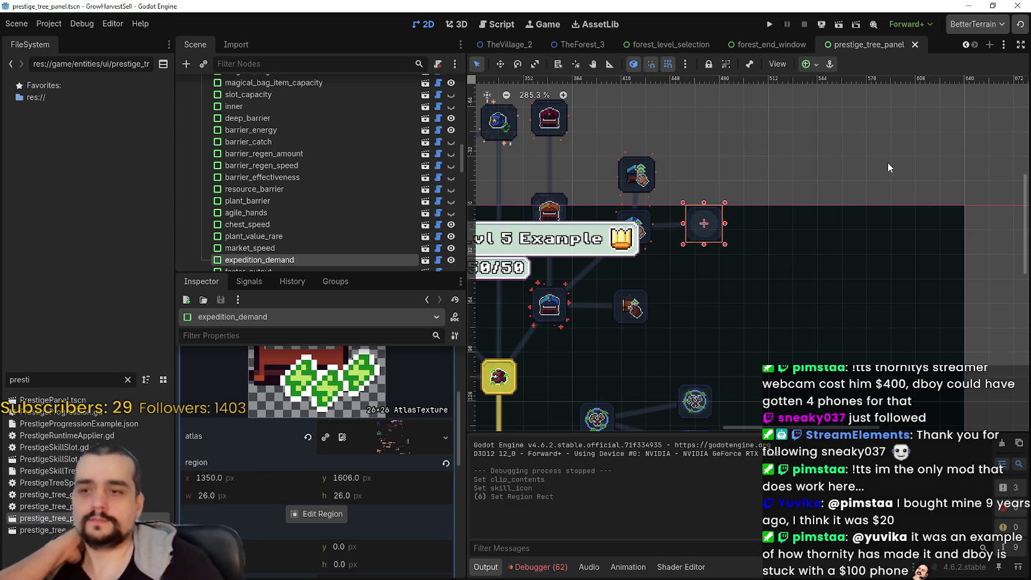
{"action": "scroll", "coordinate": [733, 227], "scroll_direction": "down", "scroll_amount": 4}
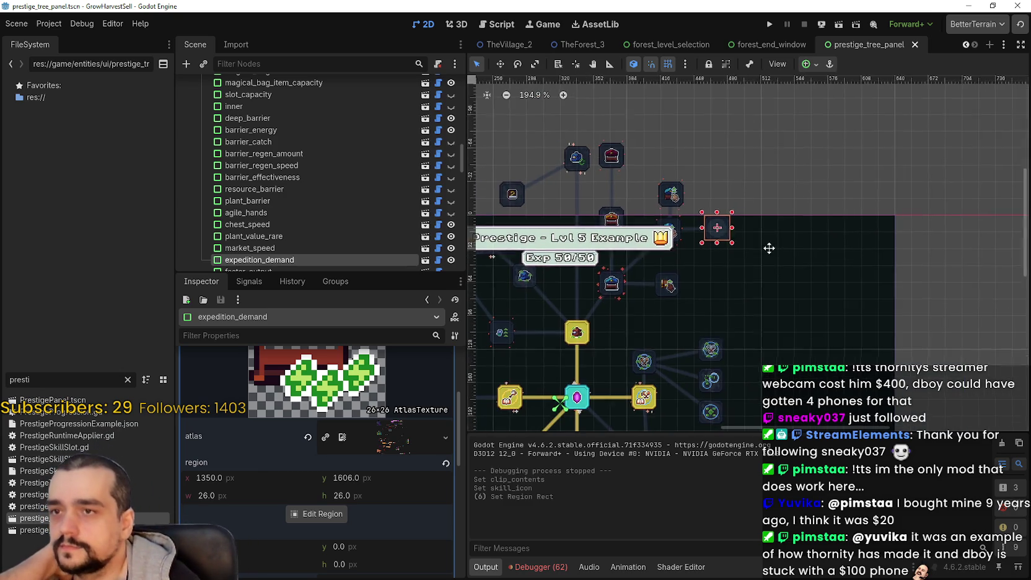
- Close and reopen prestige_tree_panel, then select its Graph node
{"action": "left_click", "coordinate": [915, 45]}
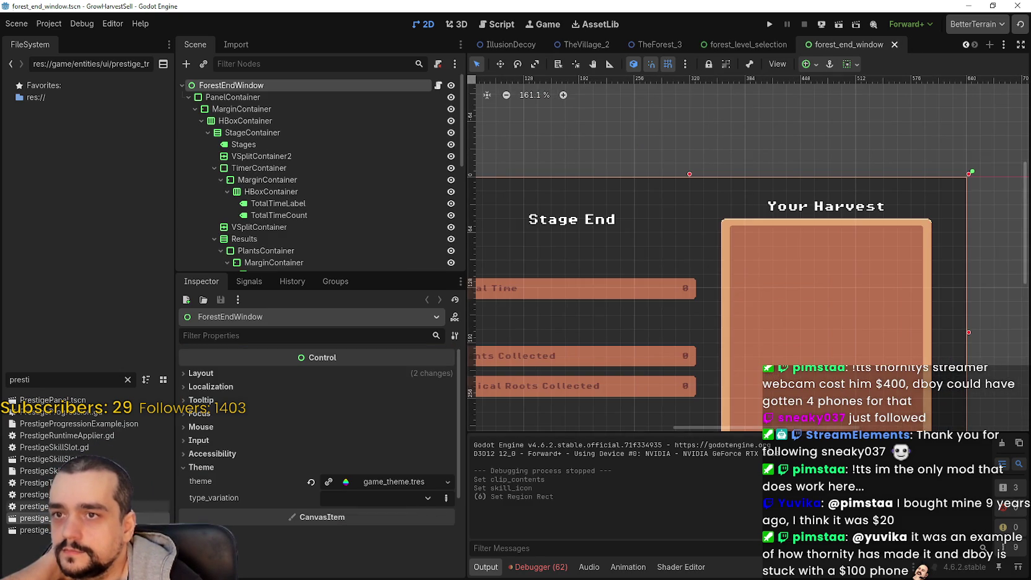
{"action": "key", "text": "ctrl+shift+t"}
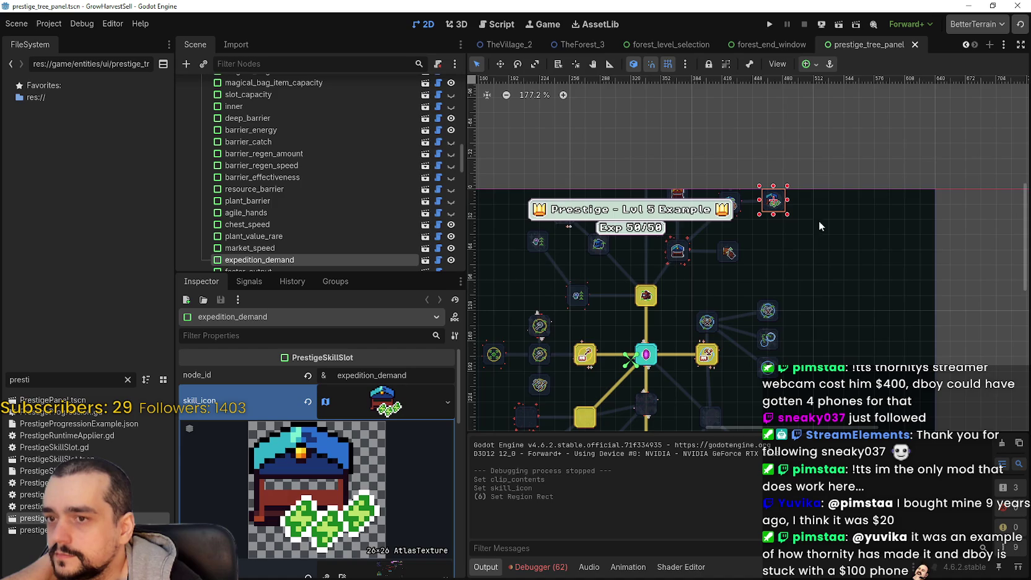
{"action": "scroll", "coordinate": [651, 230], "scroll_direction": "up", "scroll_amount": 1}
{"action": "scroll", "coordinate": [334, 188], "scroll_direction": "up", "scroll_amount": 5}
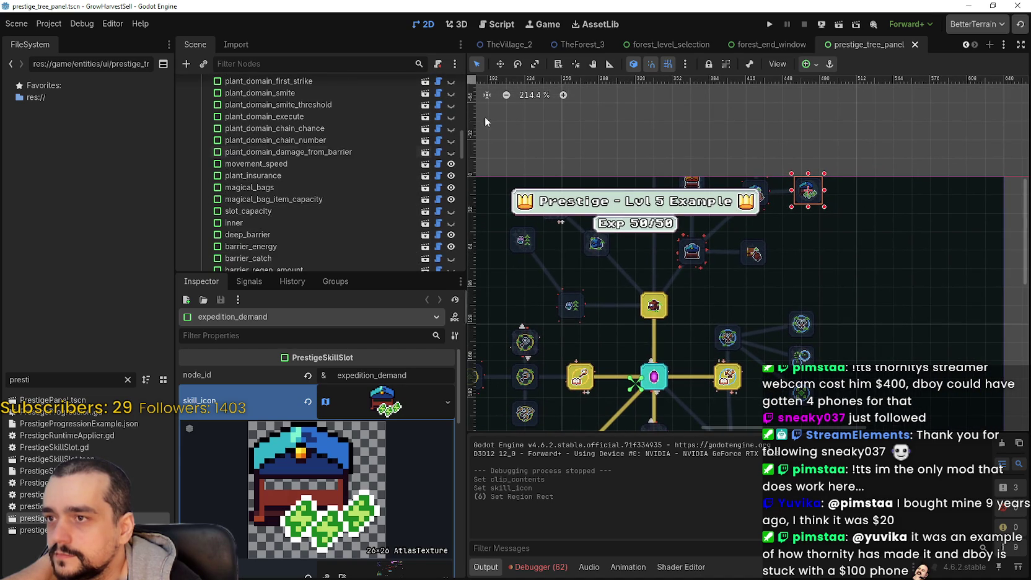
{"action": "left_click_drag", "start_coordinate": [460, 147], "coordinate": [462, 76]}
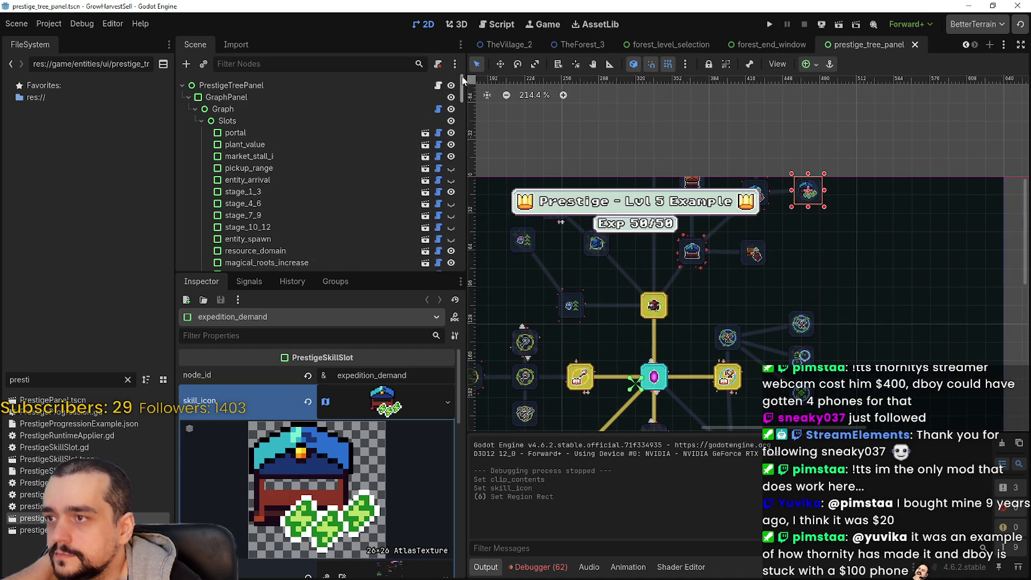
{"action": "left_click", "coordinate": [399, 109]}
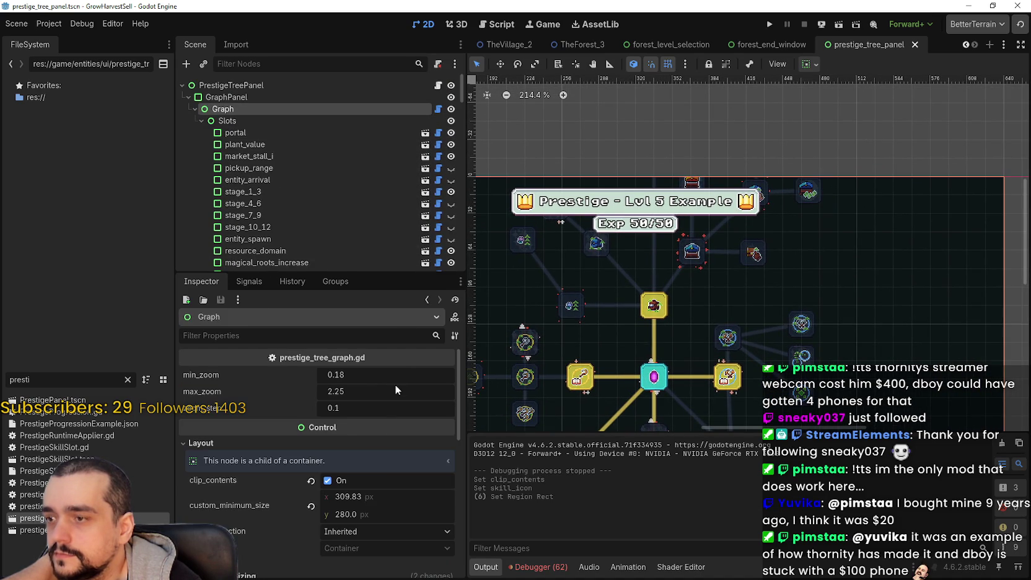
- Uncheck clip_contents on the Graph node and save the scene
{"action": "left_click", "coordinate": [328, 481]}
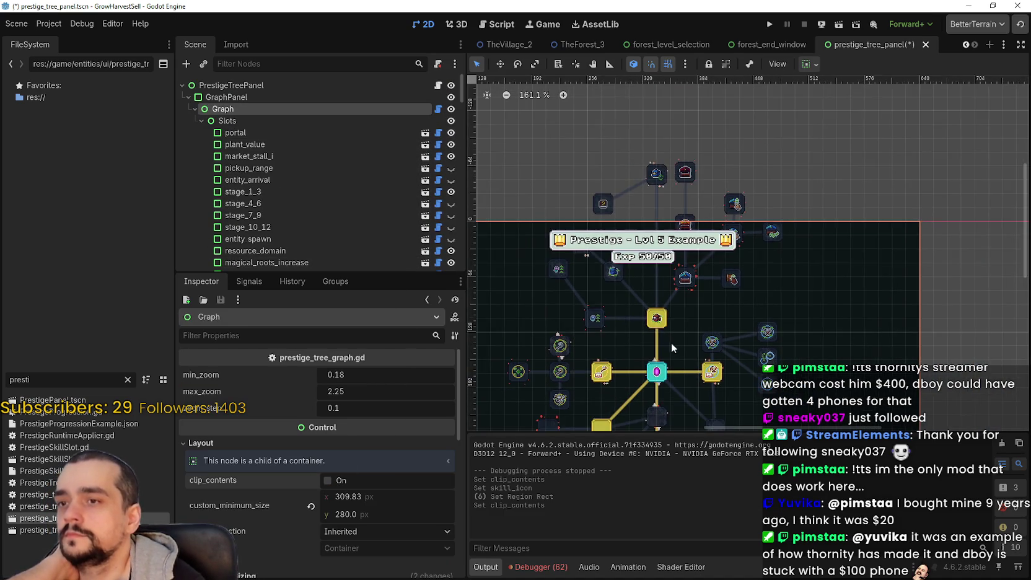
{"action": "scroll", "coordinate": [671, 342], "scroll_direction": "down", "scroll_amount": 3}
{"action": "key", "text": "ctrl+s"}
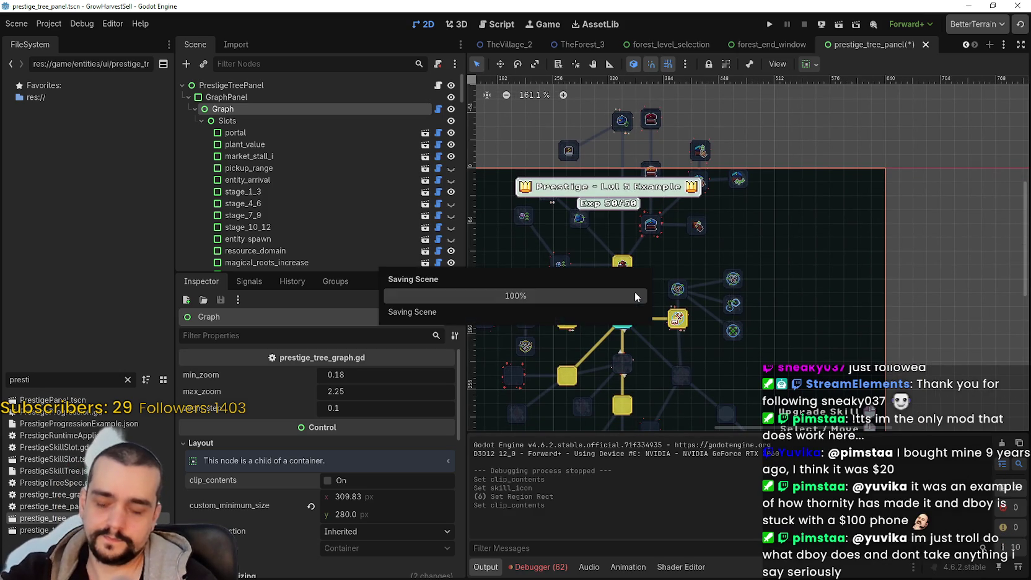
- Pan around the skill tree, inspect the plant_value slot, then switch to Aseprite
{"action": "scroll", "coordinate": [636, 299], "scroll_direction": "up", "scroll_amount": 2}
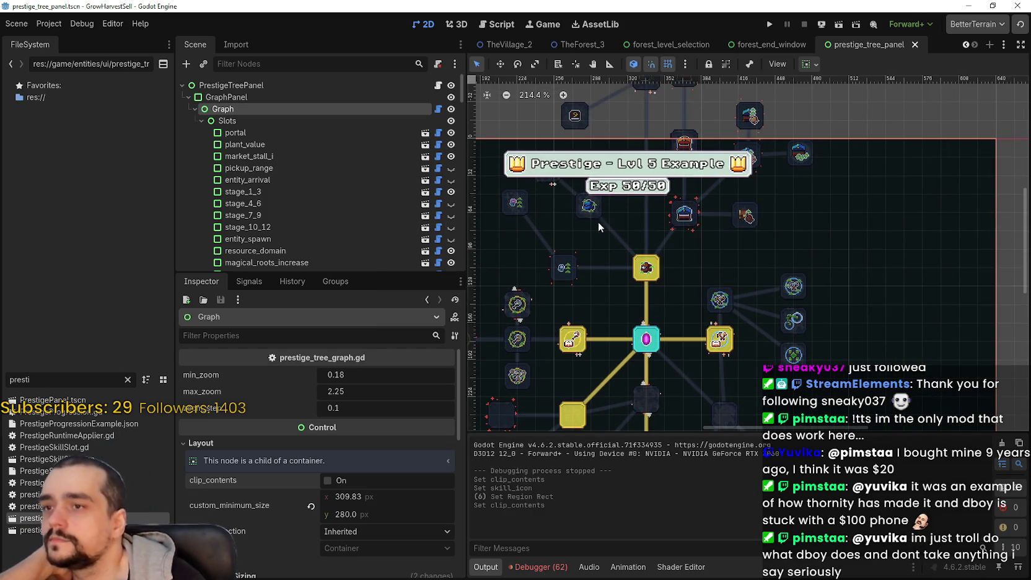
{"action": "scroll", "coordinate": [633, 277], "scroll_direction": "down", "scroll_amount": 2}
{"action": "scroll", "coordinate": [634, 277], "scroll_direction": "down", "scroll_amount": 2}
{"action": "scroll", "coordinate": [623, 283], "scroll_direction": "up", "scroll_amount": 3}
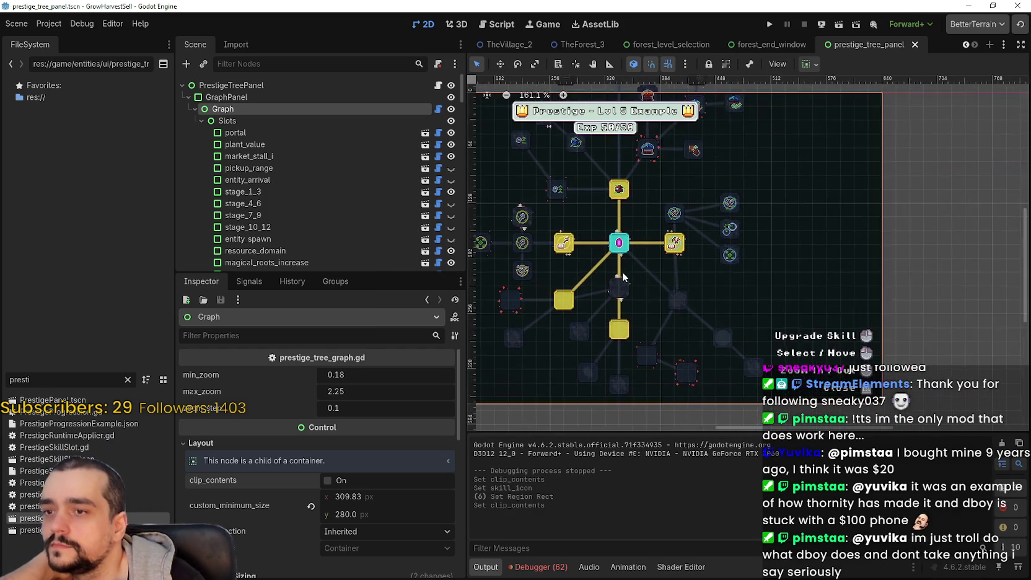
{"action": "mouse_move", "coordinate": [718, 251]}
{"action": "left_mouse_down"}
{"action": "mouse_move", "coordinate": [728, 270]}
{"action": "mouse_move", "coordinate": [755, 236]}
{"action": "left_mouse_up"}
{"action": "scroll", "coordinate": [627, 378], "scroll_direction": "up", "scroll_amount": 4}
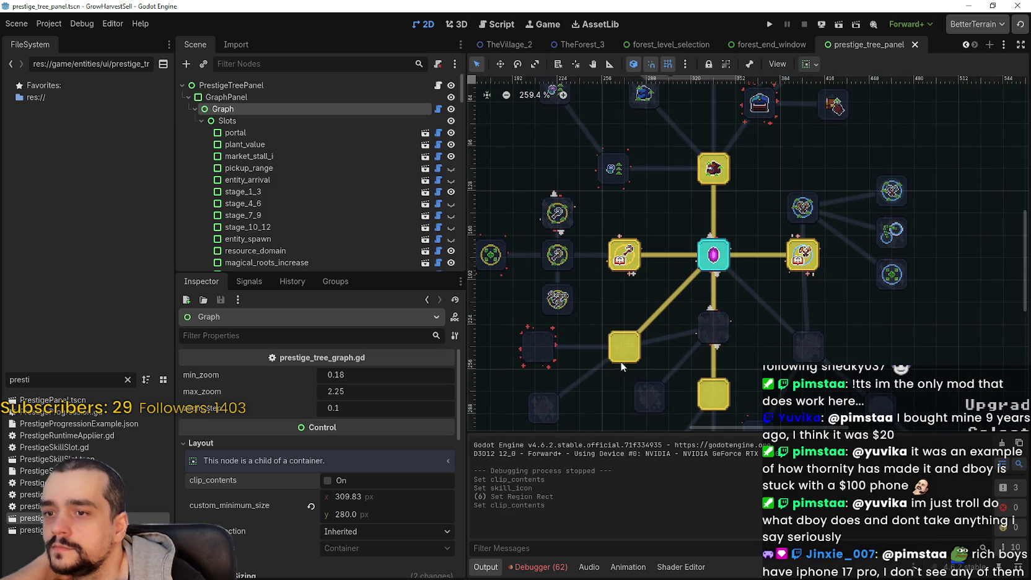
{"action": "left_click", "coordinate": [617, 358]}
{"action": "scroll", "coordinate": [657, 315], "scroll_direction": "down", "scroll_amount": 5}
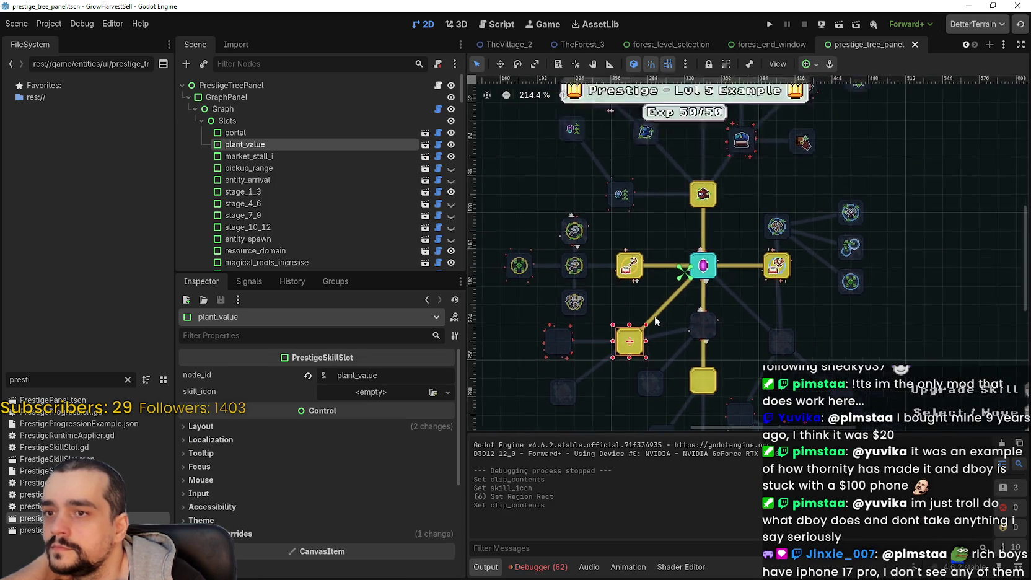
{"action": "scroll", "coordinate": [682, 343], "scroll_direction": "up", "scroll_amount": 2}
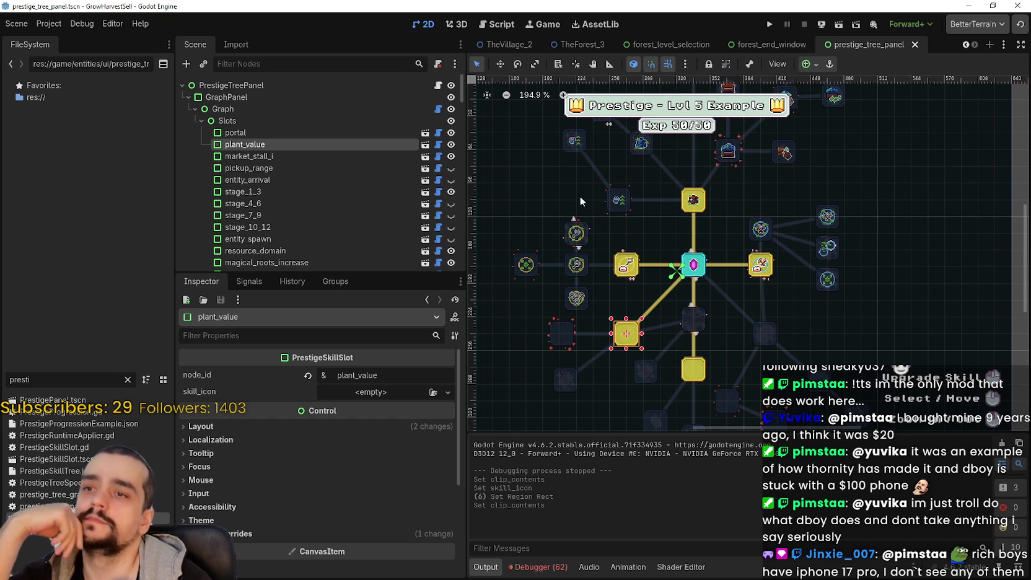
{"action": "scroll", "coordinate": [600, 211], "scroll_direction": "up", "scroll_amount": 6}
{"action": "scroll", "coordinate": [638, 207], "scroll_direction": "down", "scroll_amount": 2}
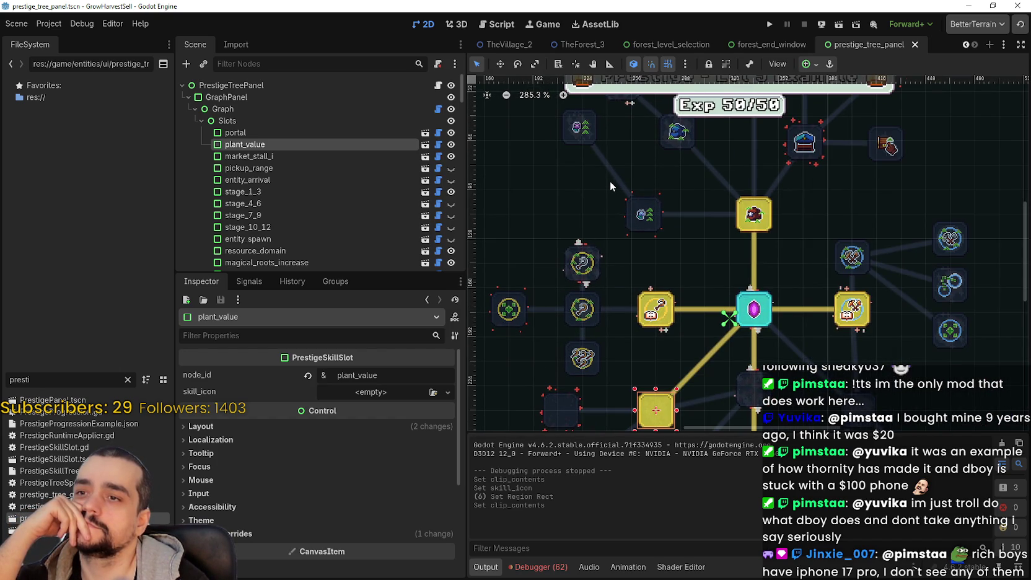
{"action": "scroll", "coordinate": [610, 182], "scroll_direction": "down", "scroll_amount": 1}
{"action": "scroll", "coordinate": [611, 183], "scroll_direction": "down", "scroll_amount": 1}
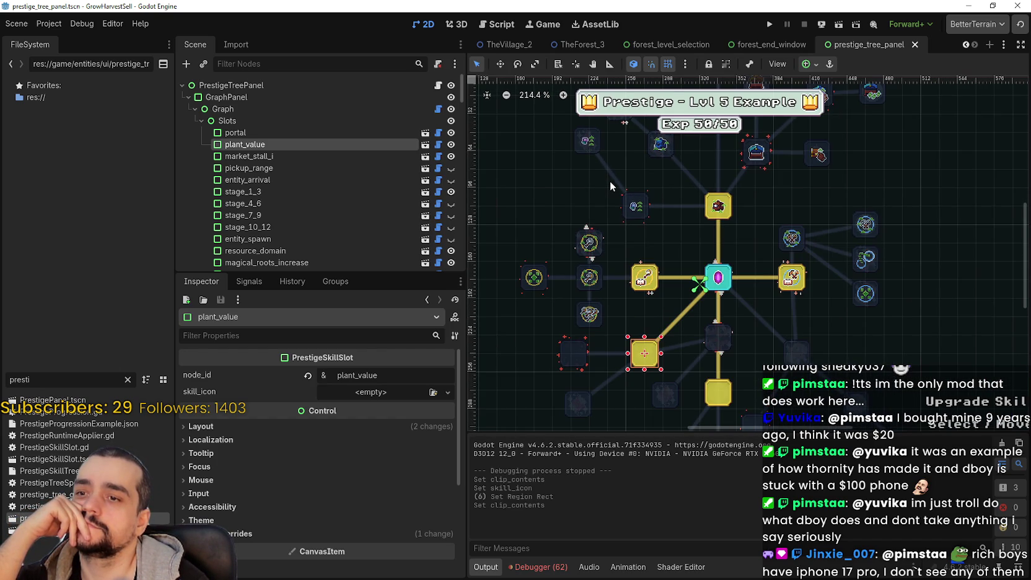
{"action": "scroll", "coordinate": [609, 181], "scroll_direction": "up", "scroll_amount": 1}
{"action": "scroll", "coordinate": [642, 209], "scroll_direction": "up", "scroll_amount": 1}
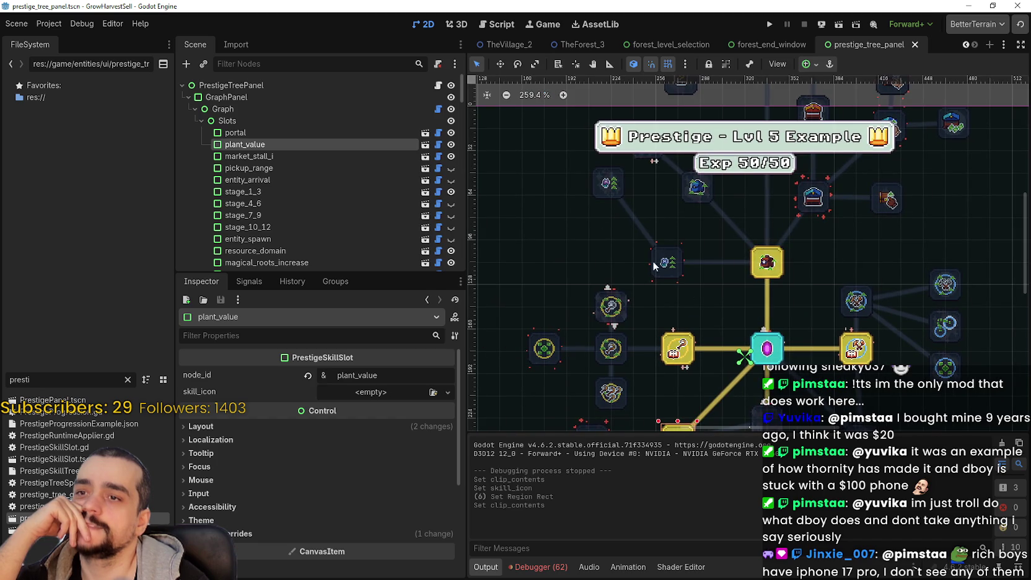
{"action": "scroll", "coordinate": [735, 412], "scroll_direction": "down", "scroll_amount": 1}
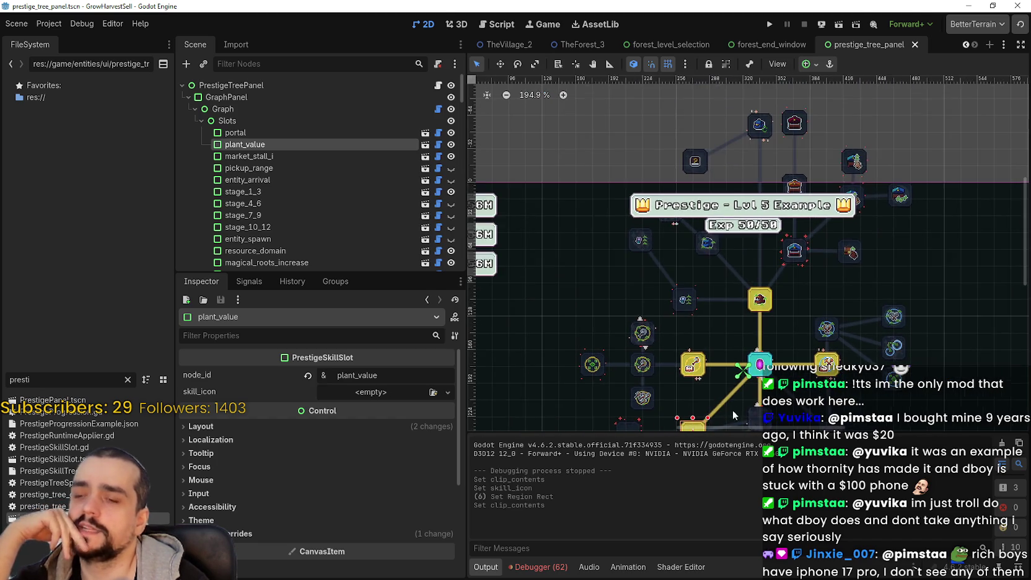
{"action": "scroll", "coordinate": [707, 387], "scroll_direction": "down", "scroll_amount": 1}
{"action": "scroll", "coordinate": [697, 365], "scroll_direction": "up", "scroll_amount": 1}
{"action": "scroll", "coordinate": [687, 331], "scroll_direction": "up", "scroll_amount": 1}
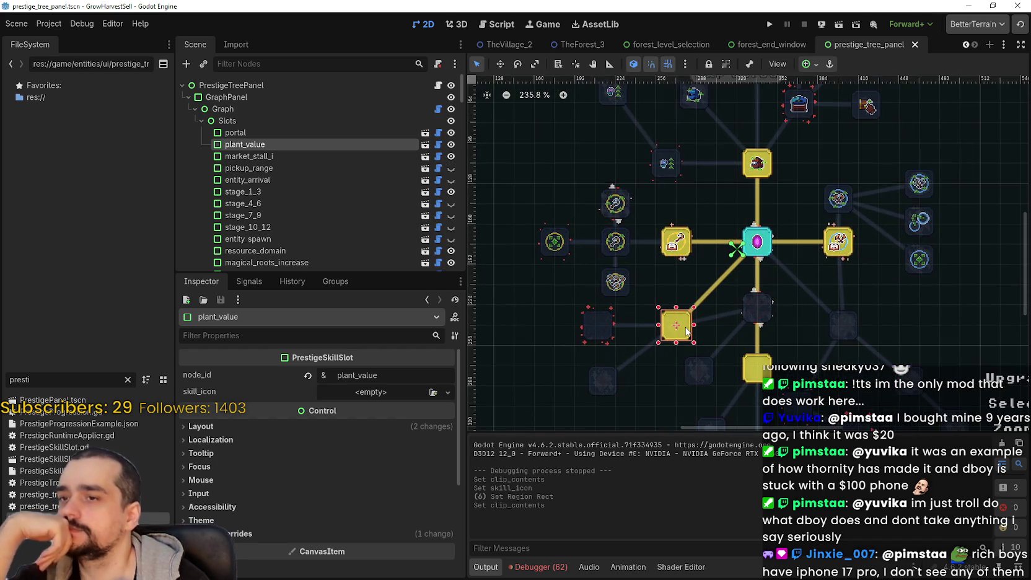
{"action": "scroll", "coordinate": [686, 331], "scroll_direction": "down", "scroll_amount": 1}
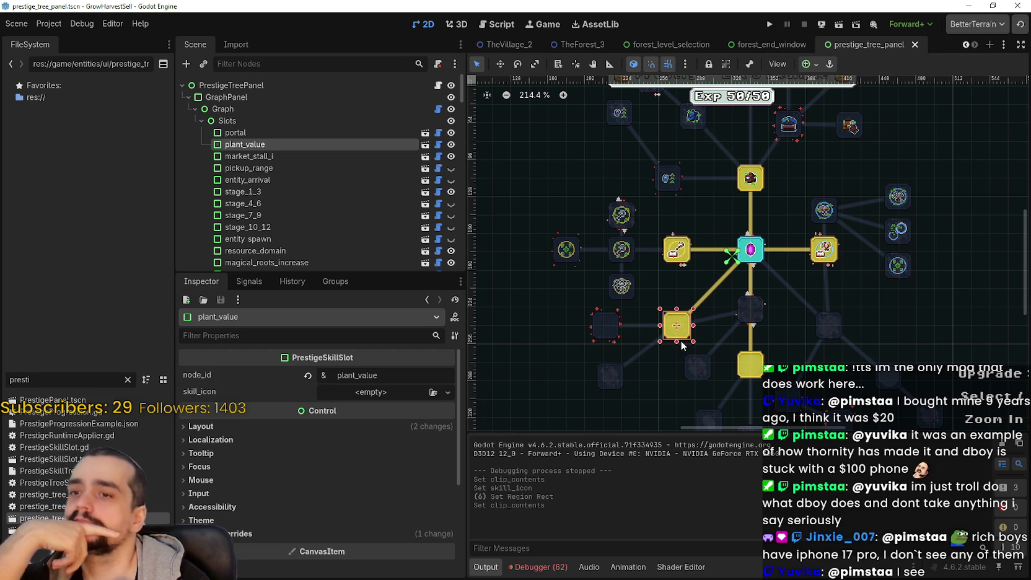
{"action": "scroll", "coordinate": [681, 345], "scroll_direction": "up", "scroll_amount": 2}
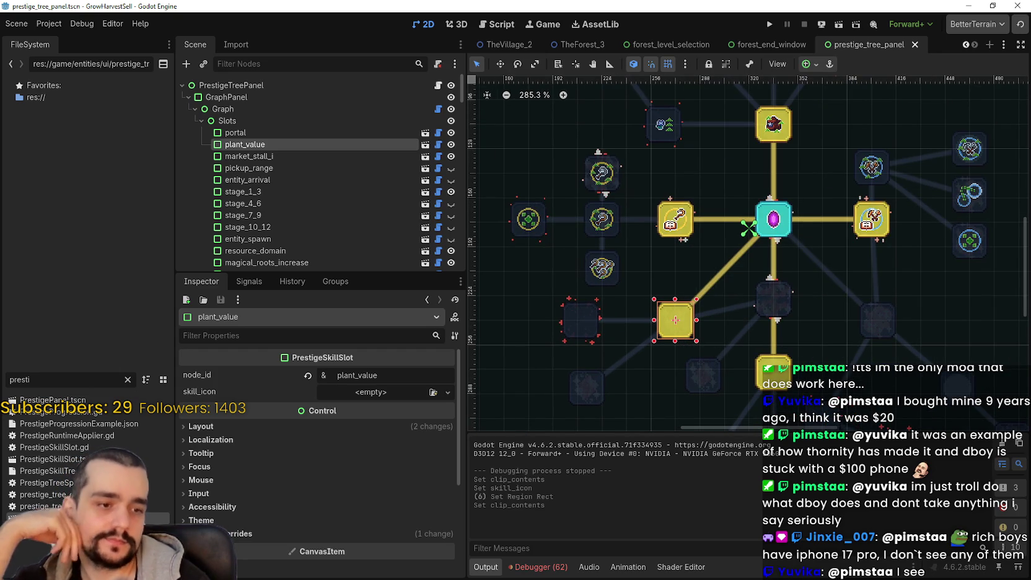
{"action": "scroll", "coordinate": [753, 228], "scroll_direction": "down", "scroll_amount": 1}
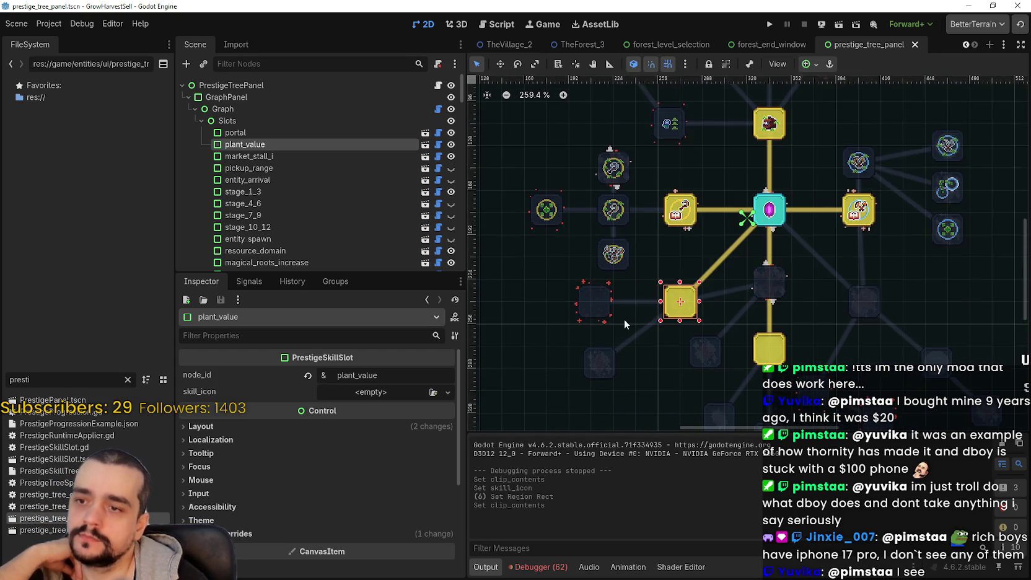
{"action": "scroll", "coordinate": [625, 319], "scroll_direction": "up", "scroll_amount": 2}
{"action": "scroll", "coordinate": [680, 298], "scroll_direction": "up", "scroll_amount": 1}
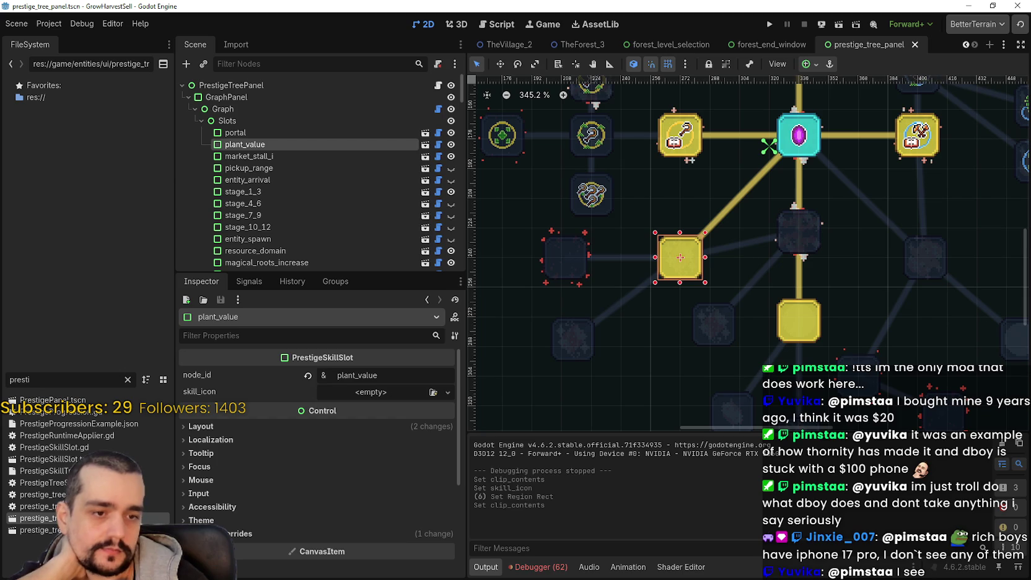
{"action": "key", "text": "alt+Tab"}
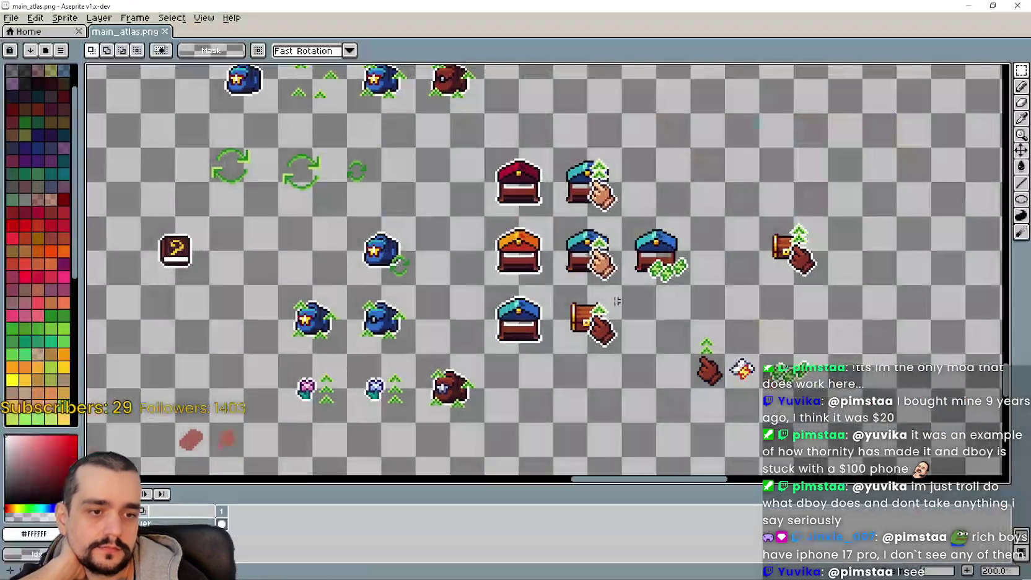
- Pan and zoom main_atlas.png over to the small blue flower sprite
{"action": "scroll", "coordinate": [645, 274], "scroll_direction": "down", "scroll_amount": 3}
{"action": "scroll", "coordinate": [645, 274], "scroll_direction": "up", "scroll_amount": 2}
{"action": "mouse_move", "coordinate": [645, 274]}
{"action": "left_mouse_down"}
{"action": "mouse_move", "coordinate": [484, 266]}
{"action": "mouse_move", "coordinate": [583, 306]}
{"action": "left_mouse_up"}
{"action": "scroll", "coordinate": [583, 305], "scroll_direction": "down", "scroll_amount": 2}
{"action": "scroll", "coordinate": [514, 233], "scroll_direction": "right", "scroll_amount": 5}
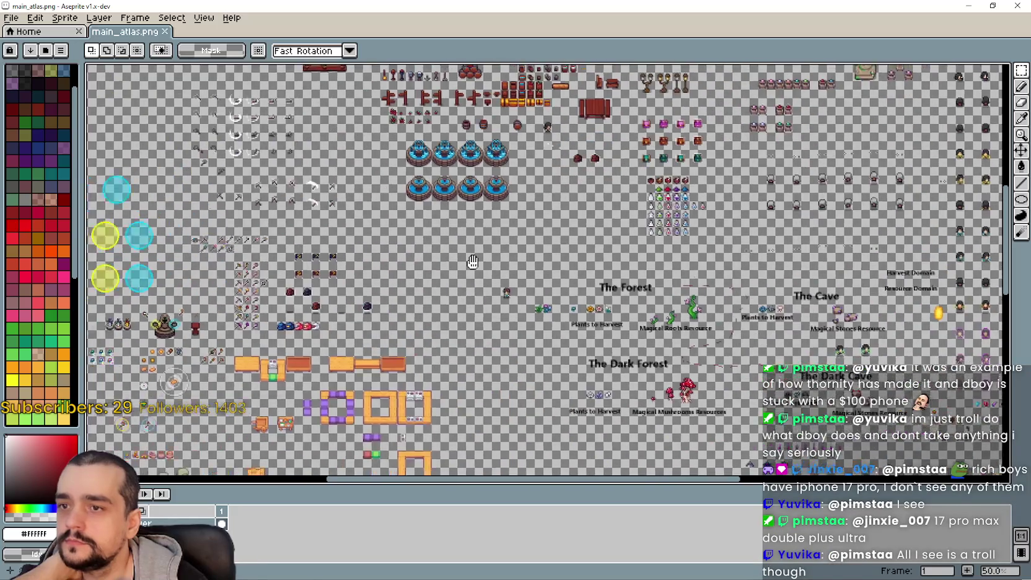
{"action": "scroll", "coordinate": [526, 265], "scroll_direction": "down", "scroll_amount": 3}
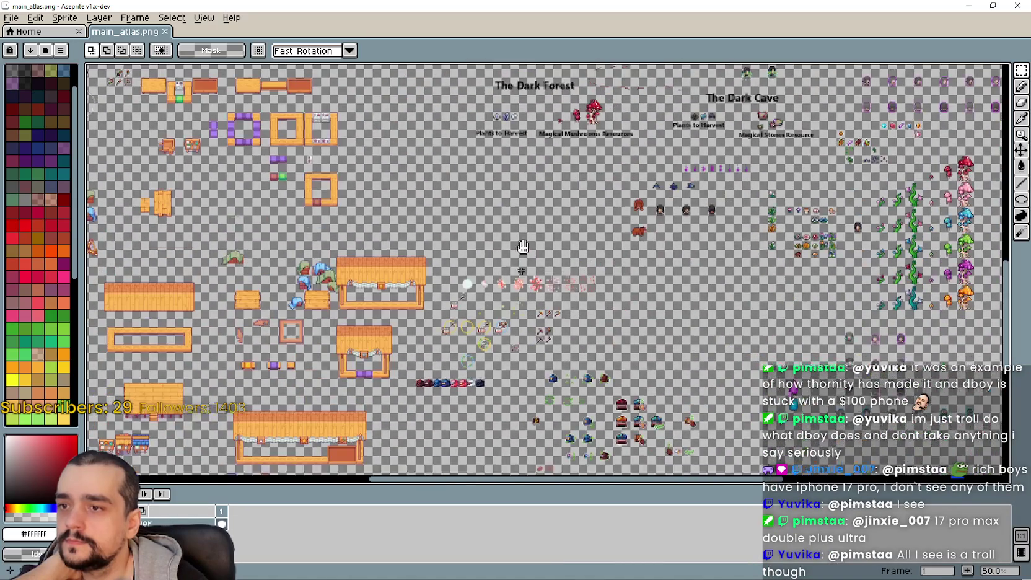
{"action": "scroll", "coordinate": [514, 261], "scroll_direction": "up", "scroll_amount": 1}
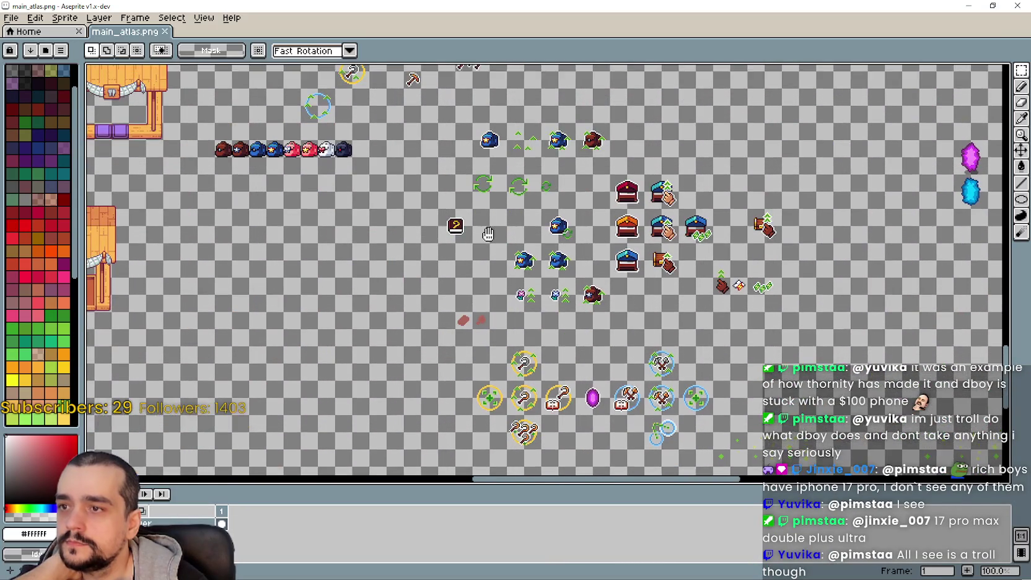
{"action": "mouse_move", "coordinate": [493, 232]}
{"action": "left_mouse_down"}
{"action": "mouse_move", "coordinate": [462, 153]}
{"action": "mouse_move", "coordinate": [446, 230]}
{"action": "left_mouse_up"}
{"action": "scroll", "coordinate": [480, 285], "scroll_direction": "up", "scroll_amount": 2}
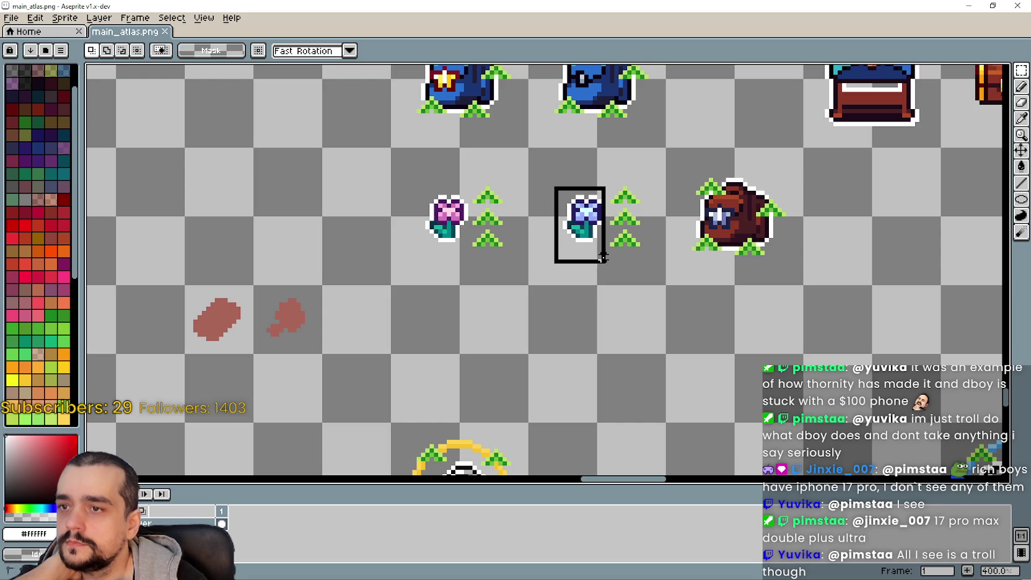
{"action": "scroll", "coordinate": [590, 265], "scroll_direction": "down", "scroll_amount": 1}
{"action": "mouse_move", "coordinate": [650, 366]}
{"action": "left_mouse_down"}
{"action": "mouse_move", "coordinate": [607, 212]}
{"action": "mouse_move", "coordinate": [528, 170]}
{"action": "mouse_move", "coordinate": [686, 293]}
{"action": "left_mouse_up"}
- Paste a copy of the blue flower and place it just below the ringed three-question-mark icon
{"action": "scroll", "coordinate": [686, 292], "scroll_direction": "down", "scroll_amount": 5}
{"action": "key", "text": "ctrl+v"}
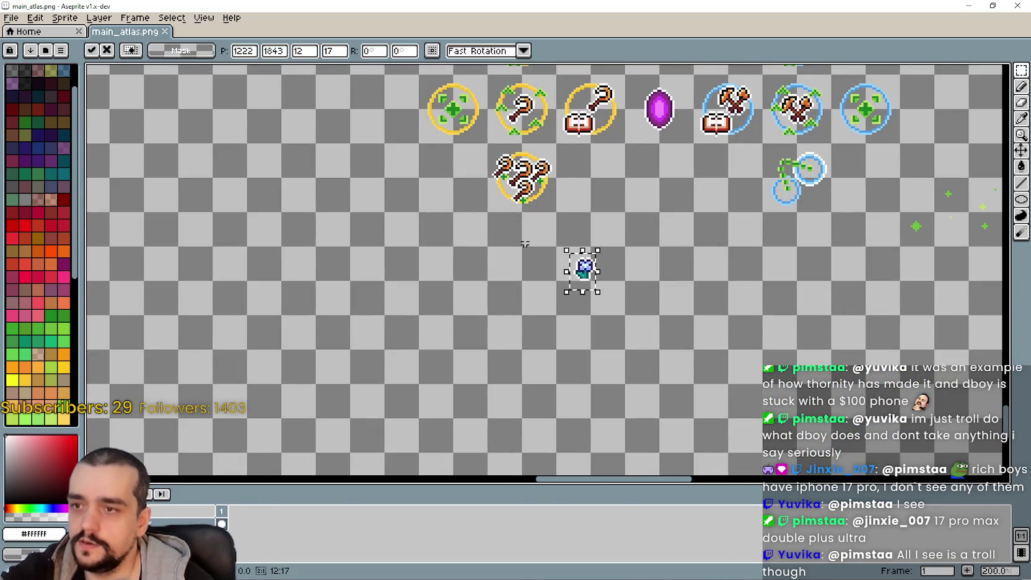
{"action": "mouse_move", "coordinate": [582, 286]}
{"action": "left_mouse_down"}
{"action": "mouse_move", "coordinate": [545, 330]}
{"action": "mouse_move", "coordinate": [533, 247]}
{"action": "left_mouse_up"}
{"action": "scroll", "coordinate": [530, 253], "scroll_direction": "up", "scroll_amount": 3}
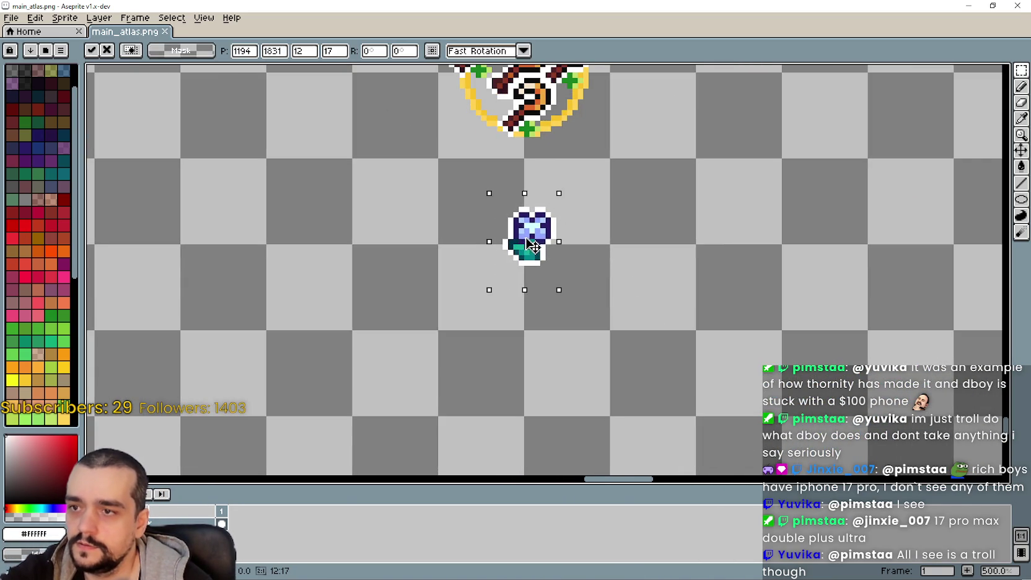
{"action": "left_click", "coordinate": [612, 294]}
{"action": "scroll", "coordinate": [612, 294], "scroll_direction": "down", "scroll_amount": 1}
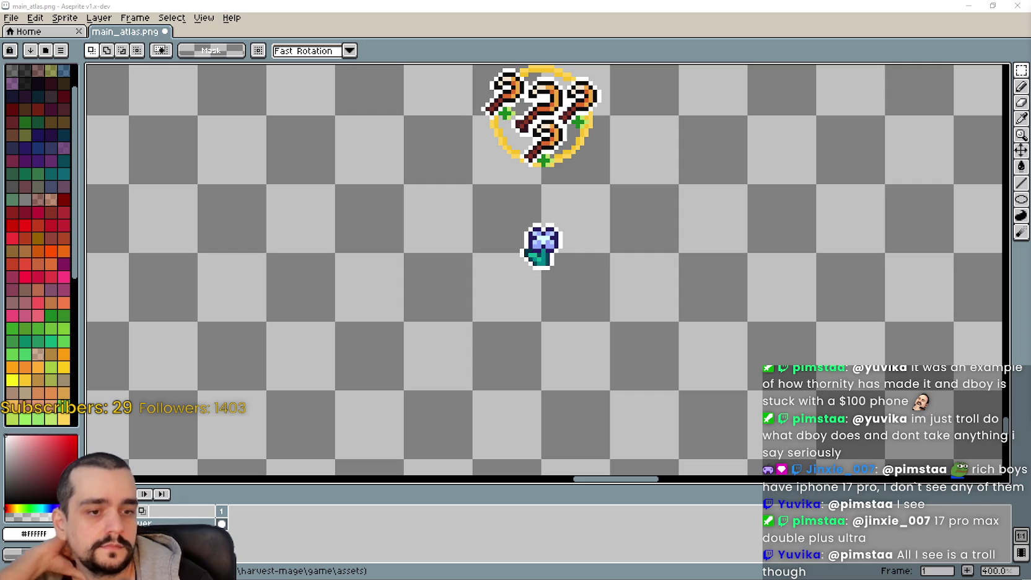
{"action": "scroll", "coordinate": [483, 286], "scroll_direction": "down", "scroll_amount": 2}
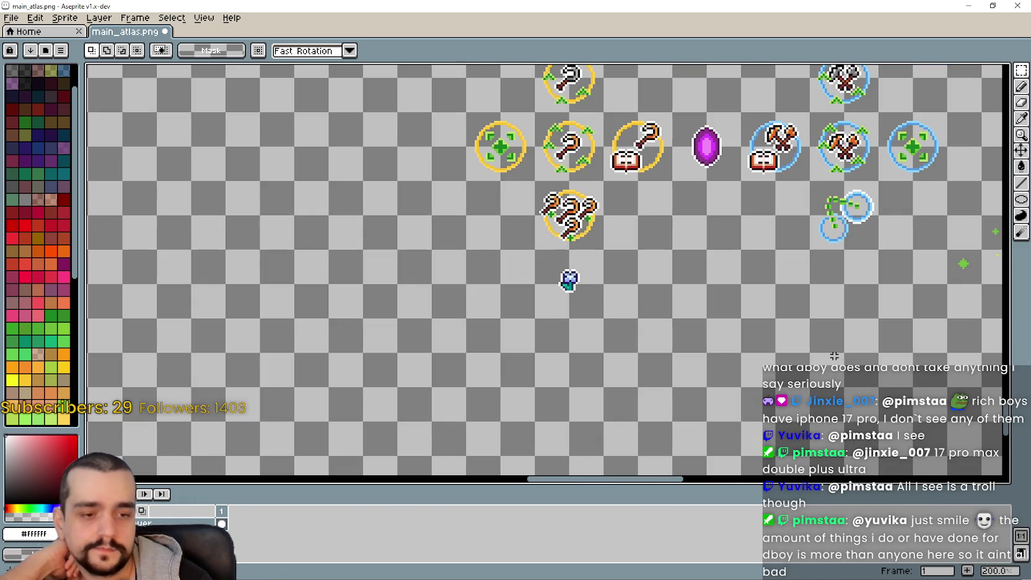
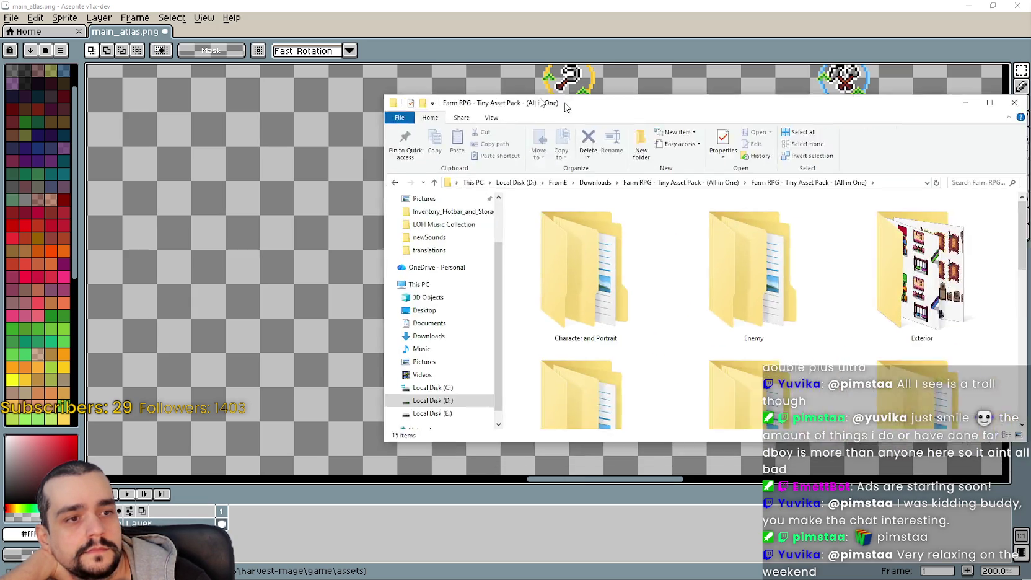
- Find HUD.png in the Farm RPG pack's UI folder in Explorer and open it in Aseprite
{"action": "left_click_drag", "start_coordinate": [619, 101], "coordinate": [518, 89]}
{"action": "scroll", "coordinate": [597, 298], "scroll_direction": "down", "scroll_amount": 3}
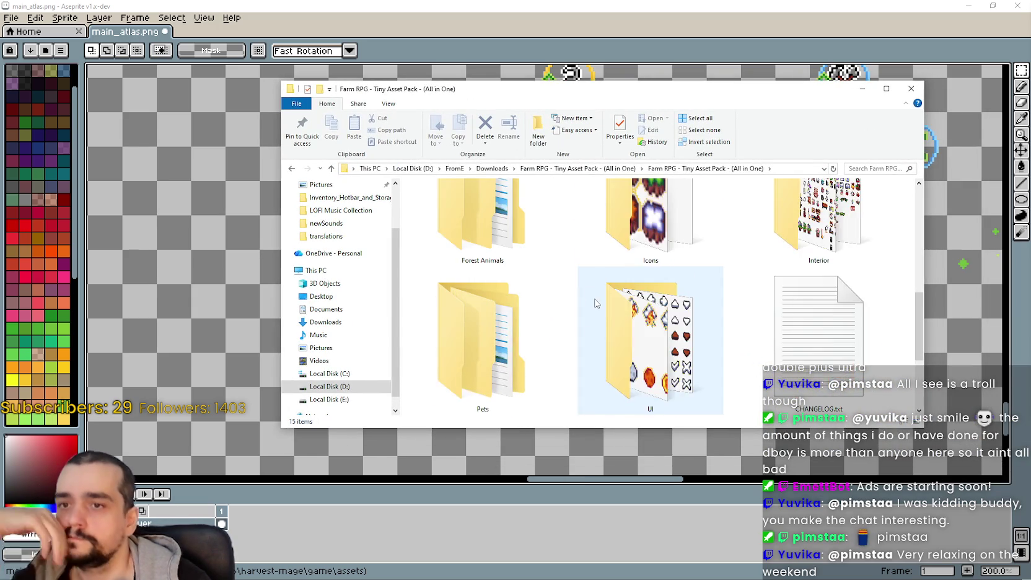
{"action": "scroll", "coordinate": [598, 301], "scroll_direction": "down", "scroll_amount": 5}
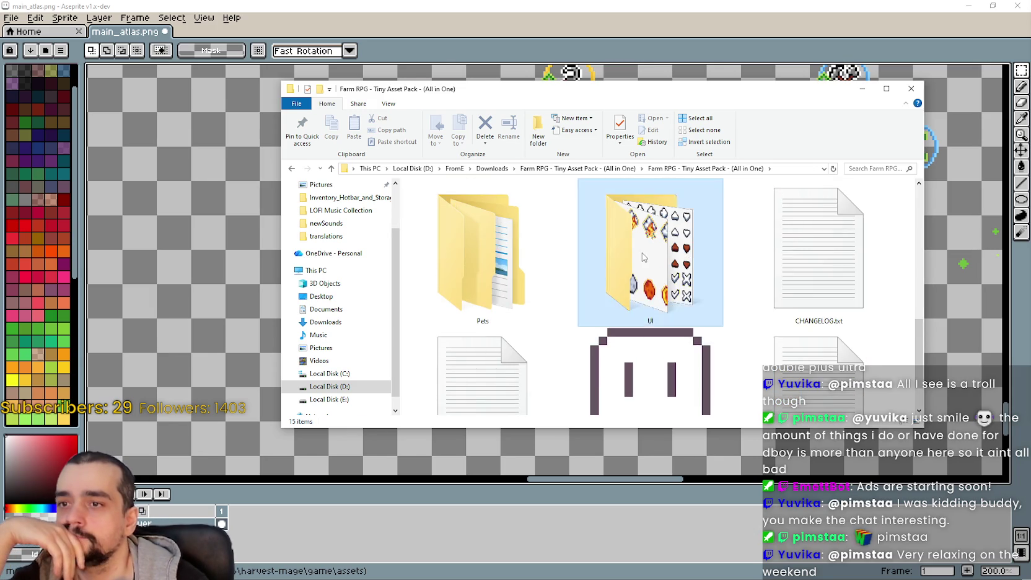
{"action": "double_click", "coordinate": [650, 229]}
{"action": "scroll", "coordinate": [663, 290], "scroll_direction": "down", "scroll_amount": 3}
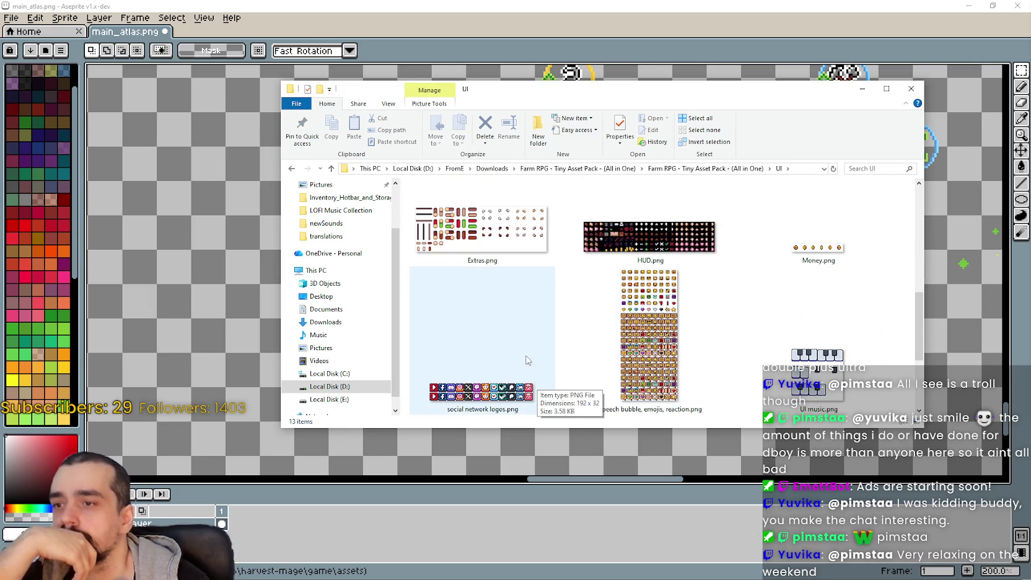
{"action": "left_click", "coordinate": [625, 234]}
{"action": "double_click", "coordinate": [625, 233]}
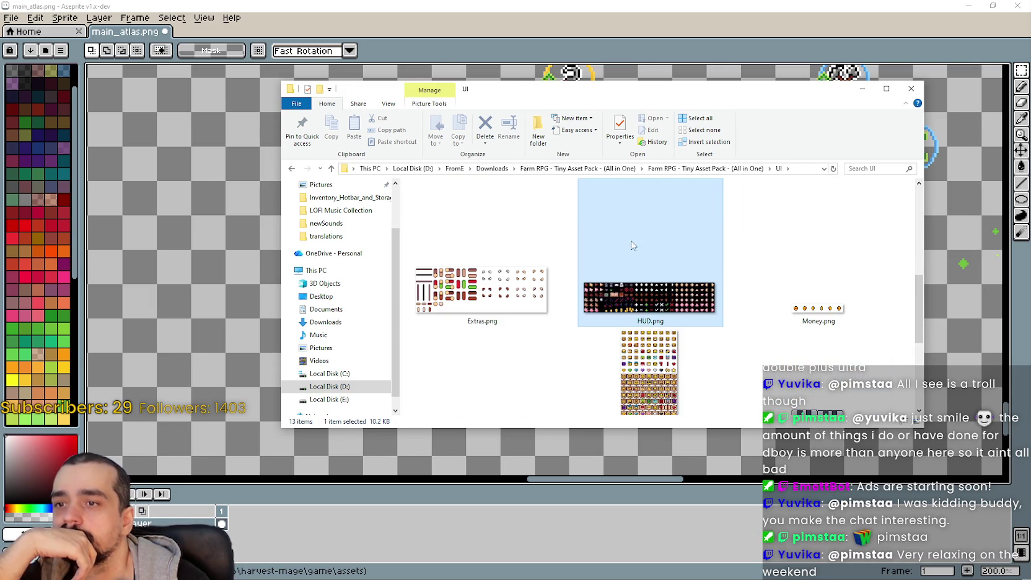
{"action": "scroll", "coordinate": [426, 310], "scroll_direction": "up", "scroll_amount": 1}
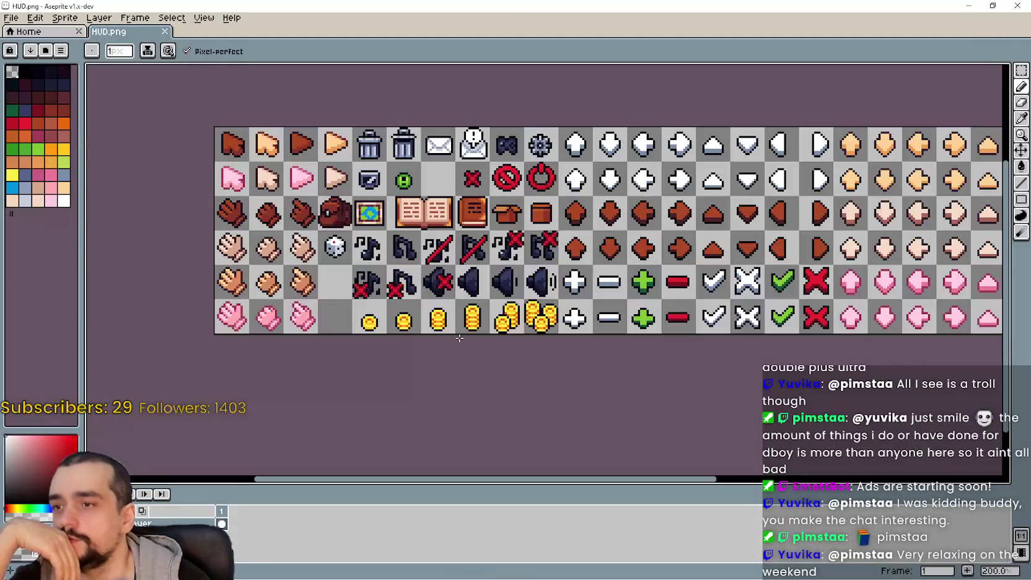
- Marquee-select the full row of six gold coin stacks on the HUD sheet
{"action": "left_click", "coordinate": [1021, 70]}
{"action": "mouse_move", "coordinate": [391, 317]}
{"action": "left_mouse_down"}
{"action": "mouse_move", "coordinate": [331, 301]}
{"action": "mouse_move", "coordinate": [304, 264]}
{"action": "left_mouse_up"}
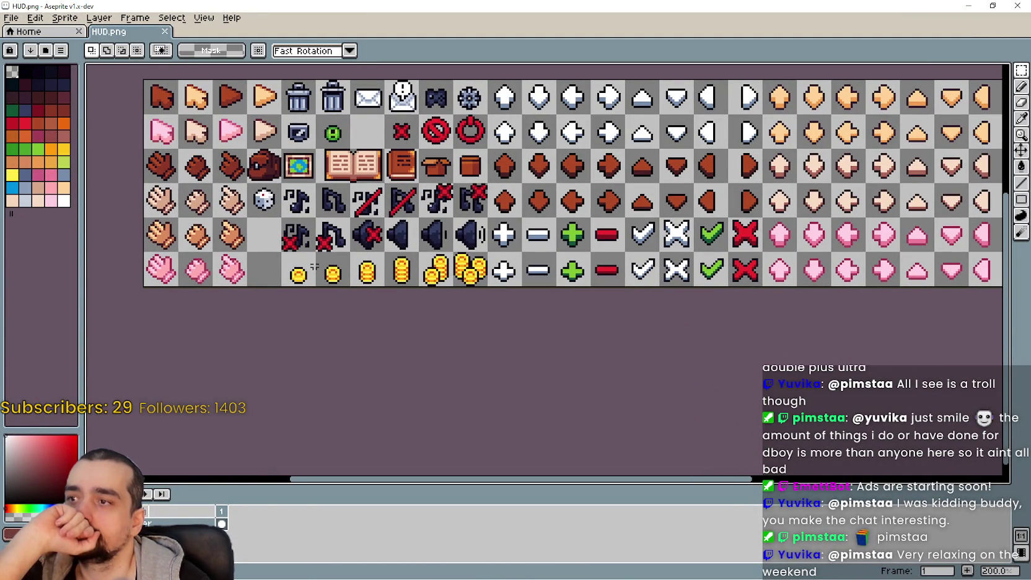
{"action": "left_click_drag", "start_coordinate": [305, 266], "coordinate": [371, 272]}
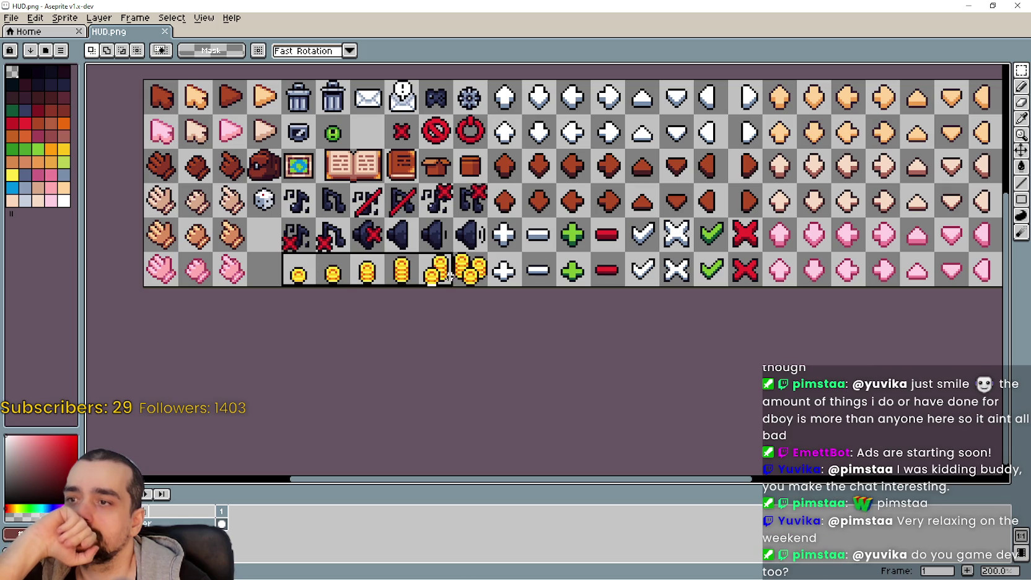
{"action": "mouse_move", "coordinate": [384, 359]}
{"action": "left_mouse_down"}
{"action": "mouse_move", "coordinate": [341, 370]}
{"action": "mouse_move", "coordinate": [406, 371]}
{"action": "left_mouse_up"}
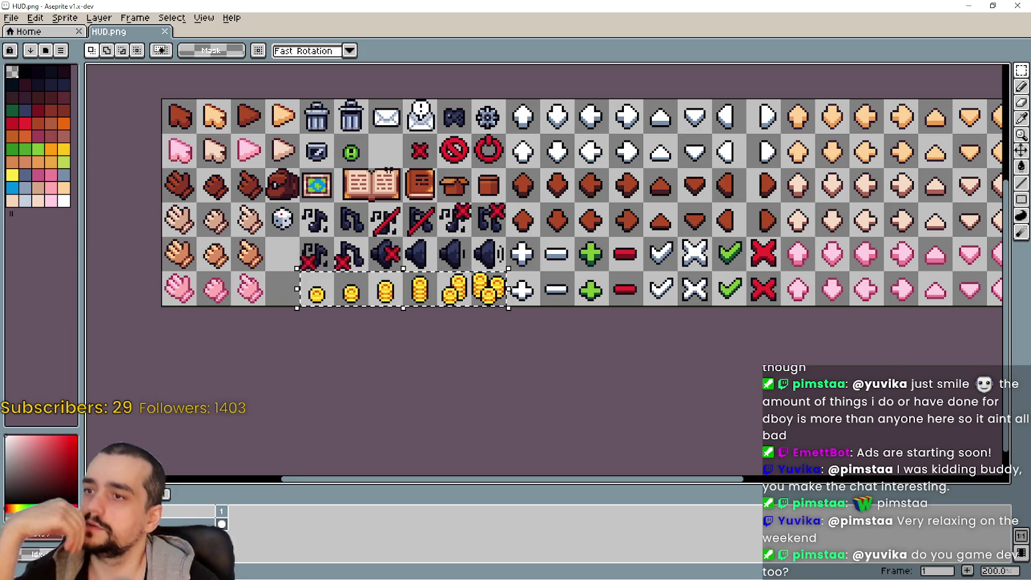
{"action": "scroll", "coordinate": [374, 192], "scroll_direction": "up", "scroll_amount": 1}
{"action": "scroll", "coordinate": [374, 192], "scroll_direction": "down", "scroll_amount": 1}
{"action": "mouse_move", "coordinate": [374, 192]}
{"action": "left_mouse_down"}
{"action": "mouse_move", "coordinate": [386, 278]}
{"action": "mouse_move", "coordinate": [421, 243]}
{"action": "mouse_move", "coordinate": [441, 239]}
{"action": "left_mouse_up"}
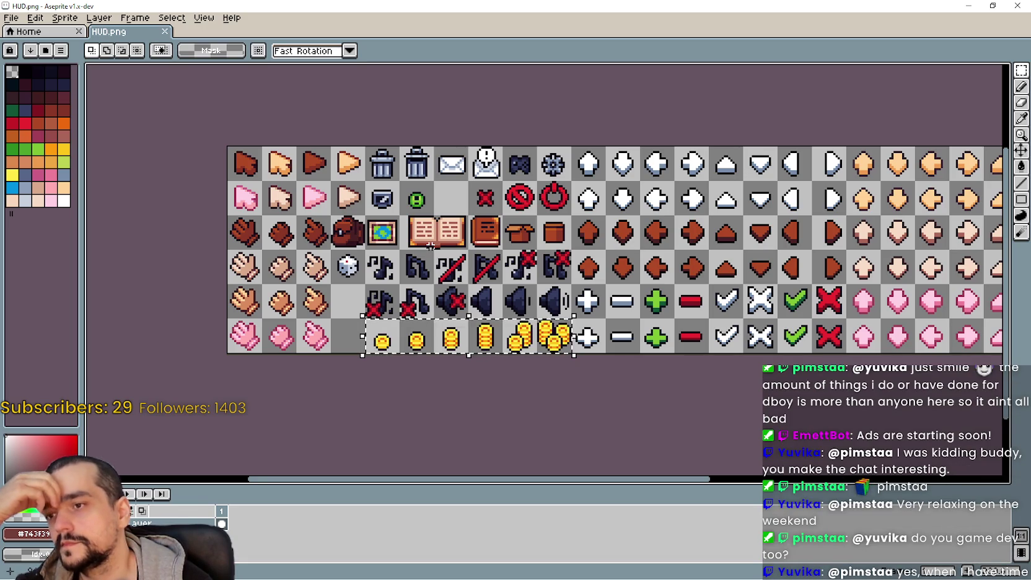
{"action": "mouse_move", "coordinate": [430, 244]}
{"action": "left_mouse_down"}
{"action": "mouse_move", "coordinate": [281, 203]}
{"action": "mouse_move", "coordinate": [267, 186]}
{"action": "mouse_move", "coordinate": [602, 255]}
{"action": "left_mouse_up"}
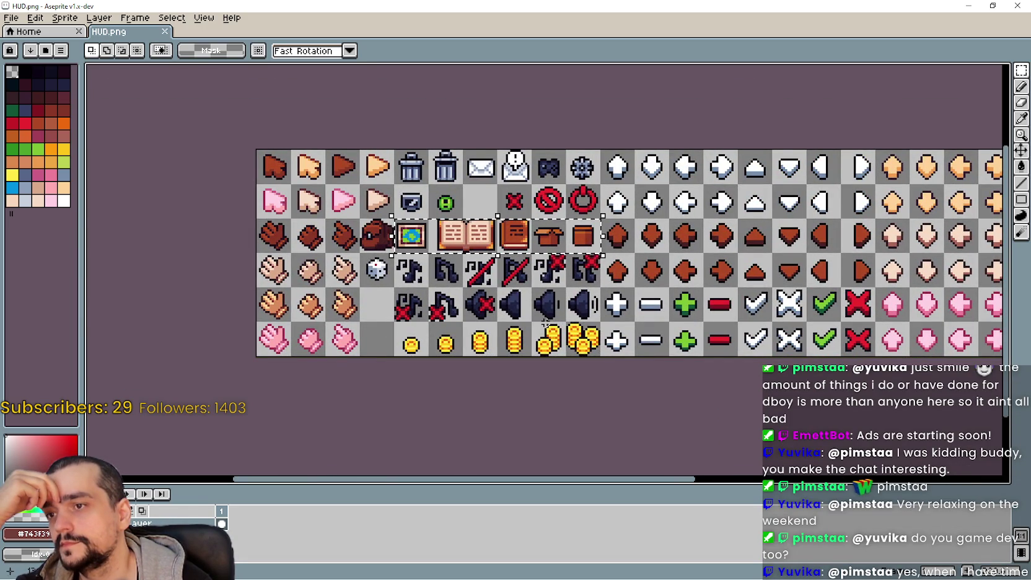
{"action": "left_click_drag", "start_coordinate": [420, 231], "coordinate": [536, 232]}
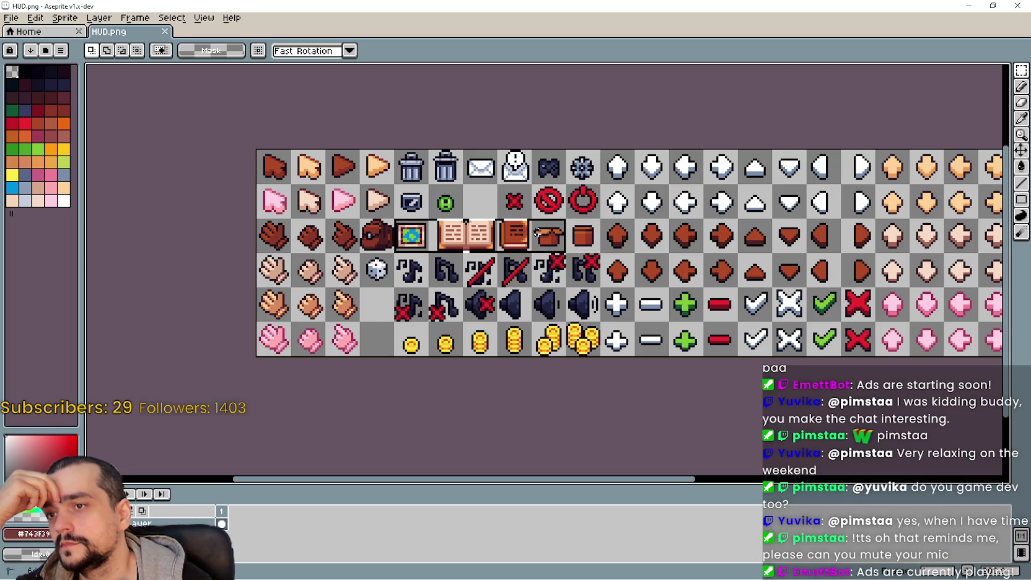
{"action": "left_click_drag", "start_coordinate": [536, 232], "coordinate": [513, 239]}
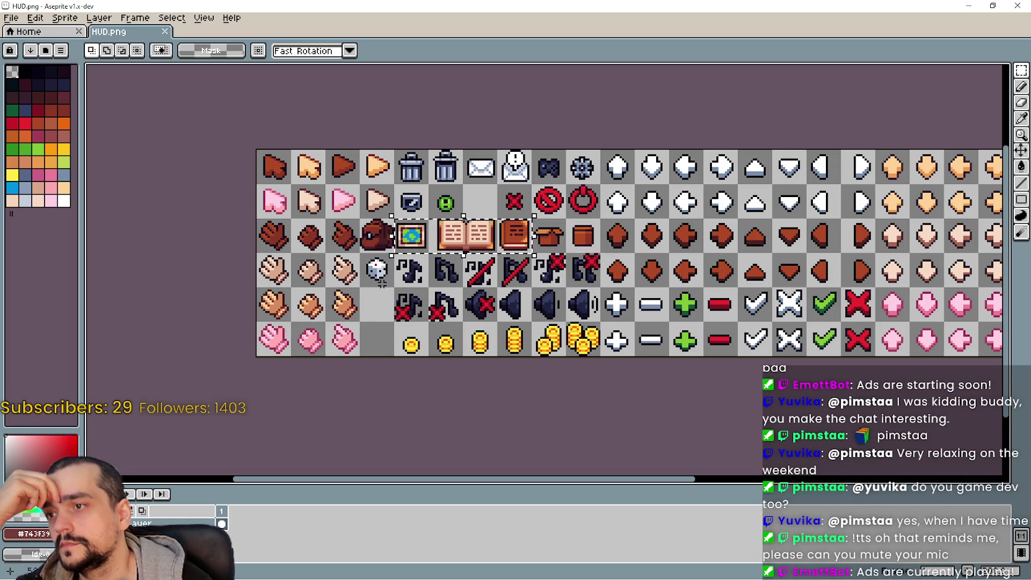
{"action": "left_click", "coordinate": [379, 272]}
{"action": "left_click_drag", "start_coordinate": [412, 339], "coordinate": [589, 344]}
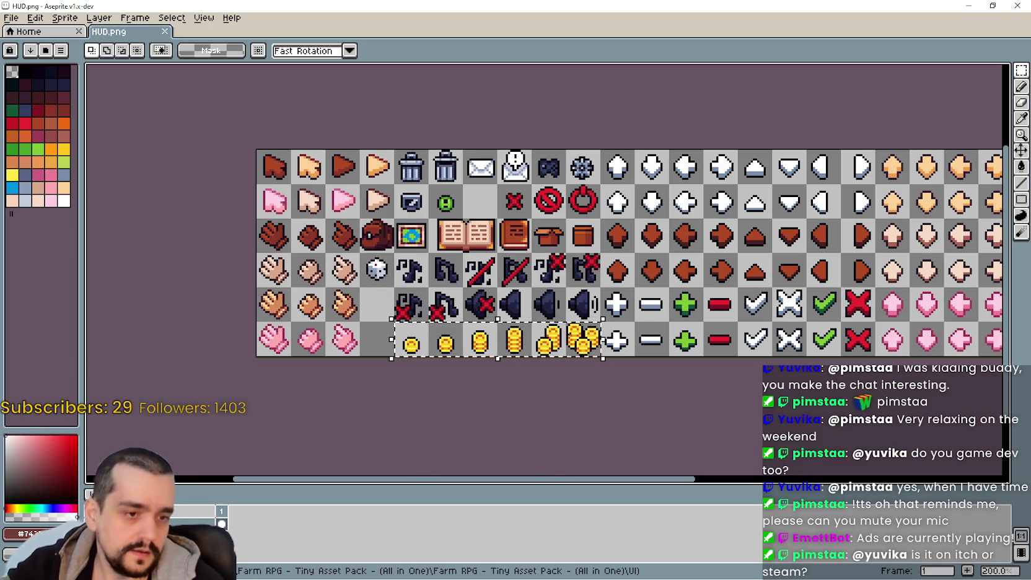
- Paste the coin row into main_atlas.png beneath the row of bags
{"action": "key", "text": "alt+Tab"}
{"action": "mouse_move", "coordinate": [493, 330]}
{"action": "left_mouse_down"}
{"action": "mouse_move", "coordinate": [435, 269]}
{"action": "mouse_move", "coordinate": [511, 202]}
{"action": "mouse_move", "coordinate": [474, 428]}
{"action": "mouse_move", "coordinate": [490, 435]}
{"action": "left_mouse_up"}
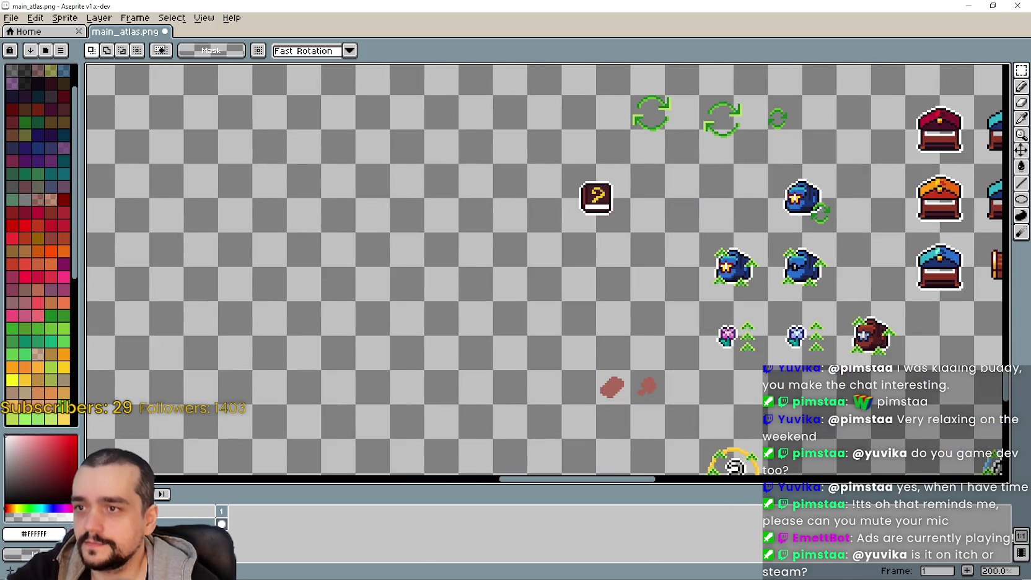
{"action": "scroll", "coordinate": [490, 436], "scroll_direction": "down", "scroll_amount": 2}
{"action": "scroll", "coordinate": [569, 358], "scroll_direction": "up", "scroll_amount": 3}
{"action": "key", "text": "ctrl+v"}
{"action": "left_click_drag", "start_coordinate": [557, 285], "coordinate": [569, 347]}
{"action": "key", "text": "i"}
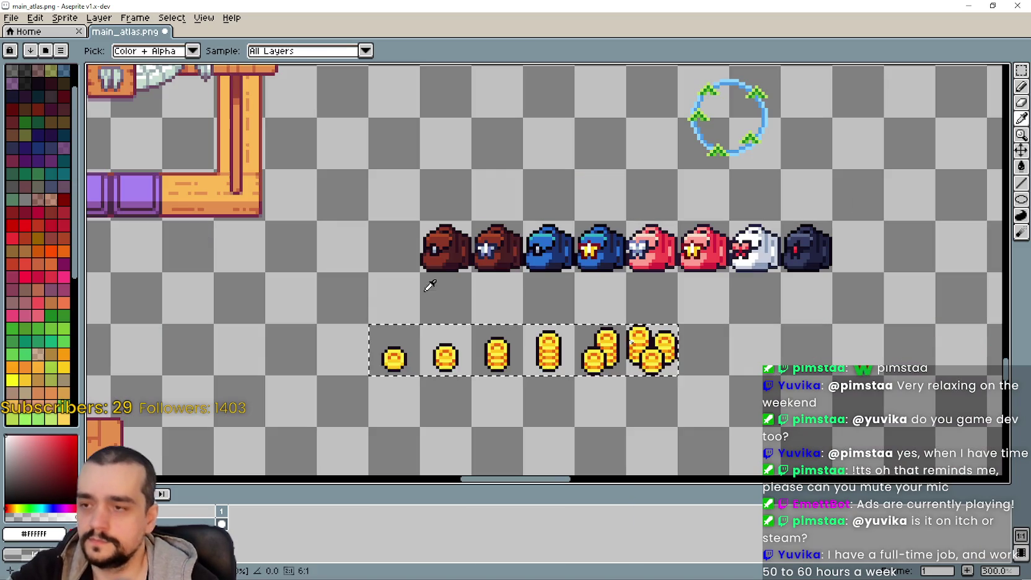
- Paste the die after the coins, then copy the framed globe in beside it
{"action": "key", "text": "ctrl+v"}
{"action": "left_click_drag", "start_coordinate": [540, 296], "coordinate": [707, 375]}
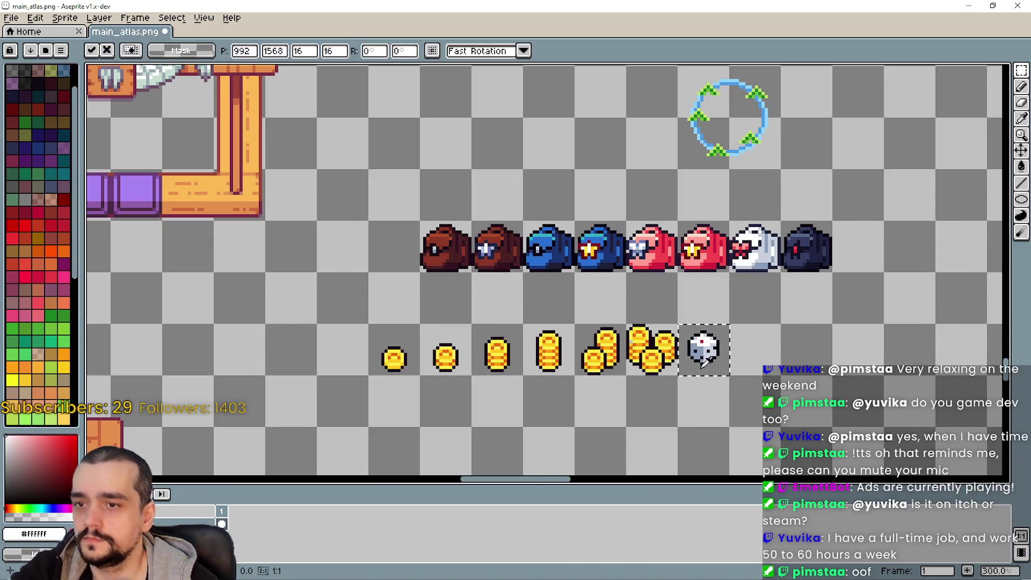
{"action": "key", "text": "ctrl+Tab"}
{"action": "left_click_drag", "start_coordinate": [394, 219], "coordinate": [430, 253]}
{"action": "key", "text": "ctrl+c"}
{"action": "key", "text": "ctrl+Tab"}
{"action": "key", "text": "ctrl+v"}
{"action": "left_click_drag", "start_coordinate": [565, 265], "coordinate": [778, 345]}
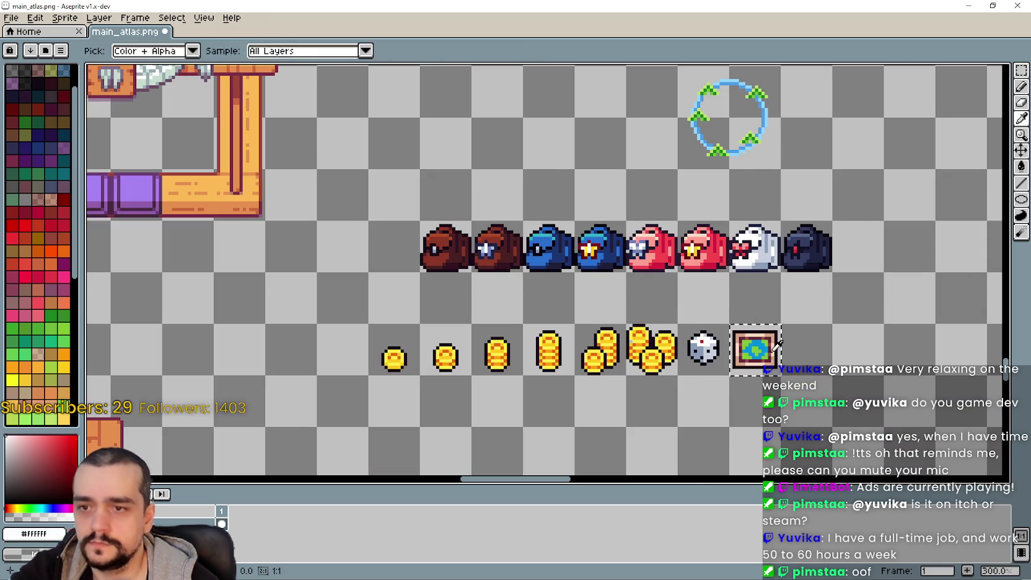
{"action": "key", "text": "Return"}
- Add the open and closed books at the row's end and save main_atlas.png
{"action": "key", "text": "ctrl+Tab"}
{"action": "mouse_move", "coordinate": [430, 218]}
{"action": "left_mouse_down"}
{"action": "mouse_move", "coordinate": [496, 253]}
{"action": "mouse_move", "coordinate": [565, 252]}
{"action": "mouse_move", "coordinate": [534, 243]}
{"action": "mouse_move", "coordinate": [718, 425]}
{"action": "mouse_move", "coordinate": [711, 409]}
{"action": "mouse_move", "coordinate": [650, 375]}
{"action": "mouse_move", "coordinate": [837, 353]}
{"action": "mouse_move", "coordinate": [768, 313]}
{"action": "left_mouse_up"}
{"action": "scroll", "coordinate": [545, 254], "scroll_direction": "right", "scroll_amount": 5}
{"action": "key", "text": "ctrl+c"}
{"action": "key", "text": "ctrl+Tab"}
{"action": "key", "text": "ctrl+v"}
{"action": "key", "text": "Return"}
{"action": "left_click_drag", "start_coordinate": [715, 359], "coordinate": [638, 347]}
{"action": "key", "text": "ctrl+s"}
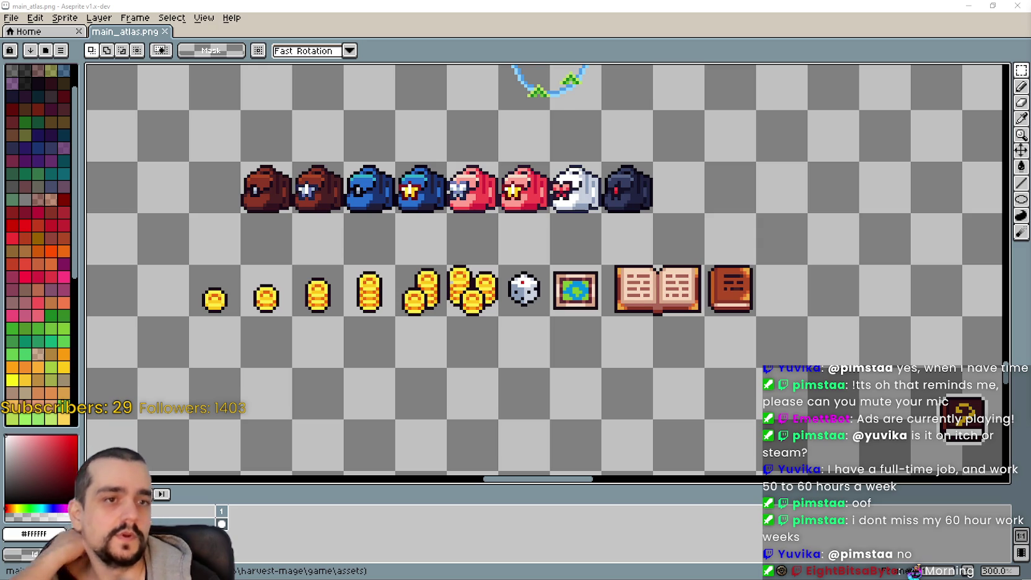
- Copy a single gold coin and commit it below-right of the blue flower
{"action": "scroll", "coordinate": [650, 335], "scroll_direction": "up", "scroll_amount": 1}
{"action": "left_click_drag", "start_coordinate": [651, 334], "coordinate": [671, 335]}
{"action": "scroll", "coordinate": [450, 283], "scroll_direction": "down", "scroll_amount": 1}
{"action": "left_click_drag", "start_coordinate": [450, 274], "coordinate": [486, 245]}
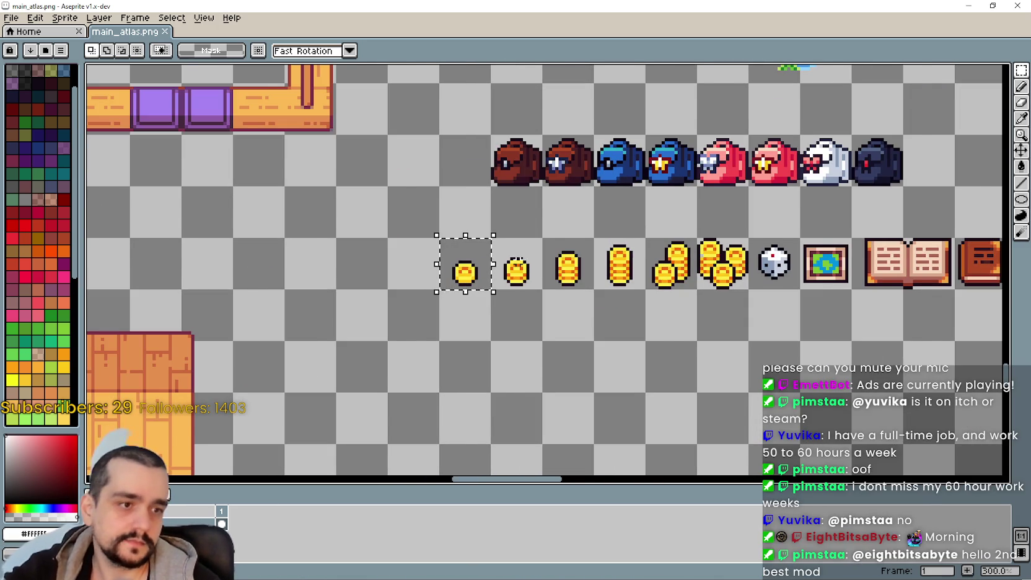
{"action": "scroll", "coordinate": [521, 264], "scroll_direction": "down", "scroll_amount": 1}
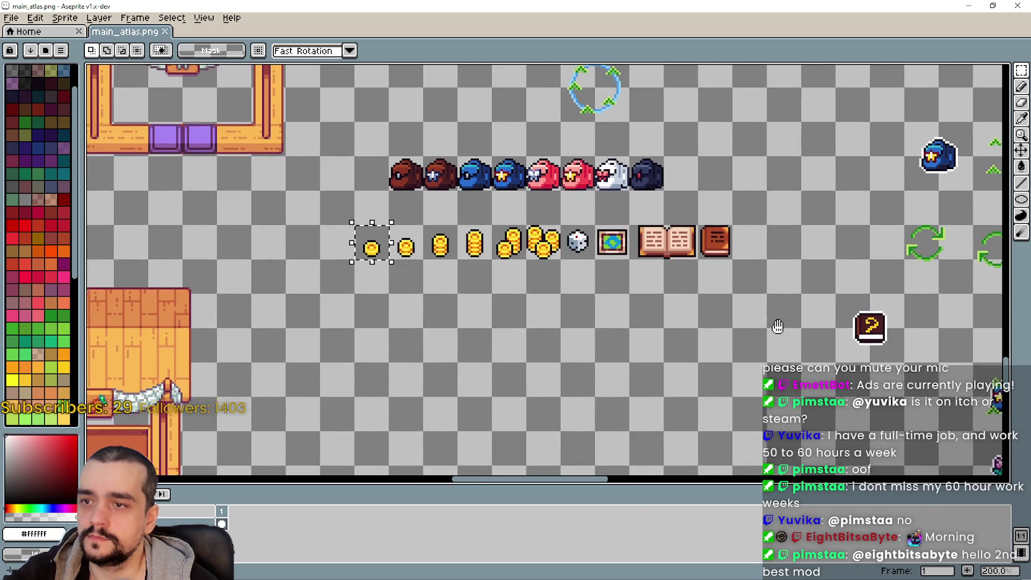
{"action": "scroll", "coordinate": [681, 301], "scroll_direction": "down", "scroll_amount": 4}
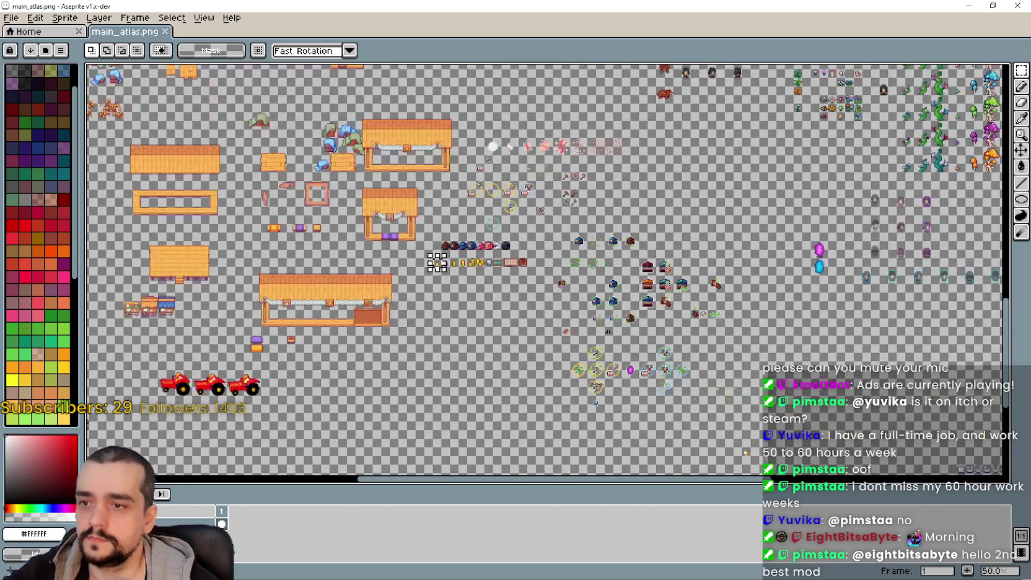
{"action": "scroll", "coordinate": [606, 328], "scroll_direction": "up", "scroll_amount": 3}
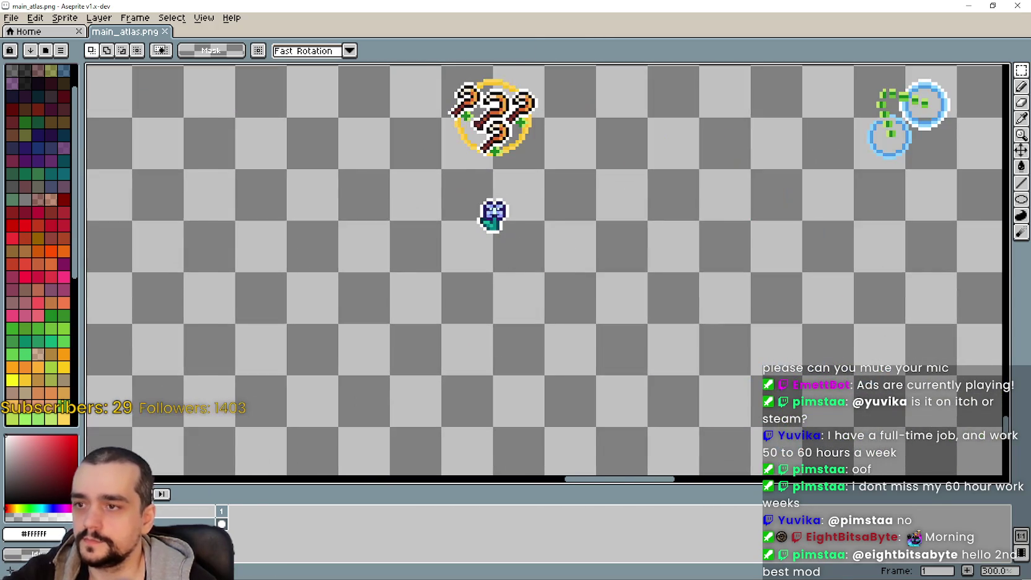
{"action": "key", "text": "ctrl+v"}
{"action": "mouse_move", "coordinate": [574, 280]}
{"action": "left_mouse_down"}
{"action": "mouse_move", "coordinate": [555, 254]}
{"action": "mouse_move", "coordinate": [645, 279]}
{"action": "mouse_move", "coordinate": [513, 270]}
{"action": "left_mouse_up"}
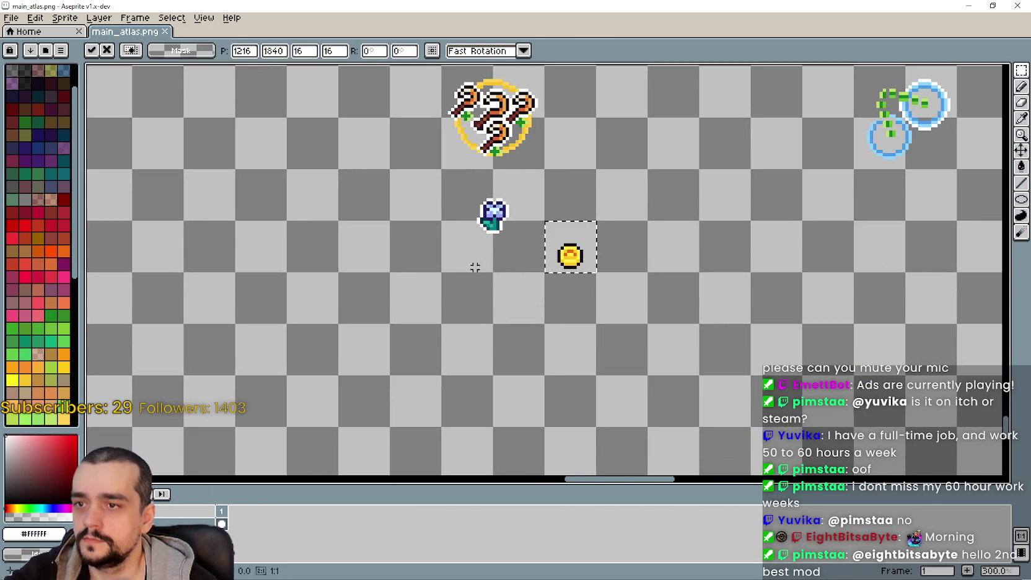
{"action": "left_click", "coordinate": [513, 270]}
- Switch to the Eyedropper and zoom in on the flower and coin
{"action": "scroll", "coordinate": [561, 253], "scroll_direction": "up", "scroll_amount": 2}
{"action": "key", "text": "i"}
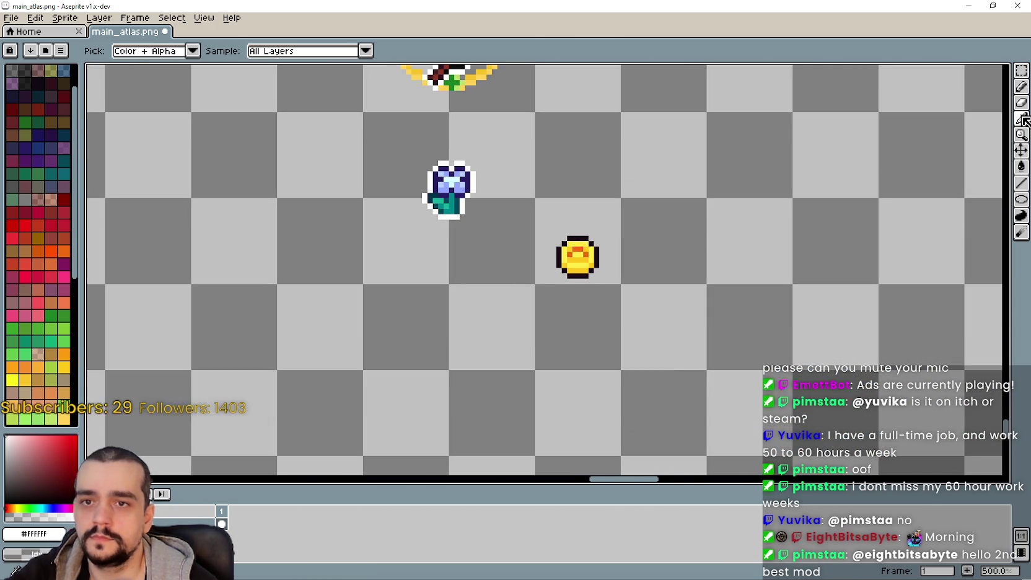
{"action": "left_click_drag", "start_coordinate": [606, 148], "coordinate": [616, 264]}
{"action": "scroll", "coordinate": [476, 184], "scroll_direction": "up", "scroll_amount": 2}
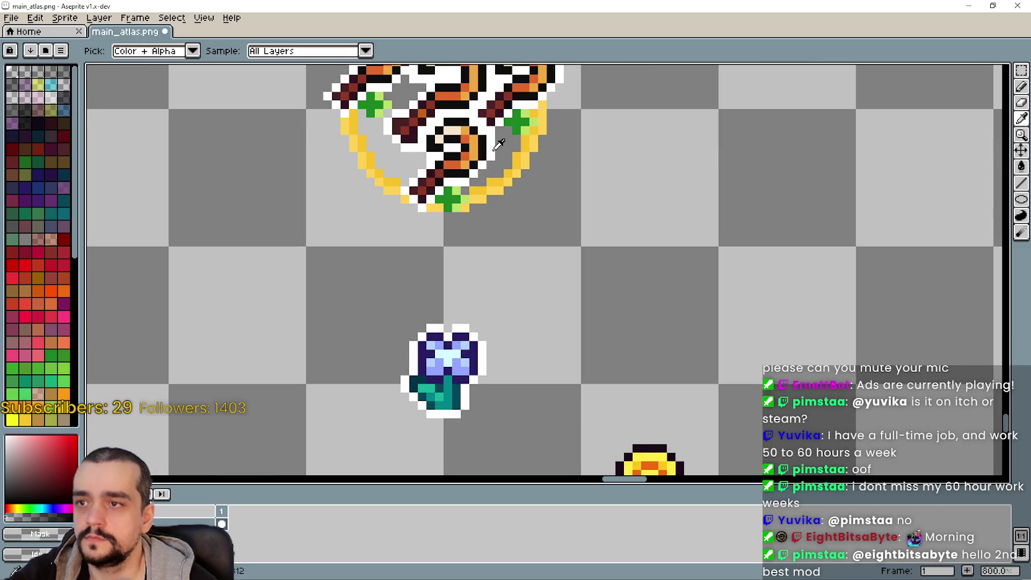
{"action": "scroll", "coordinate": [792, 221], "scroll_direction": "down", "scroll_amount": 3}
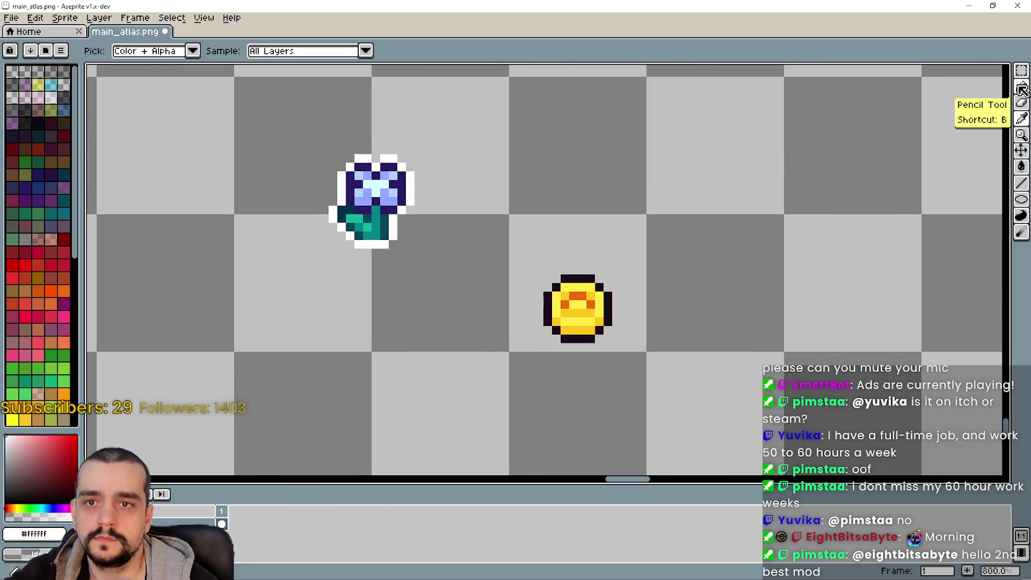
- Draw a white outline along the coin's edge with the Line tool
{"action": "left_click", "coordinate": [1021, 86]}
{"action": "left_click", "coordinate": [1021, 183]}
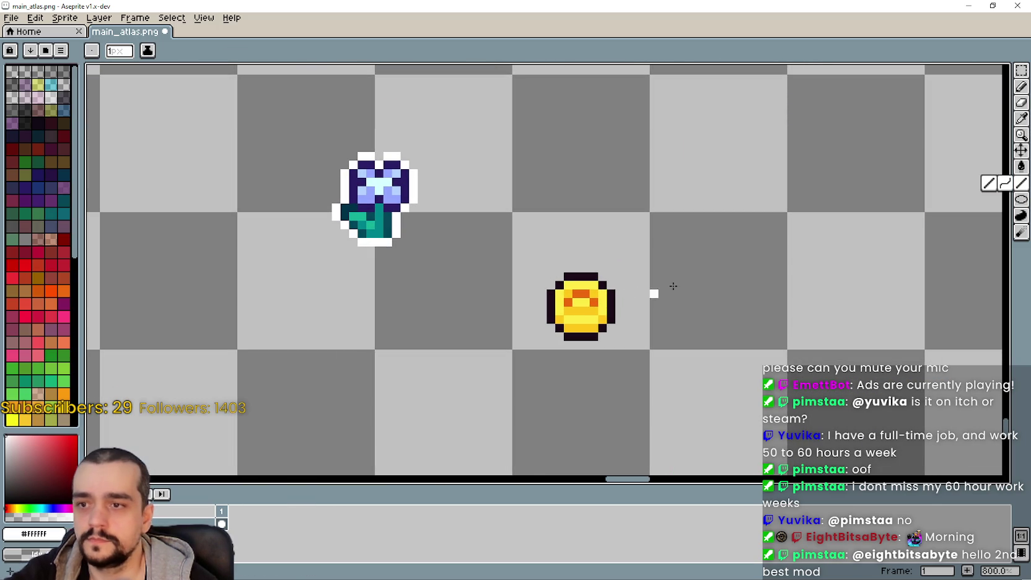
{"action": "mouse_move", "coordinate": [619, 295]}
{"action": "left_mouse_down"}
{"action": "mouse_move", "coordinate": [618, 322]}
{"action": "mouse_move", "coordinate": [565, 345]}
{"action": "mouse_move", "coordinate": [543, 285]}
{"action": "mouse_move", "coordinate": [590, 268]}
{"action": "left_mouse_up"}
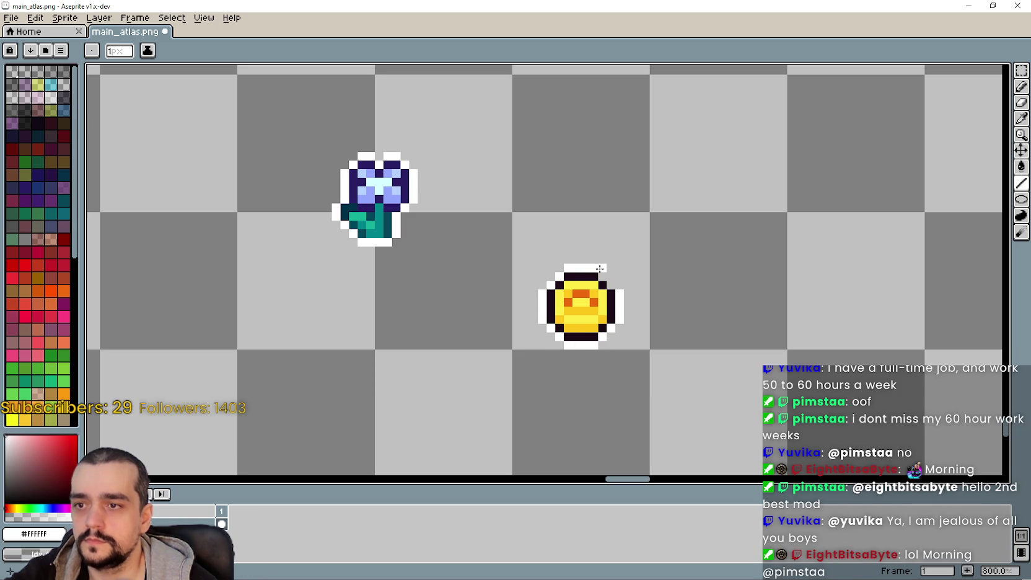
{"action": "scroll", "coordinate": [611, 283], "scroll_direction": "down", "scroll_amount": 1}
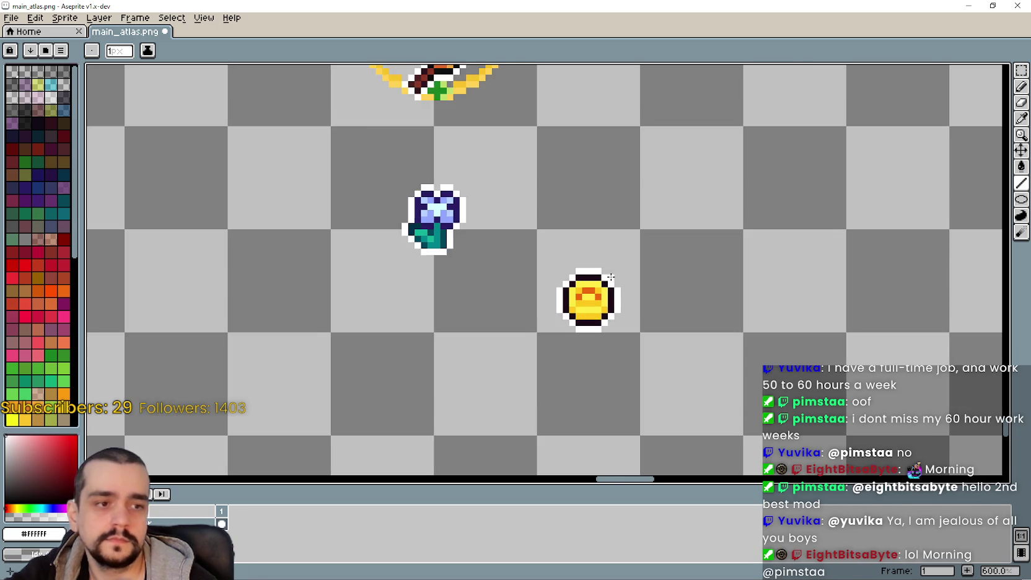
{"action": "scroll", "coordinate": [620, 232], "scroll_direction": "up", "scroll_amount": 1}
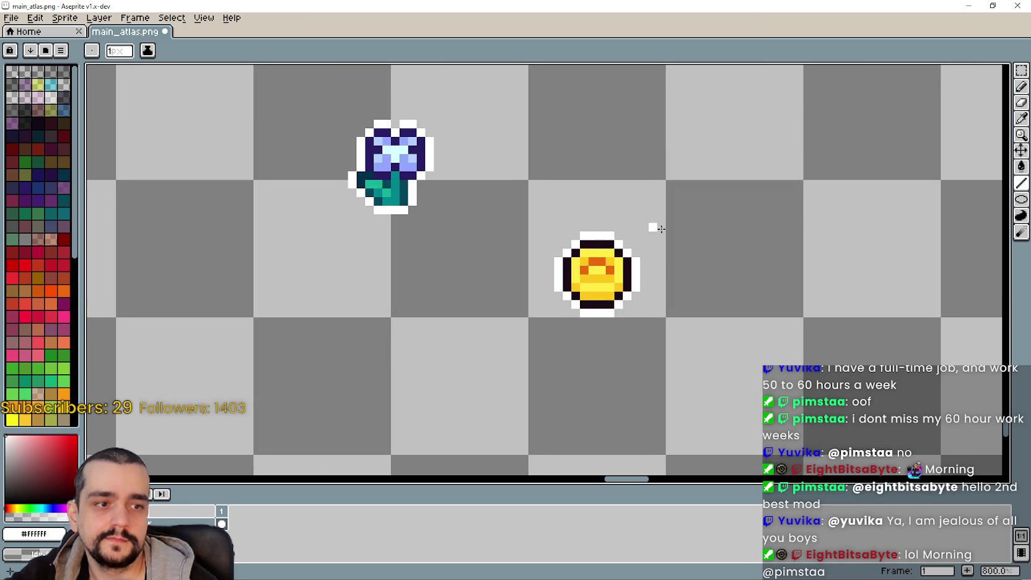
{"action": "scroll", "coordinate": [712, 228], "scroll_direction": "left", "scroll_amount": 2}
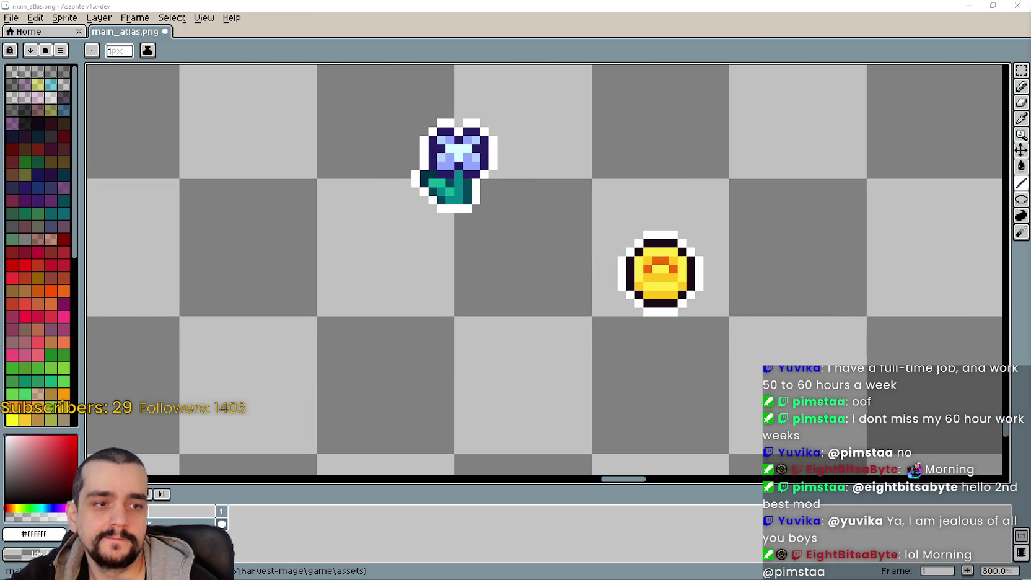
- Select the white-outlined coin and drag it up against the blue flower
{"action": "left_click_drag", "start_coordinate": [716, 324], "coordinate": [665, 315]}
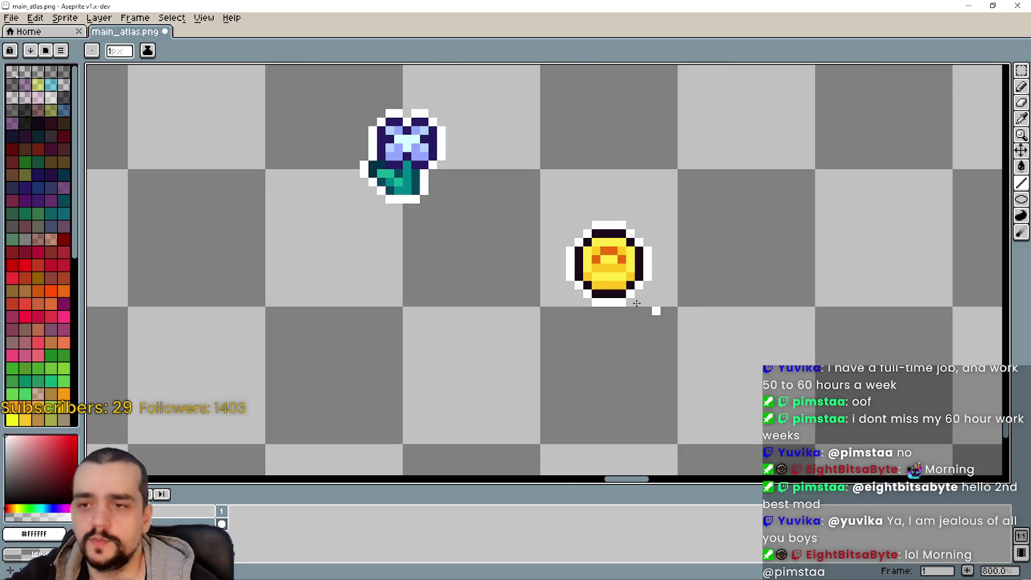
{"action": "left_click", "coordinate": [1021, 72]}
{"action": "scroll", "coordinate": [705, 252], "scroll_direction": "up", "scroll_amount": 2}
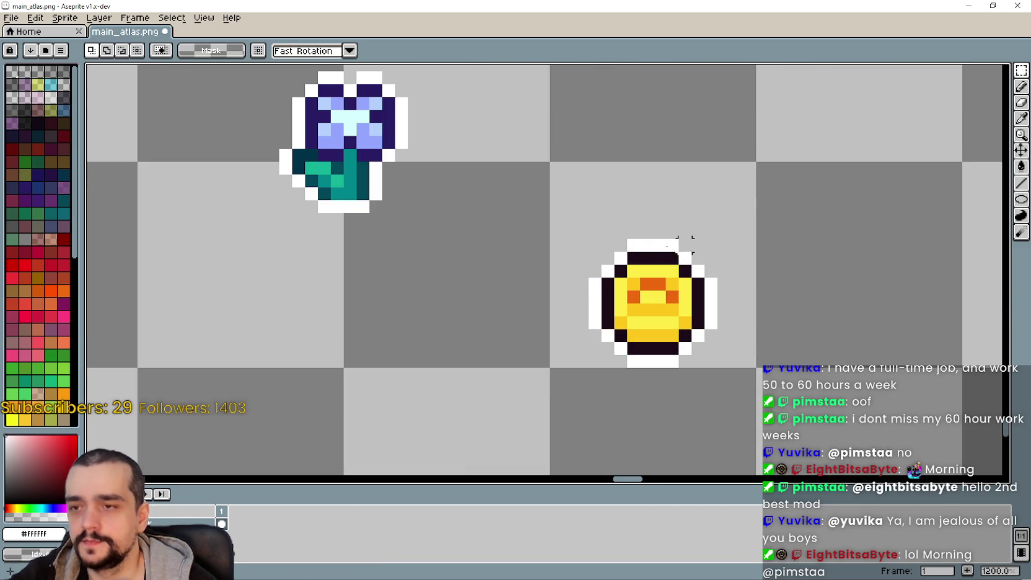
{"action": "left_click_drag", "start_coordinate": [568, 232], "coordinate": [748, 379]}
{"action": "scroll", "coordinate": [718, 350], "scroll_direction": "down", "scroll_amount": 2}
{"action": "mouse_move", "coordinate": [677, 315]}
{"action": "left_mouse_down"}
{"action": "mouse_move", "coordinate": [582, 276]}
{"action": "mouse_move", "coordinate": [577, 291]}
{"action": "mouse_move", "coordinate": [590, 283]}
{"action": "mouse_move", "coordinate": [607, 300]}
{"action": "mouse_move", "coordinate": [586, 287]}
{"action": "mouse_move", "coordinate": [594, 307]}
{"action": "mouse_move", "coordinate": [589, 286]}
{"action": "mouse_move", "coordinate": [588, 295]}
{"action": "mouse_move", "coordinate": [604, 275]}
{"action": "left_mouse_up"}
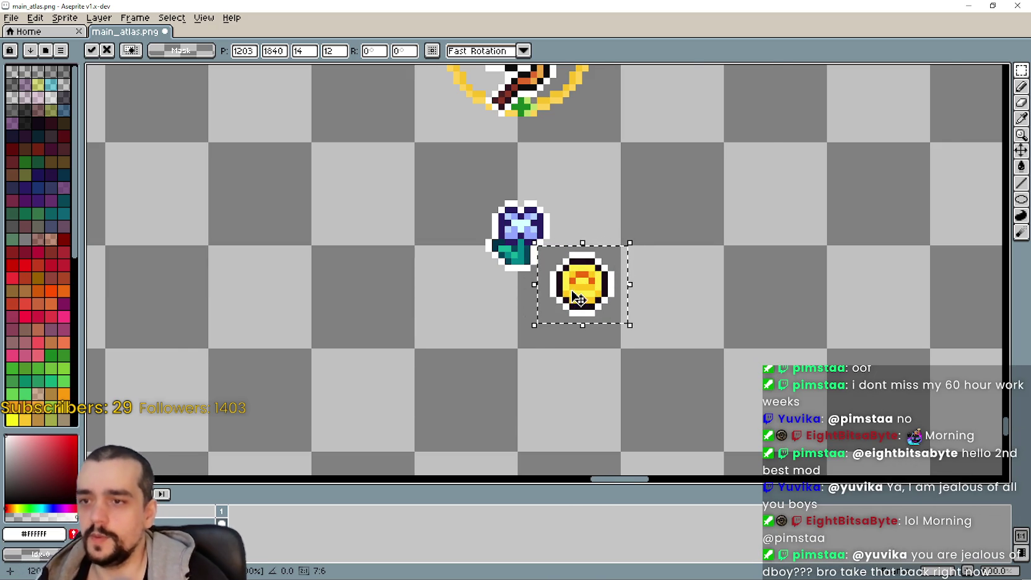
- Drop the outlined coin against the flower's stem, reselect to fine-tune it, then pan upward
{"action": "scroll", "coordinate": [564, 300], "scroll_direction": "down", "scroll_amount": 1}
{"action": "left_click", "coordinate": [511, 299]}
{"action": "scroll", "coordinate": [523, 283], "scroll_direction": "up", "scroll_amount": 1}
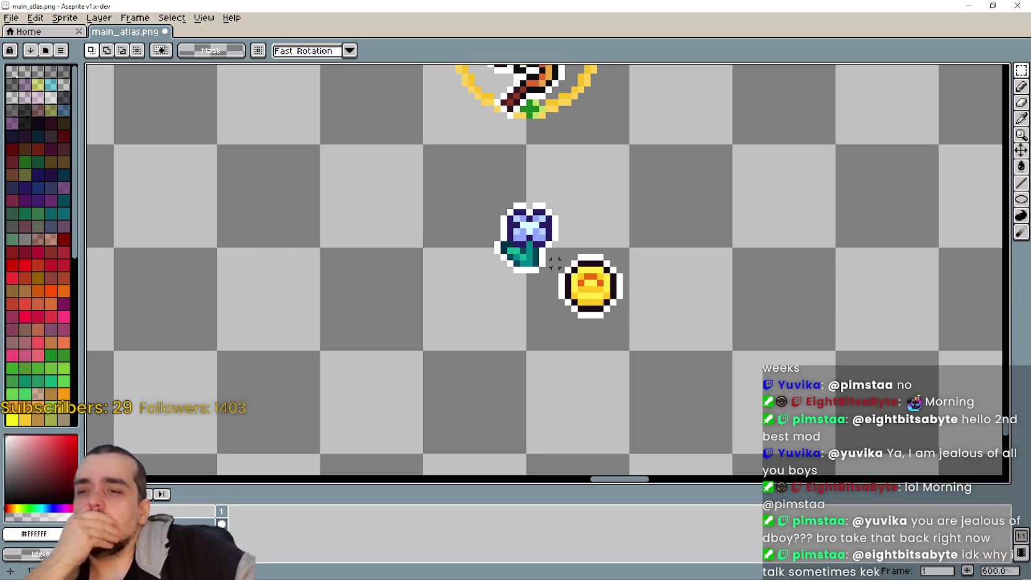
{"action": "scroll", "coordinate": [619, 260], "scroll_direction": "up", "scroll_amount": 1}
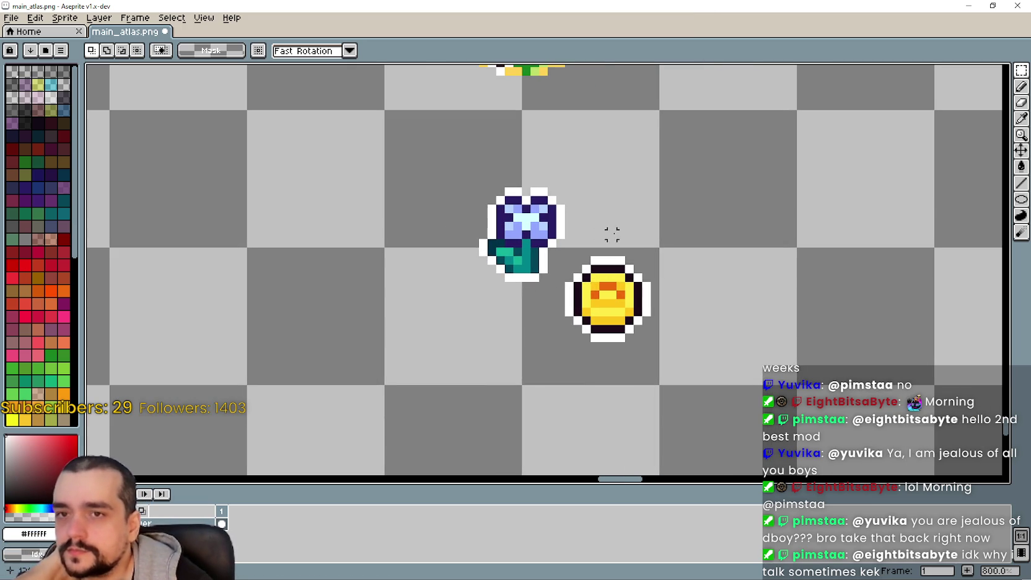
{"action": "left_click_drag", "start_coordinate": [645, 252], "coordinate": [555, 352]}
{"action": "scroll", "coordinate": [589, 331], "scroll_direction": "up", "scroll_amount": 1}
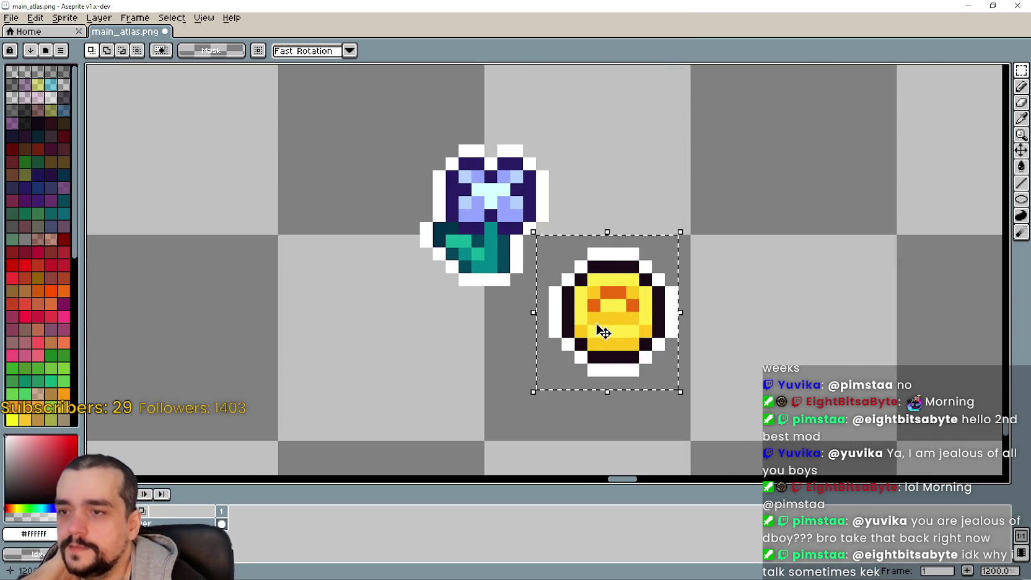
{"action": "scroll", "coordinate": [609, 319], "scroll_direction": "down", "scroll_amount": 3}
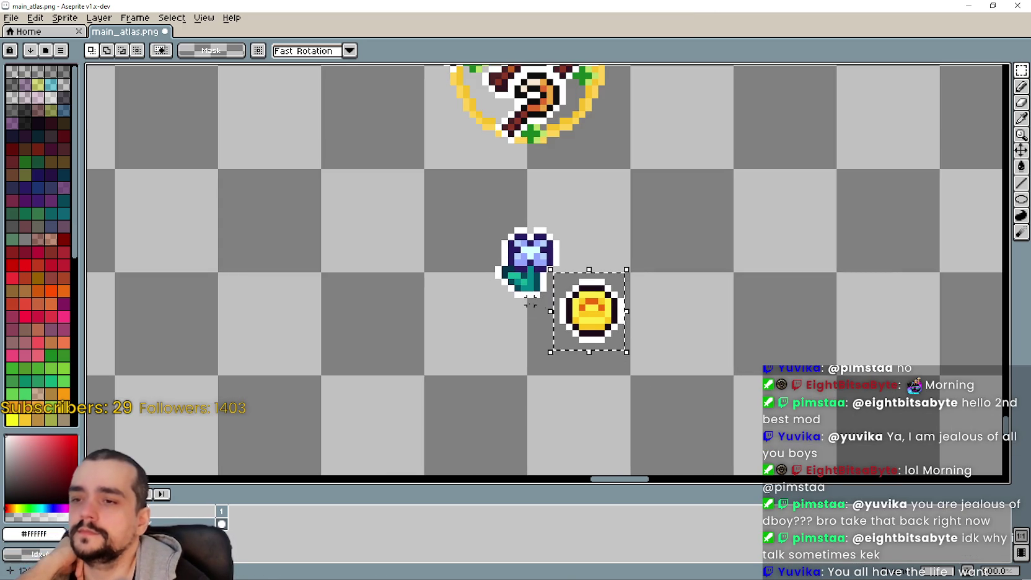
{"action": "scroll", "coordinate": [491, 301], "scroll_direction": "down", "scroll_amount": 2}
{"action": "scroll", "coordinate": [525, 299], "scroll_direction": "down", "scroll_amount": 1}
{"action": "scroll", "coordinate": [523, 330], "scroll_direction": "up", "scroll_amount": 3}
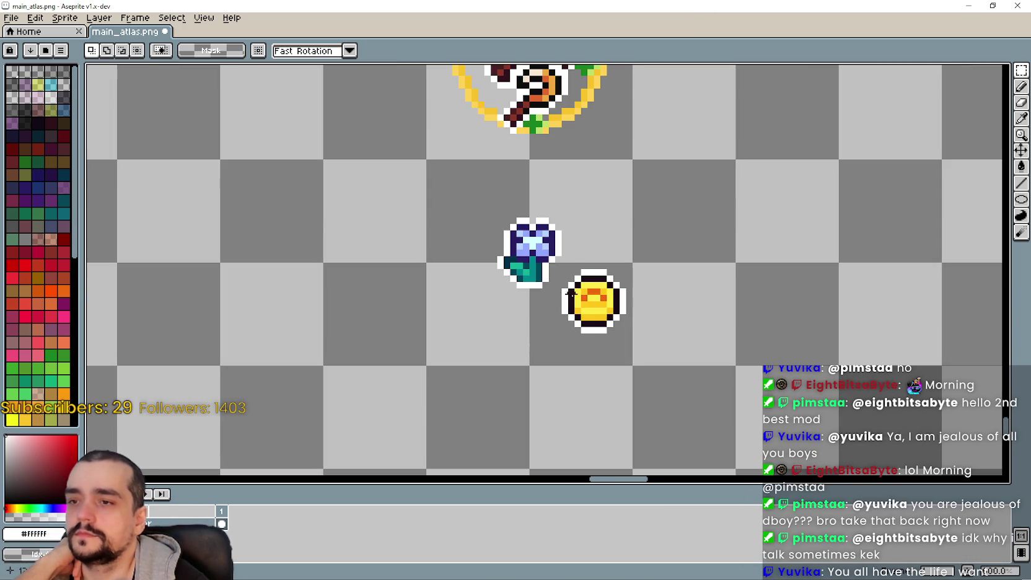
{"action": "scroll", "coordinate": [524, 309], "scroll_direction": "down", "scroll_amount": 2}
{"action": "left_click_drag", "start_coordinate": [584, 203], "coordinate": [557, 265]}
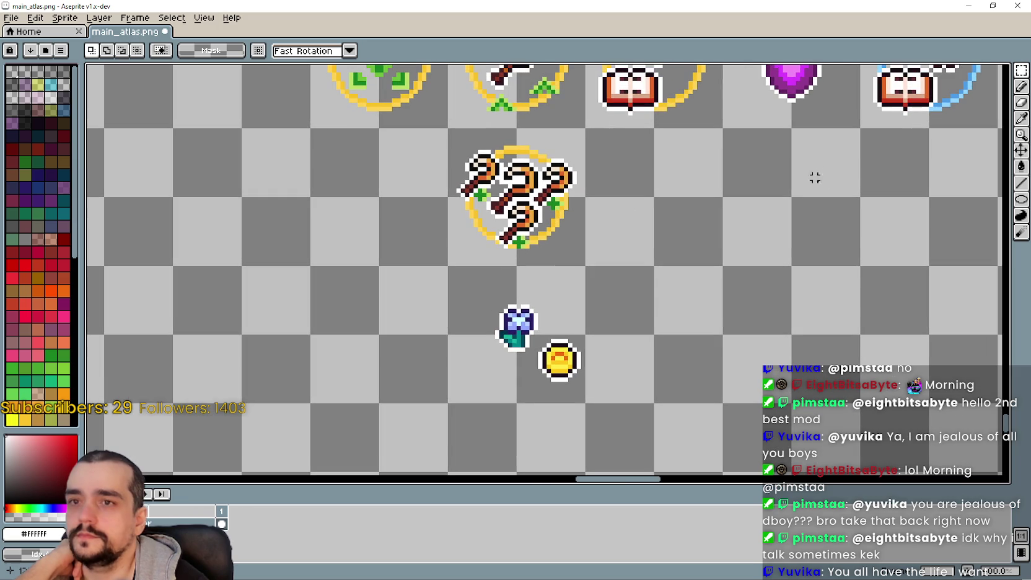
{"action": "left_click", "coordinate": [1021, 87]}
- Select the blue flower sprite and try the Paint Bucket tool
{"action": "scroll", "coordinate": [597, 243], "scroll_direction": "down", "scroll_amount": 2}
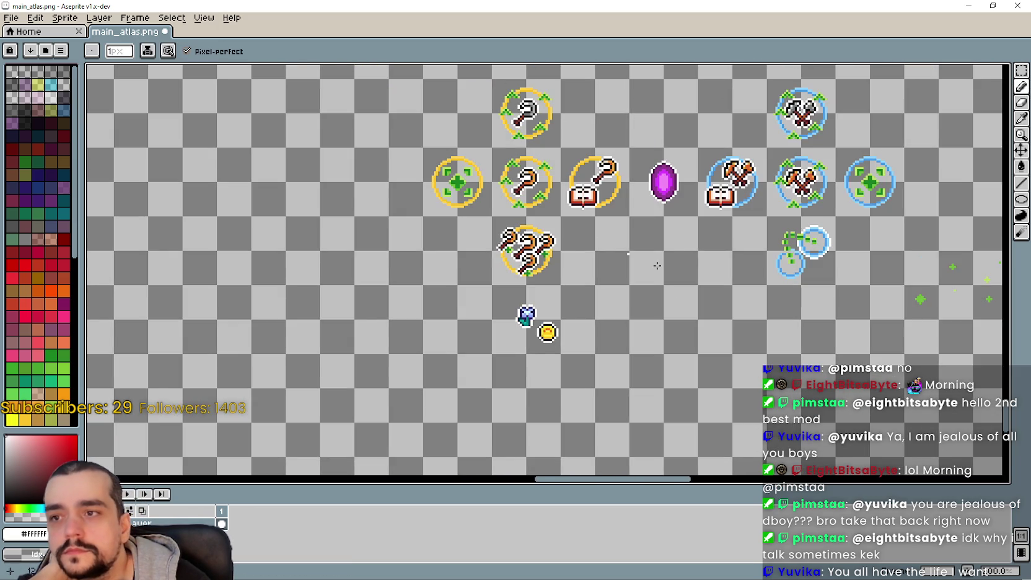
{"action": "mouse_move", "coordinate": [672, 162]}
{"action": "left_mouse_down"}
{"action": "mouse_move", "coordinate": [573, 252]}
{"action": "mouse_move", "coordinate": [567, 204]}
{"action": "mouse_move", "coordinate": [684, 124]}
{"action": "left_mouse_up"}
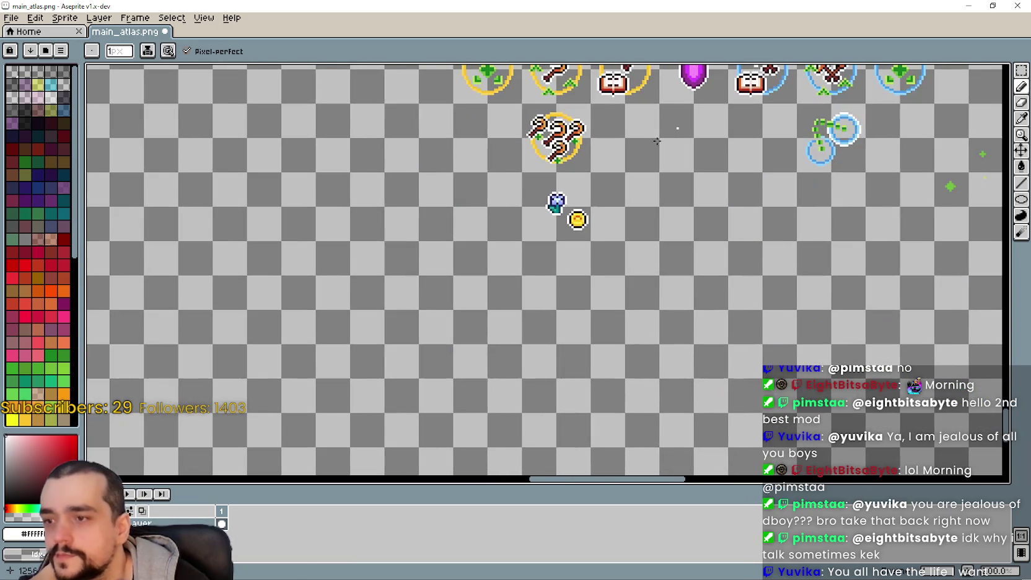
{"action": "left_click", "coordinate": [1021, 70]}
{"action": "scroll", "coordinate": [481, 189], "scroll_direction": "up", "scroll_amount": 2}
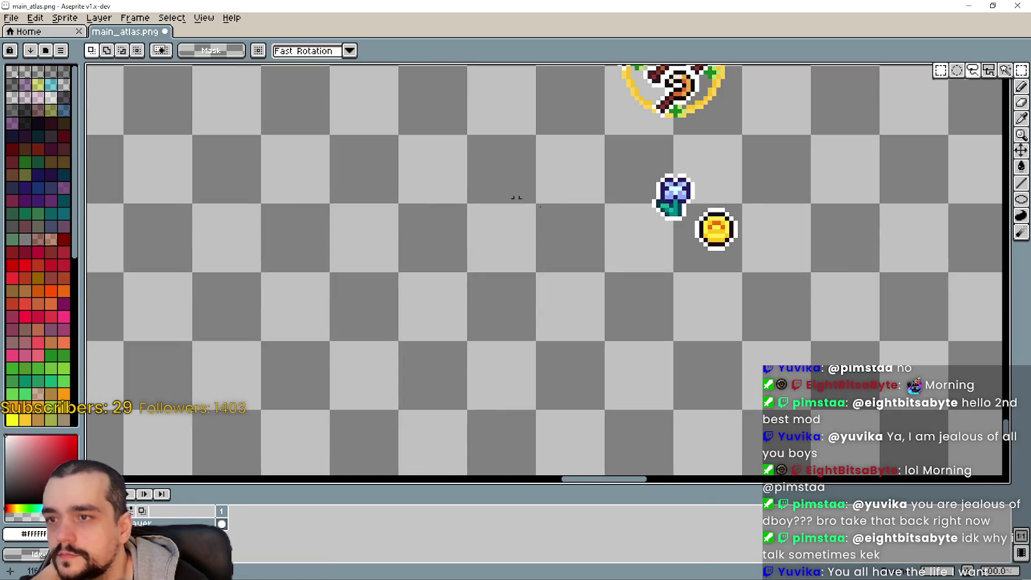
{"action": "scroll", "coordinate": [485, 258], "scroll_direction": "up", "scroll_amount": 1}
{"action": "mouse_move", "coordinate": [479, 219]}
{"action": "left_mouse_down"}
{"action": "mouse_move", "coordinate": [561, 299]}
{"action": "mouse_move", "coordinate": [565, 318]}
{"action": "left_mouse_up"}
{"action": "scroll", "coordinate": [510, 205], "scroll_direction": "up", "scroll_amount": 2}
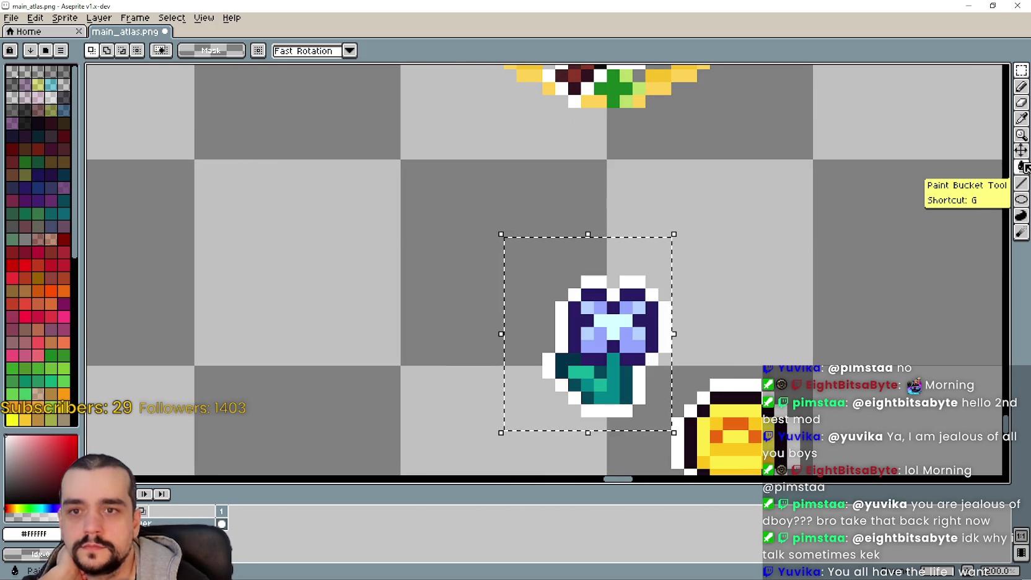
{"action": "left_click_drag", "start_coordinate": [1021, 166], "coordinate": [1006, 171]}
{"action": "scroll", "coordinate": [655, 310], "scroll_direction": "down", "scroll_amount": 2}
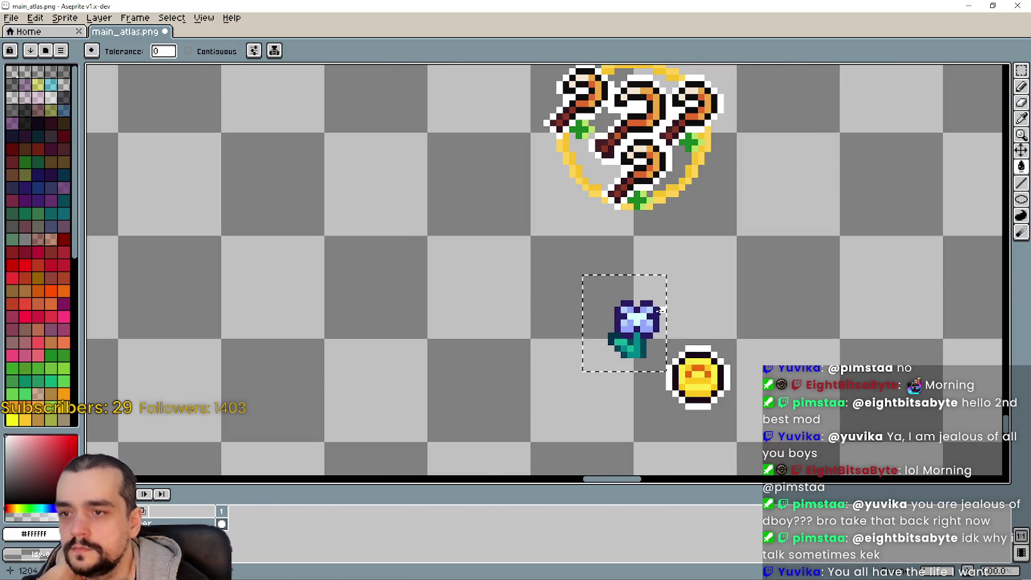
{"action": "scroll", "coordinate": [656, 310], "scroll_direction": "down", "scroll_amount": 3}
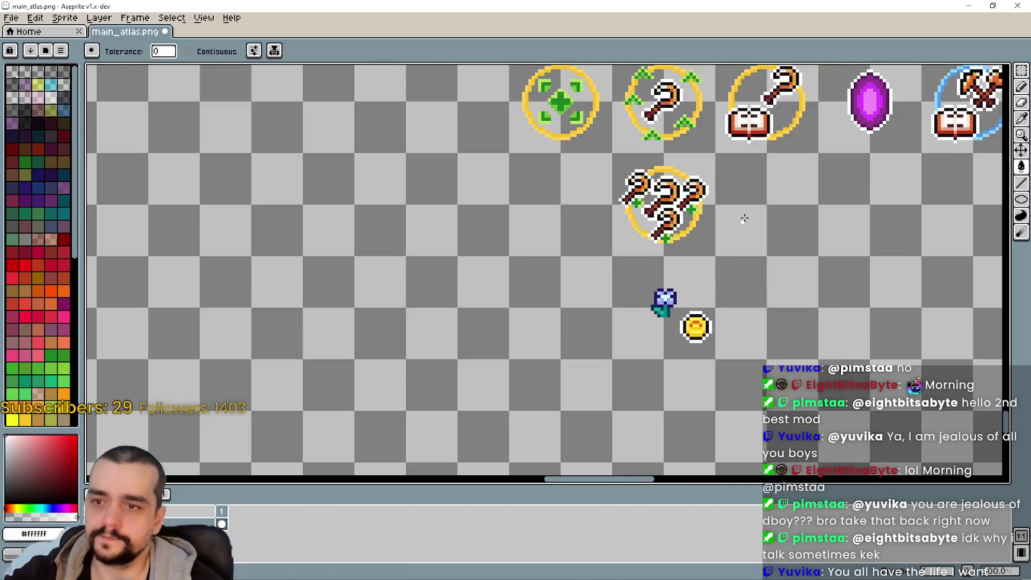
{"action": "scroll", "coordinate": [609, 296], "scroll_direction": "up", "scroll_amount": 2}
{"action": "scroll", "coordinate": [608, 296], "scroll_direction": "right", "scroll_amount": 2}
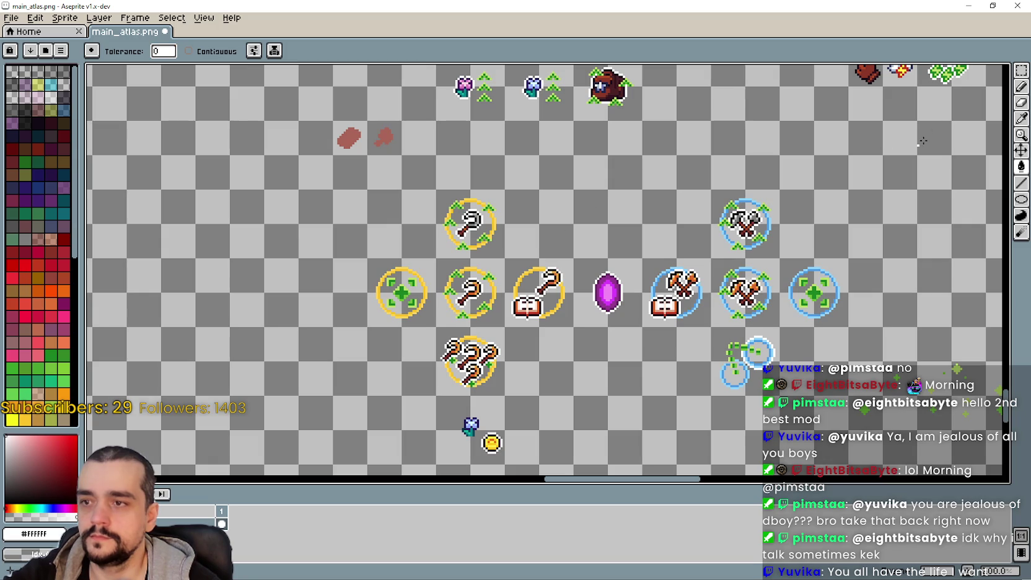
- Select the sprout's top green up-arrow and paste it near the coin
{"action": "left_click", "coordinate": [1021, 89]}
{"action": "scroll", "coordinate": [433, 310], "scroll_direction": "up", "scroll_amount": 2}
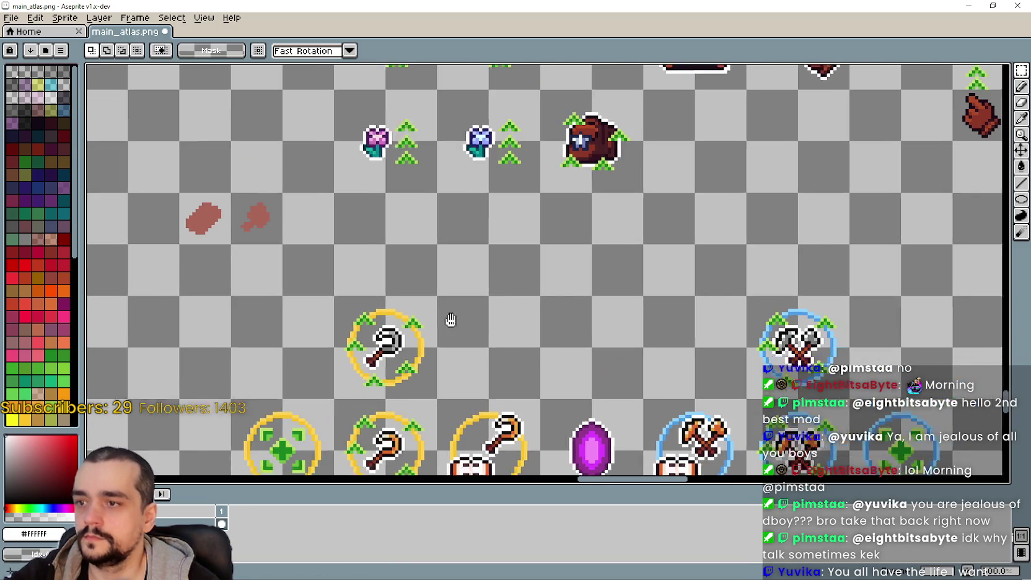
{"action": "scroll", "coordinate": [445, 293], "scroll_direction": "up", "scroll_amount": 3}
{"action": "scroll", "coordinate": [455, 314], "scroll_direction": "up", "scroll_amount": 2}
{"action": "left_click_drag", "start_coordinate": [437, 288], "coordinate": [512, 325]}
{"action": "scroll", "coordinate": [471, 310], "scroll_direction": "down", "scroll_amount": 3}
{"action": "scroll", "coordinate": [410, 419], "scroll_direction": "down", "scroll_amount": 5}
{"action": "scroll", "coordinate": [375, 96], "scroll_direction": "up", "scroll_amount": 3}
{"action": "scroll", "coordinate": [357, 152], "scroll_direction": "down", "scroll_amount": 4}
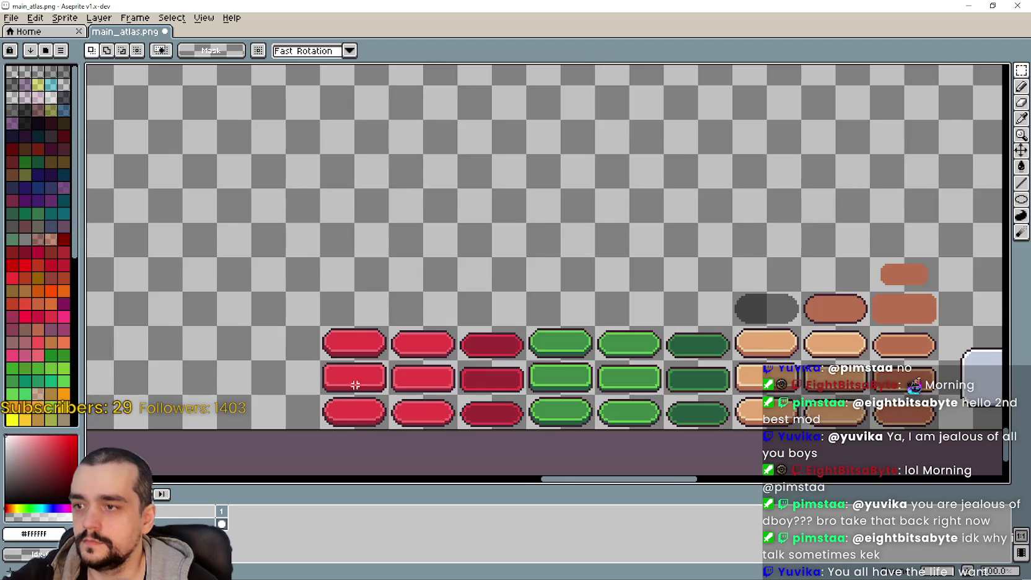
{"action": "scroll", "coordinate": [449, 193], "scroll_direction": "up", "scroll_amount": 3}
{"action": "scroll", "coordinate": [455, 279], "scroll_direction": "up", "scroll_amount": 5}
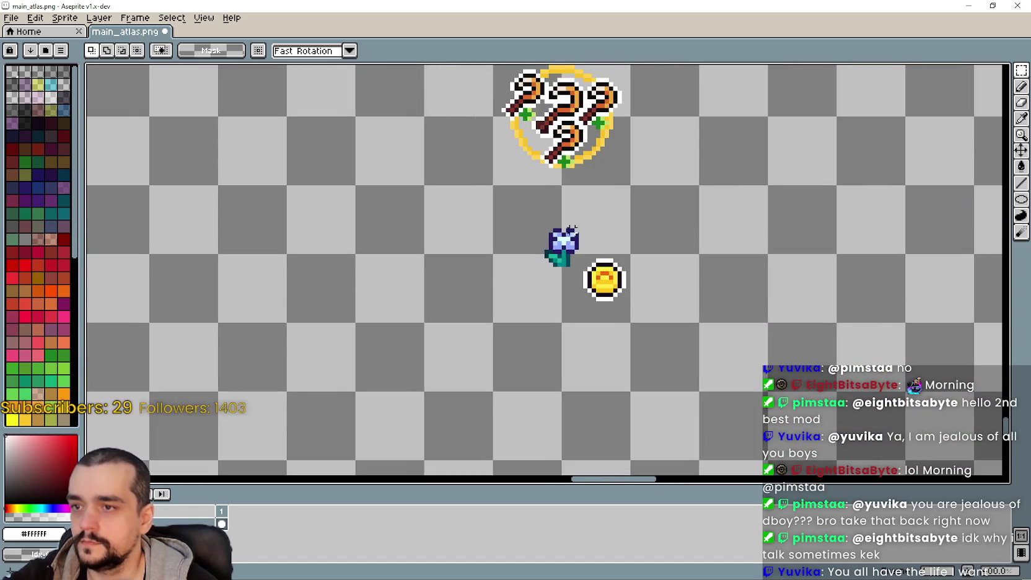
{"action": "key", "text": "ctrl+v"}
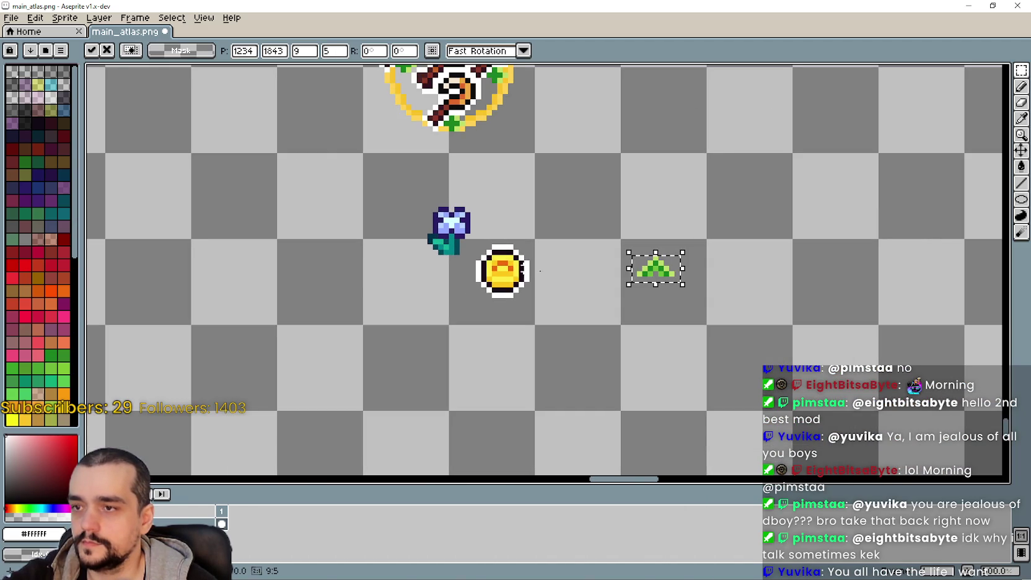
- Set the green arrow just above the coin and commit it
{"action": "left_click_drag", "start_coordinate": [655, 273], "coordinate": [536, 242]}
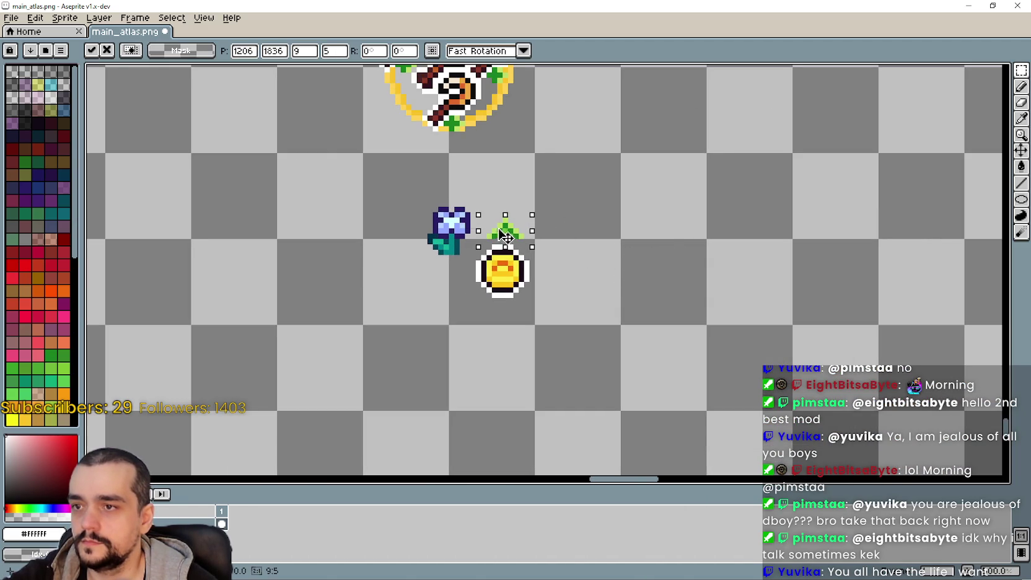
{"action": "left_click_drag", "start_coordinate": [508, 241], "coordinate": [513, 273]}
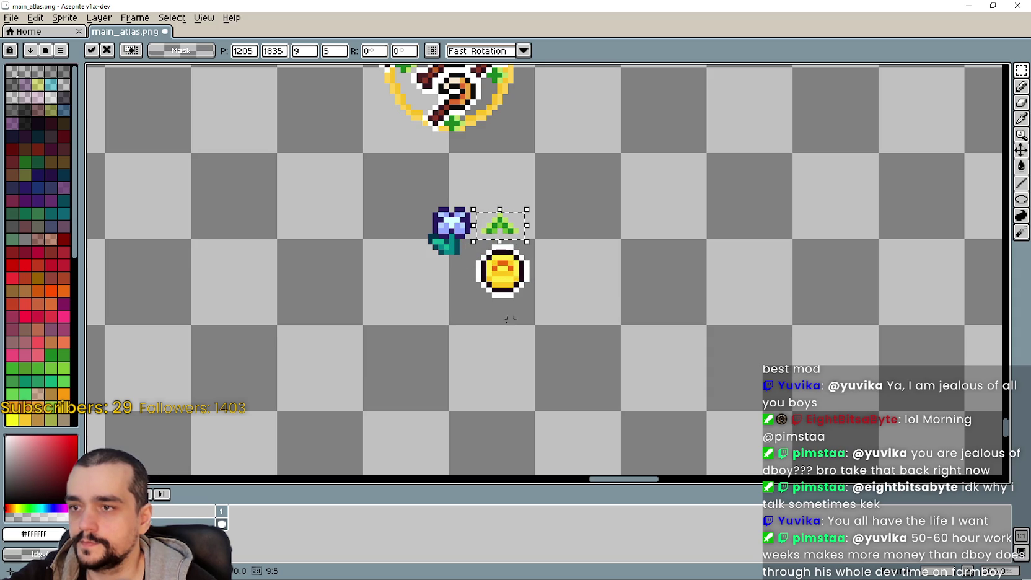
{"action": "key", "text": "Down"}
{"action": "scroll", "coordinate": [482, 264], "scroll_direction": "up", "scroll_amount": 2}
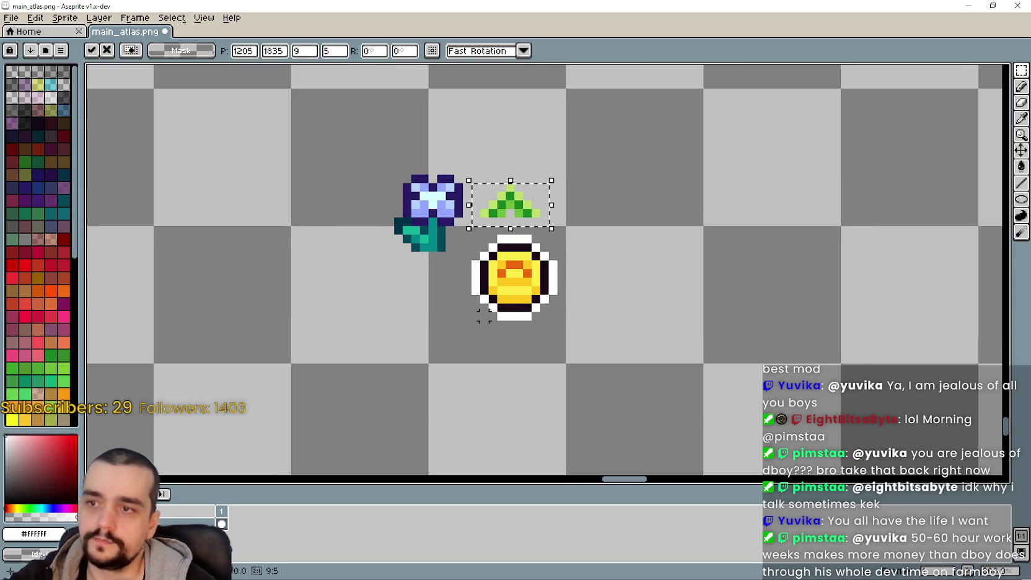
{"action": "key", "text": "Return"}
- Move the coin and arrow together a few pixels closer to the flower
{"action": "scroll", "coordinate": [499, 350], "scroll_direction": "down", "scroll_amount": 3}
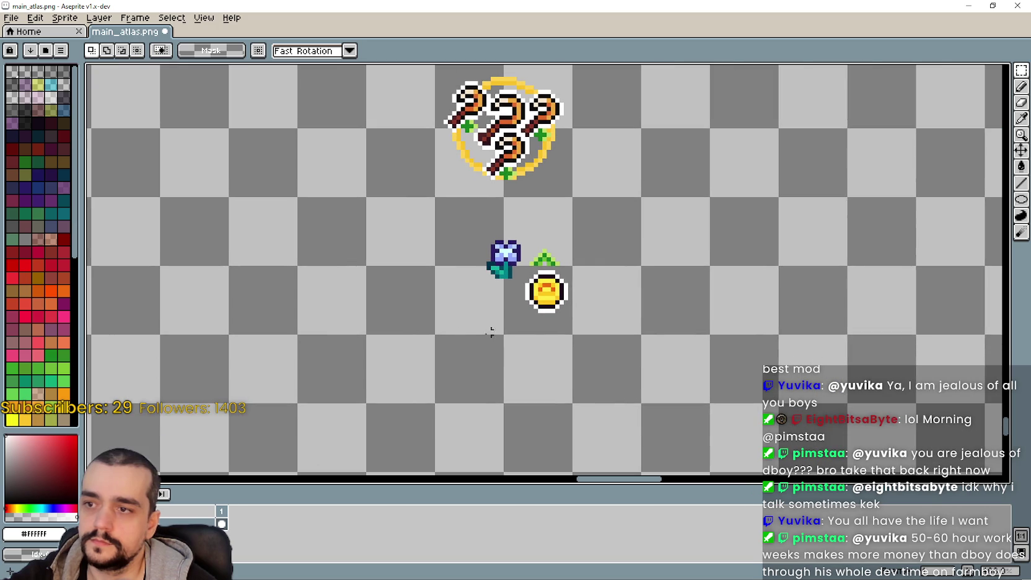
{"action": "left_click_drag", "start_coordinate": [469, 327], "coordinate": [598, 218]}
{"action": "left_click", "coordinate": [529, 329]}
{"action": "left_click_drag", "start_coordinate": [525, 321], "coordinate": [579, 248]}
{"action": "scroll", "coordinate": [517, 316], "scroll_direction": "up", "scroll_amount": 1}
{"action": "left_click_drag", "start_coordinate": [571, 302], "coordinate": [562, 287]}
{"action": "key", "text": "Right"}
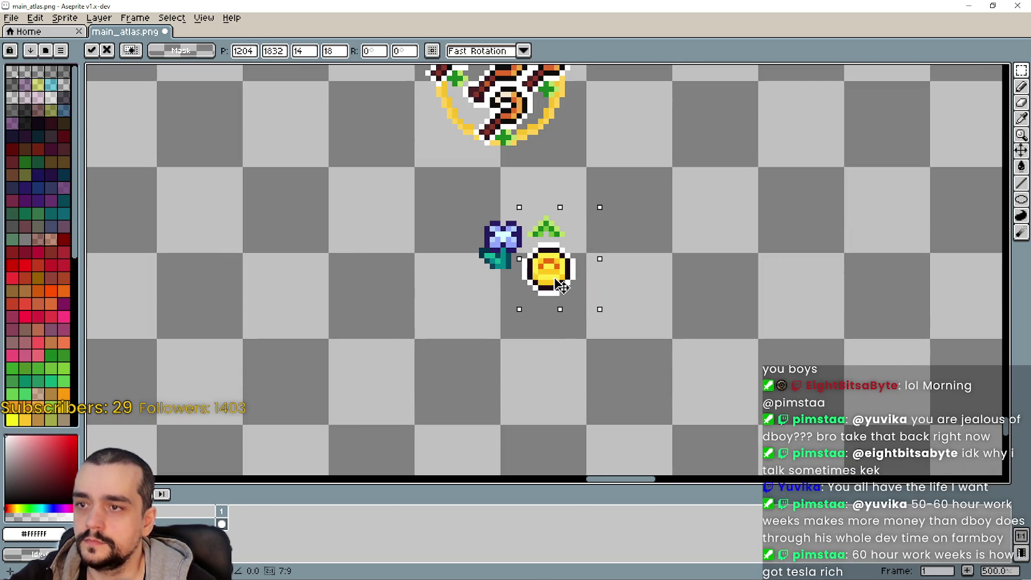
{"action": "key", "text": "Left"}
{"action": "key", "text": "Down"}
{"action": "key", "text": "Down"}
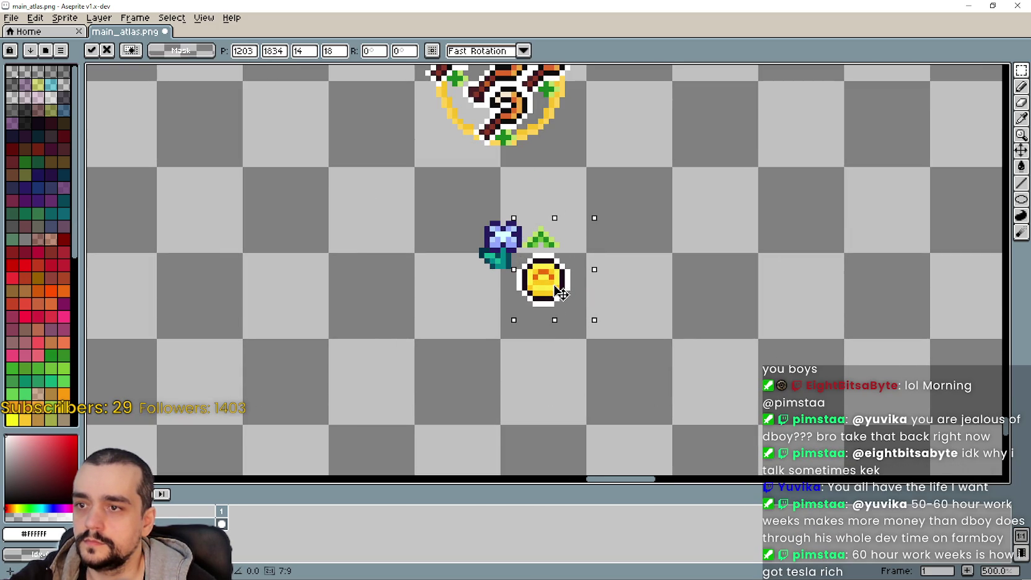
{"action": "left_click", "coordinate": [464, 299]}
- Align the whole flower, arrow and coin group with single-pixel nudges
{"action": "scroll", "coordinate": [469, 298], "scroll_direction": "down", "scroll_amount": 1}
{"action": "left_click_drag", "start_coordinate": [470, 229], "coordinate": [573, 324]}
{"action": "left_click_drag", "start_coordinate": [527, 297], "coordinate": [510, 283]}
{"action": "key", "text": "Down"}
{"action": "key", "text": "Up"}
{"action": "key", "text": "Left"}
{"action": "key", "text": "Return"}
- Place a copy of the finished flower-arrow-coin icon to its right
{"action": "left_click_drag", "start_coordinate": [438, 290], "coordinate": [529, 316]}
{"action": "scroll", "coordinate": [529, 315], "scroll_direction": "down", "scroll_amount": 1}
{"action": "left_click_drag", "start_coordinate": [529, 249], "coordinate": [608, 329]}
{"action": "mouse_move", "coordinate": [563, 299]}
{"action": "left_mouse_down"}
{"action": "mouse_move", "coordinate": [663, 315]}
{"action": "mouse_move", "coordinate": [668, 299]}
{"action": "mouse_move", "coordinate": [655, 290]}
{"action": "mouse_move", "coordinate": [672, 299]}
{"action": "mouse_move", "coordinate": [665, 288]}
{"action": "mouse_move", "coordinate": [648, 296]}
{"action": "mouse_move", "coordinate": [665, 289]}
{"action": "left_mouse_up"}
- Drop the duplicated icon in place and bring the sprout sprites into view
{"action": "key", "text": "Return"}
{"action": "scroll", "coordinate": [544, 272], "scroll_direction": "down", "scroll_amount": 3}
{"action": "left_click_drag", "start_coordinate": [604, 206], "coordinate": [605, 274]}
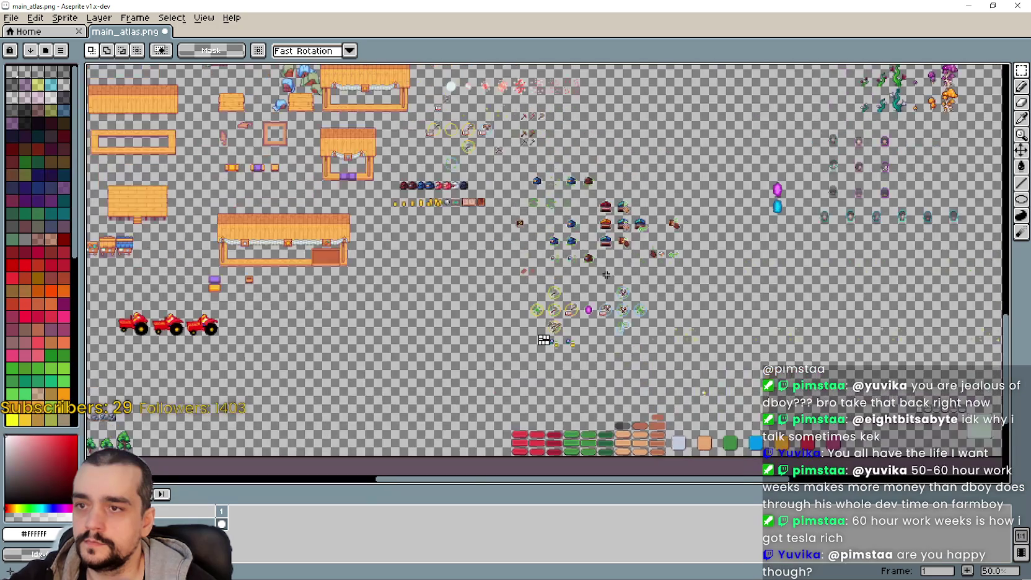
{"action": "scroll", "coordinate": [598, 254], "scroll_direction": "up", "scroll_amount": 4}
{"action": "scroll", "coordinate": [521, 238], "scroll_direction": "up", "scroll_amount": 4}
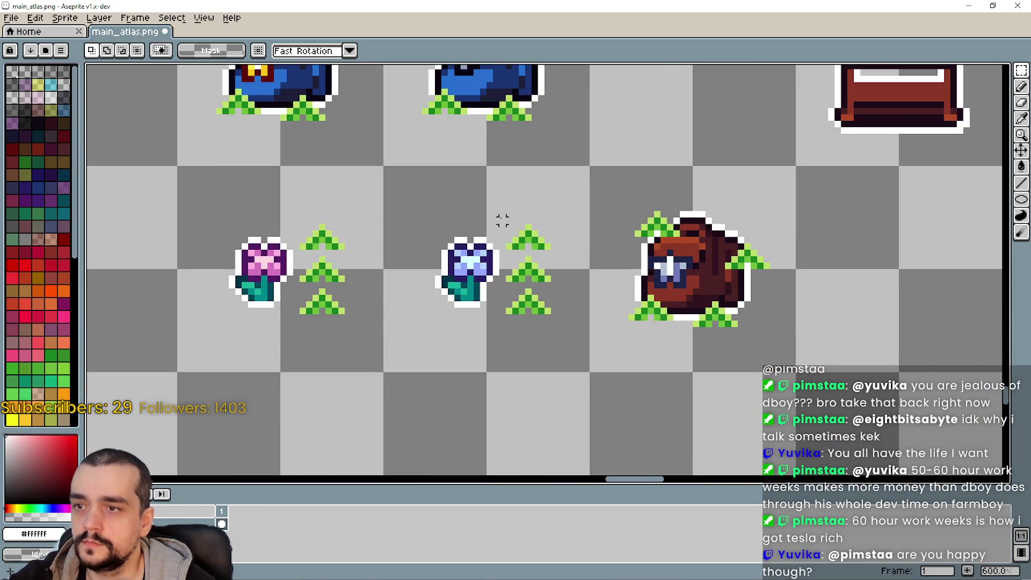
- Copy a green sprout arrow and stack it above the copy's arrow as a double chevron
{"action": "left_click_drag", "start_coordinate": [502, 219], "coordinate": [565, 247]}
{"action": "scroll", "coordinate": [565, 260], "scroll_direction": "down", "scroll_amount": 3}
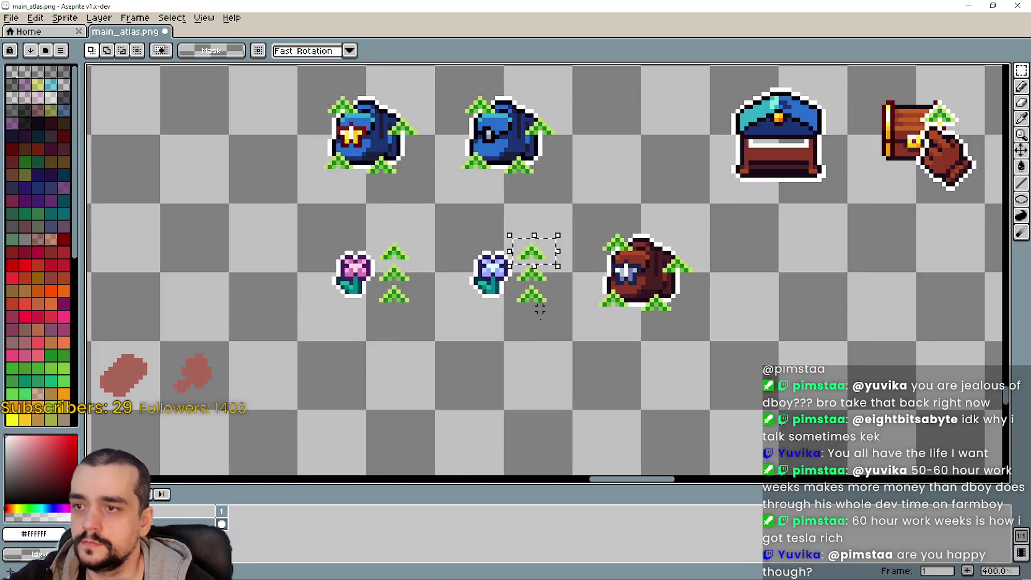
{"action": "scroll", "coordinate": [486, 273], "scroll_direction": "up", "scroll_amount": 2}
{"action": "key", "text": "ctrl+v"}
{"action": "scroll", "coordinate": [576, 273], "scroll_direction": "up", "scroll_amount": 2}
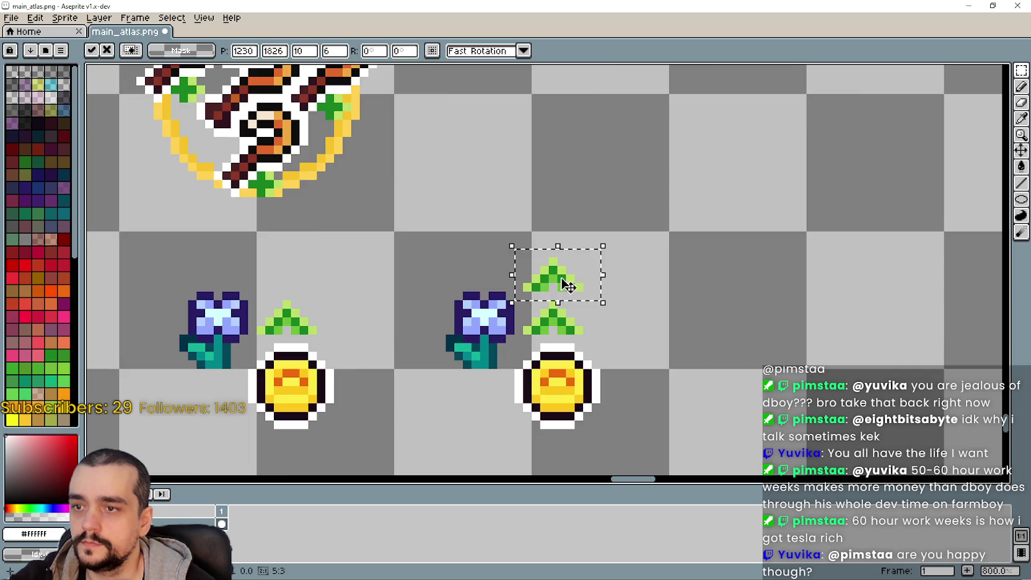
{"action": "scroll", "coordinate": [545, 310], "scroll_direction": "down", "scroll_amount": 2}
{"action": "key", "text": "Return"}
{"action": "scroll", "coordinate": [528, 347], "scroll_direction": "down", "scroll_amount": 3}
{"action": "scroll", "coordinate": [527, 347], "scroll_direction": "up", "scroll_amount": 2}
- Copy the pink flower and place it over the duplicated icon's blue flower
{"action": "left_click_drag", "start_coordinate": [527, 347], "coordinate": [555, 173]}
{"action": "scroll", "coordinate": [524, 233], "scroll_direction": "up", "scroll_amount": 1}
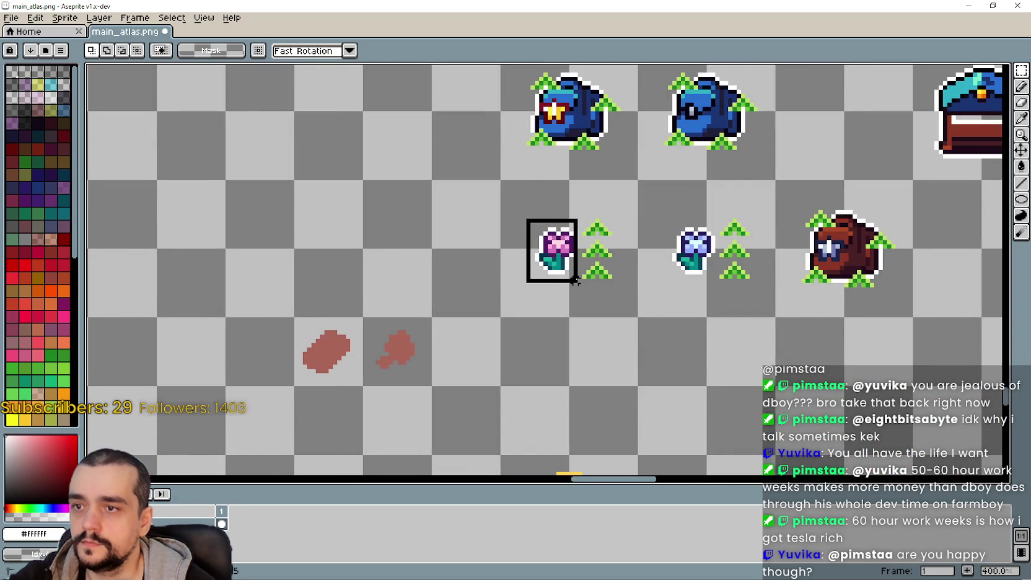
{"action": "scroll", "coordinate": [575, 280], "scroll_direction": "down", "scroll_amount": 1}
{"action": "scroll", "coordinate": [594, 322], "scroll_direction": "down", "scroll_amount": 1}
{"action": "left_click_drag", "start_coordinate": [542, 464], "coordinate": [542, 291]}
{"action": "scroll", "coordinate": [543, 291], "scroll_direction": "up", "scroll_amount": 4}
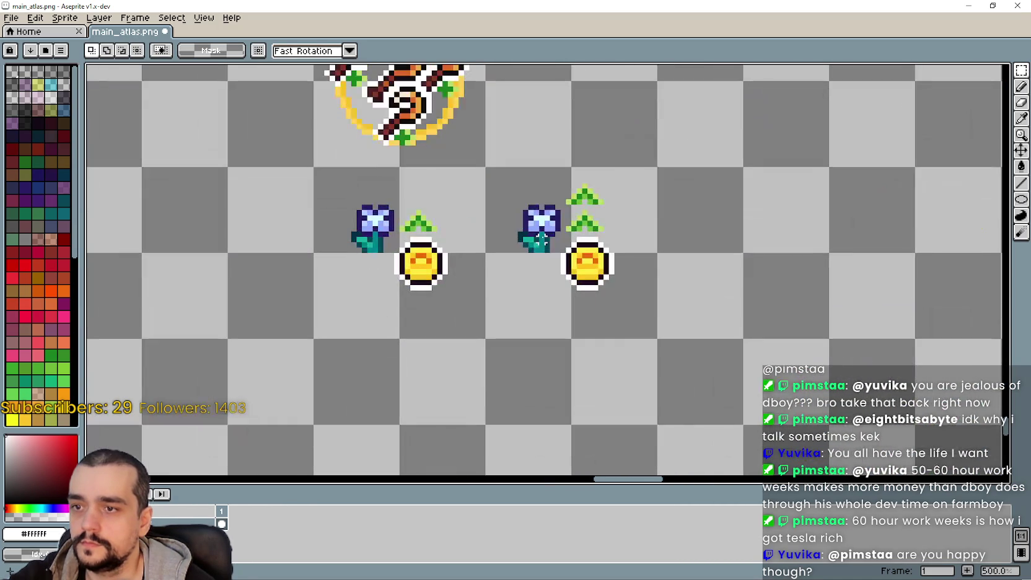
{"action": "key", "text": "ctrl+v"}
{"action": "left_click_drag", "start_coordinate": [396, 276], "coordinate": [527, 255]}
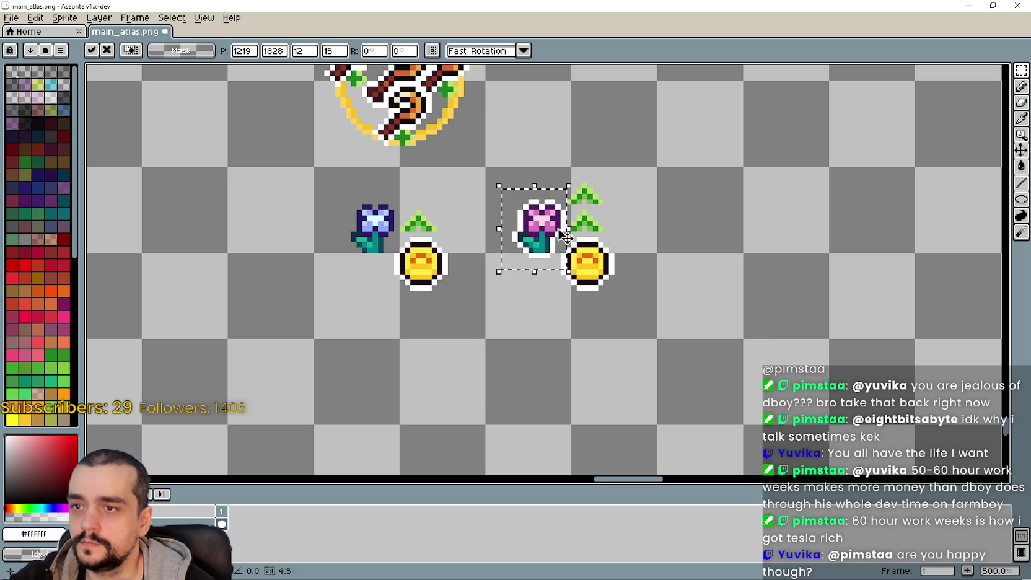
{"action": "left_click", "coordinate": [1021, 166]}
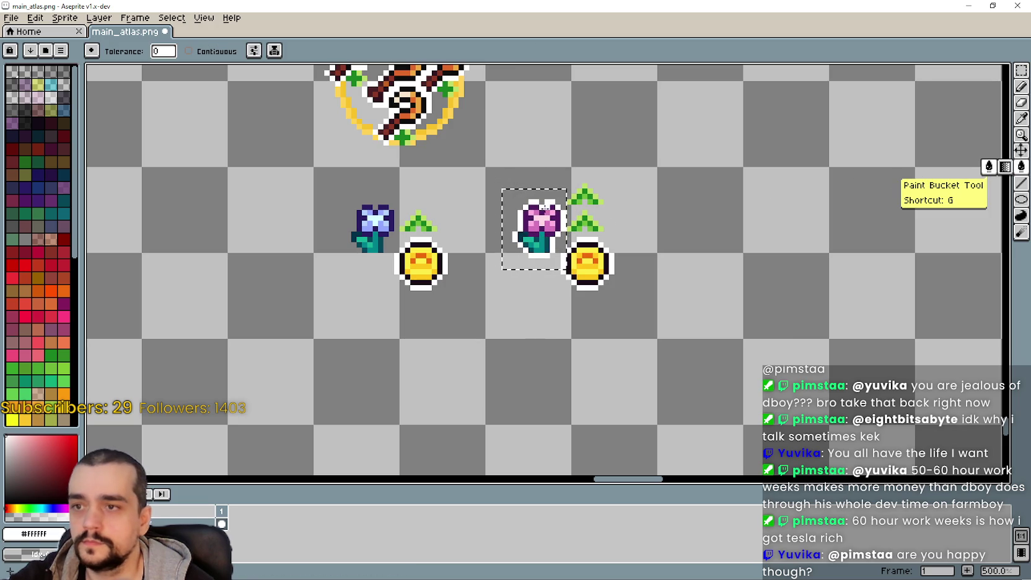
{"action": "scroll", "coordinate": [564, 218], "scroll_direction": "down", "scroll_amount": 3}
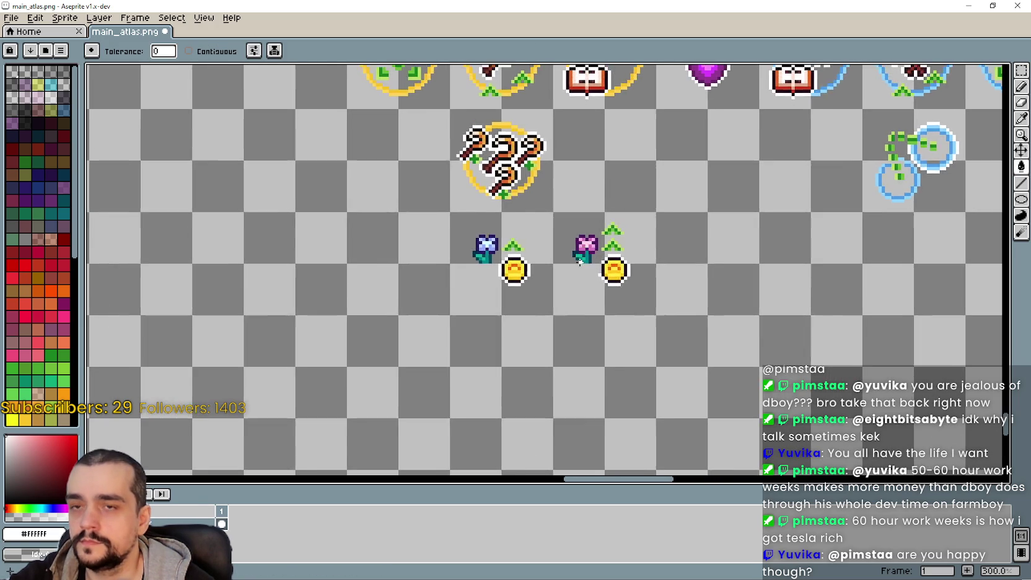